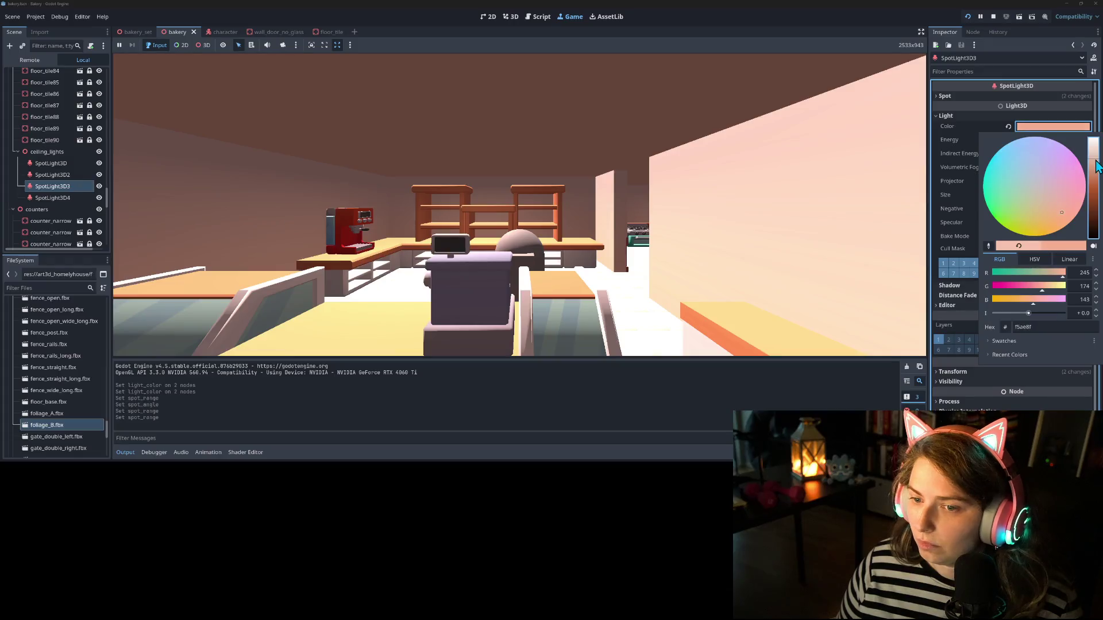
Step: Shorten SpotLight3D3's spot range from 14.338 m to about 6.27 m and save the bakery scene
click(1026, 103)
click(1027, 96)
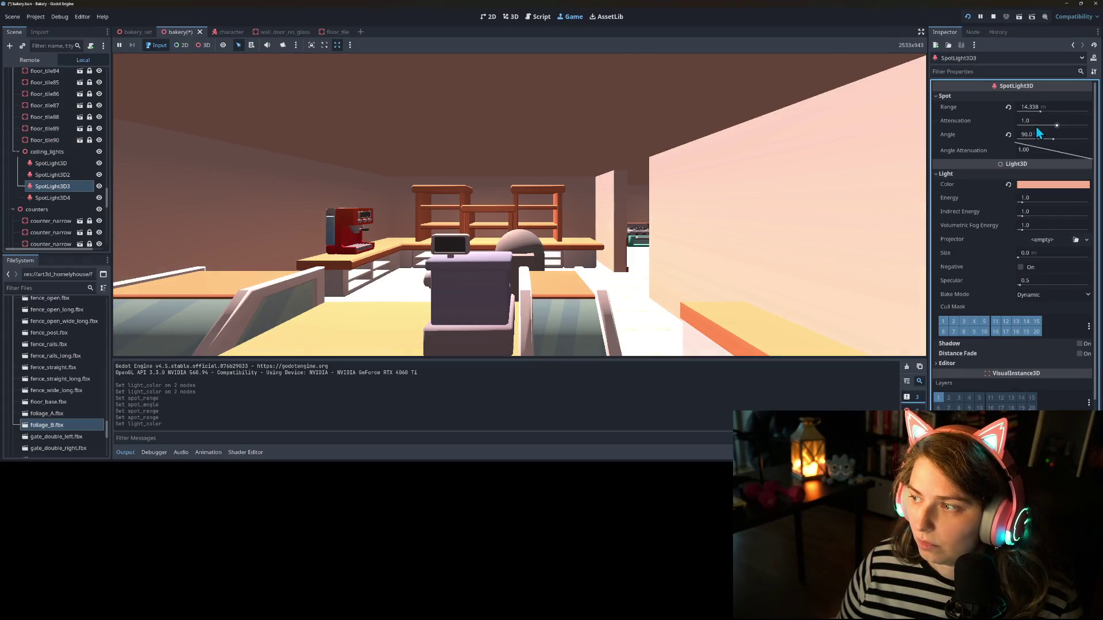
drag(1038, 109, 1032, 114)
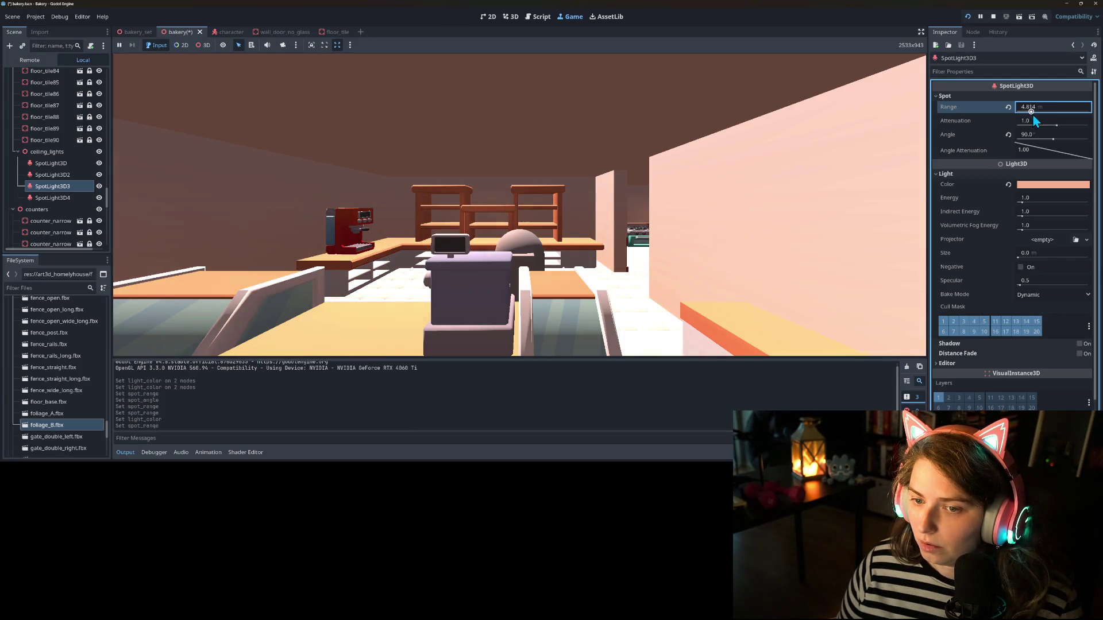
click(689, 173)
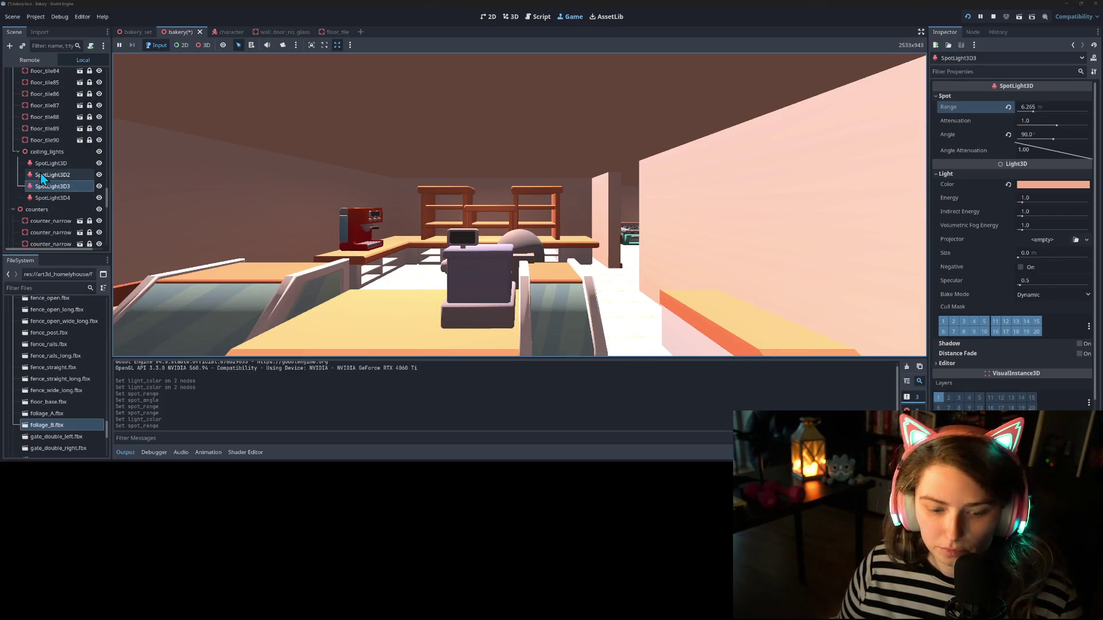
key(ctrl+s)
Step: Select the WorldEnvironment node in the Scene tree
scroll(62, 124, up, 1)
scroll(62, 125, up, 5)
drag(108, 169, 107, 72)
click(54, 97)
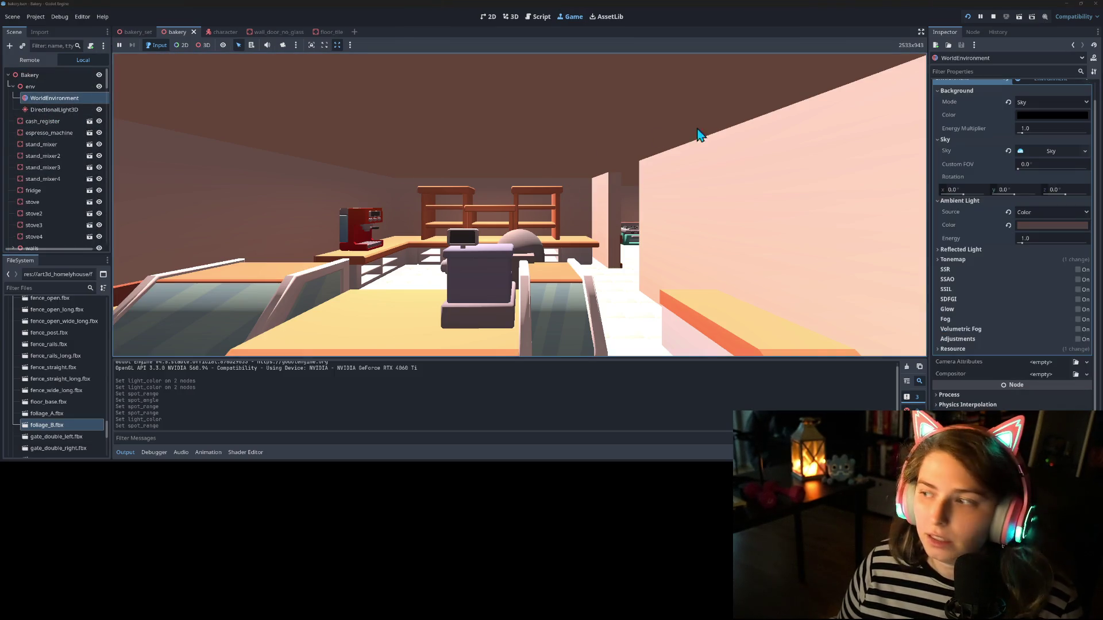
Step: Set the world environment's Reflected Light Source to Disabled and save the scene
scroll(1031, 172, up, 1)
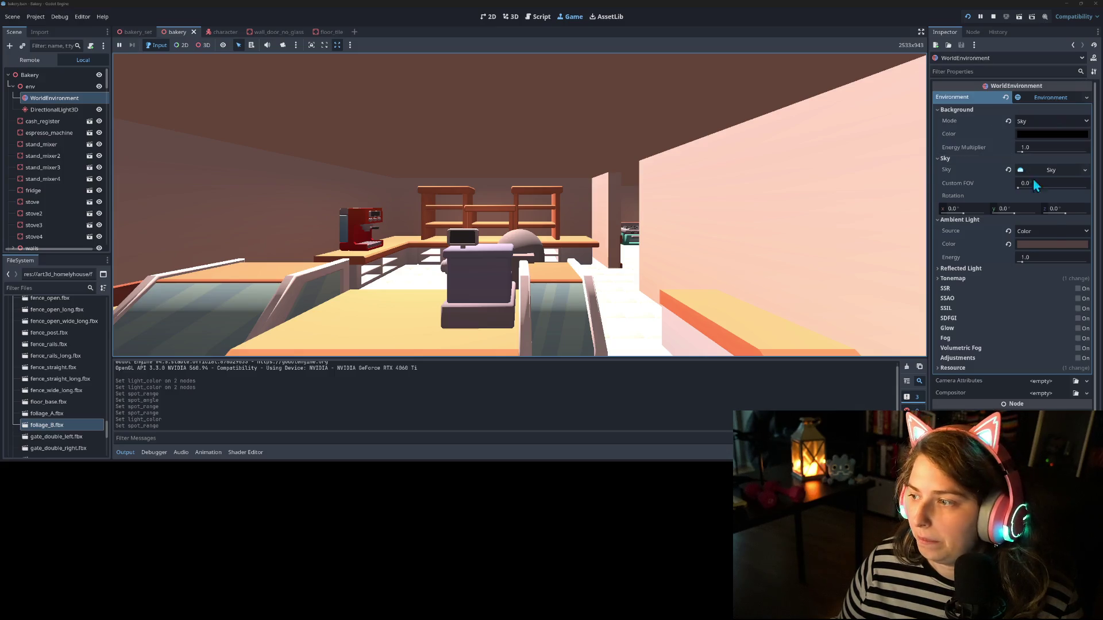
click(1038, 261)
click(1002, 269)
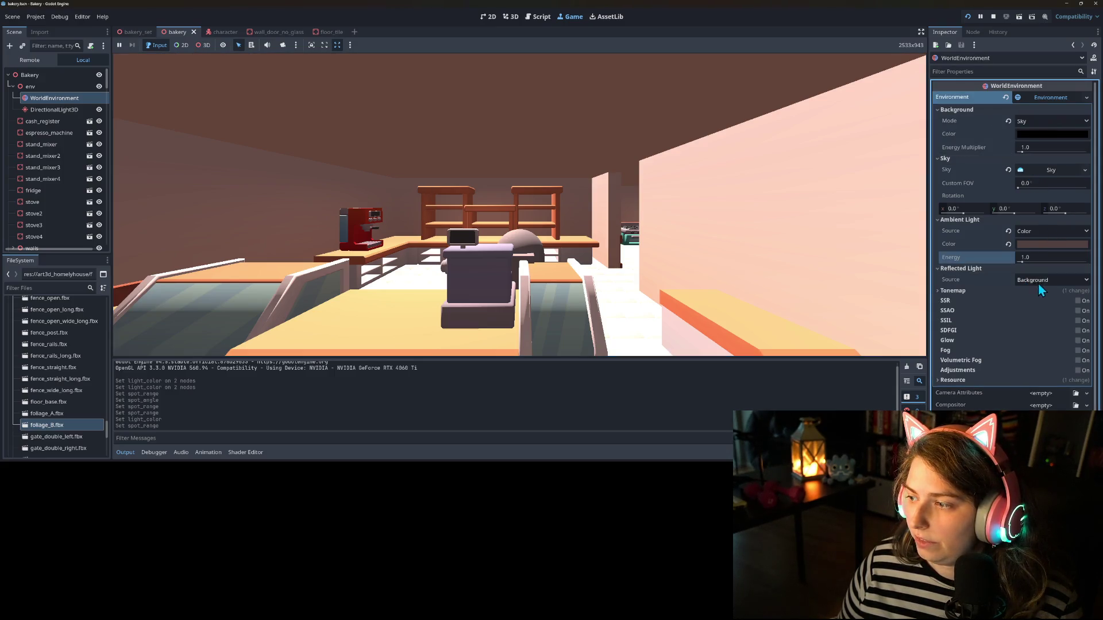
click(1062, 281)
click(1059, 303)
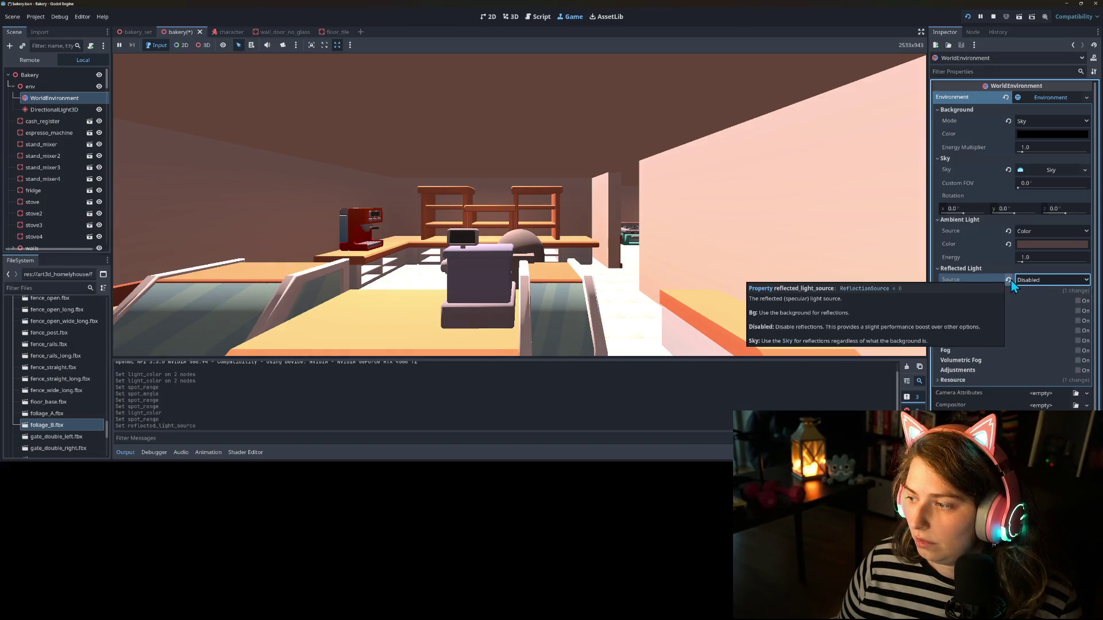
key(ctrl+s)
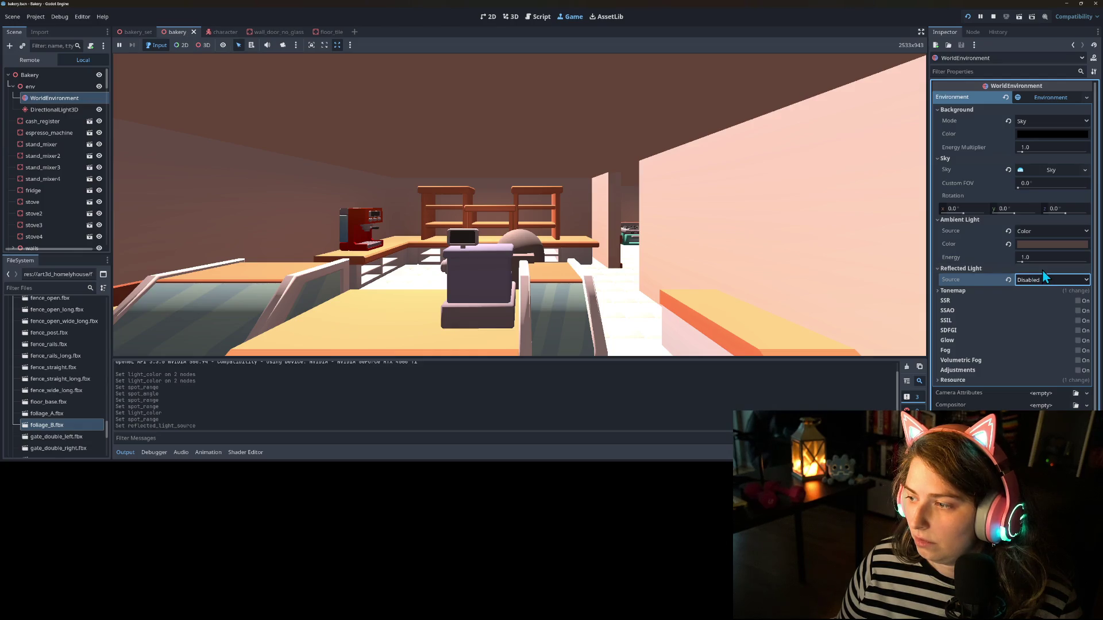
Step: Lower the Ambient Light Energy from 1.0 to 0.7
click(1032, 258)
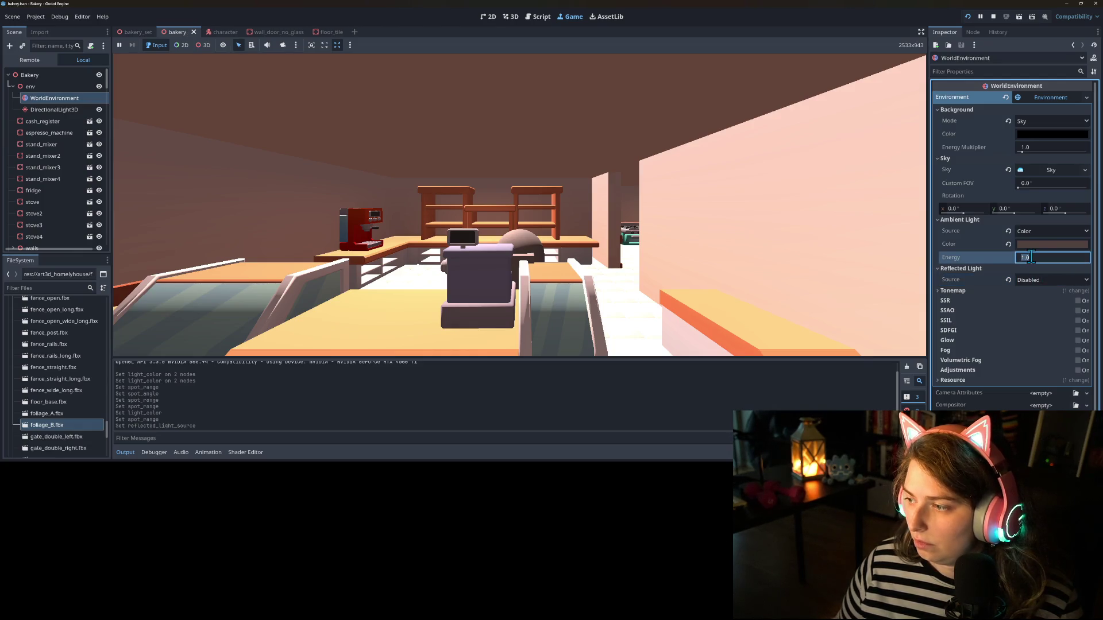
text(.8)
key(Return)
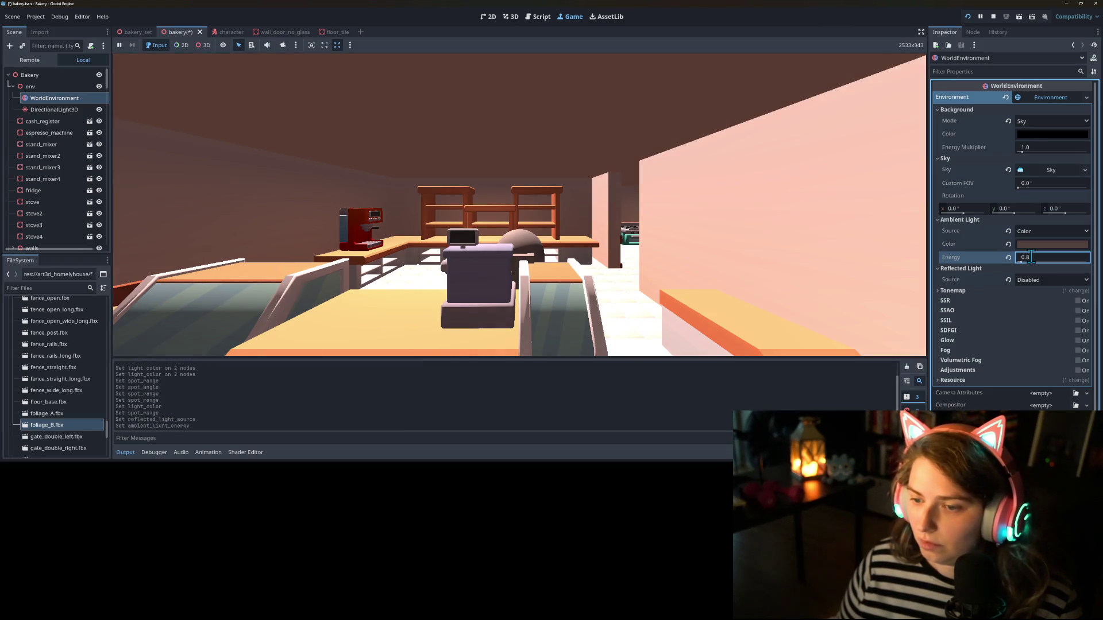
text(.7)
key(Return)
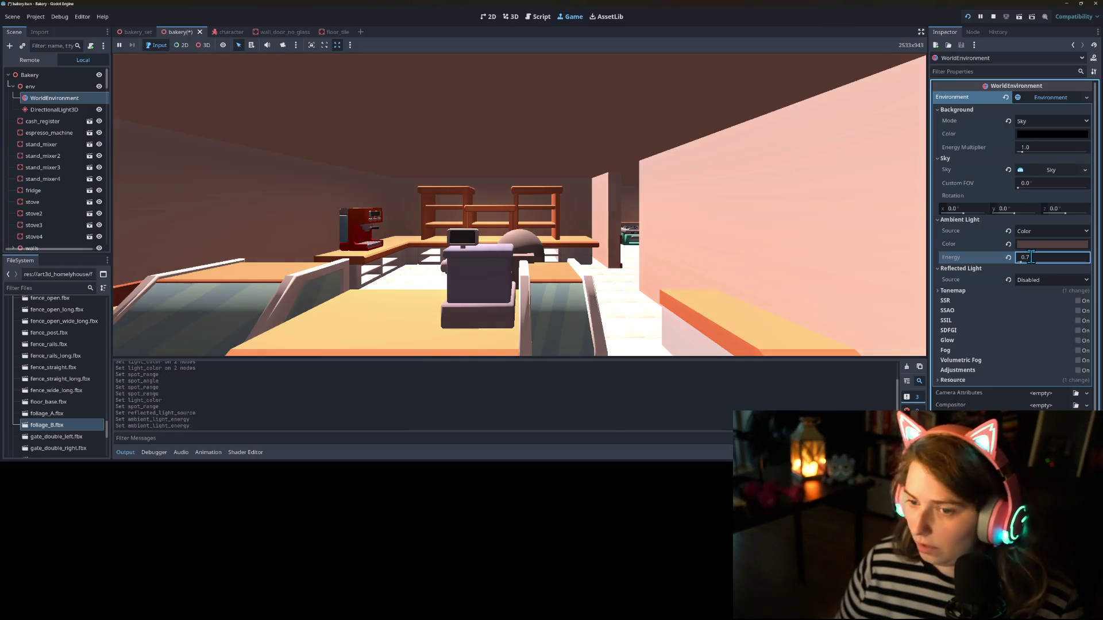
click(673, 245)
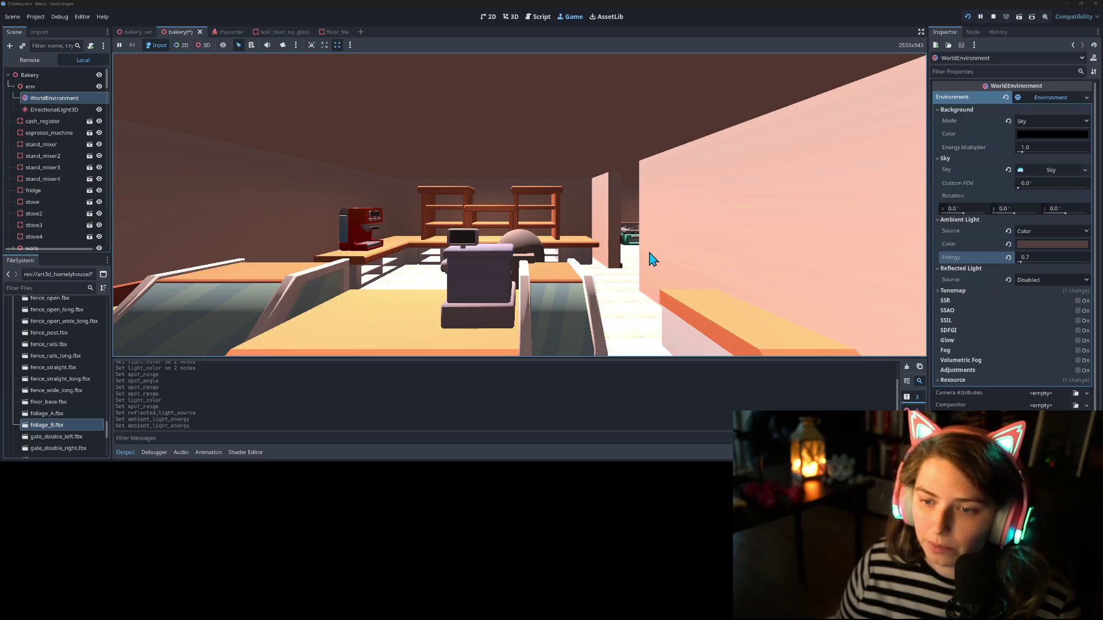
key(s)
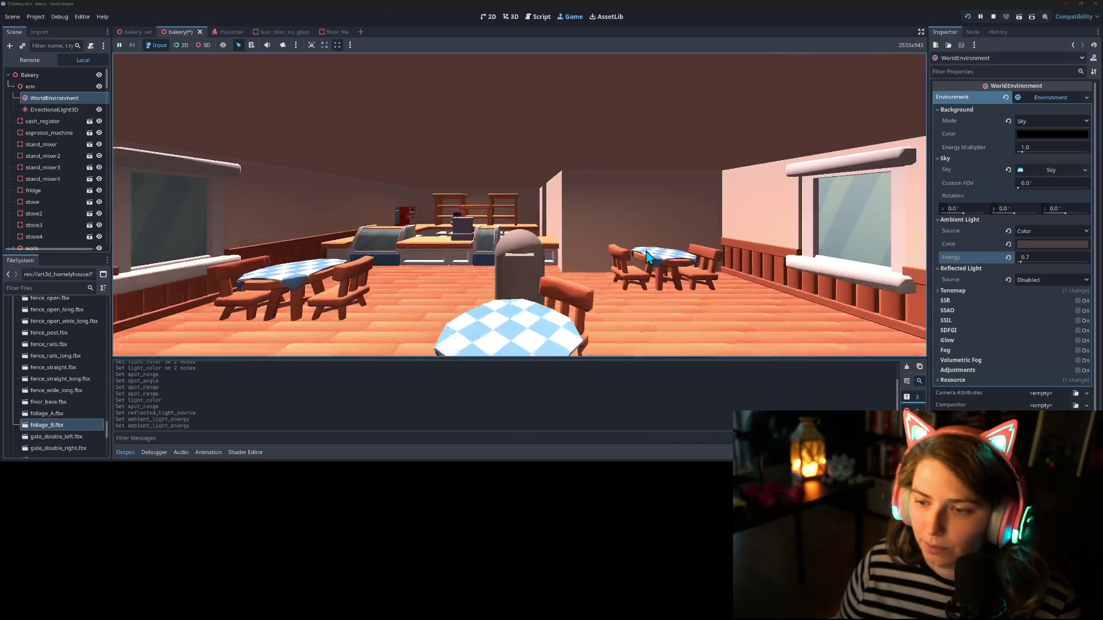
key(s)
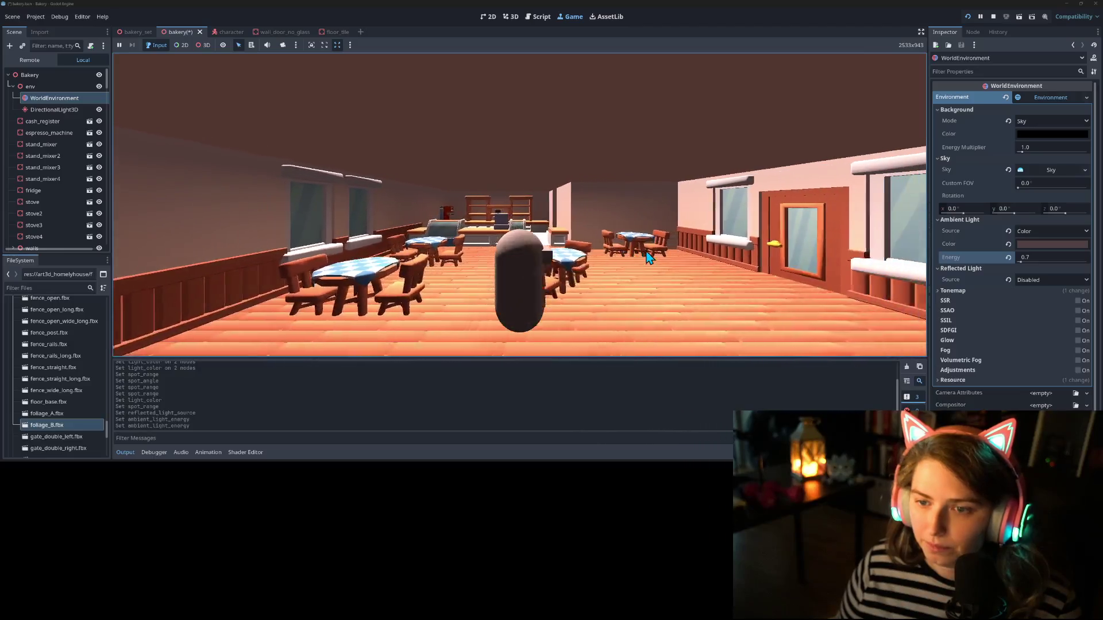
key(w)
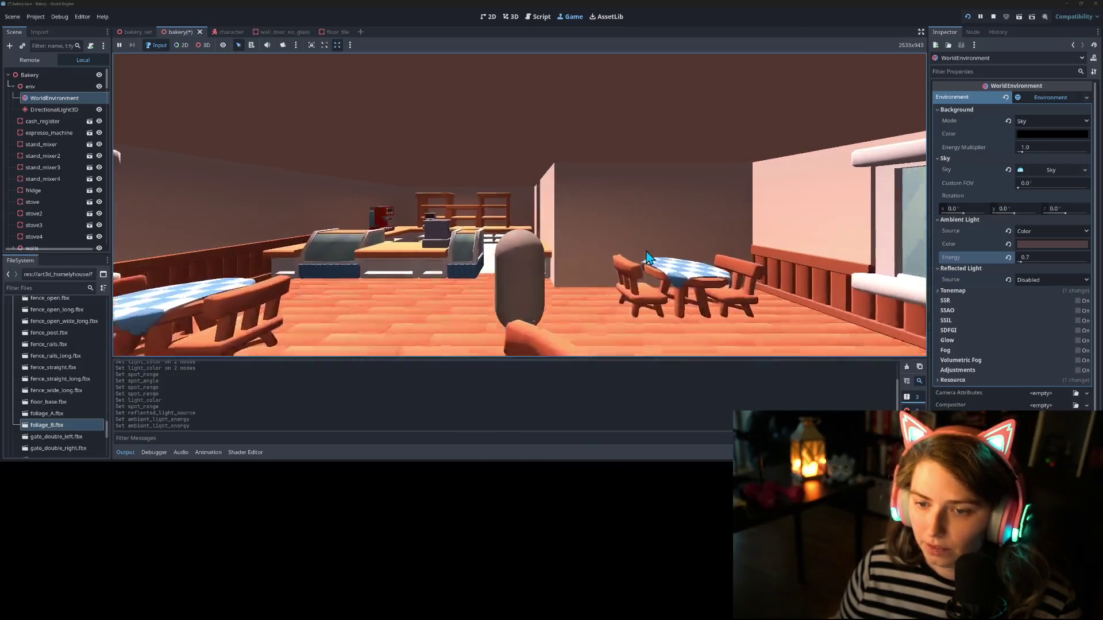
key(w)
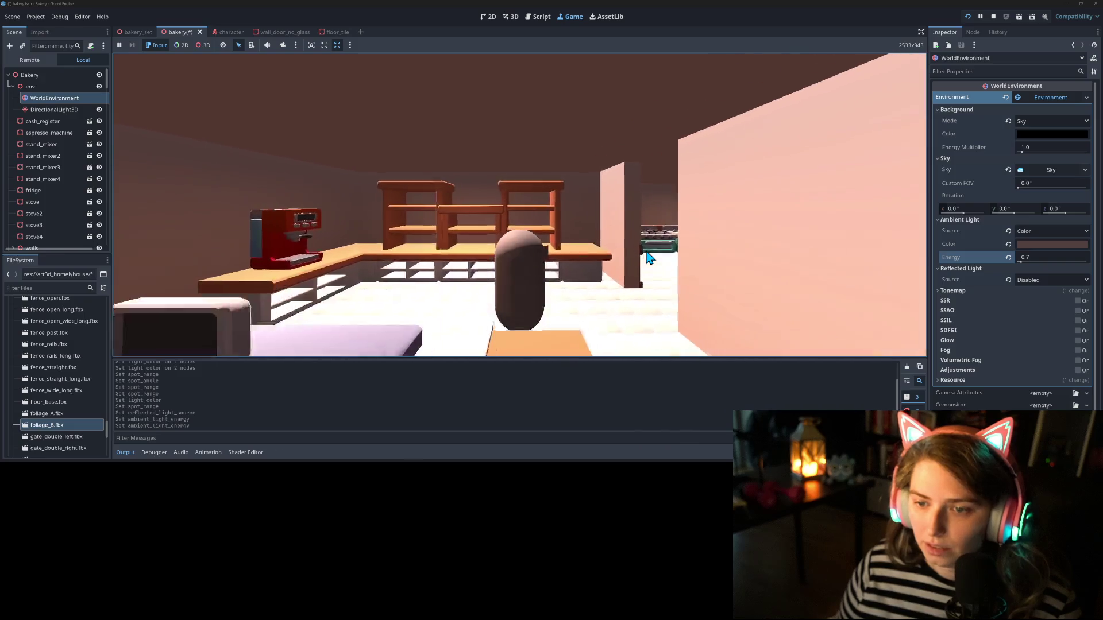
key(d)
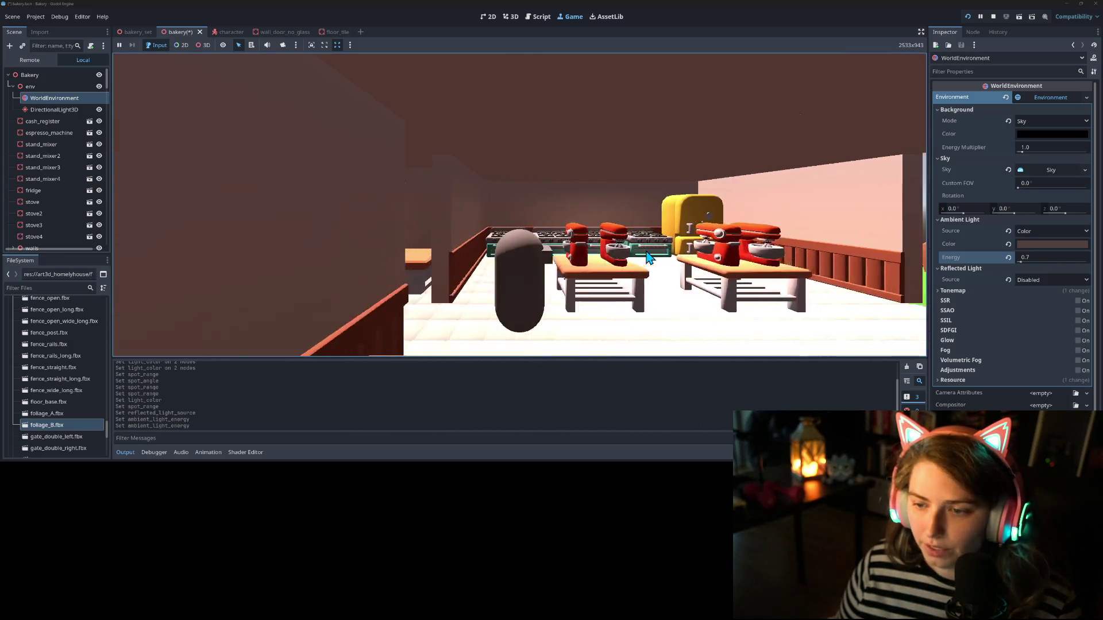
key(d)
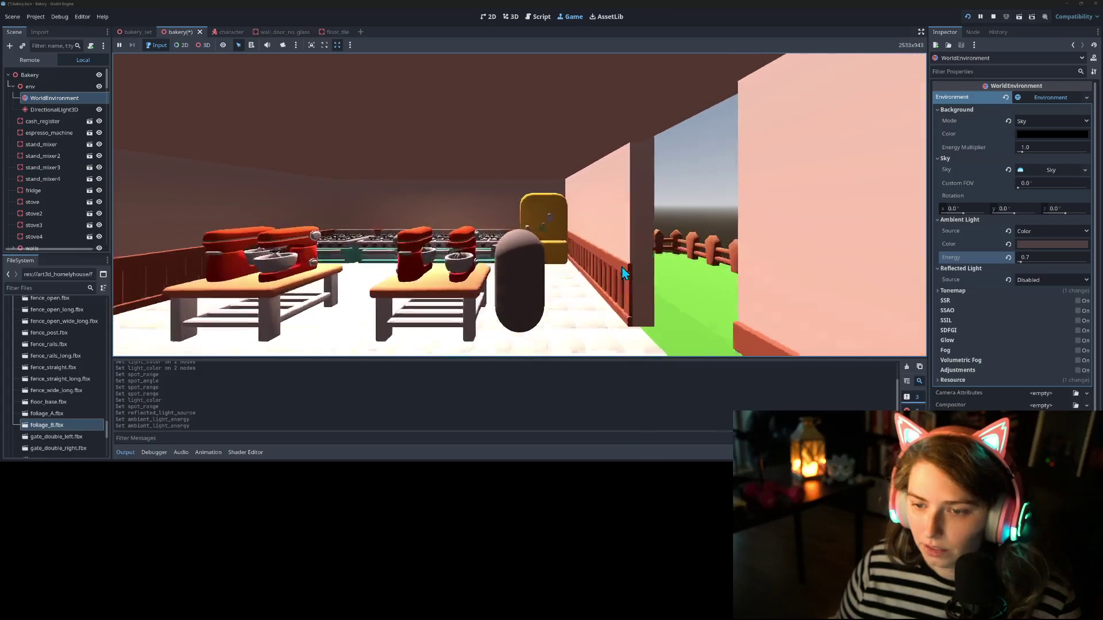
key(a)
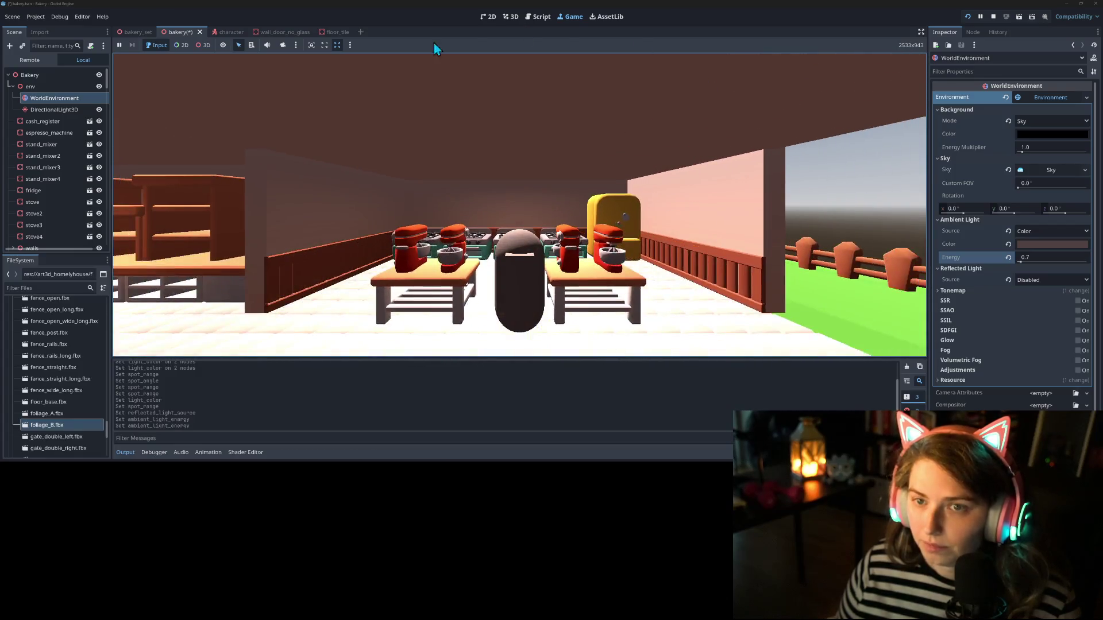
click(338, 31)
Step: Enable Editable Children on floor_tiled, select its child mesh, and save the floor_tile scene
right_click(49, 101)
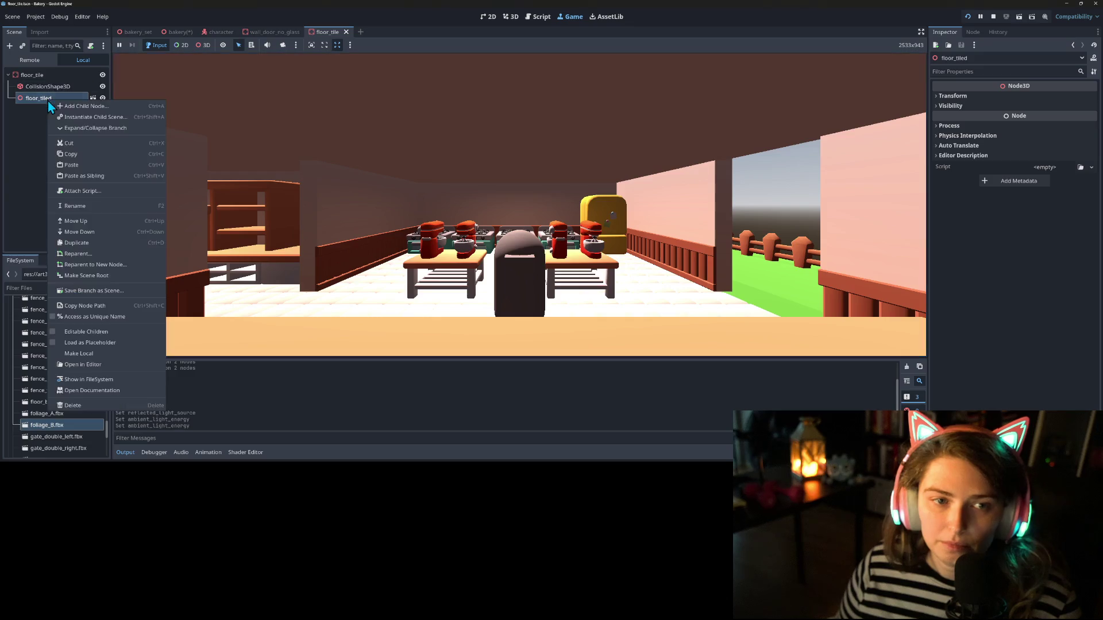
click(86, 332)
click(43, 109)
right_click(983, 161)
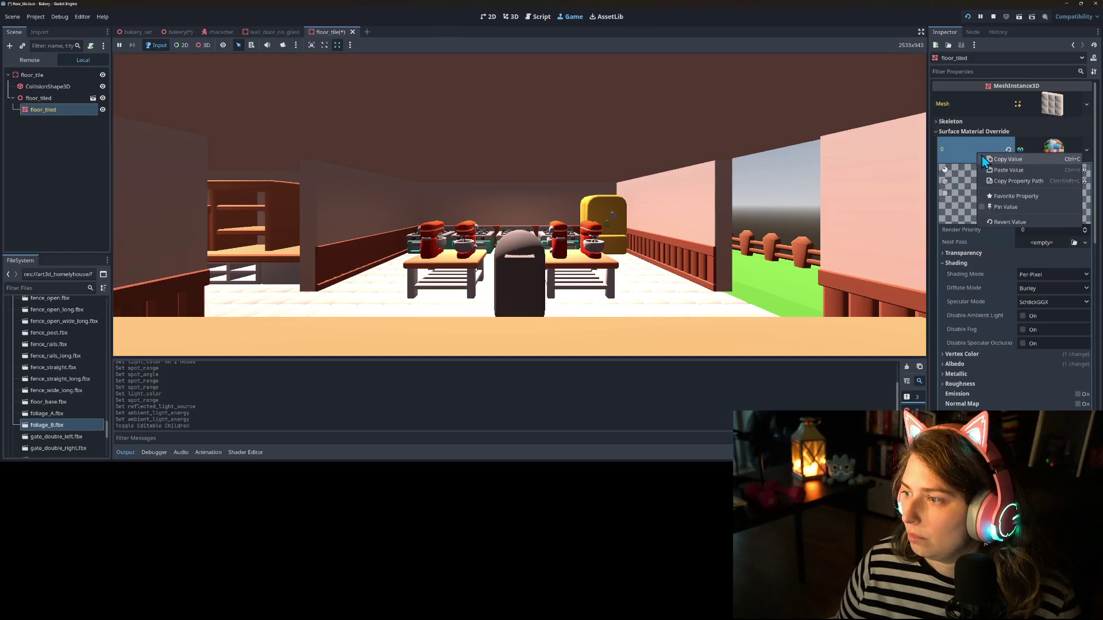
click(961, 149)
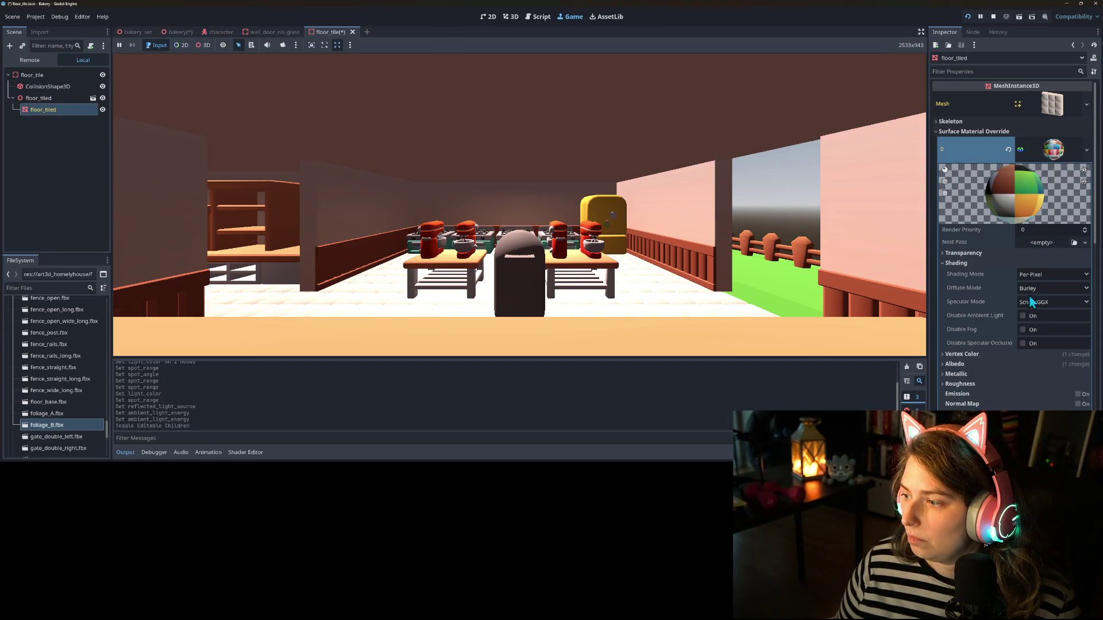
key(ctrl+s)
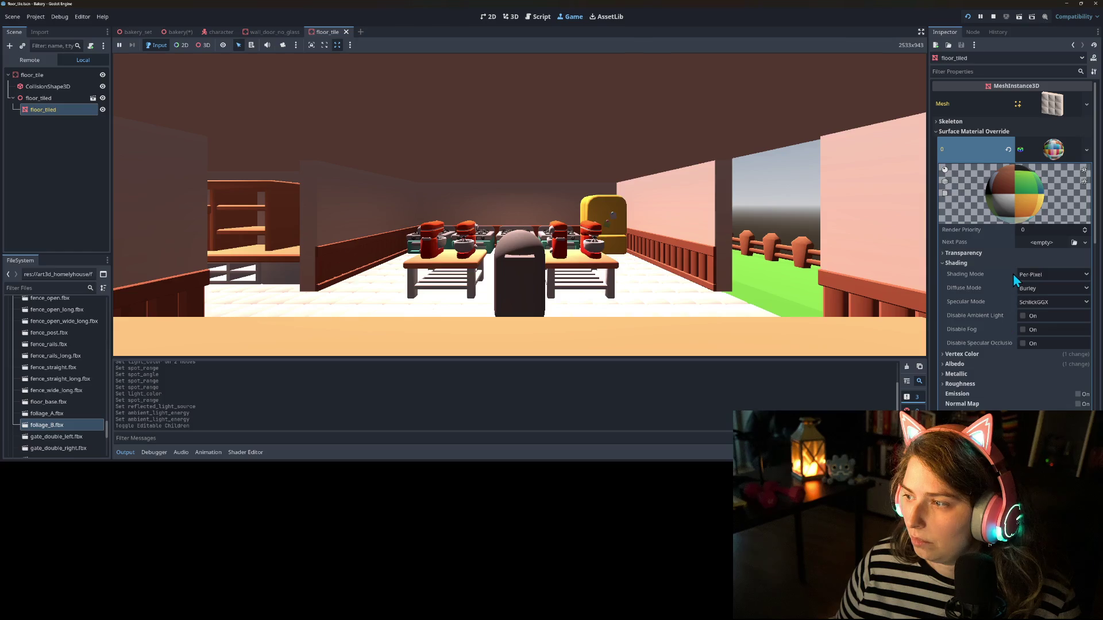
Step: Try Unshaded and Per-Vertex shading on the child material, settling back on Per-Pixel
click(989, 150)
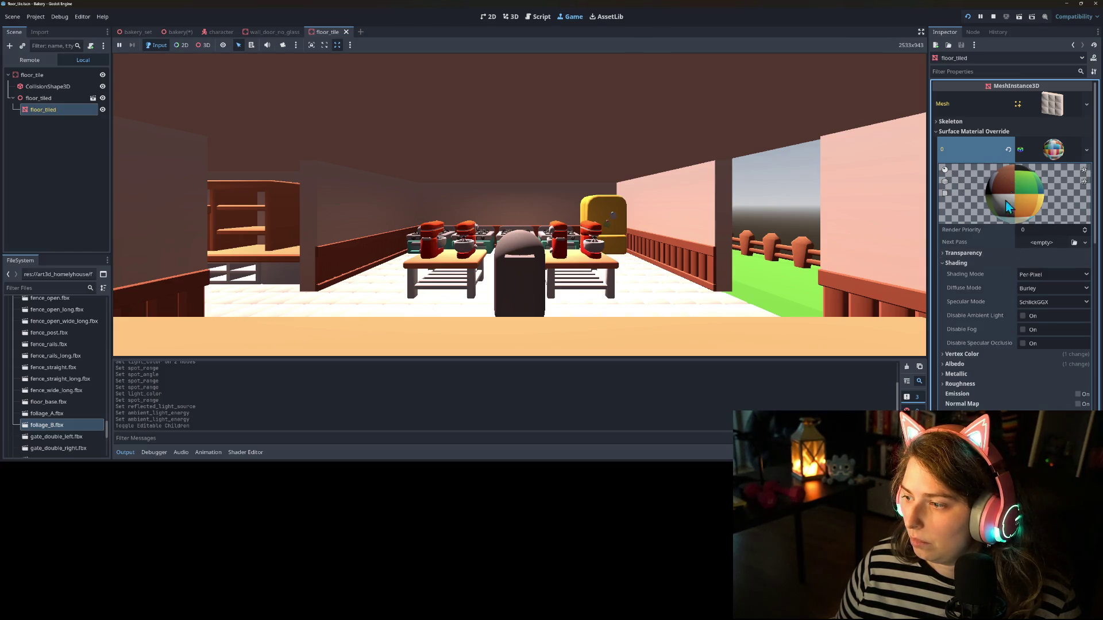
scroll(1002, 264, down, 3)
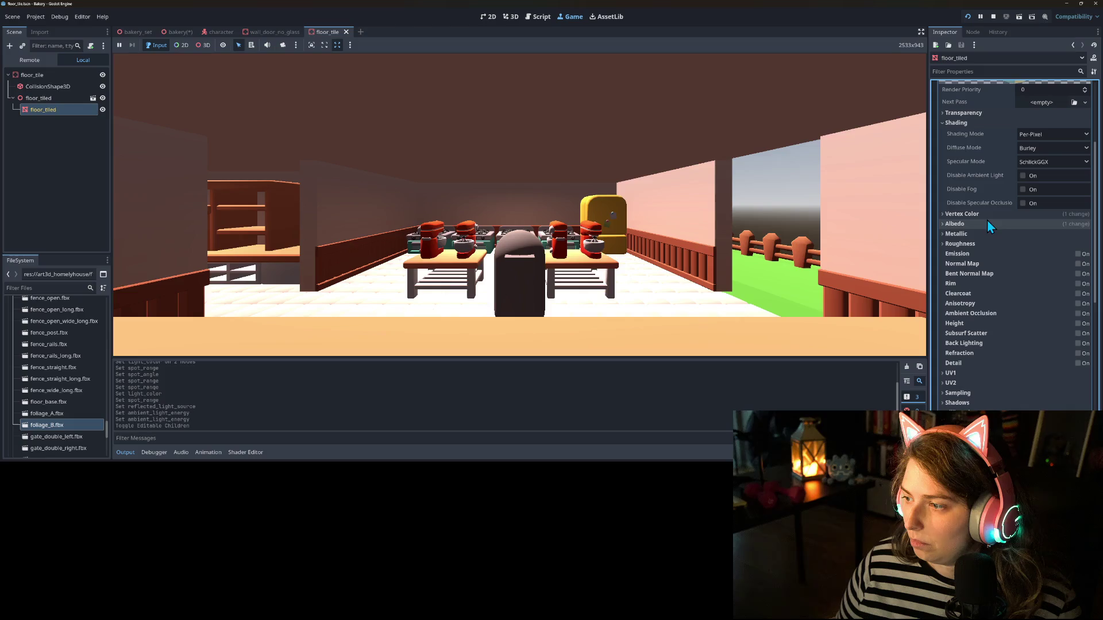
click(1041, 136)
click(1053, 148)
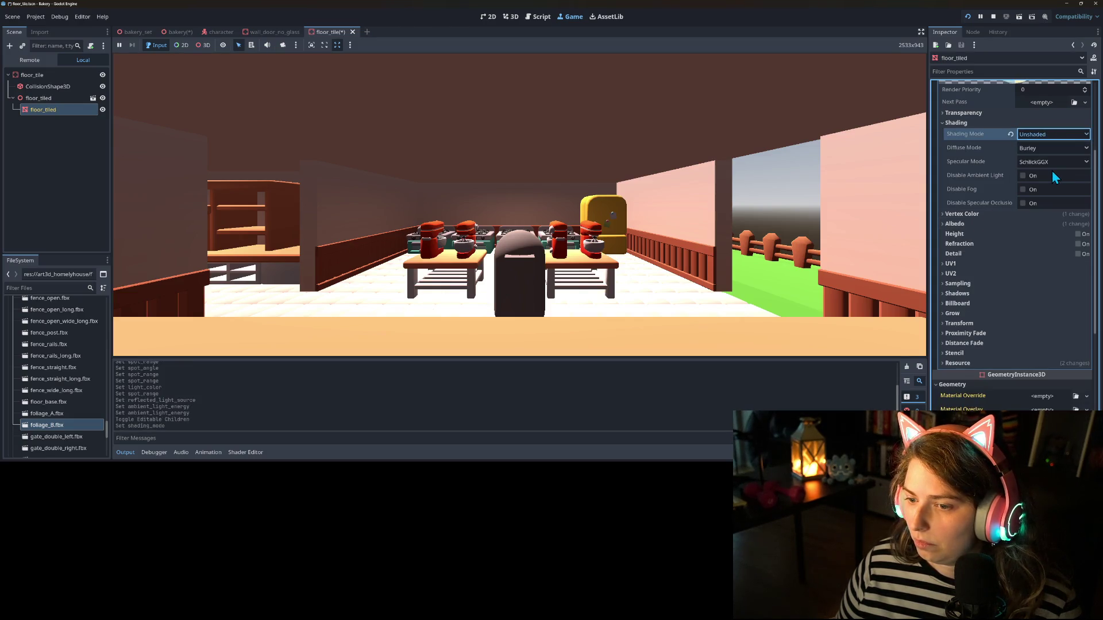
click(1052, 171)
click(1046, 136)
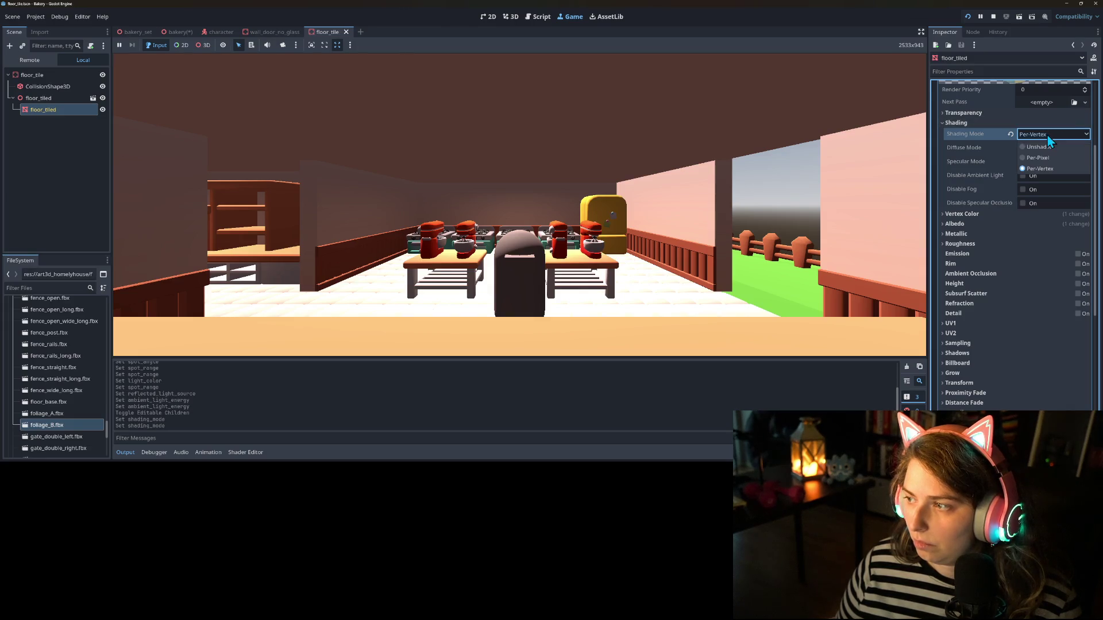
click(1027, 156)
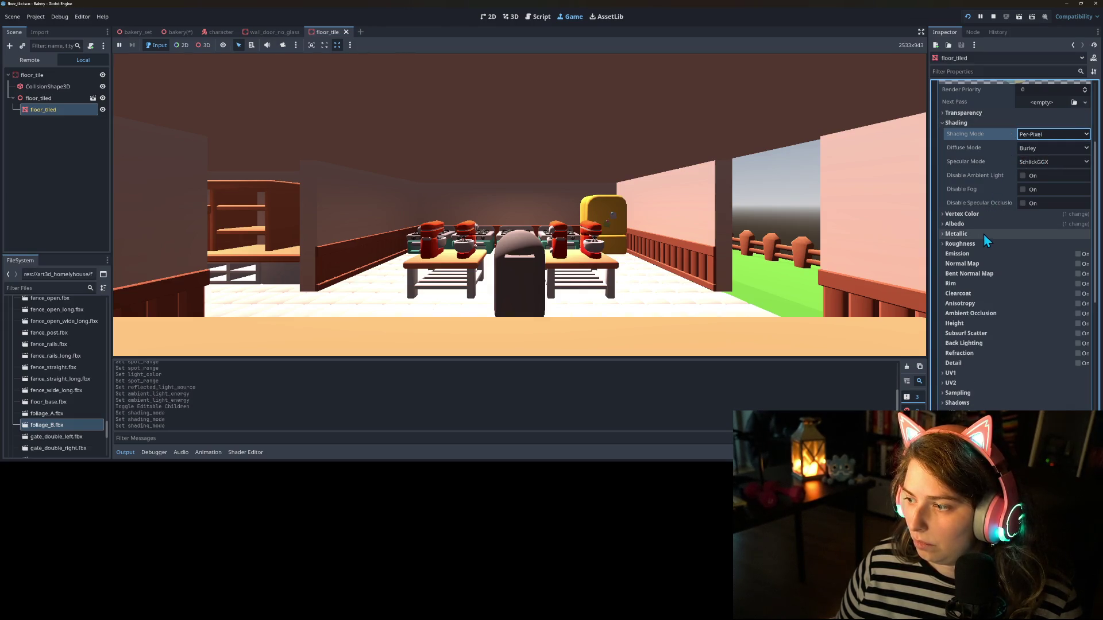
Step: Use vertex colour as albedo on the floor material and restart the running game
click(962, 214)
click(1023, 226)
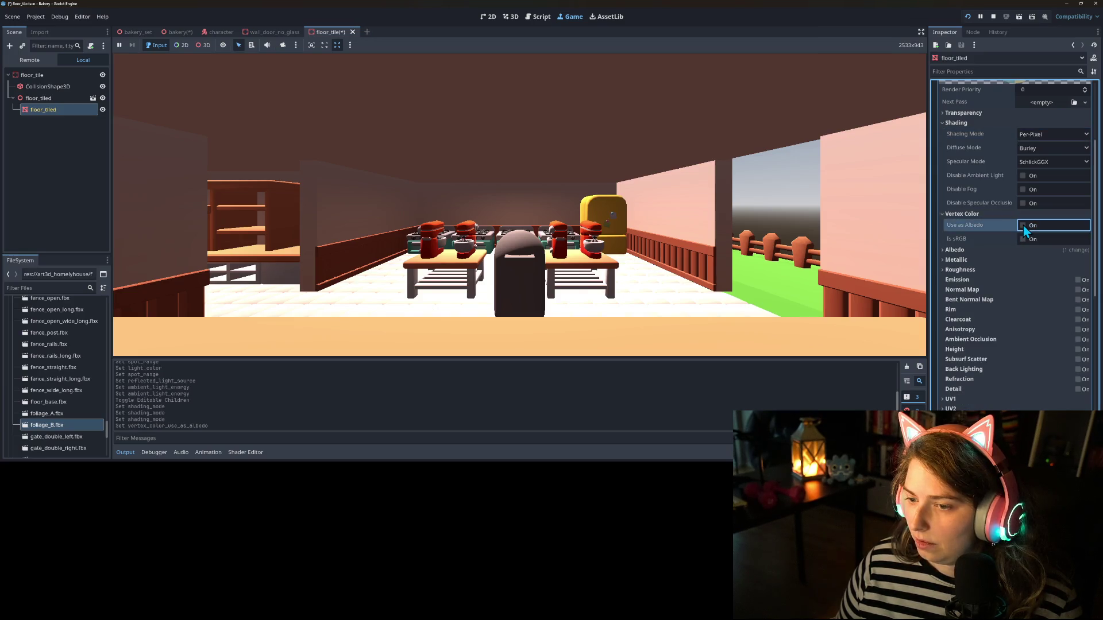
click(963, 250)
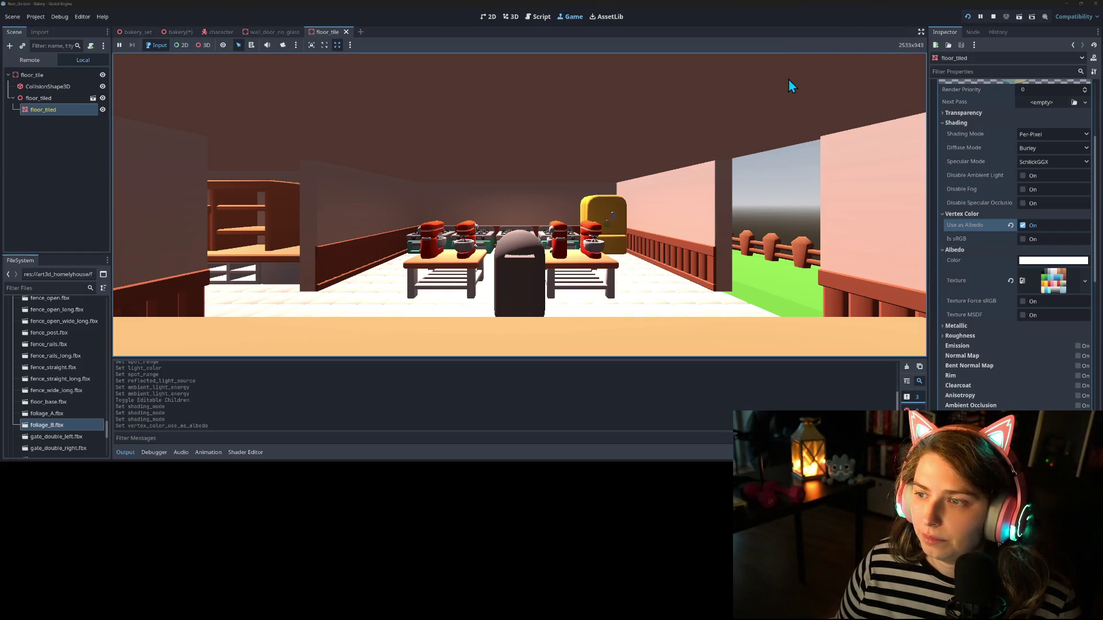
click(968, 19)
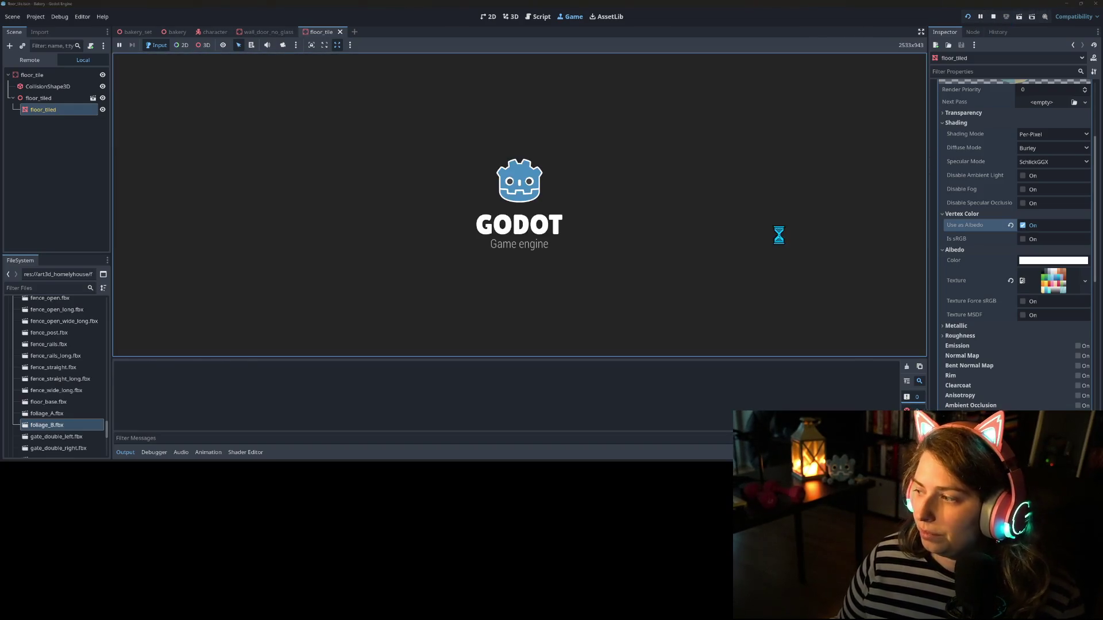
key(w)
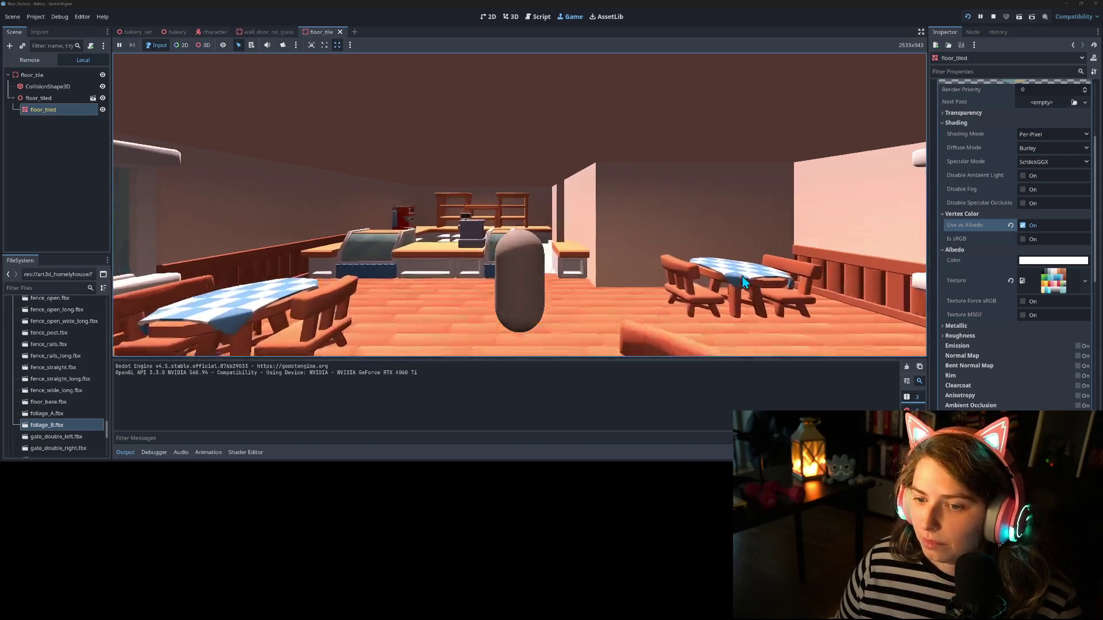
key(a)
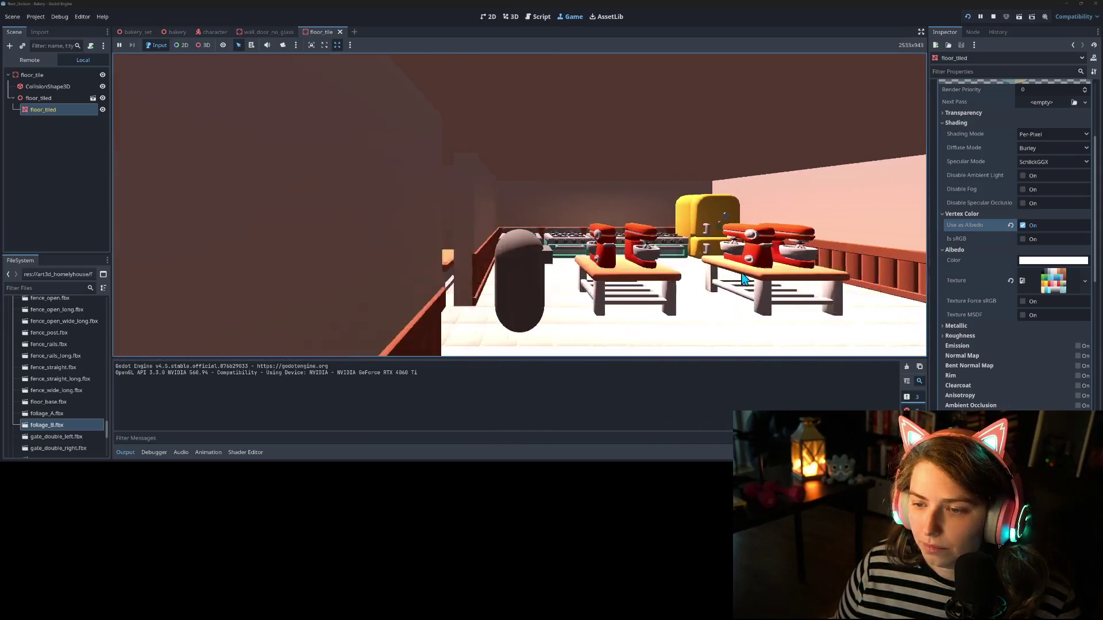
key(w)
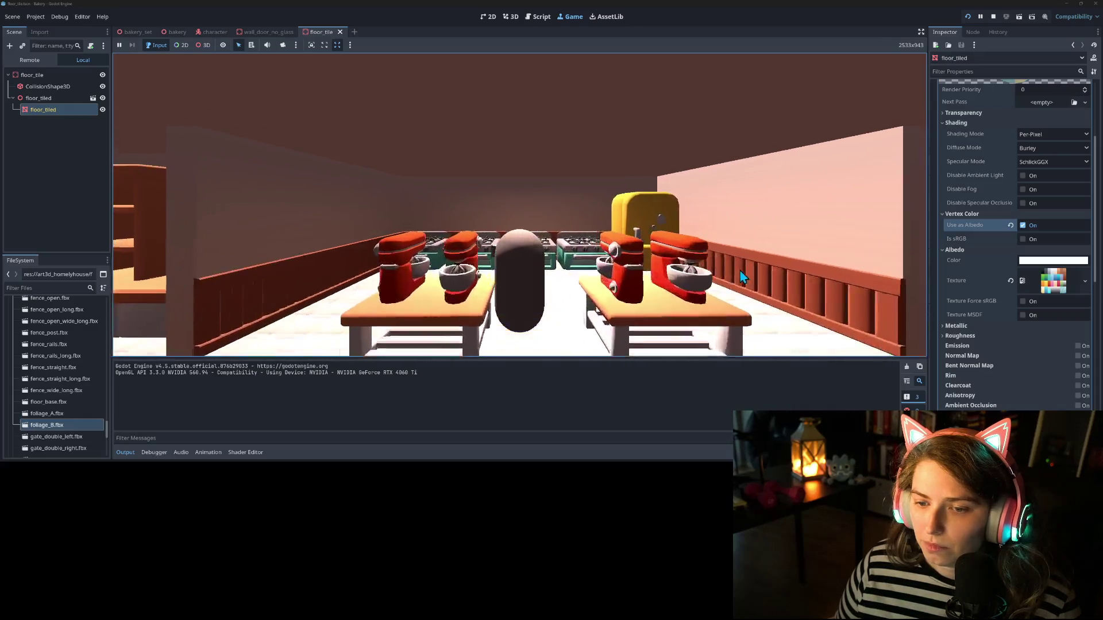
key(a)
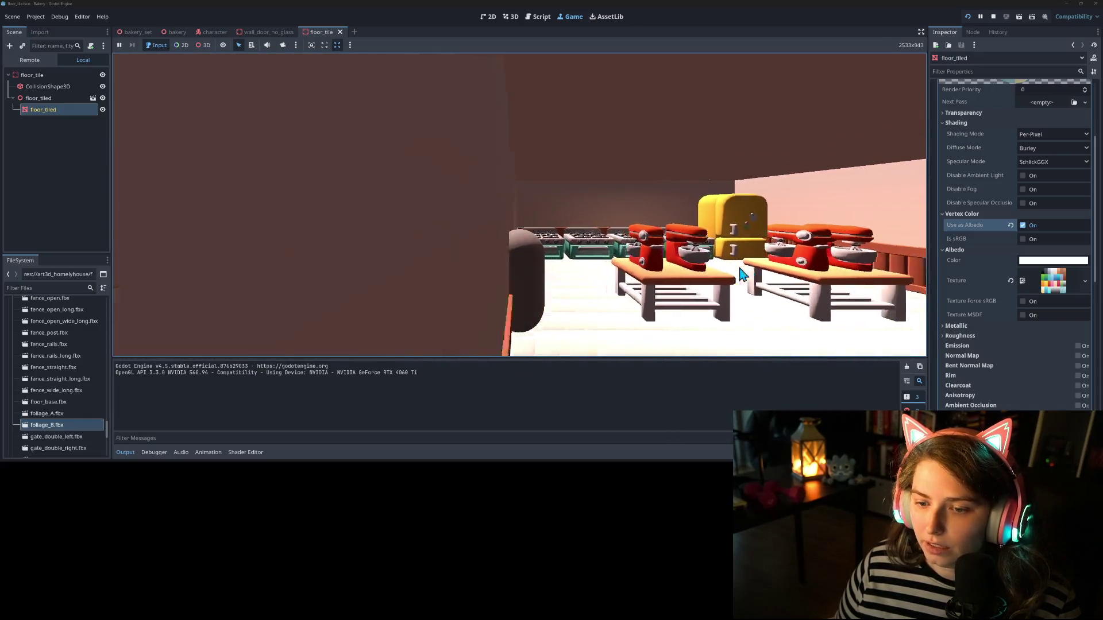
key(s)
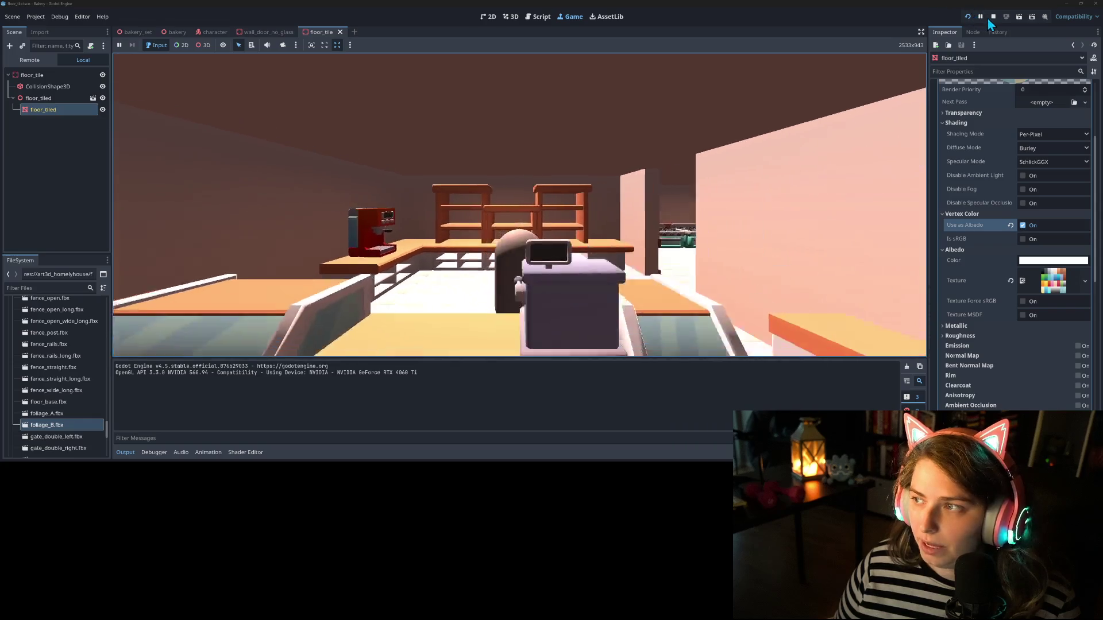
key(d)
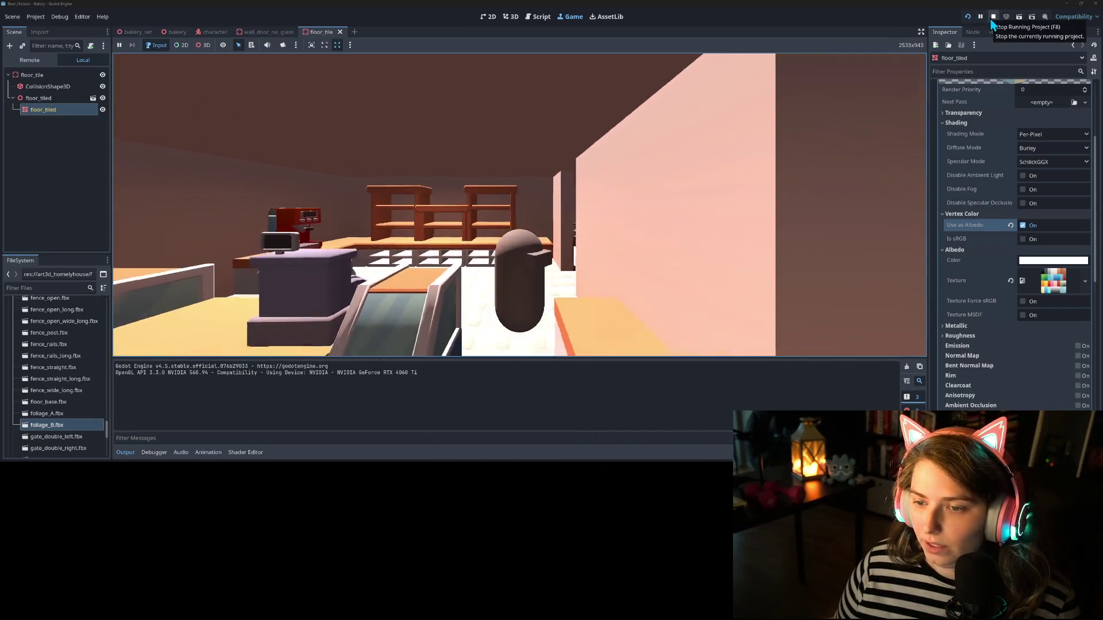
key(a)
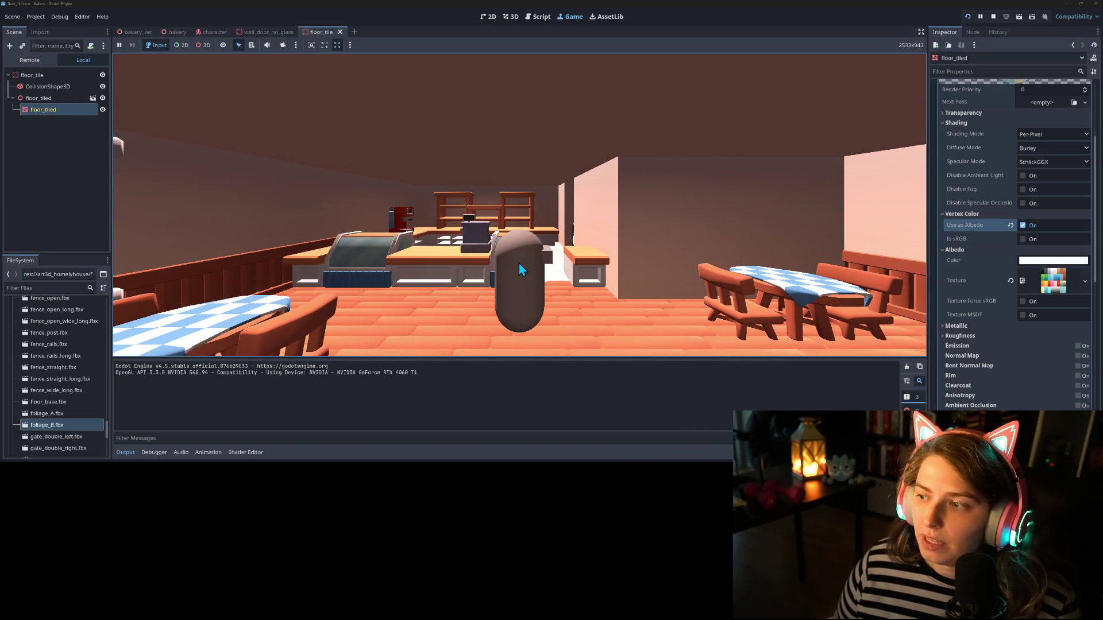
scroll(997, 258, up, 2)
click(1023, 223)
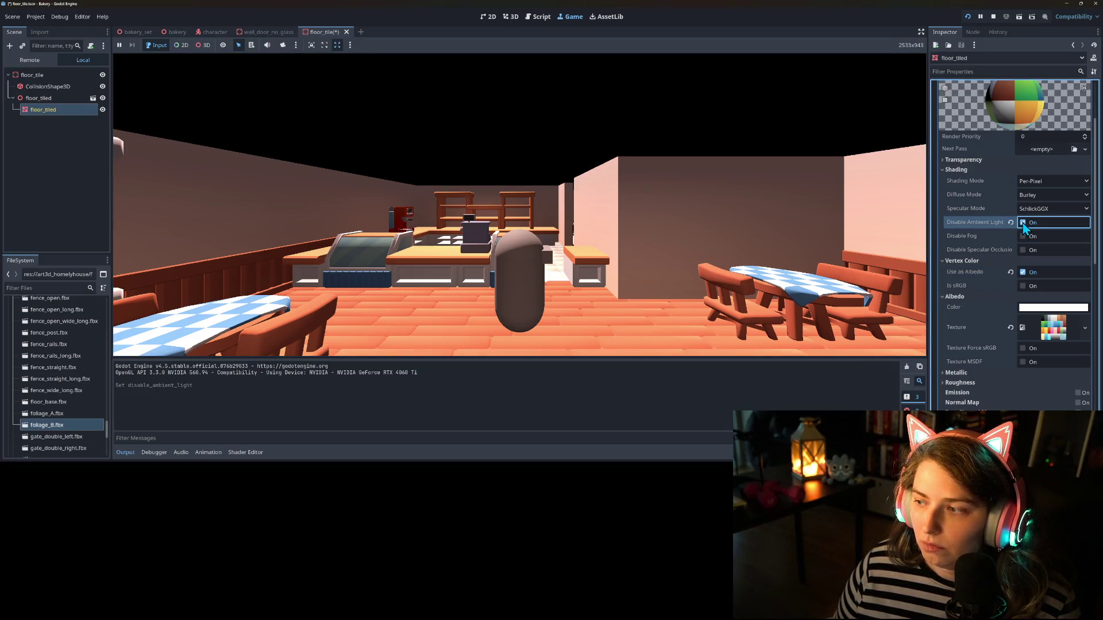
Step: Restore ambient light on the floor material and try toggling specular occlusion
click(1023, 224)
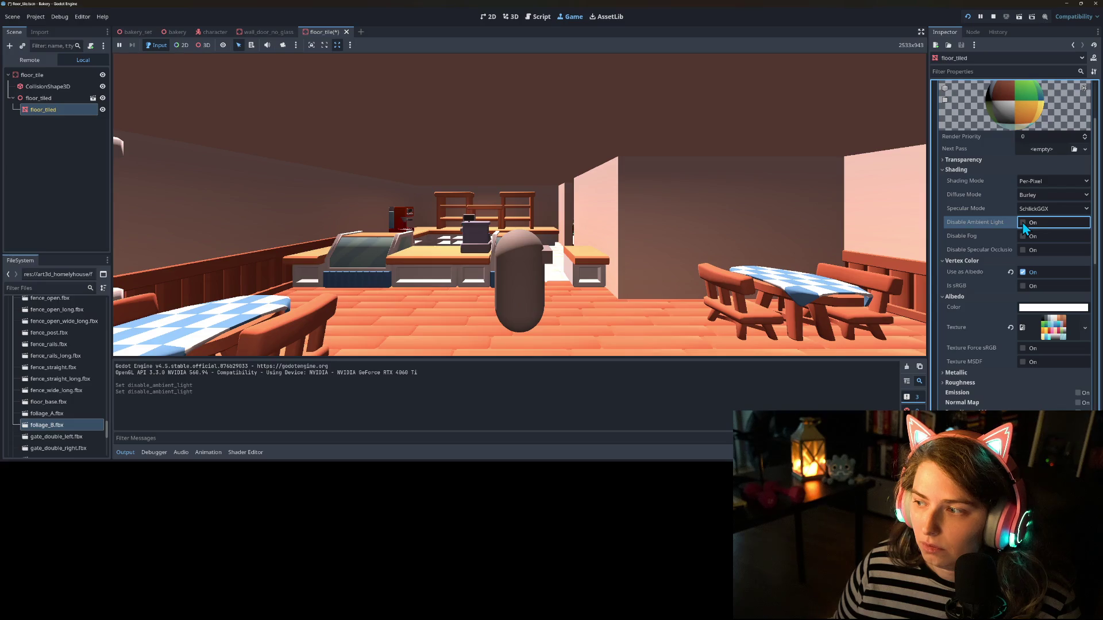
click(1023, 273)
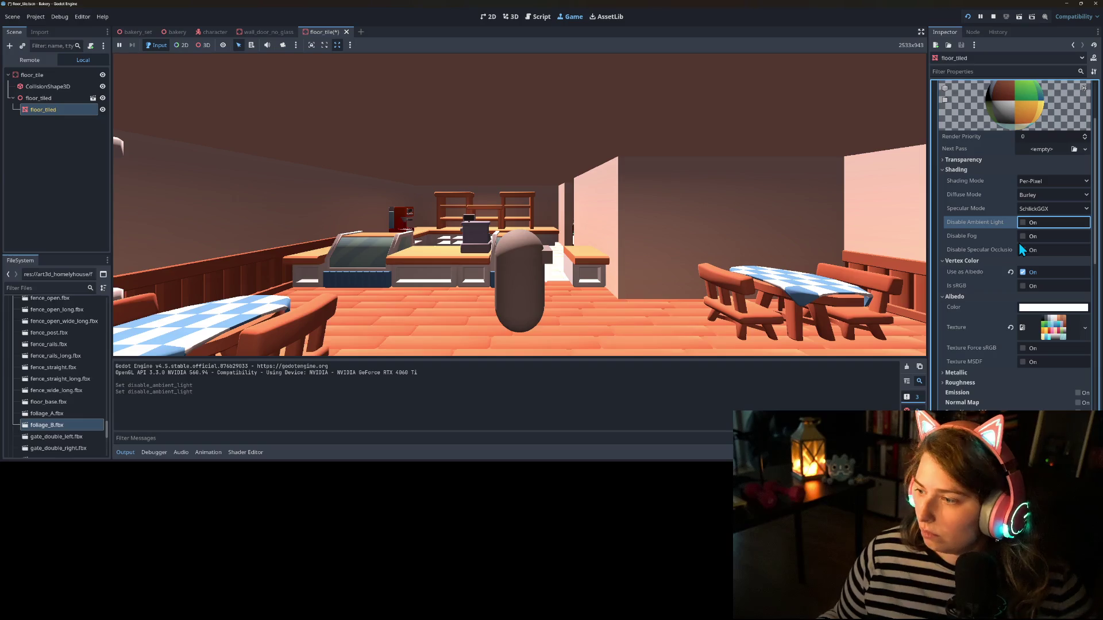
click(1025, 251)
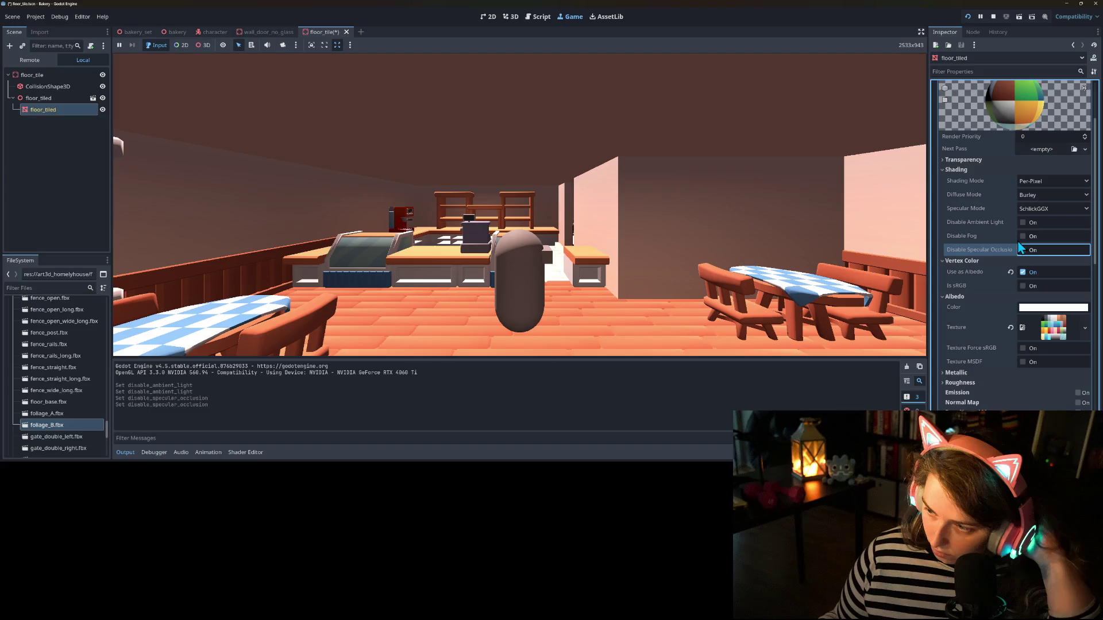
Step: Tint the floor albedo colour grey (aaaaaa) and check it in the running game
click(1041, 309)
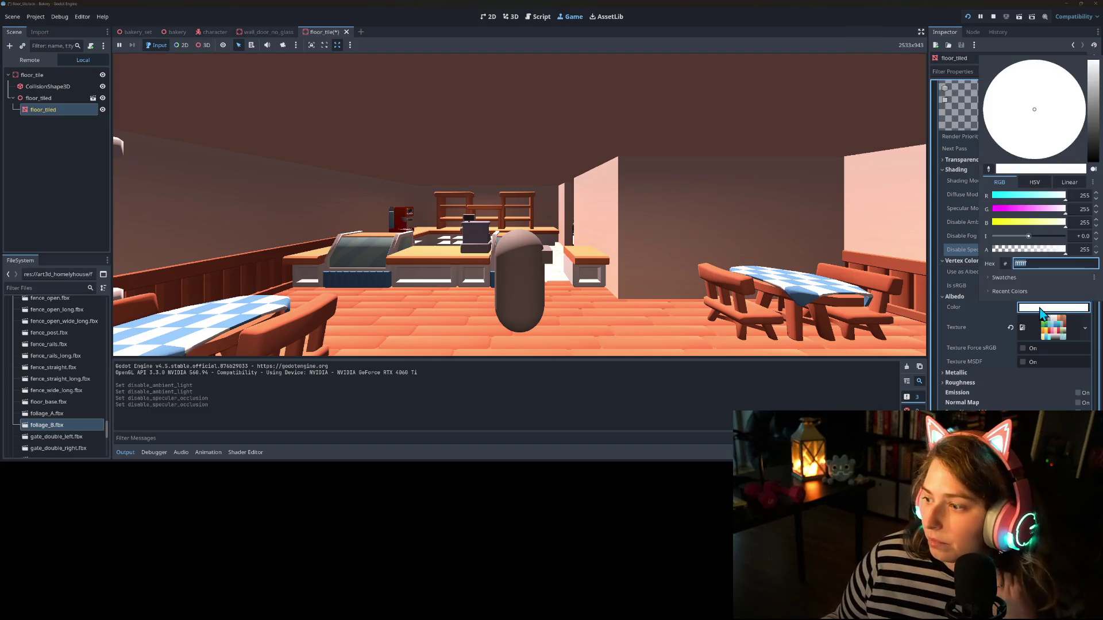
click(1094, 99)
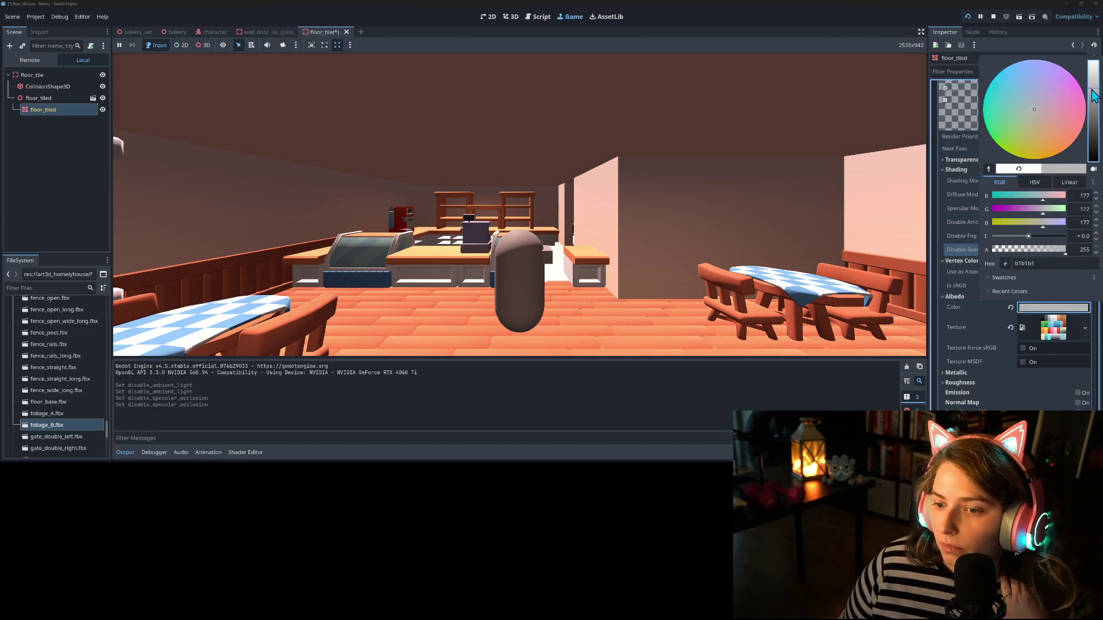
click(960, 311)
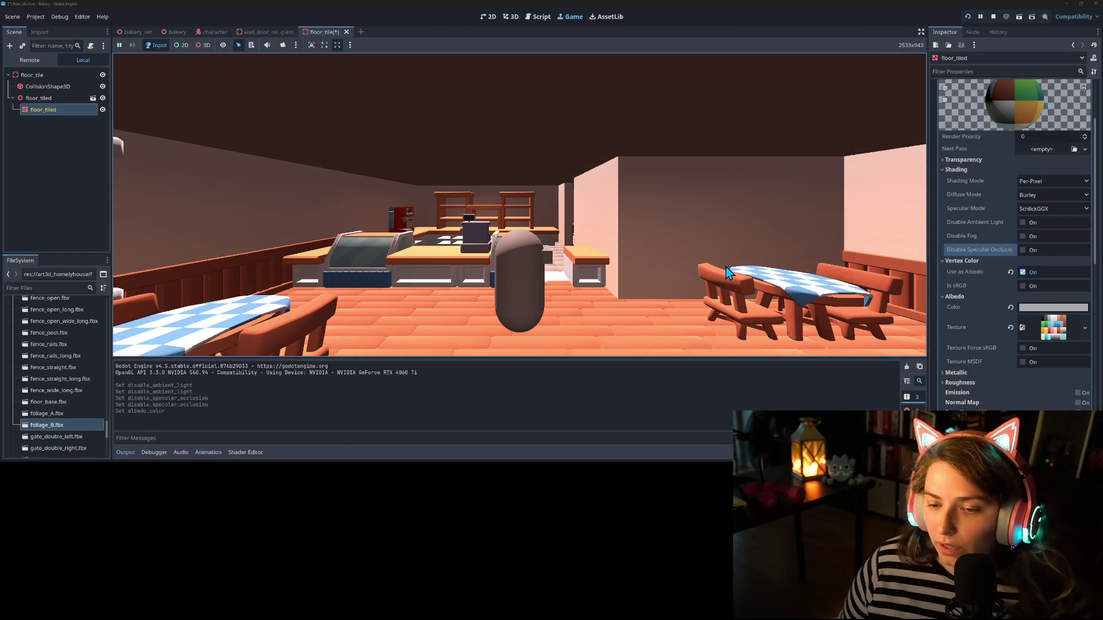
key(w)
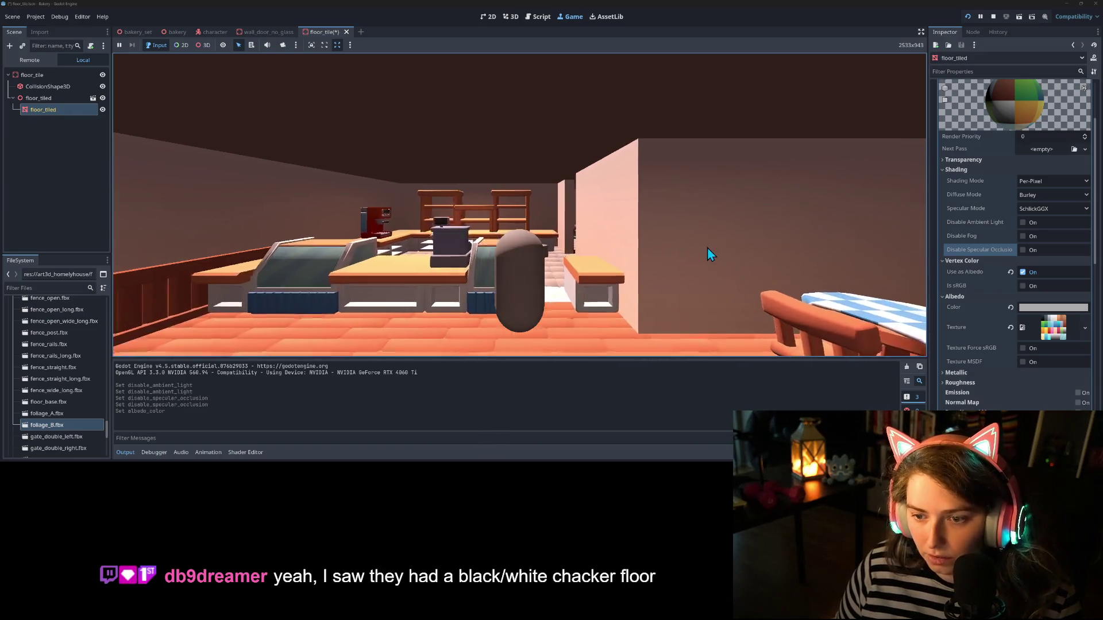
key(s)
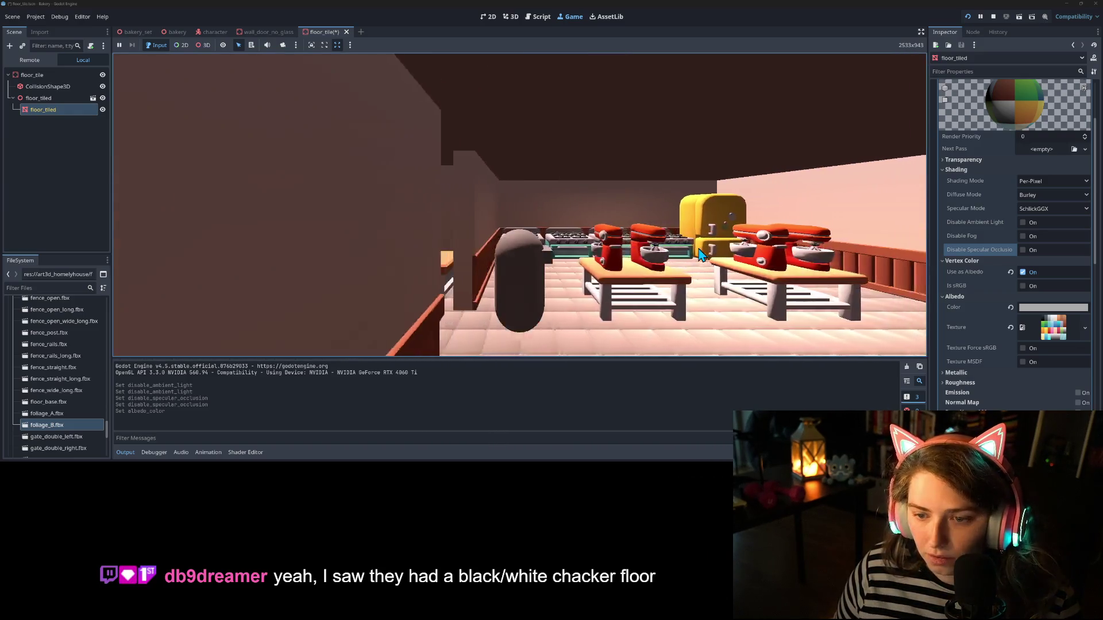
key(w)
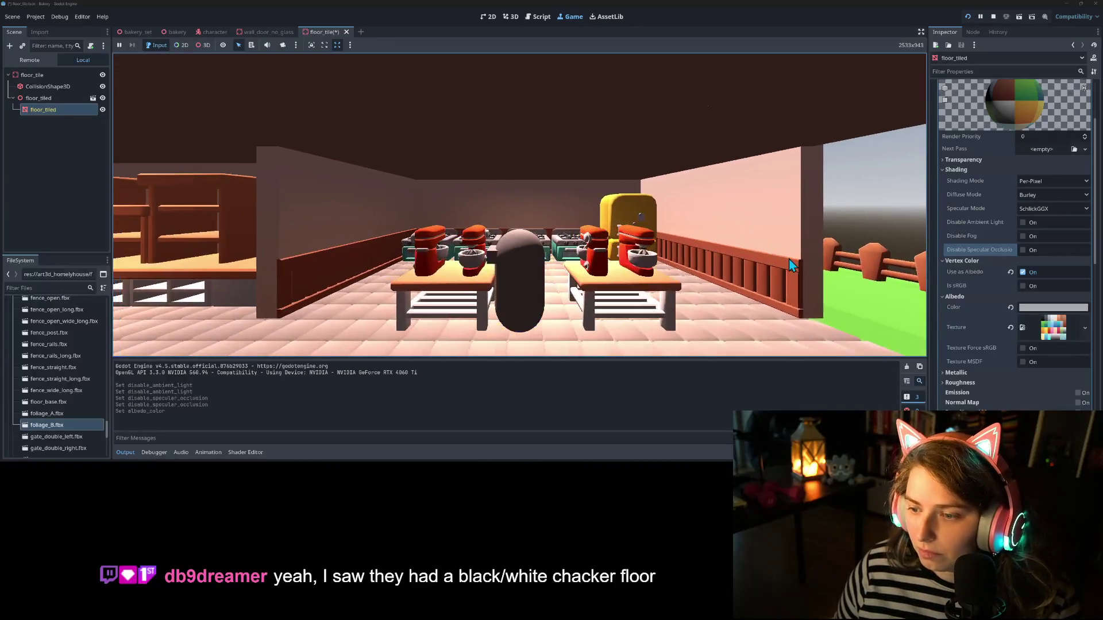
Step: Try Specular at 0.0 on the floor material, then reset it to the default 0.5
scroll(970, 344, down, 2)
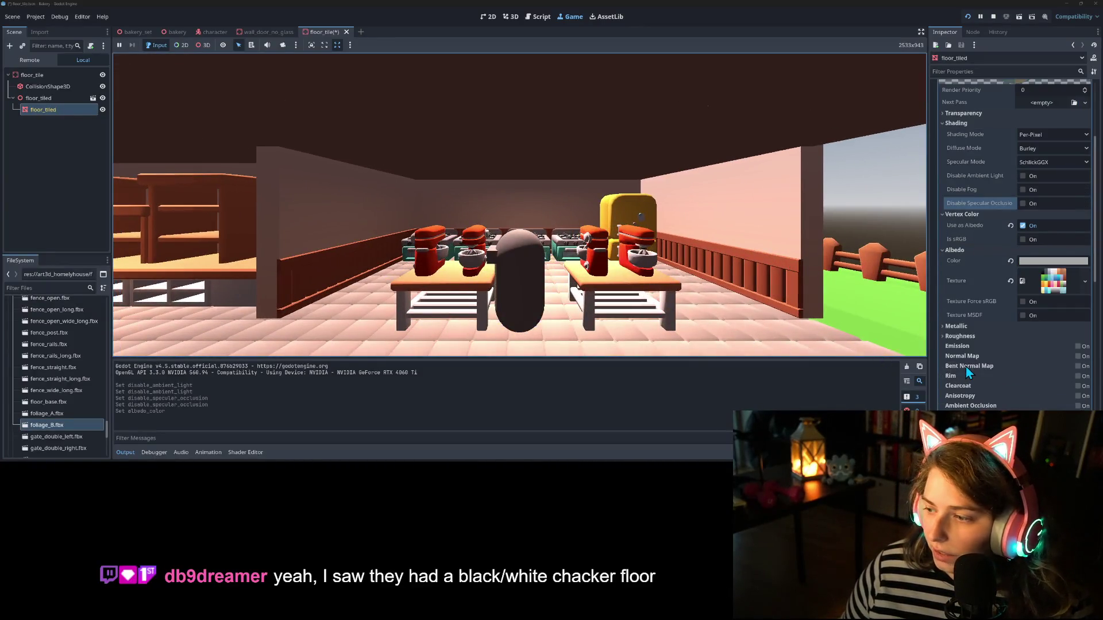
click(968, 338)
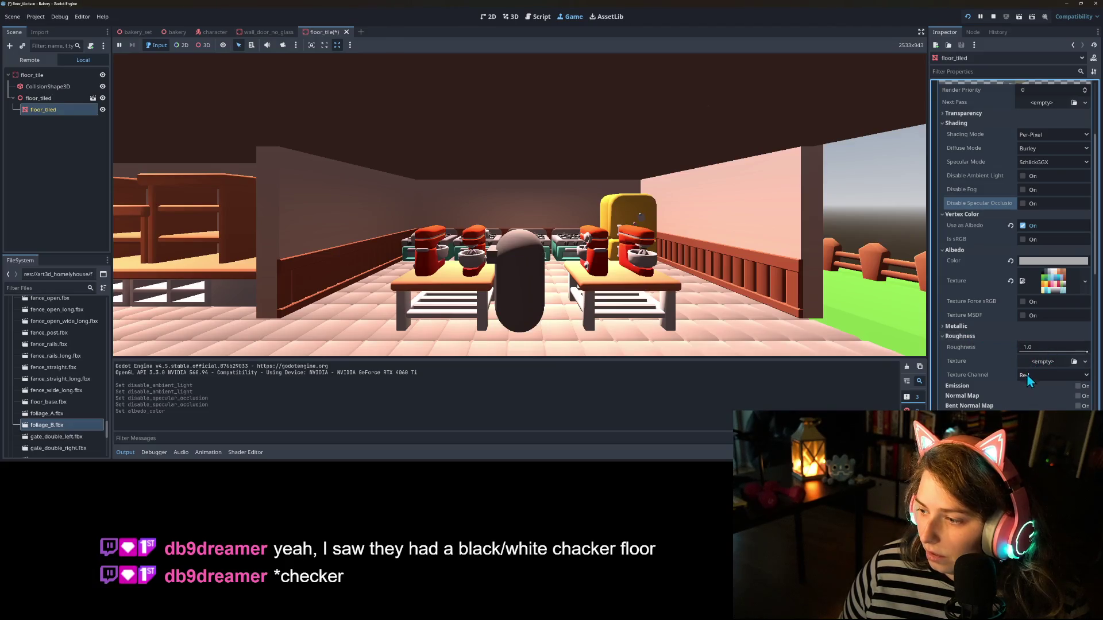
click(959, 337)
click(963, 325)
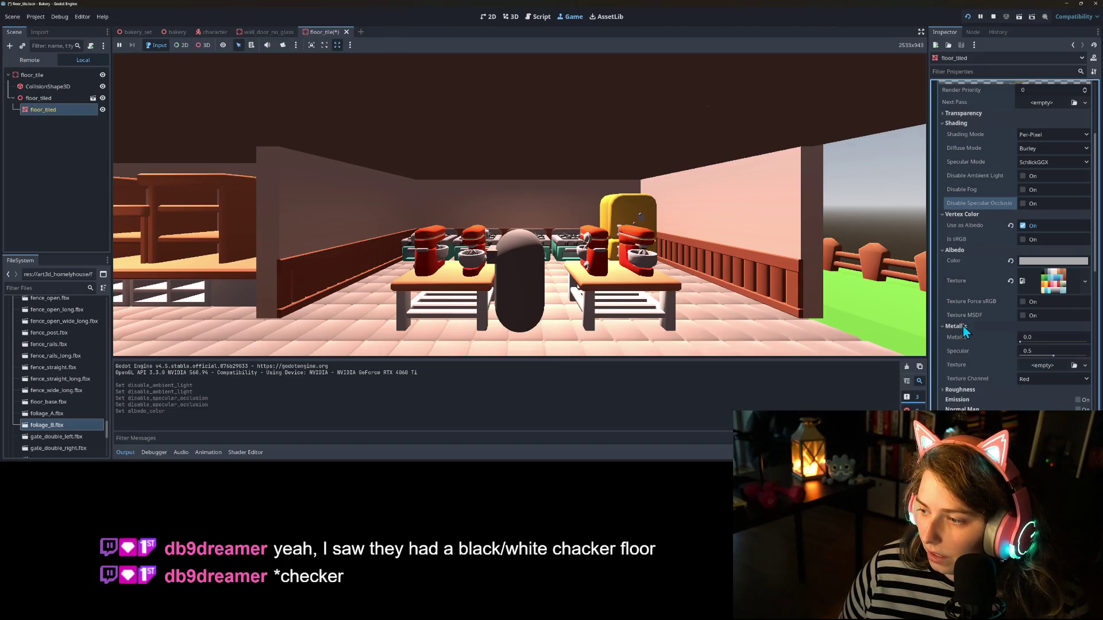
mouse_move(1052, 356)
mouse_down()
mouse_move(985, 359)
mouse_move(1085, 356)
mouse_up()
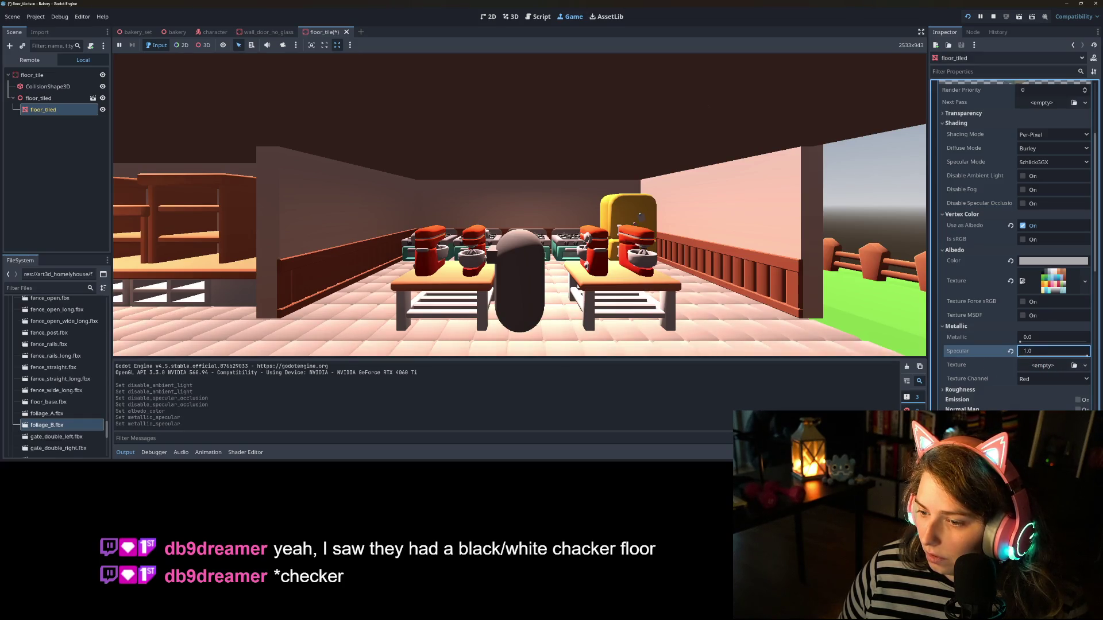
text(0)
key(Return)
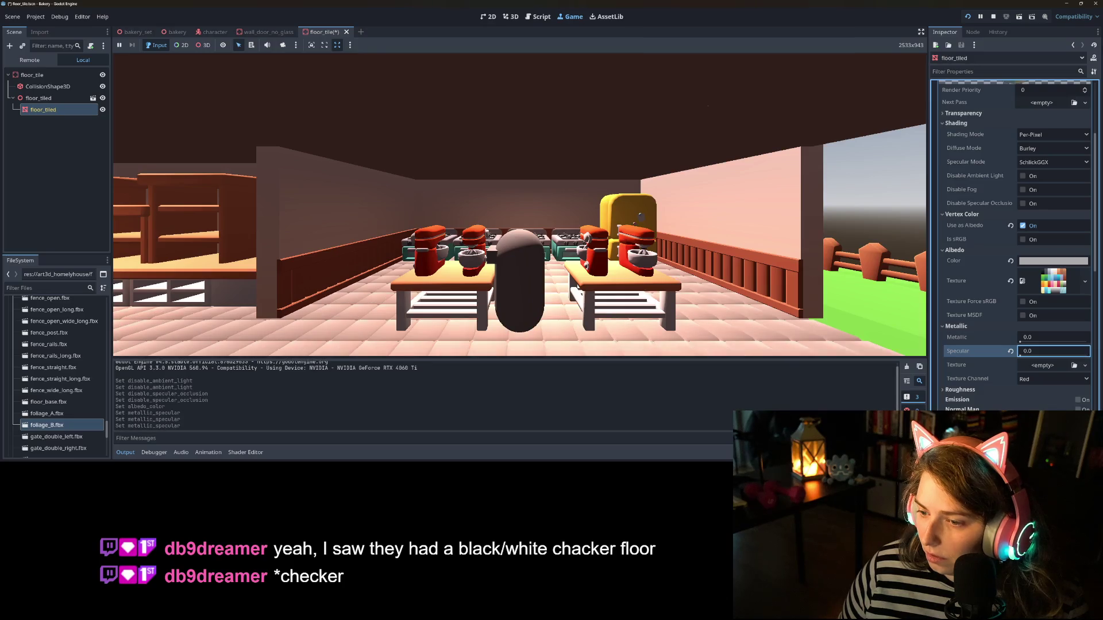
click(1009, 351)
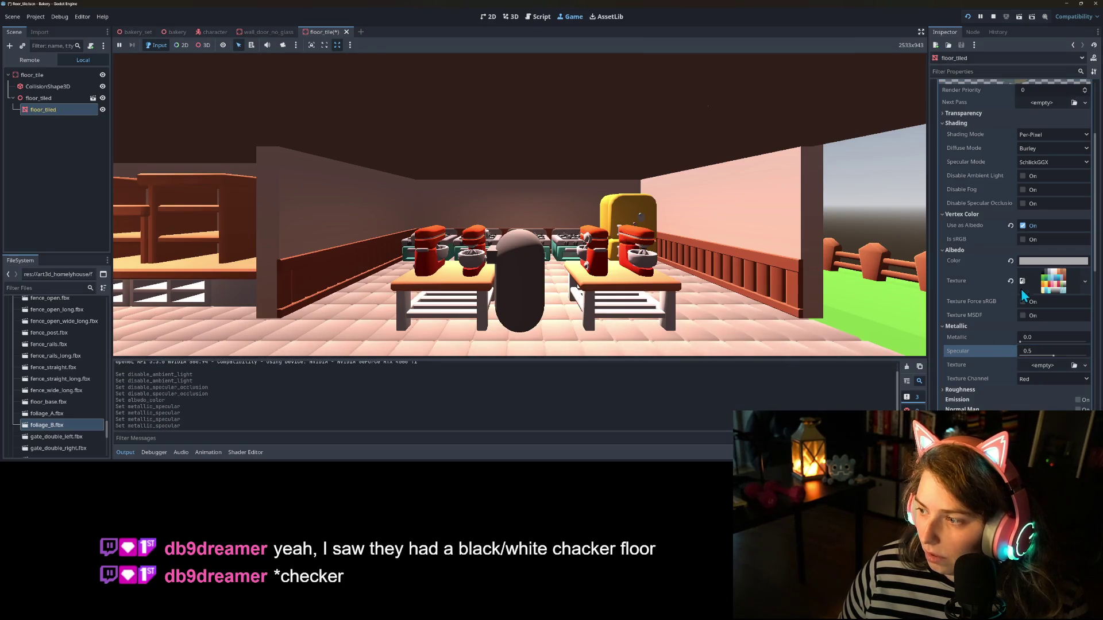
Step: Try darker and brighter teal albedo shades on the floor material
click(1037, 262)
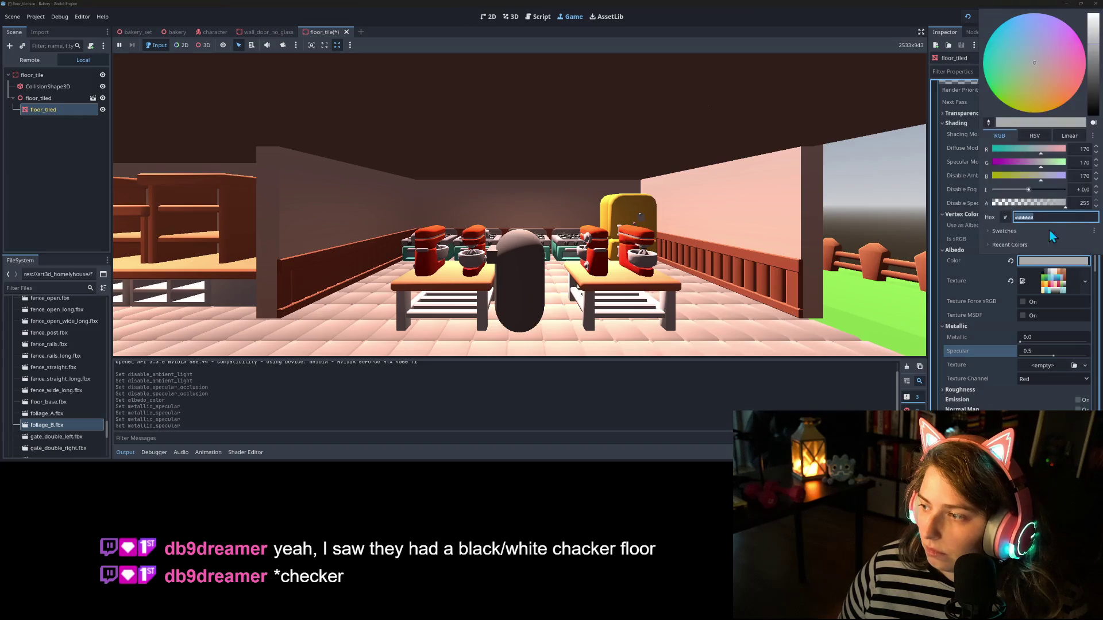
click(1019, 151)
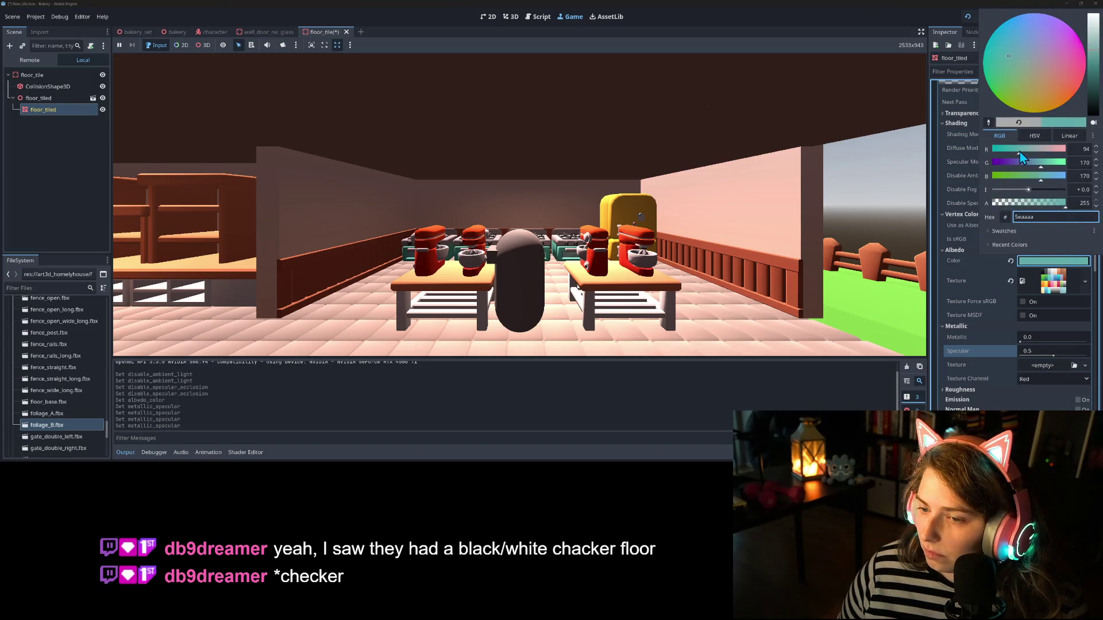
click(1096, 74)
drag(1095, 68, 1095, 63)
click(982, 293)
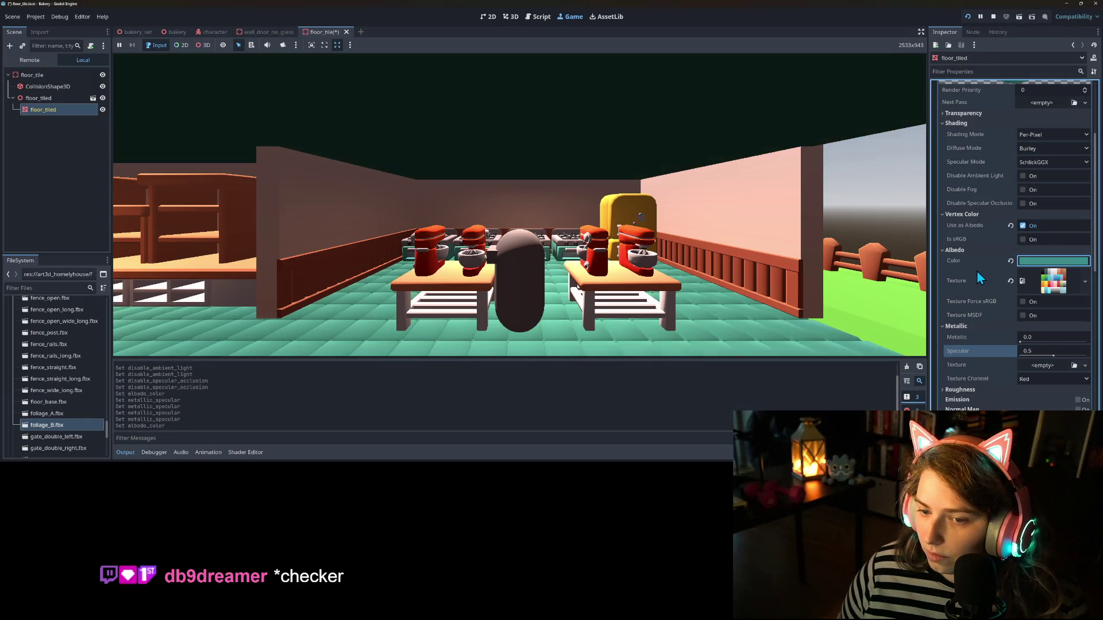
click(1034, 260)
drag(1094, 67, 1095, 48)
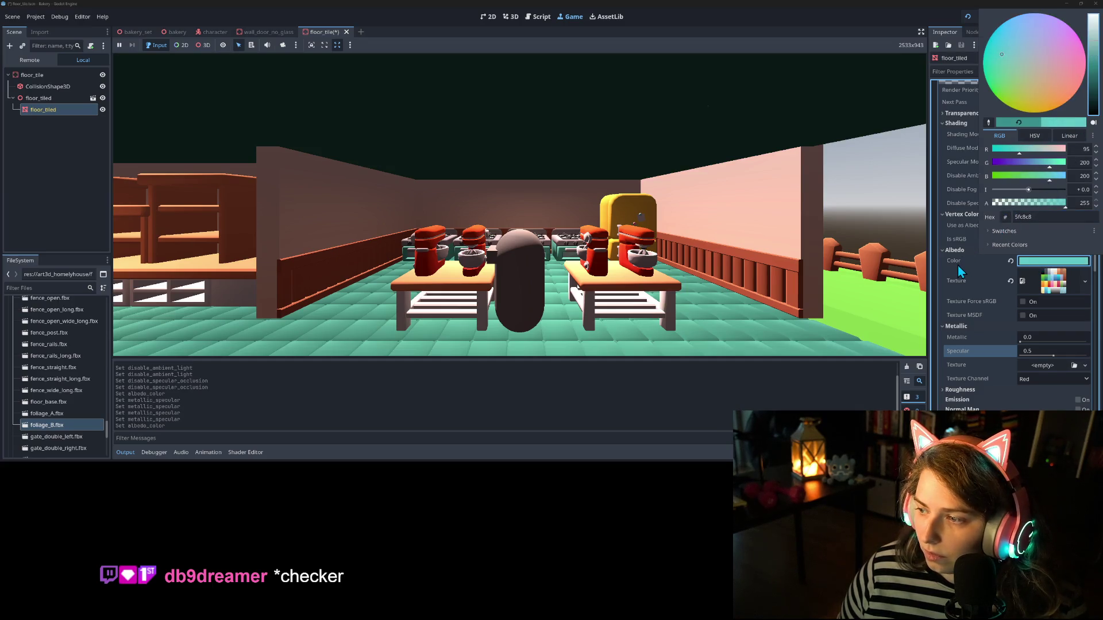
click(957, 266)
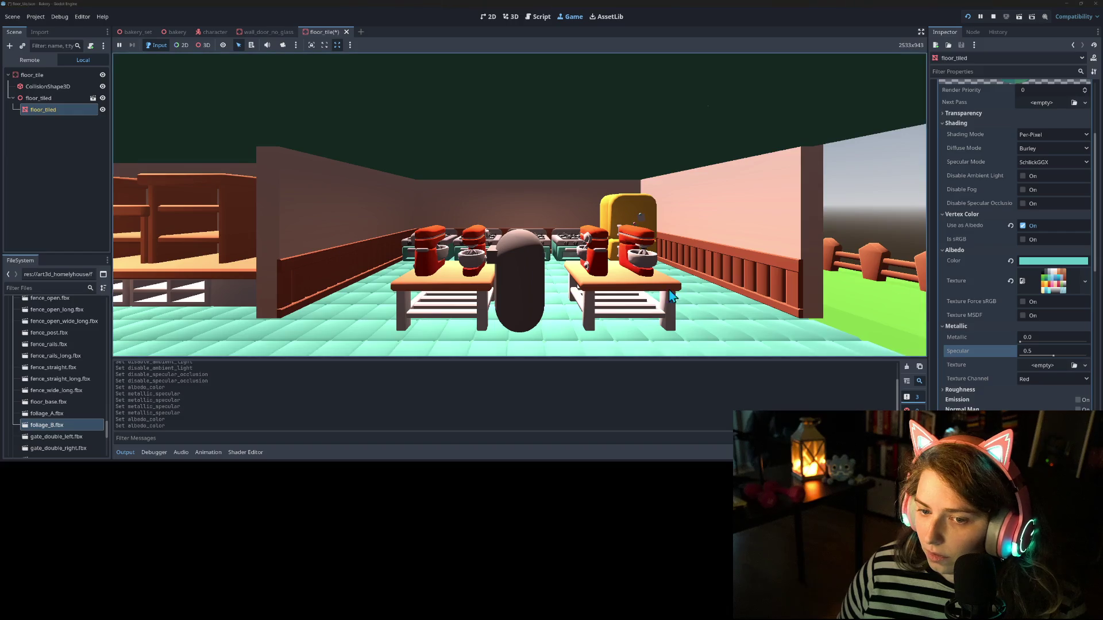
Step: Raise red to set the floor albedo to pale pink d6c8c8
click(1036, 261)
click(1054, 150)
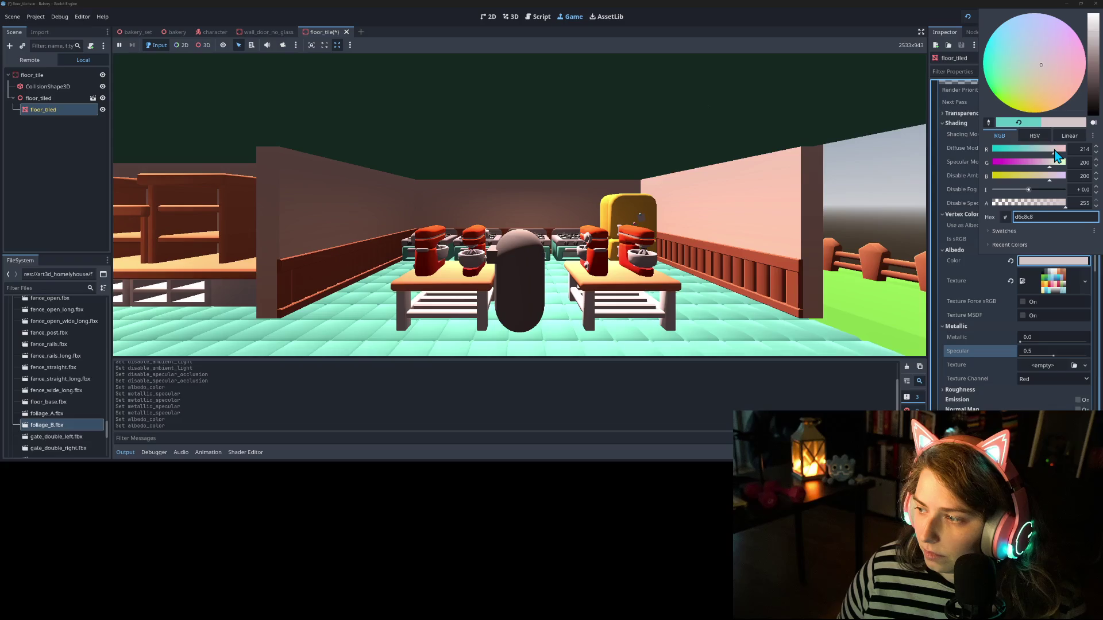
click(953, 263)
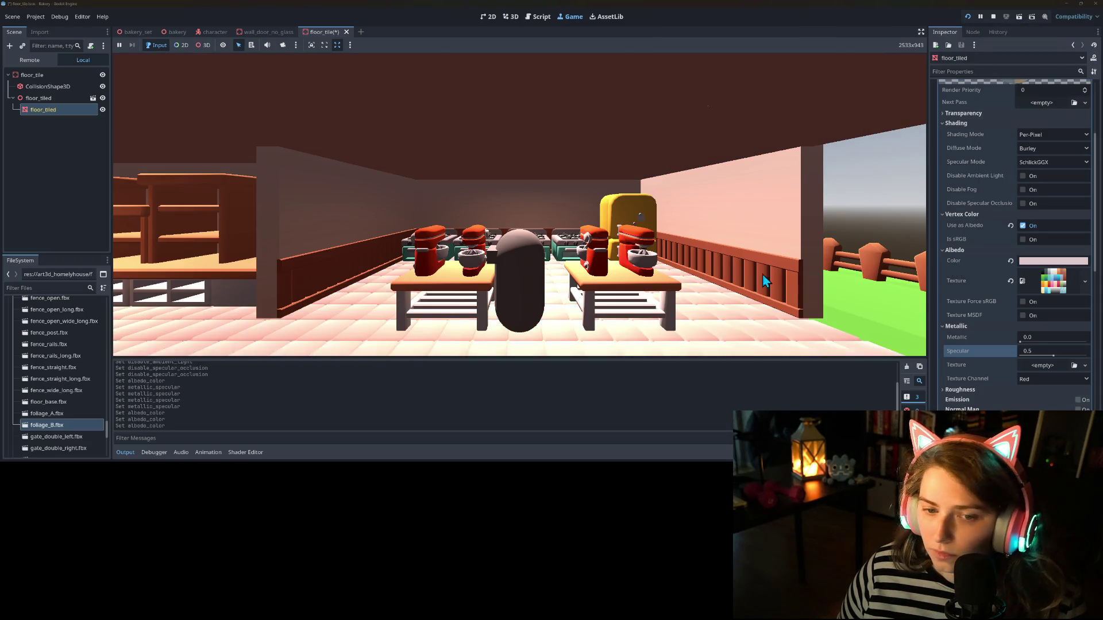
key(a)
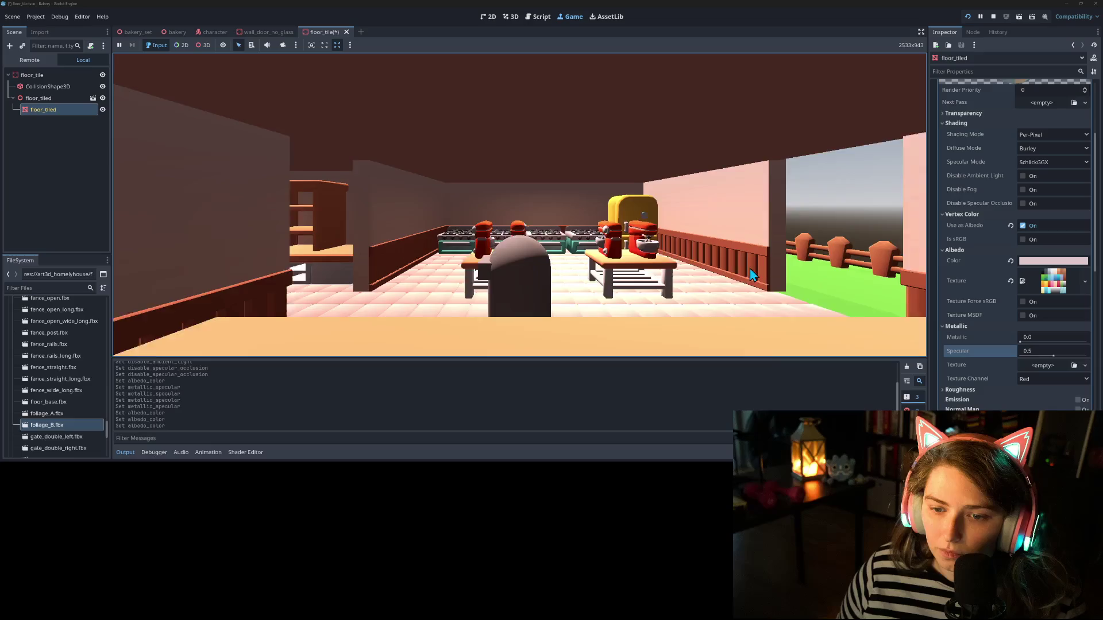
key(w)
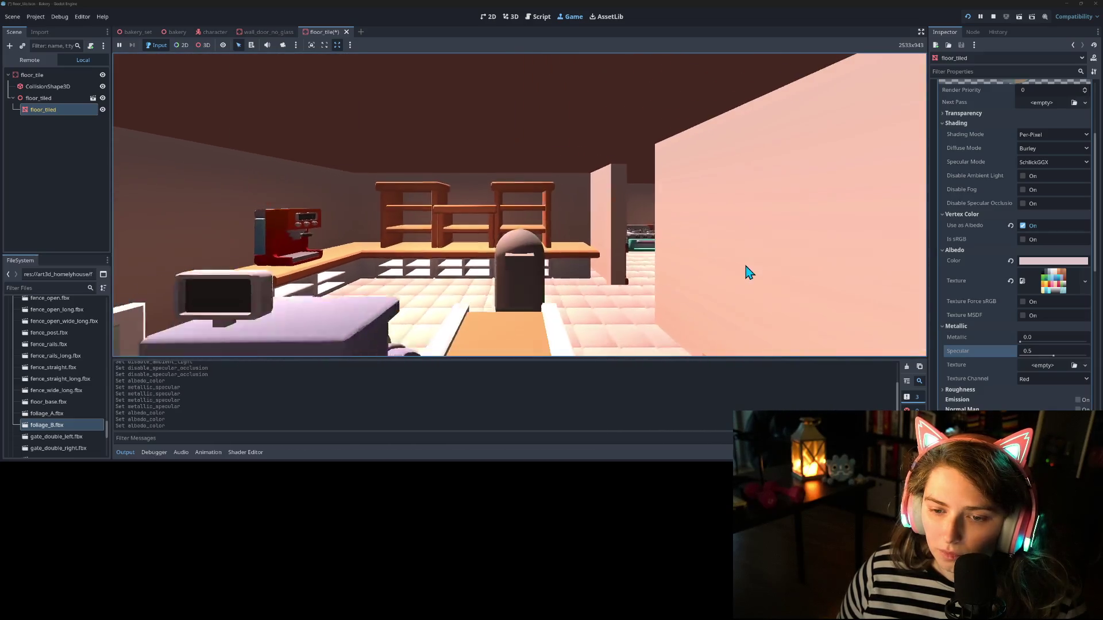
key(s)
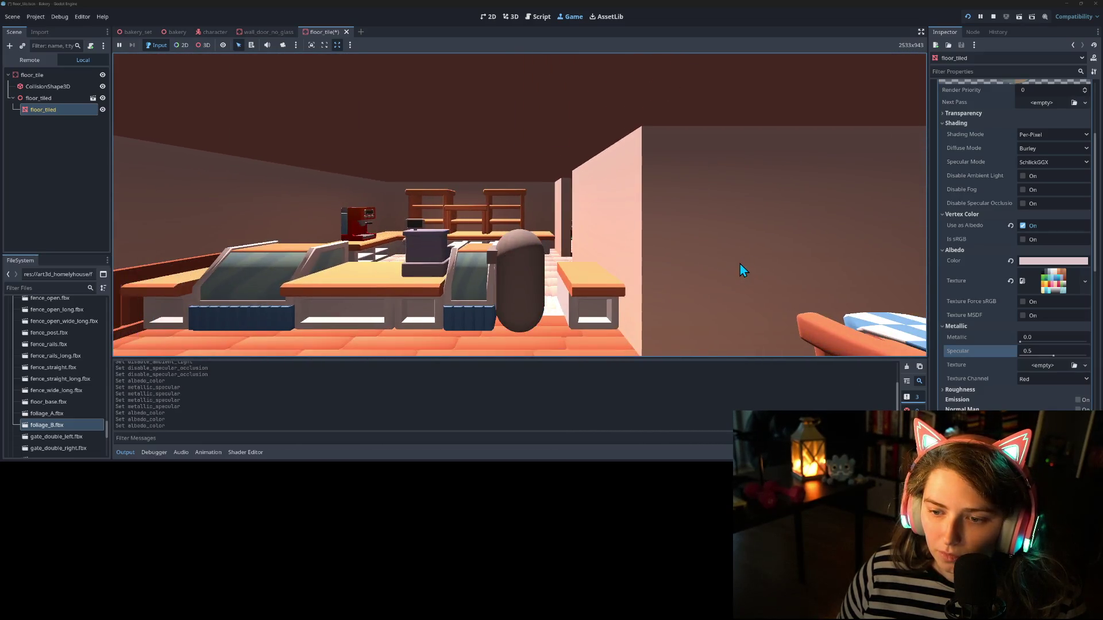
key(w)
key(d)
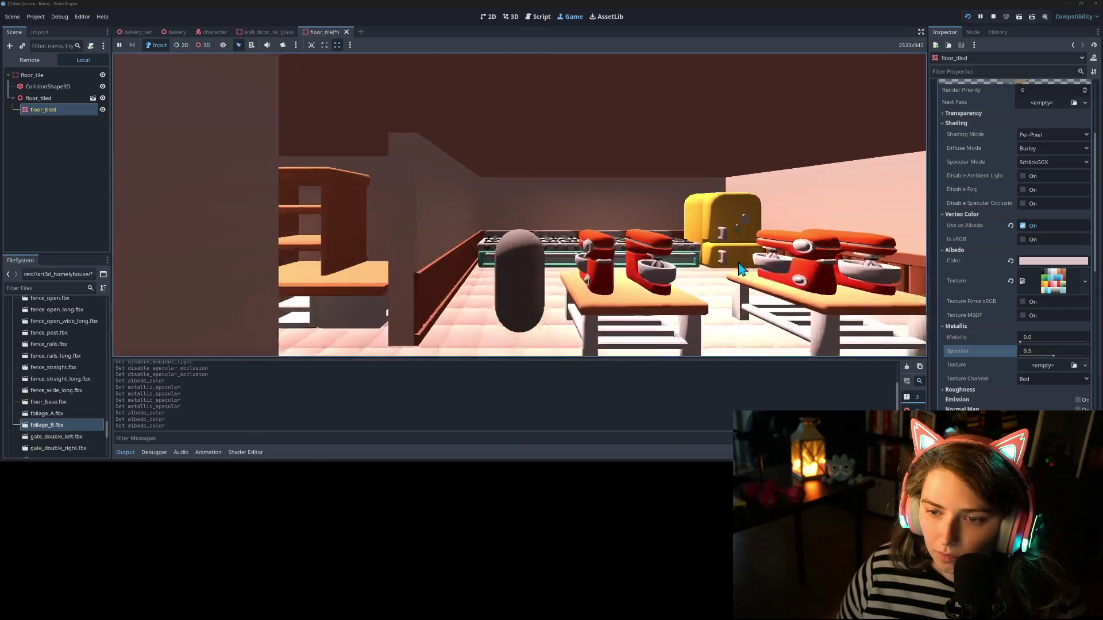
key(s)
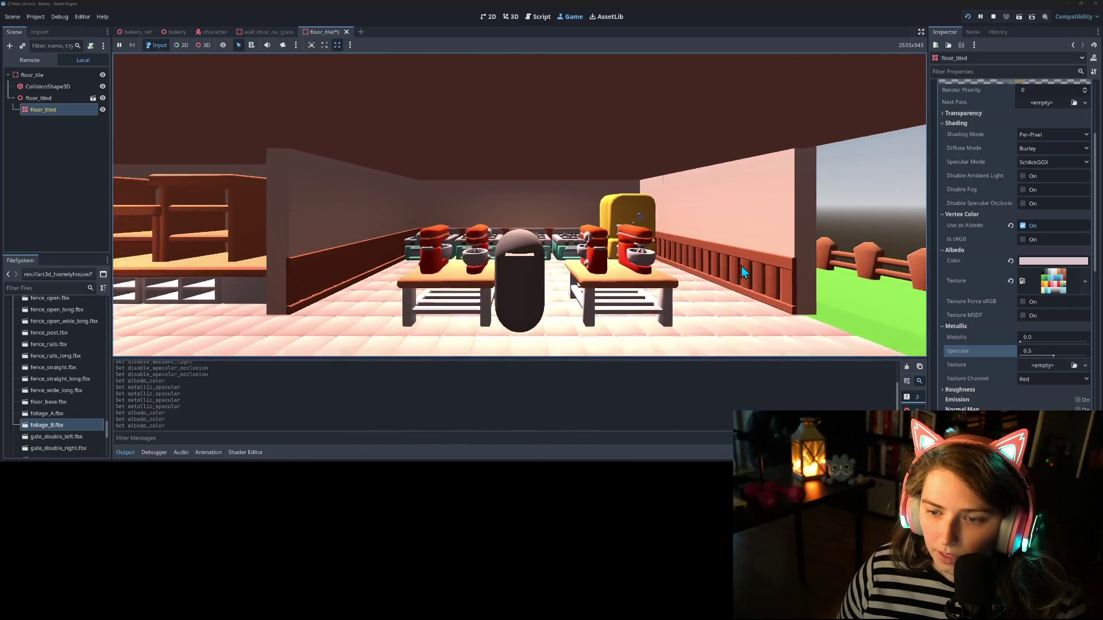
key(d)
key(w)
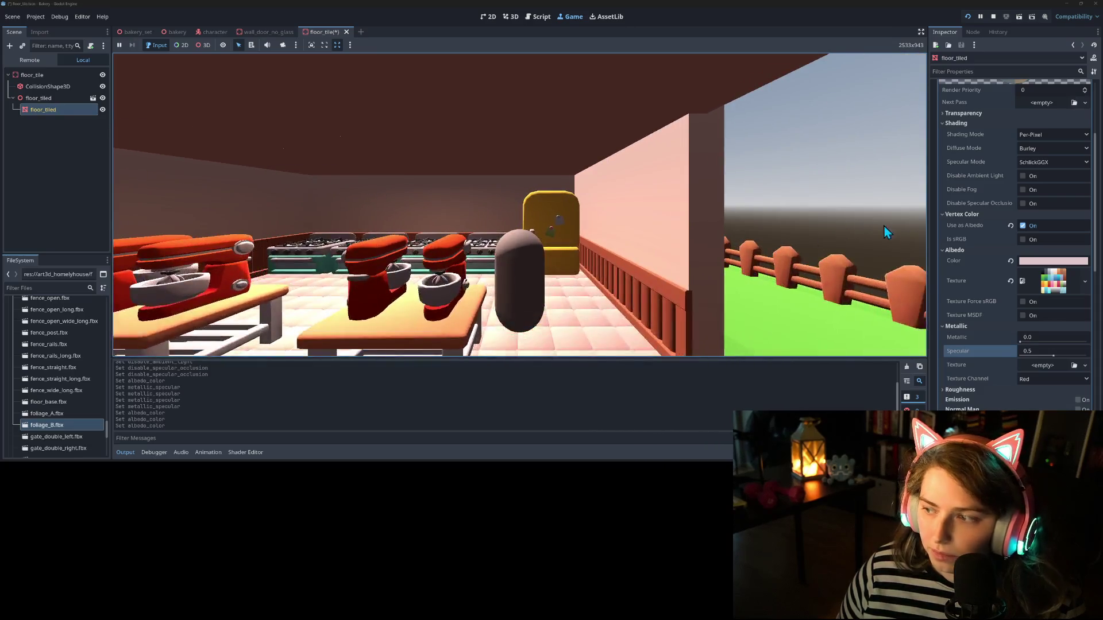
key(a)
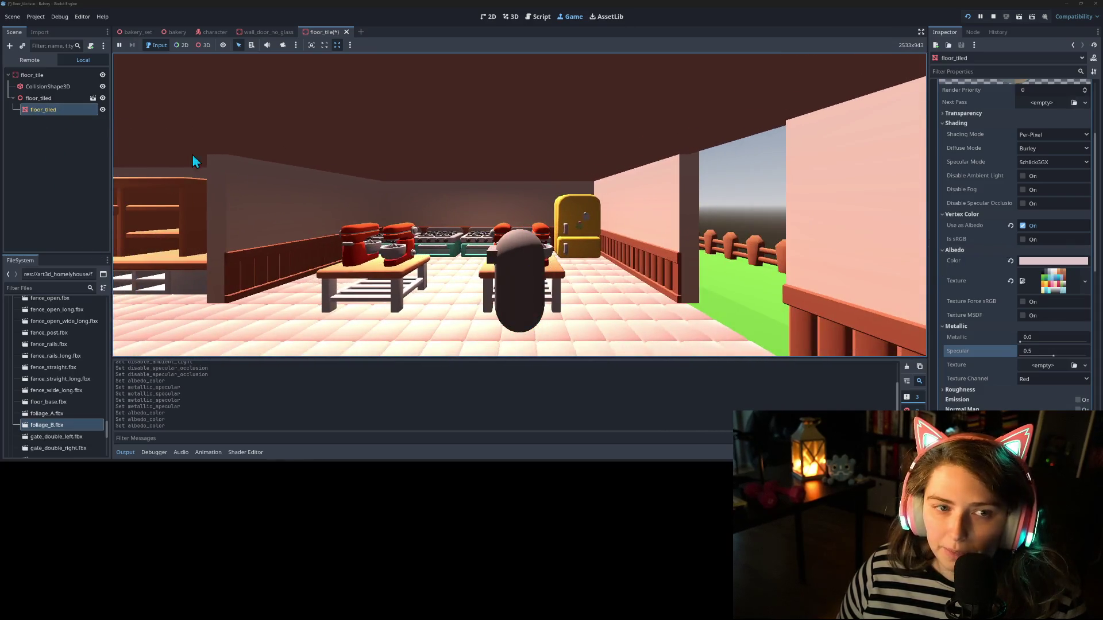
key(a)
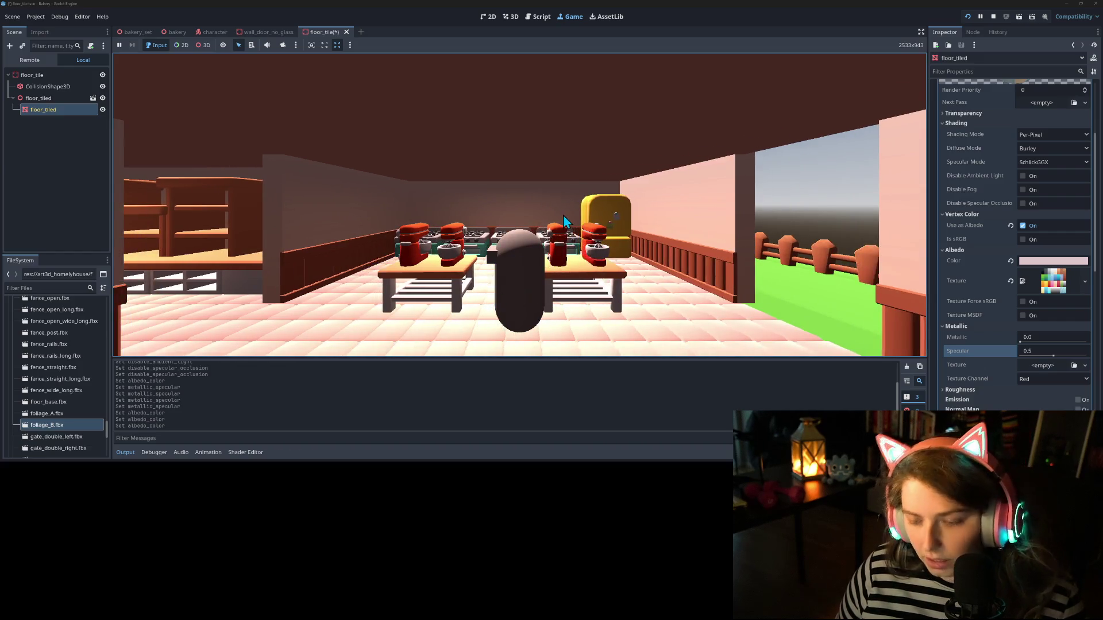
Step: Drag the floor tile's albedo value down toward 7d5b5c and apply it
click(1072, 263)
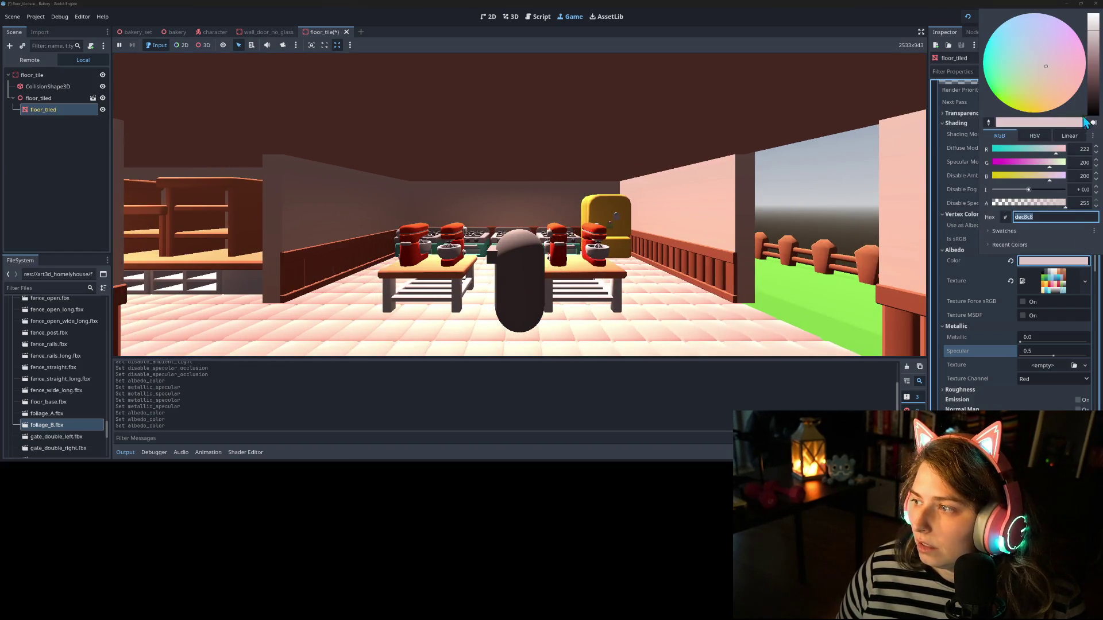
drag(1092, 52, 1090, 81)
click(964, 256)
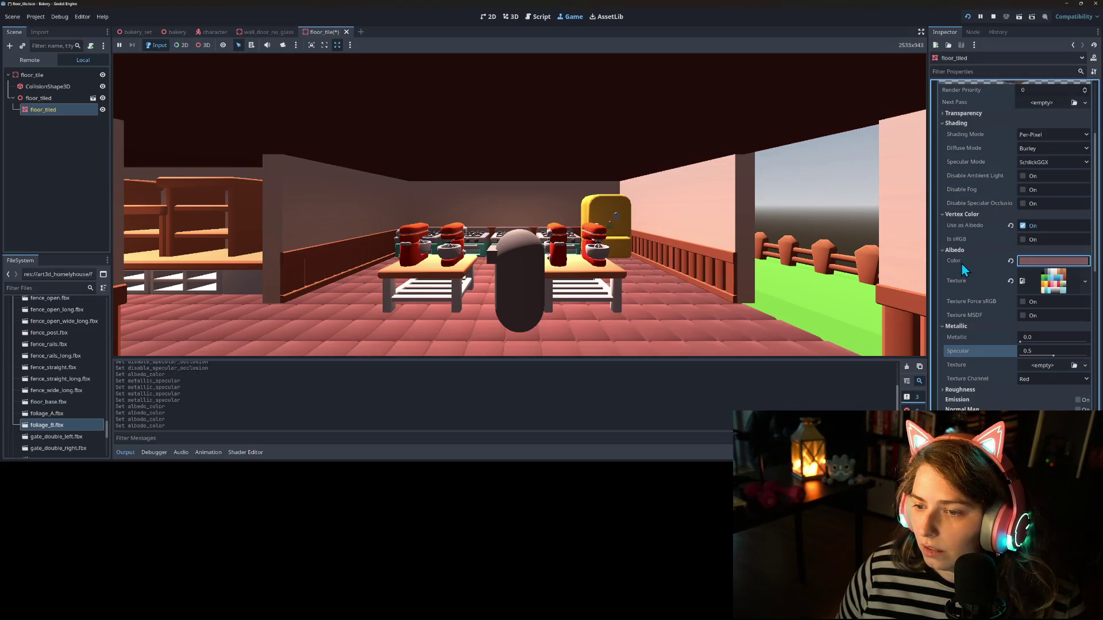
Step: Walk through the running bakery to inspect the floor around the counter, tables and stoves
click(666, 264)
key(a)
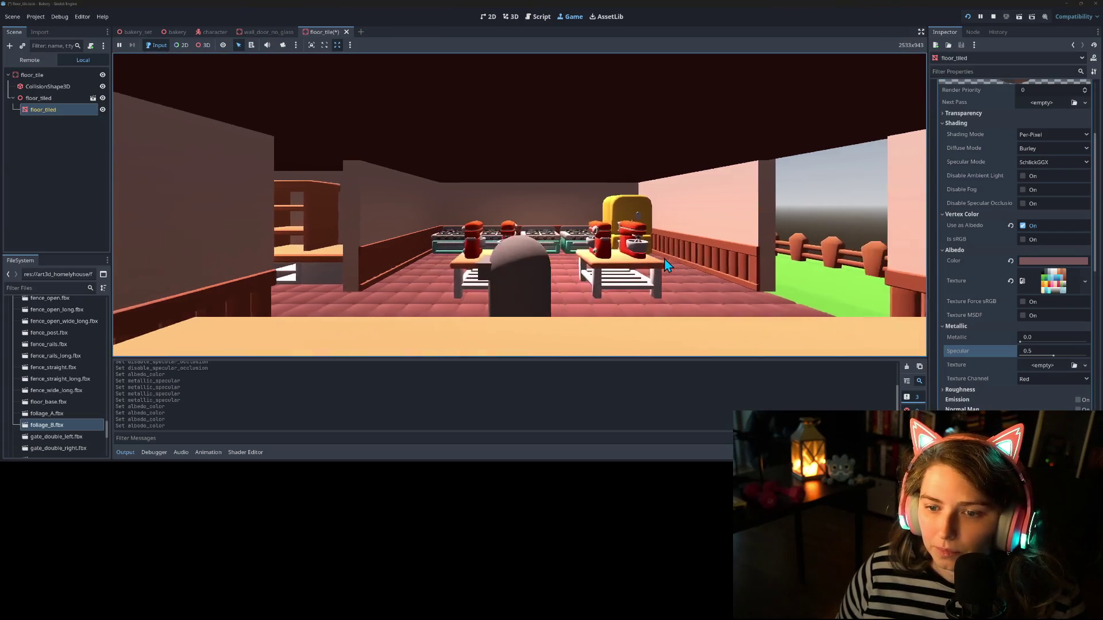
key(w)
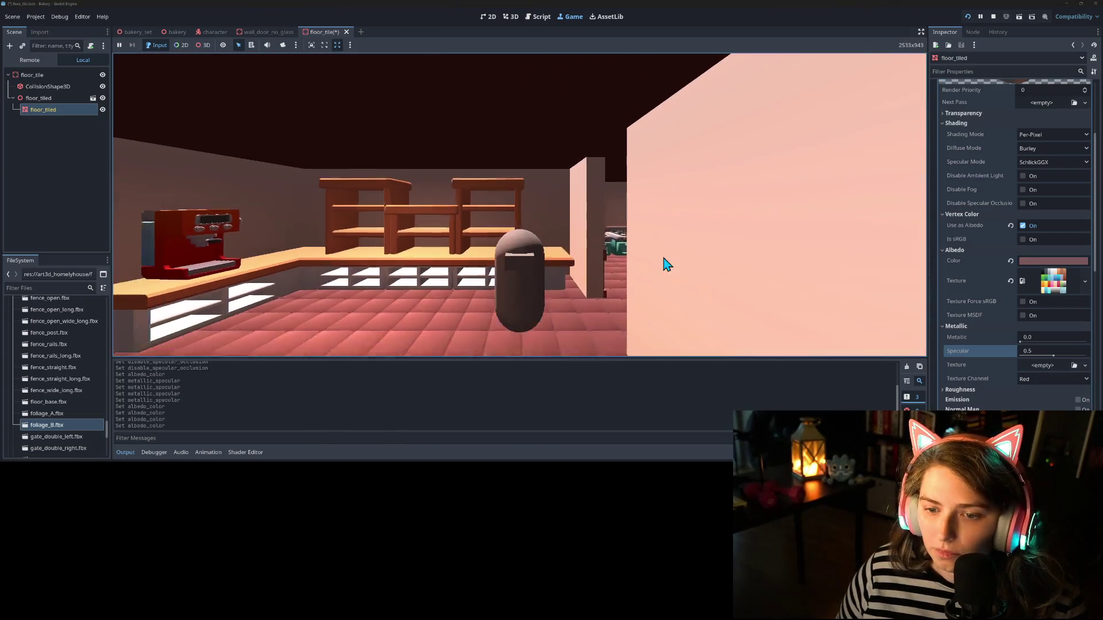
key(d)
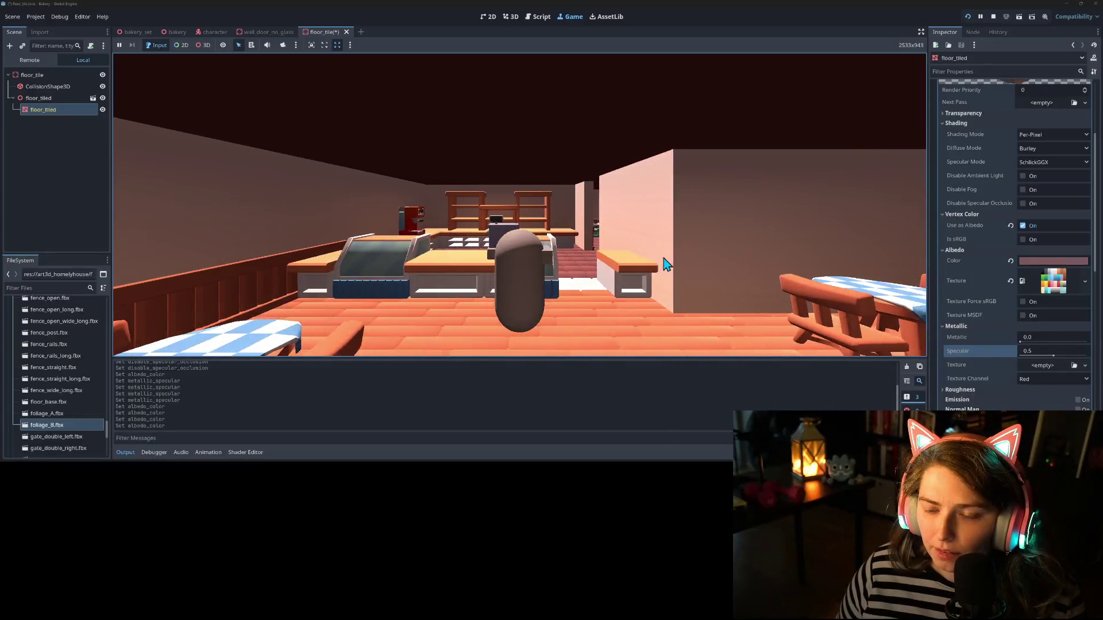
key(w)
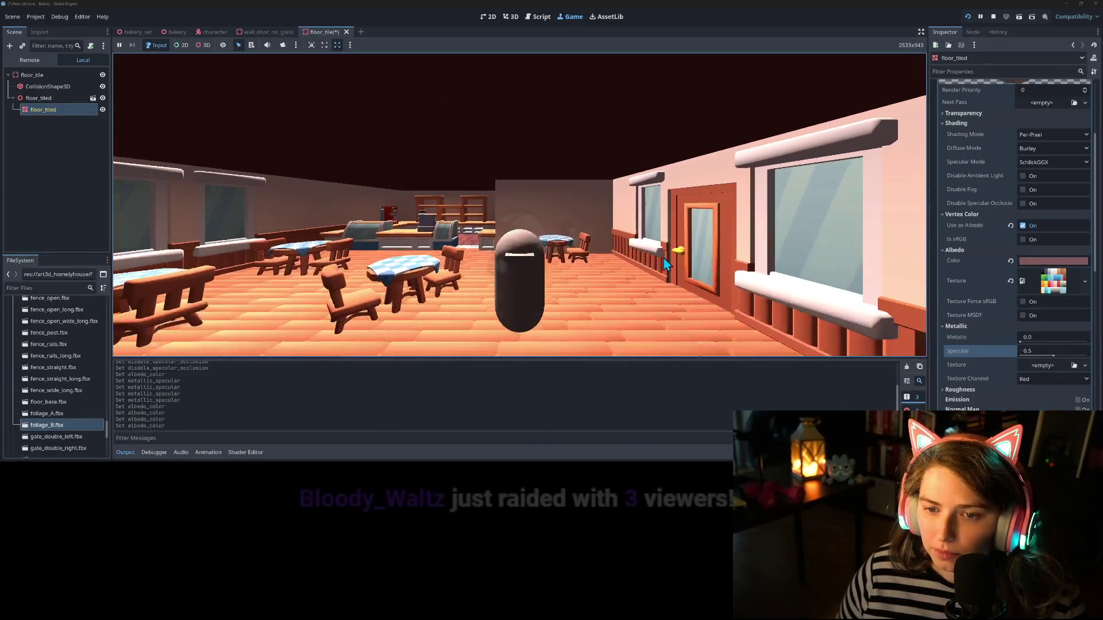
key(a)
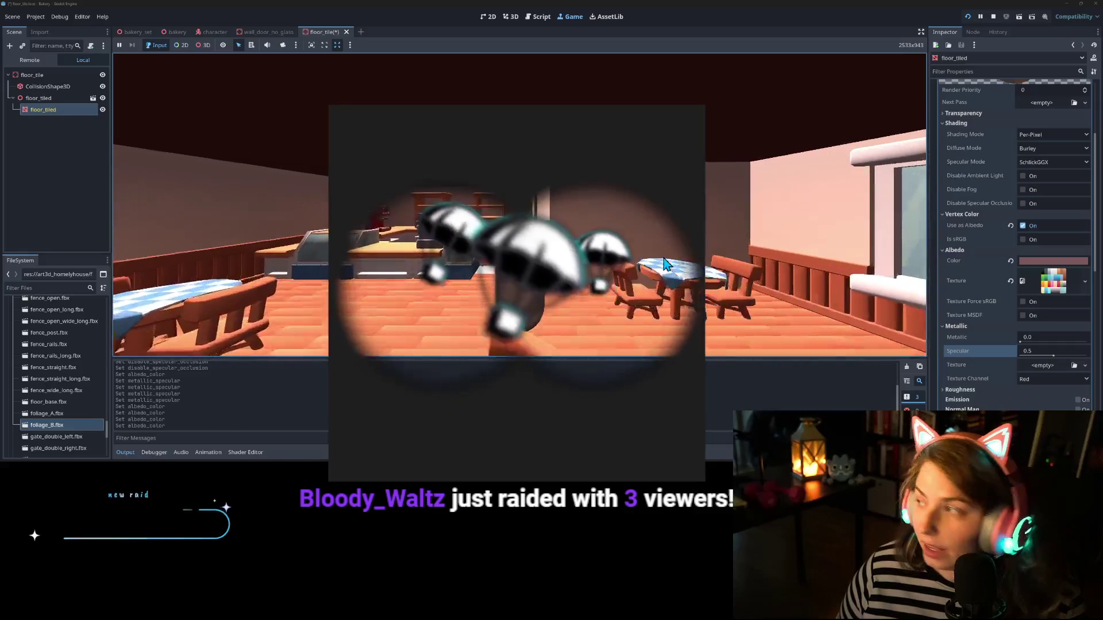
key(w)
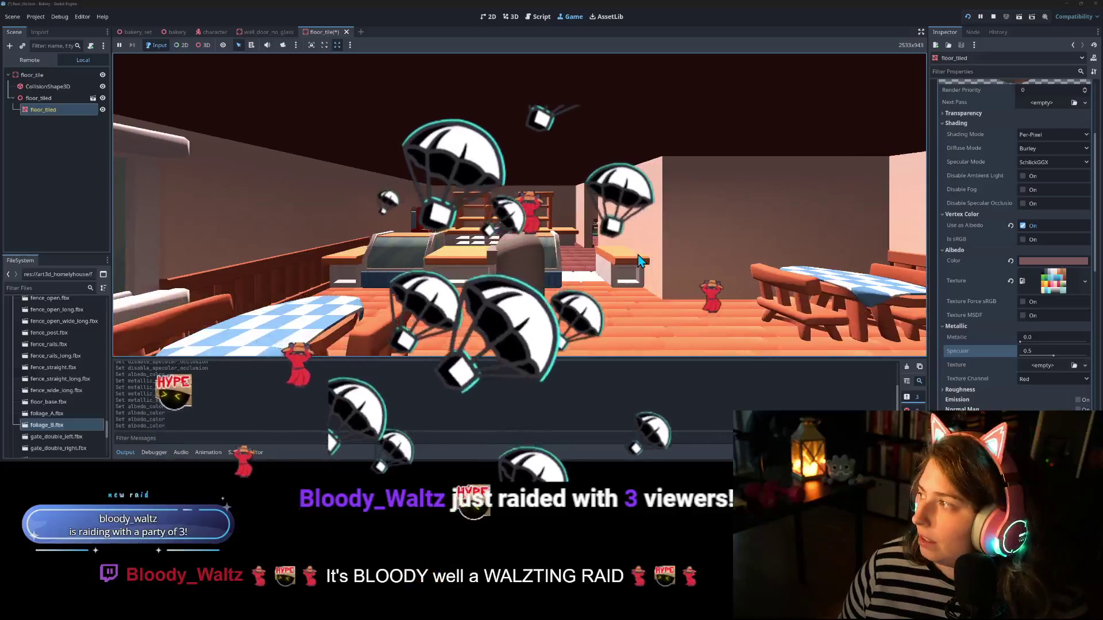
key(s)
key(a)
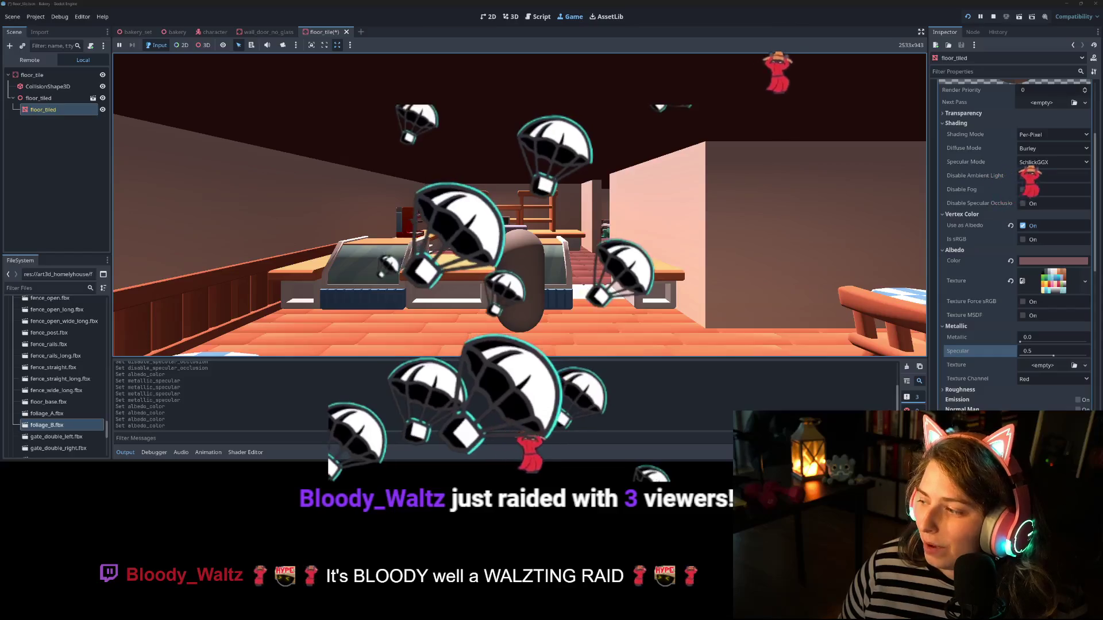
key(w)
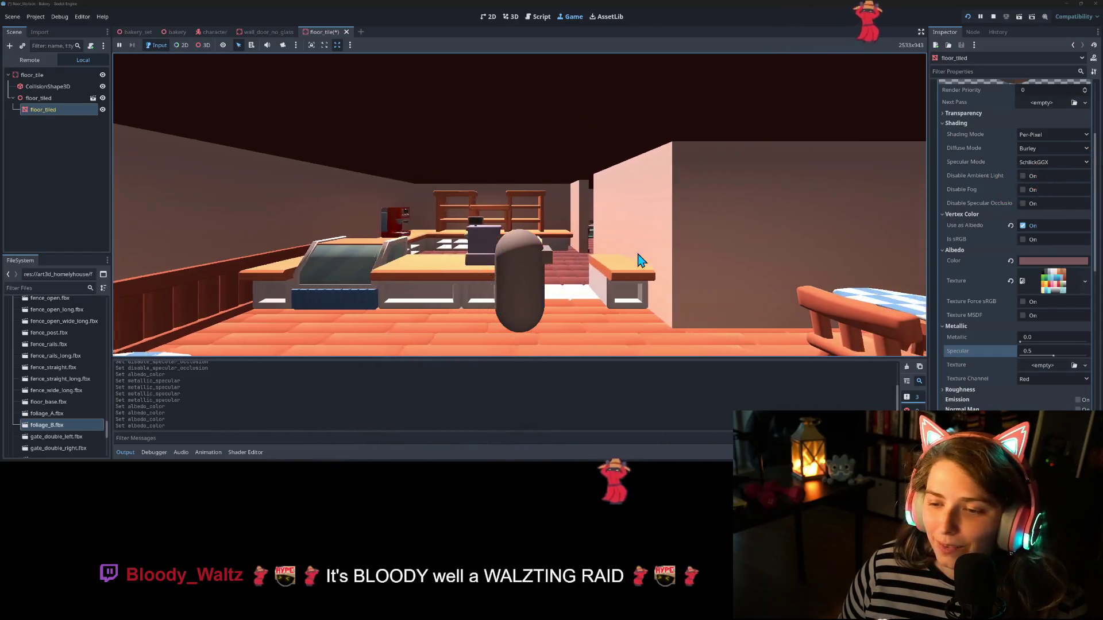
key(a)
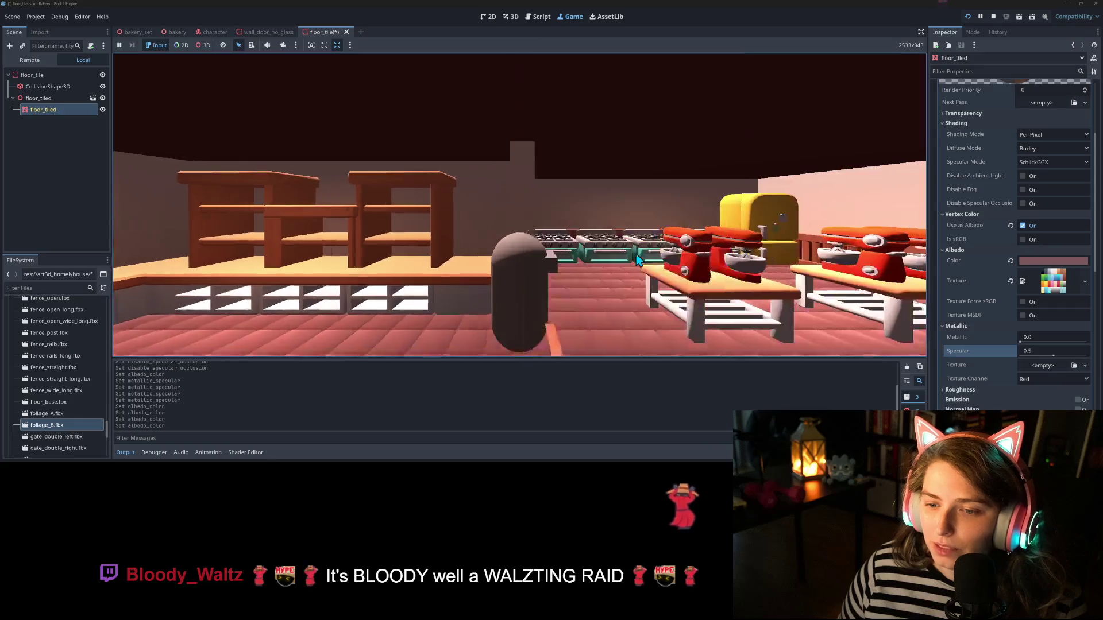
key(d)
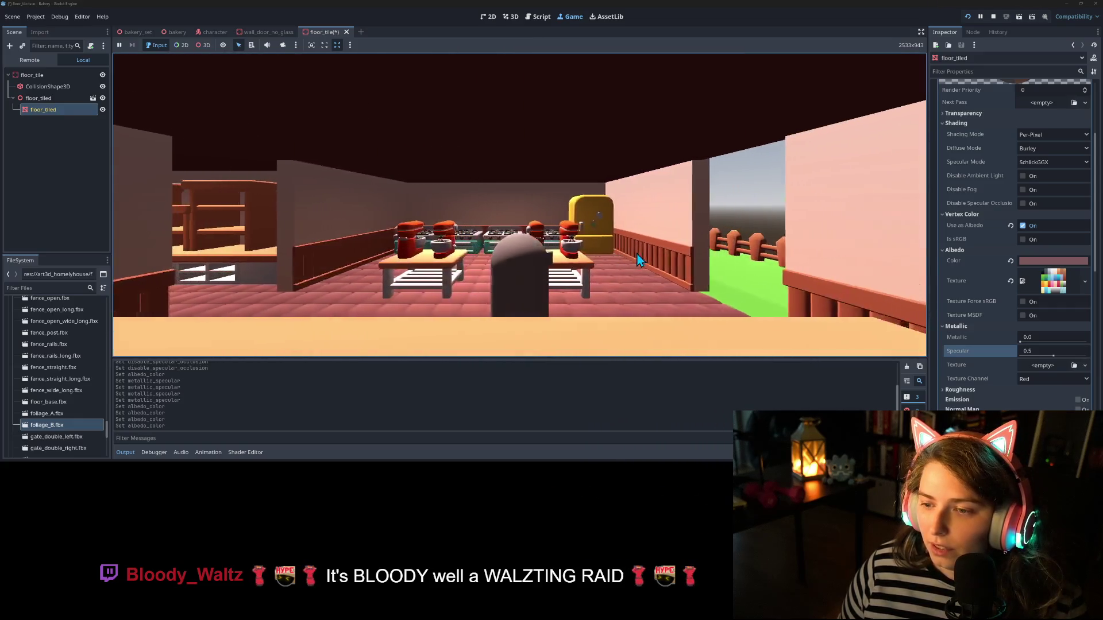
key(a)
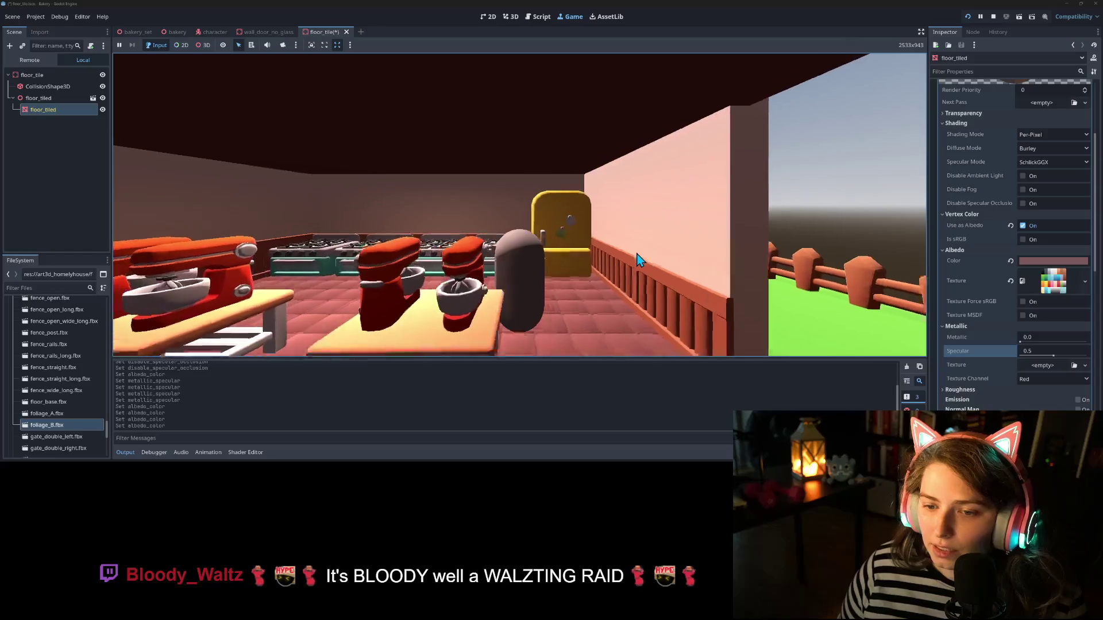
key(a)
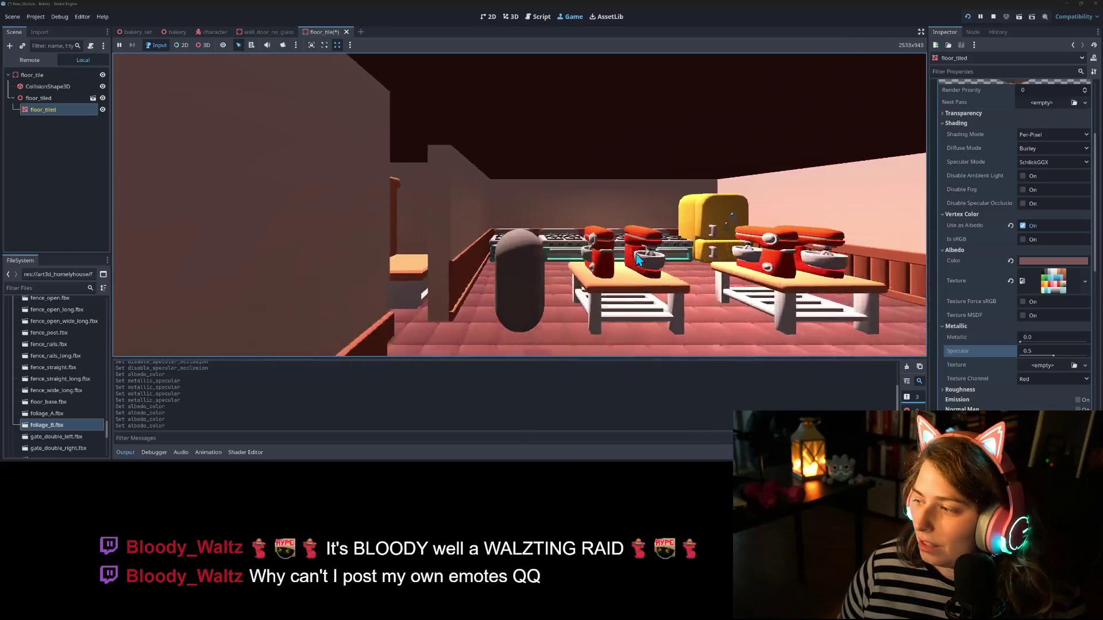
key(d)
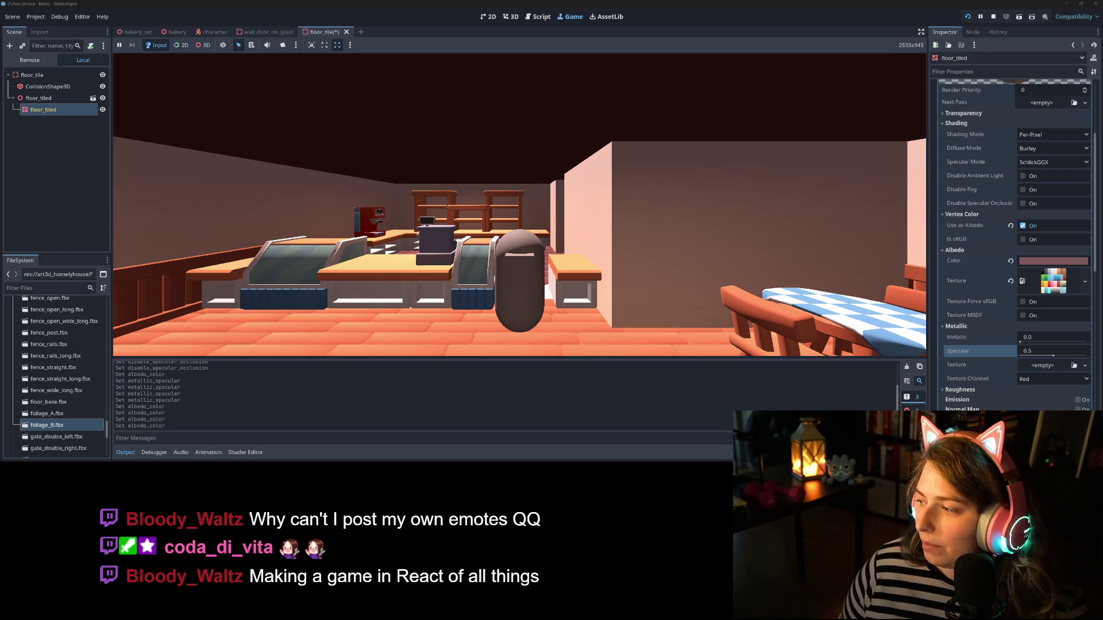
Step: Walk the character around the dining tables and toward the door wall
key(d)
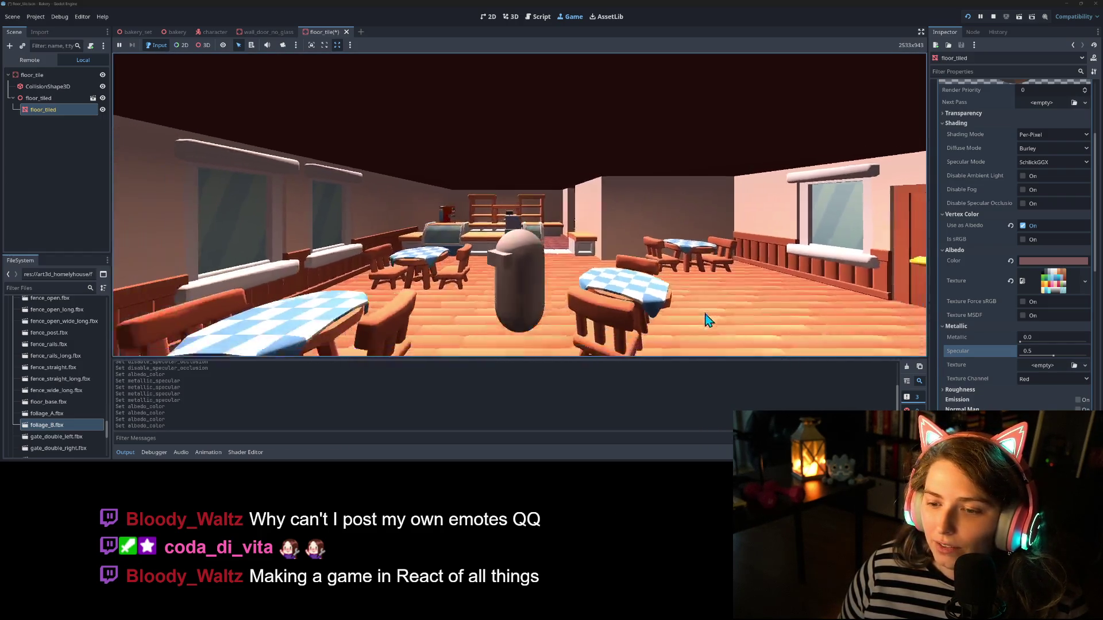
key(d)
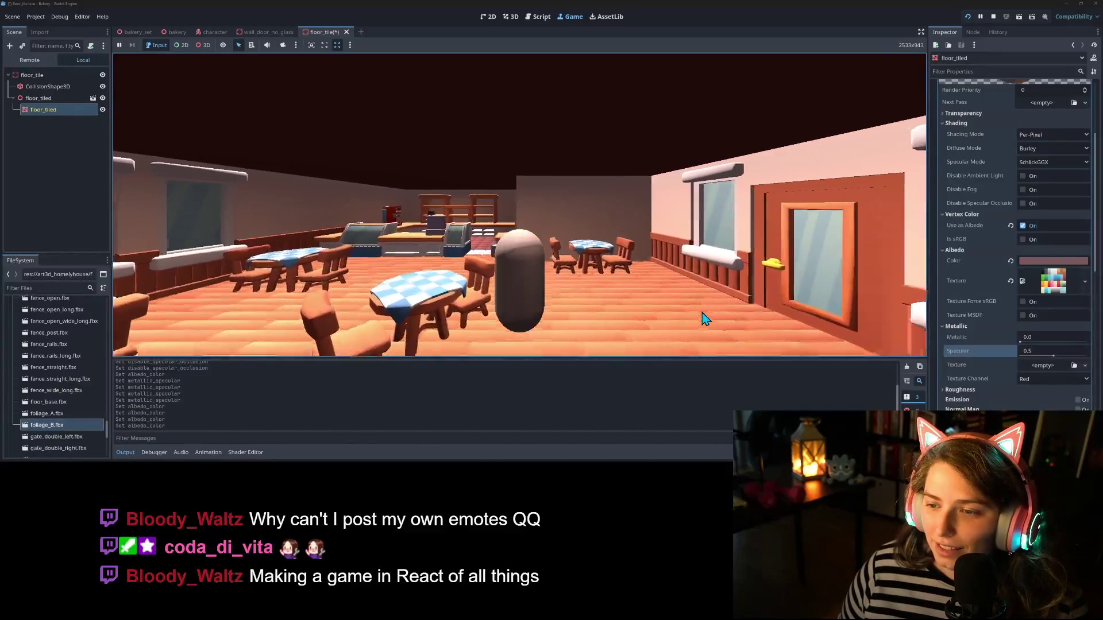
key(a)
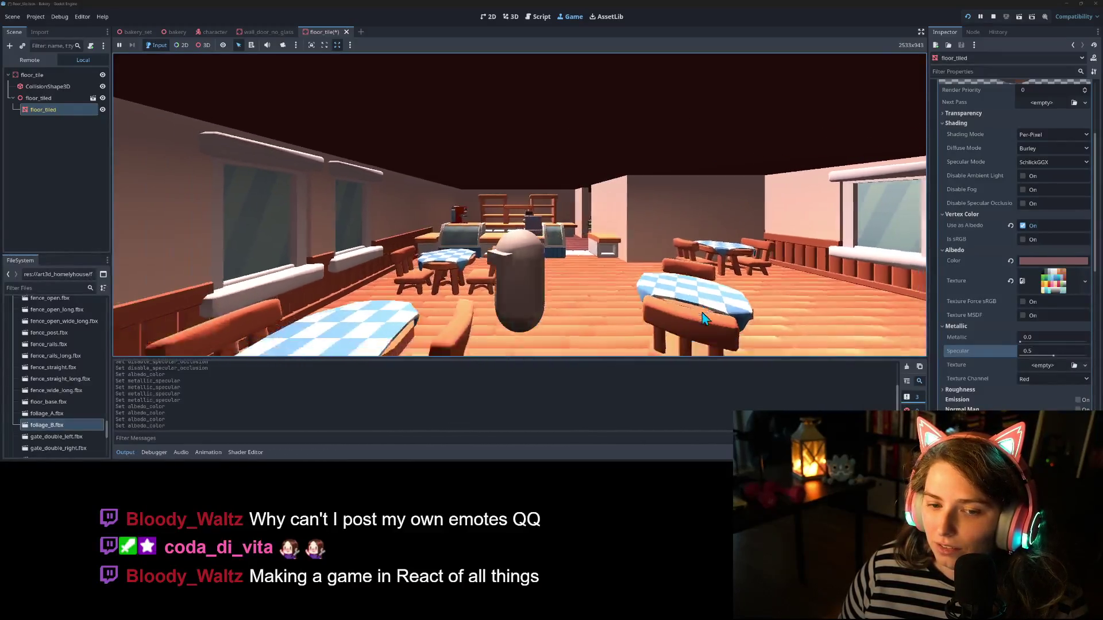
key(s)
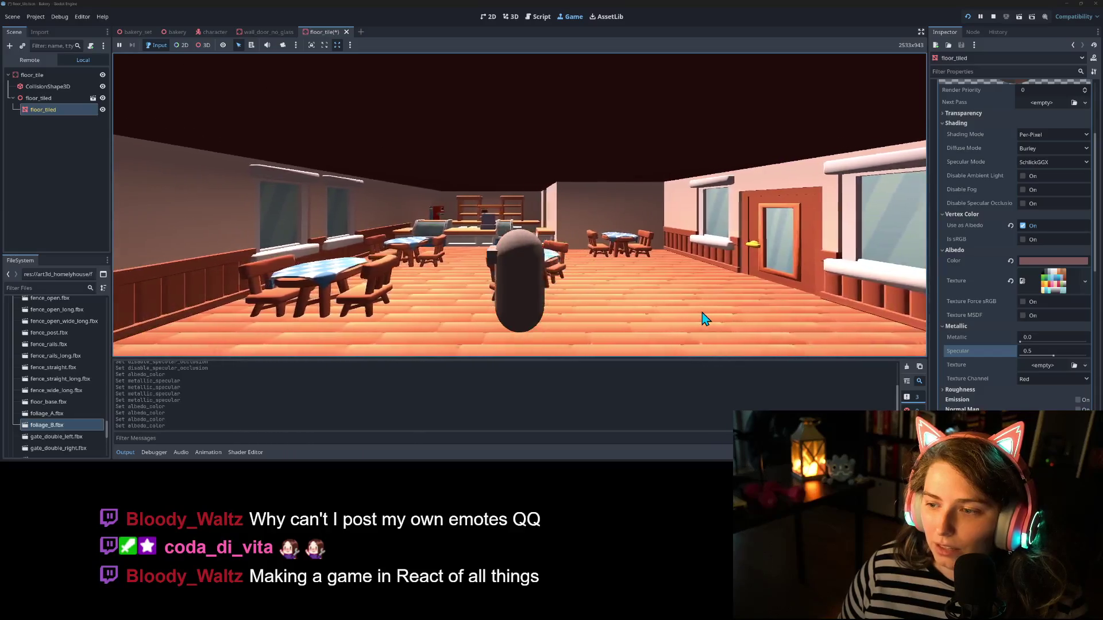
key(s)
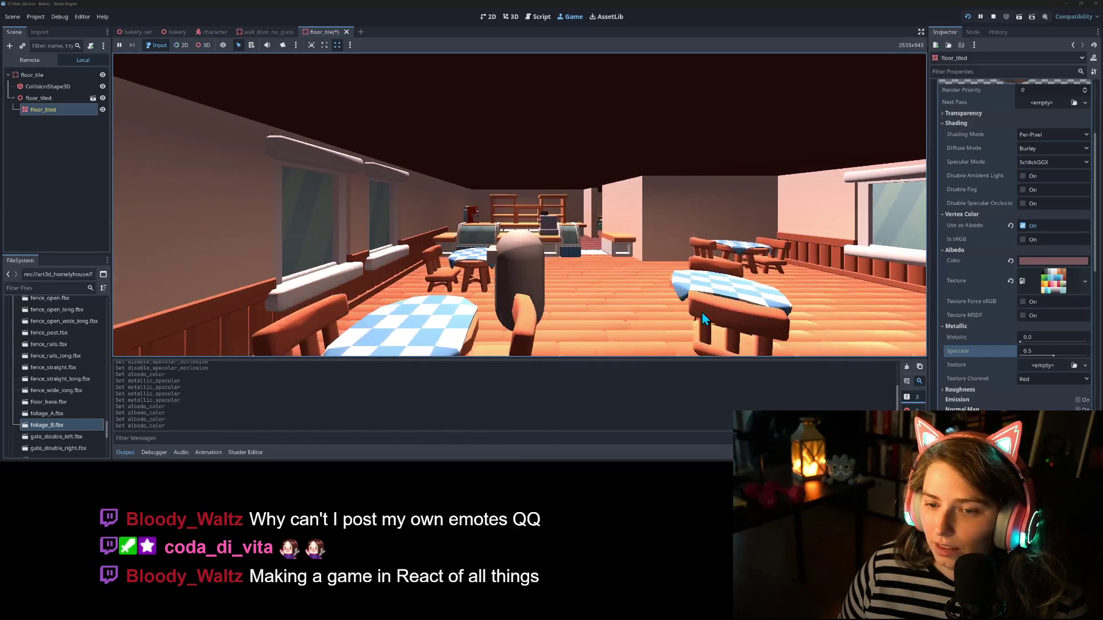
key(d)
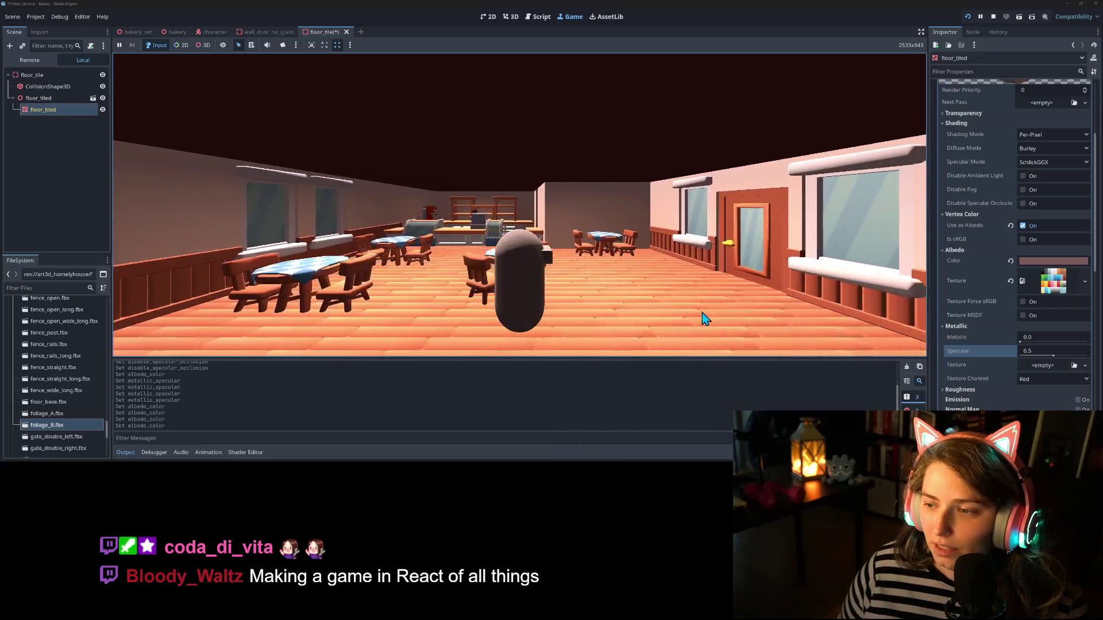
key(d)
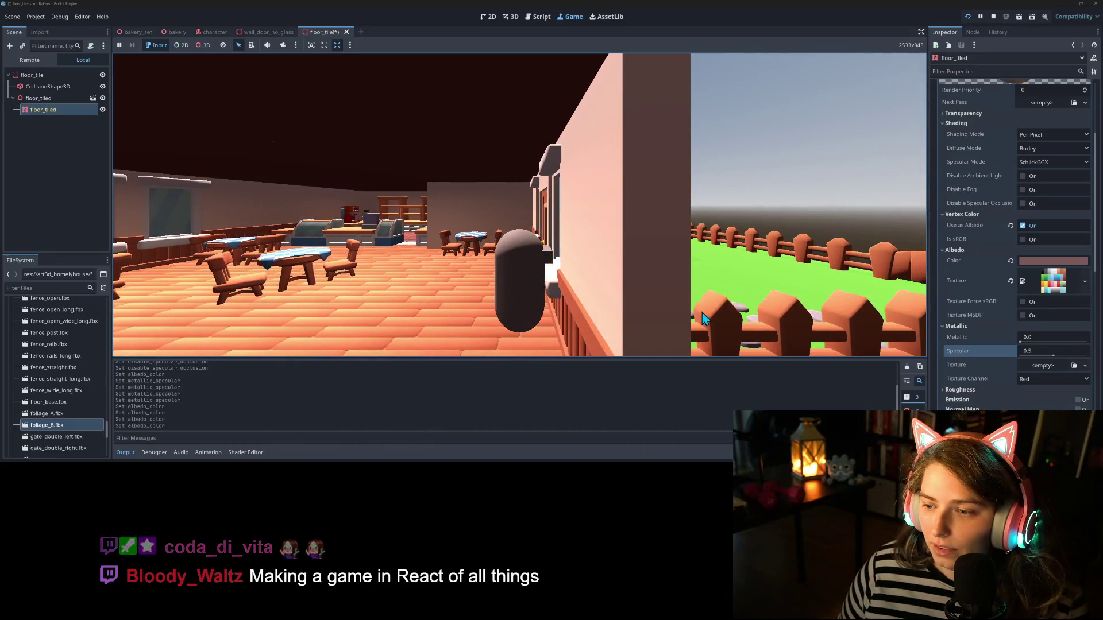
key(a)
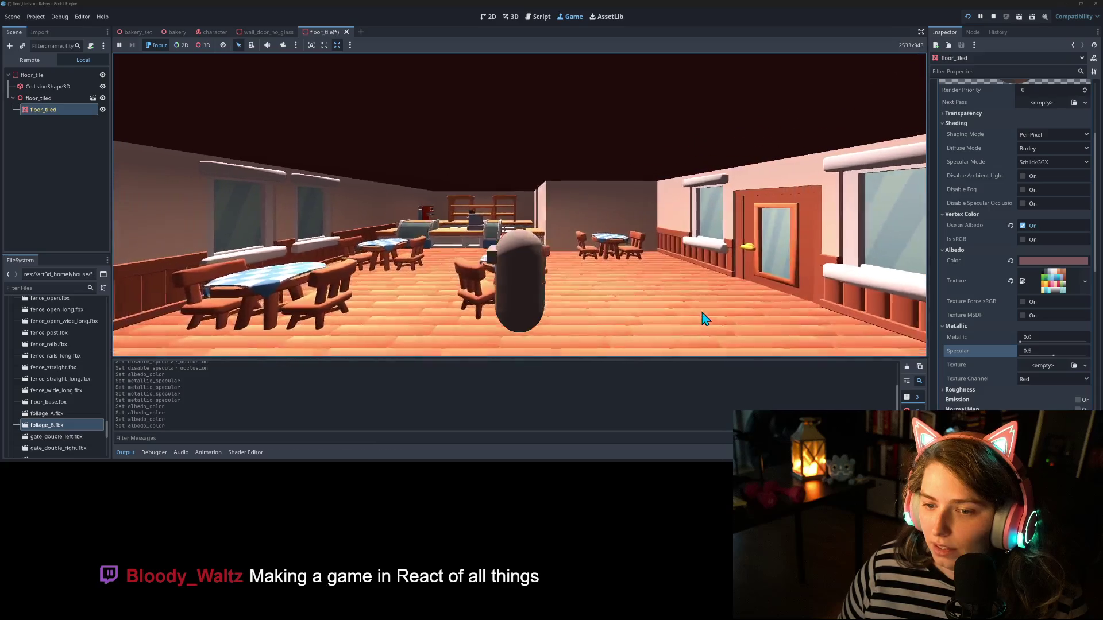
key(a)
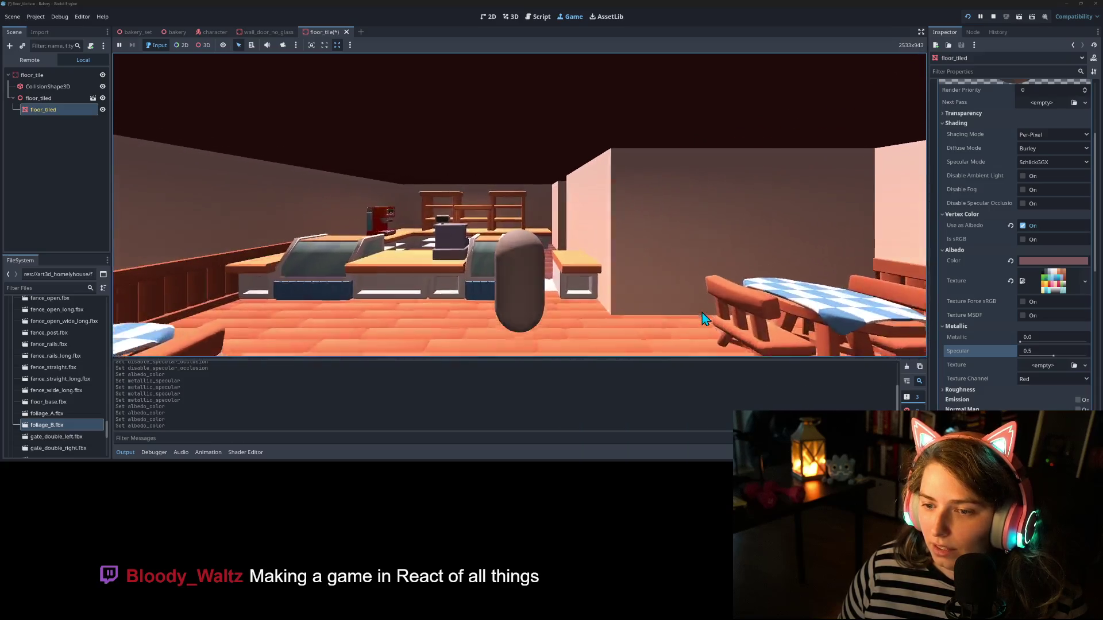
key(a)
key(a)
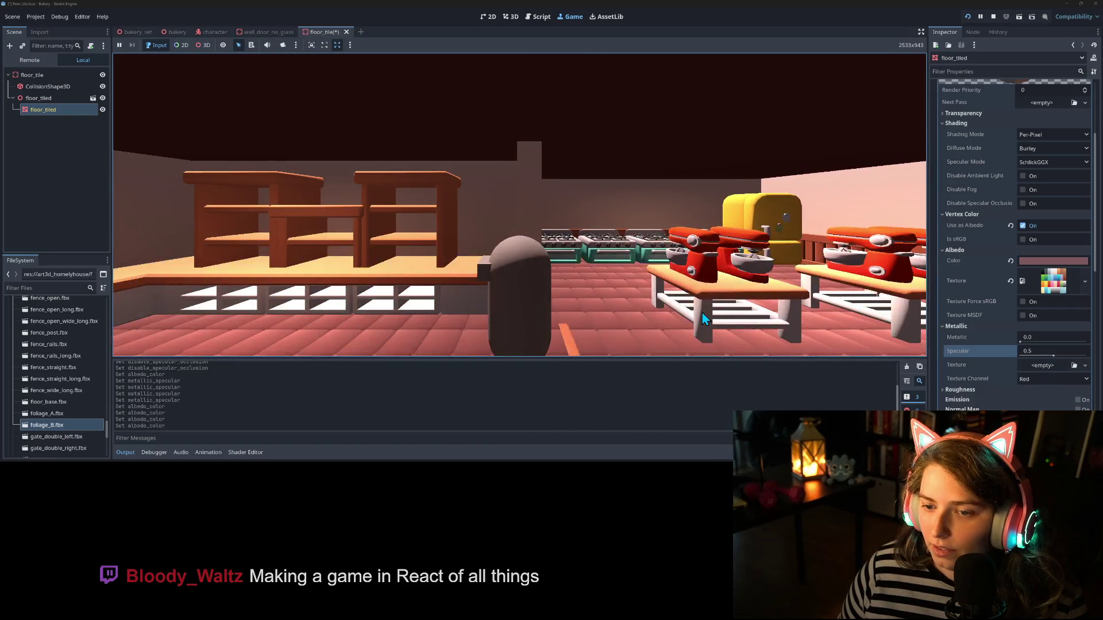
Step: Walk into the kitchen and around the counter, then stop the game and save
key(w)
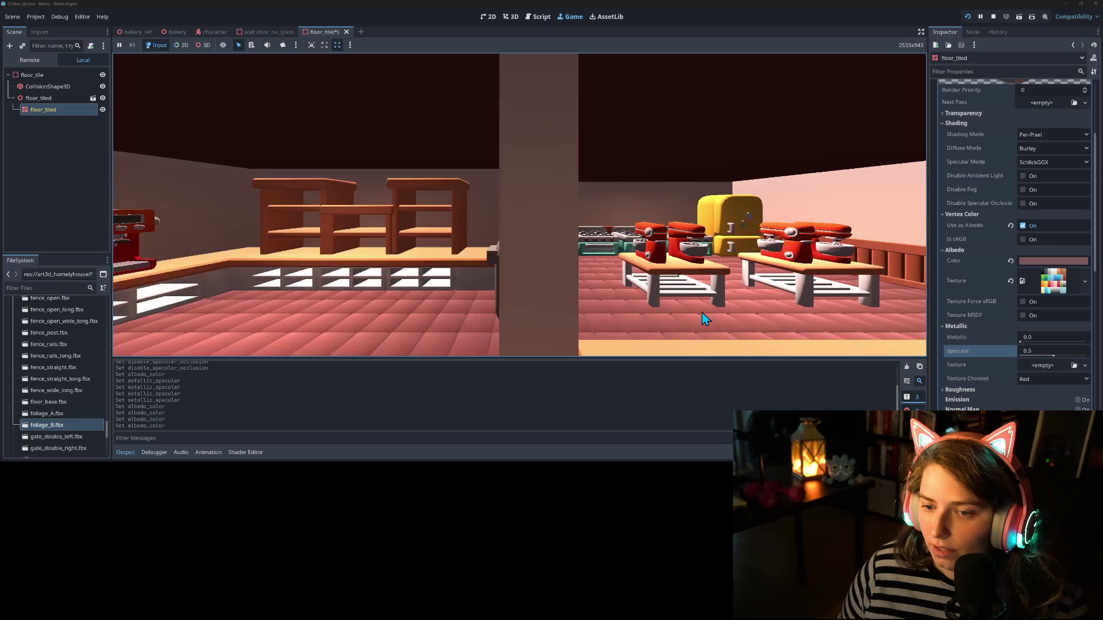
key(a)
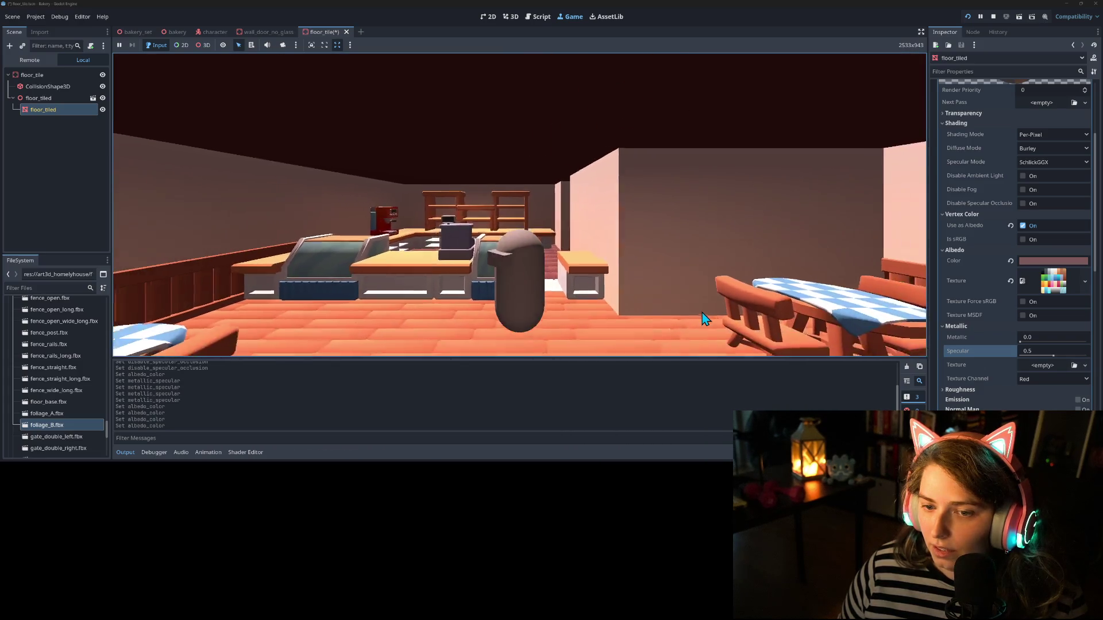
key(s)
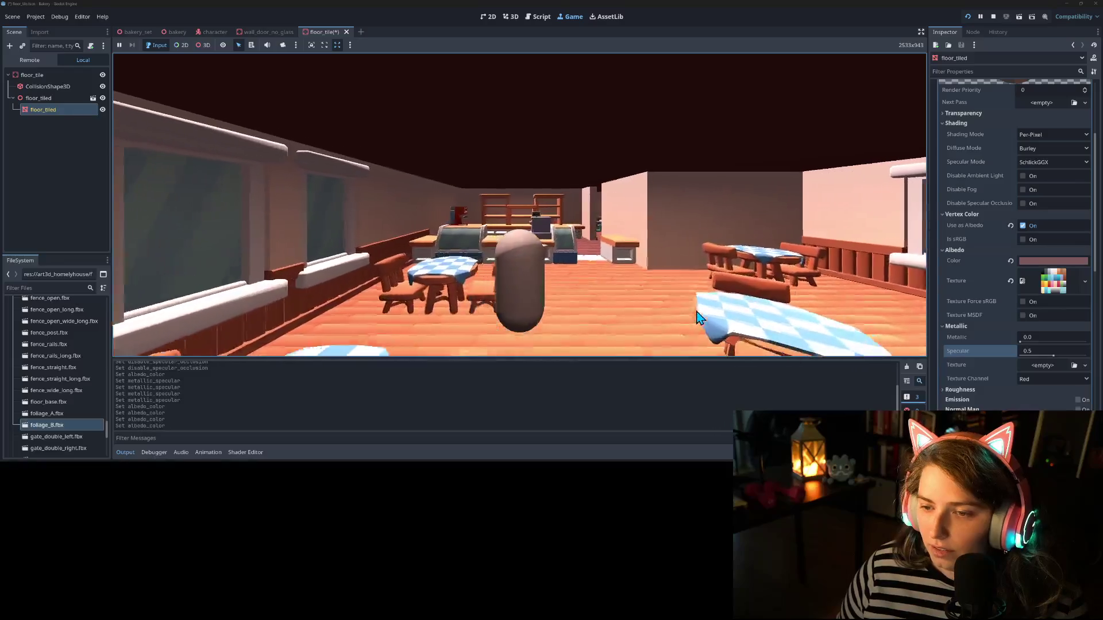
key(w)
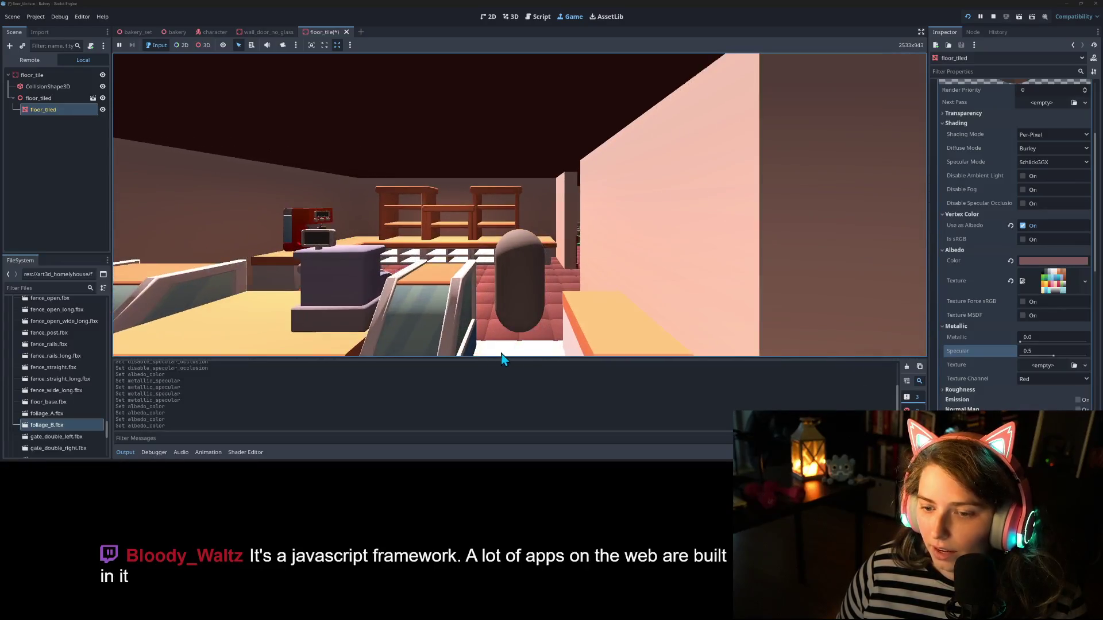
key(s)
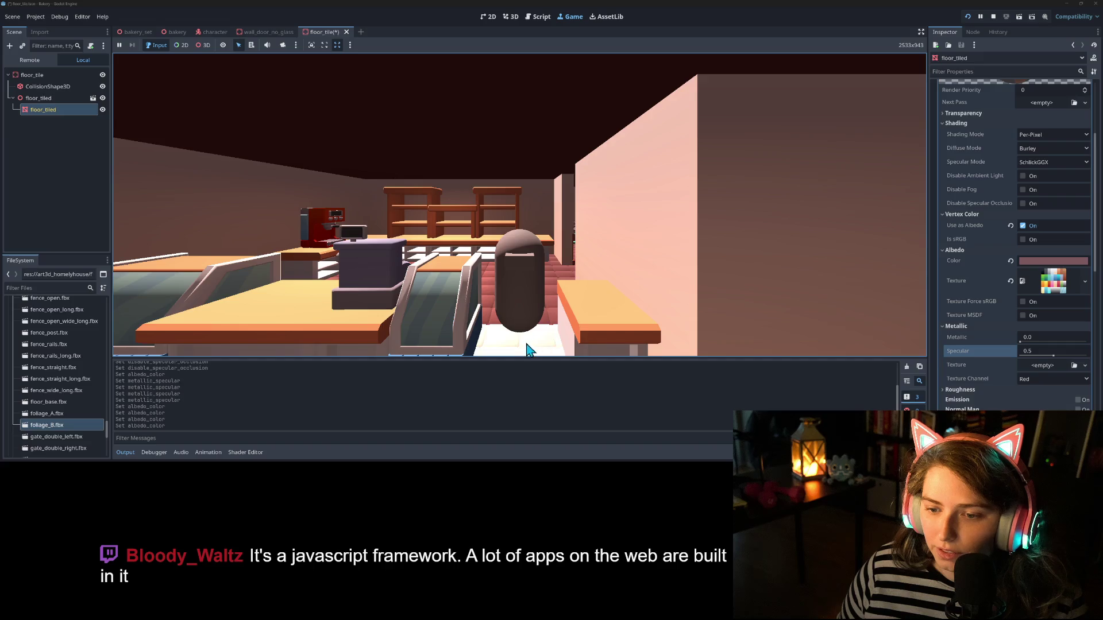
key(s)
key(s)
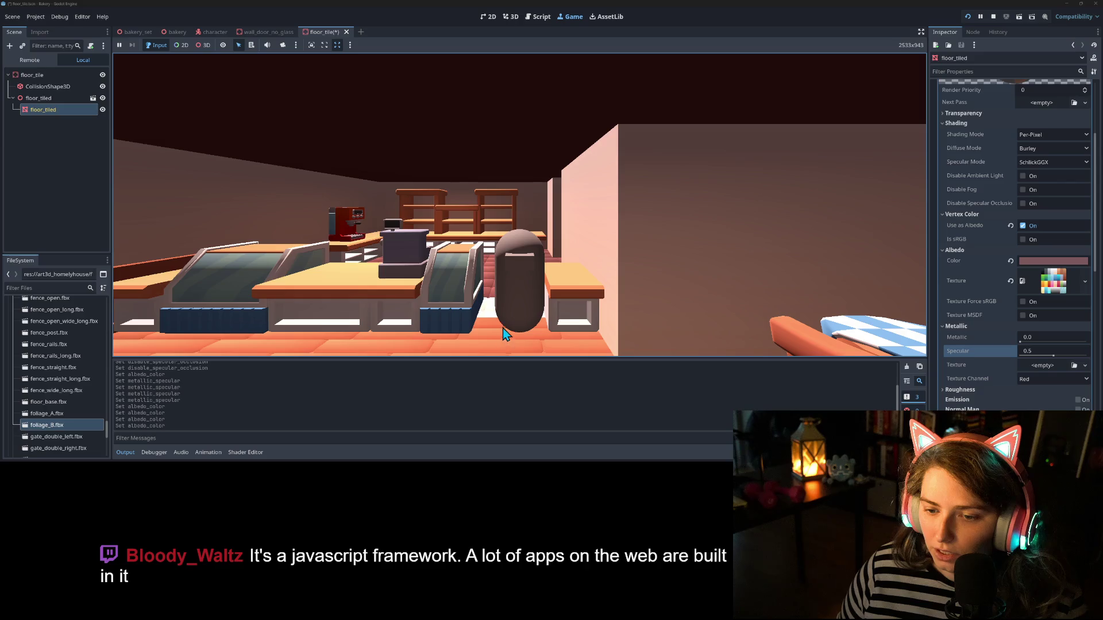
key(a)
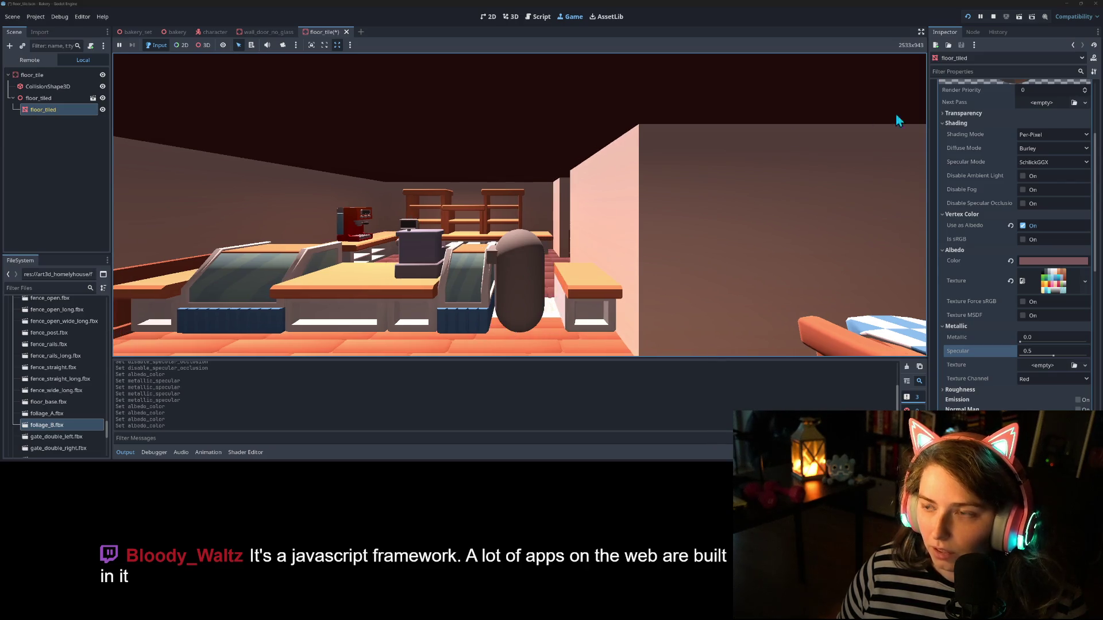
click(992, 20)
key(ctrl+s)
Step: Switch from wall_door_no_glass to the bakery scene and orbit toward the counter floor
click(261, 33)
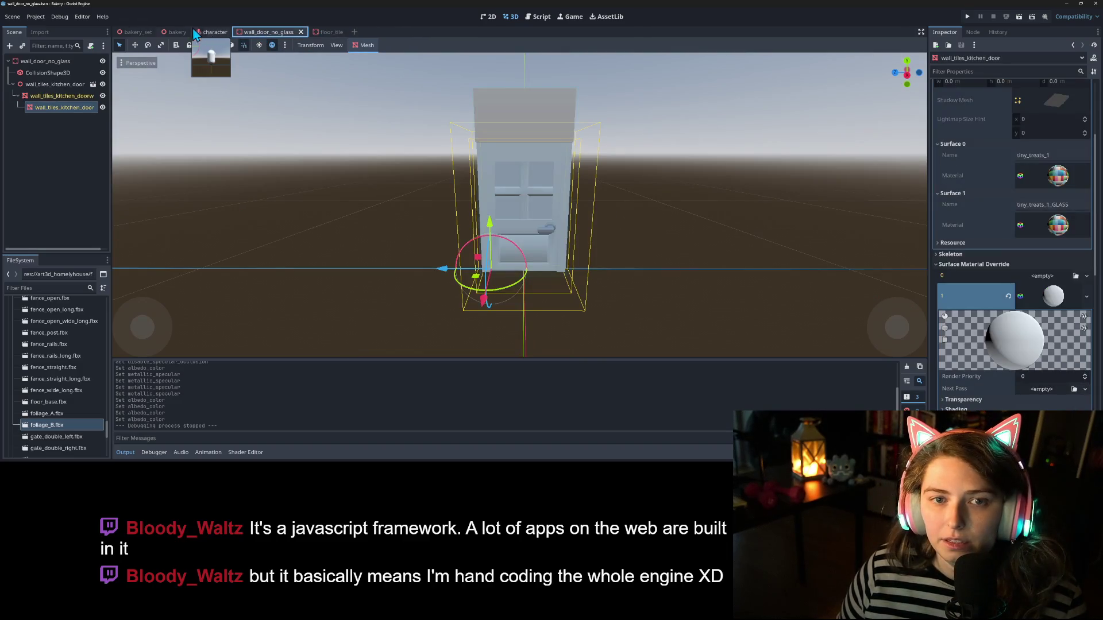
mouse_move(134, 35)
click(172, 33)
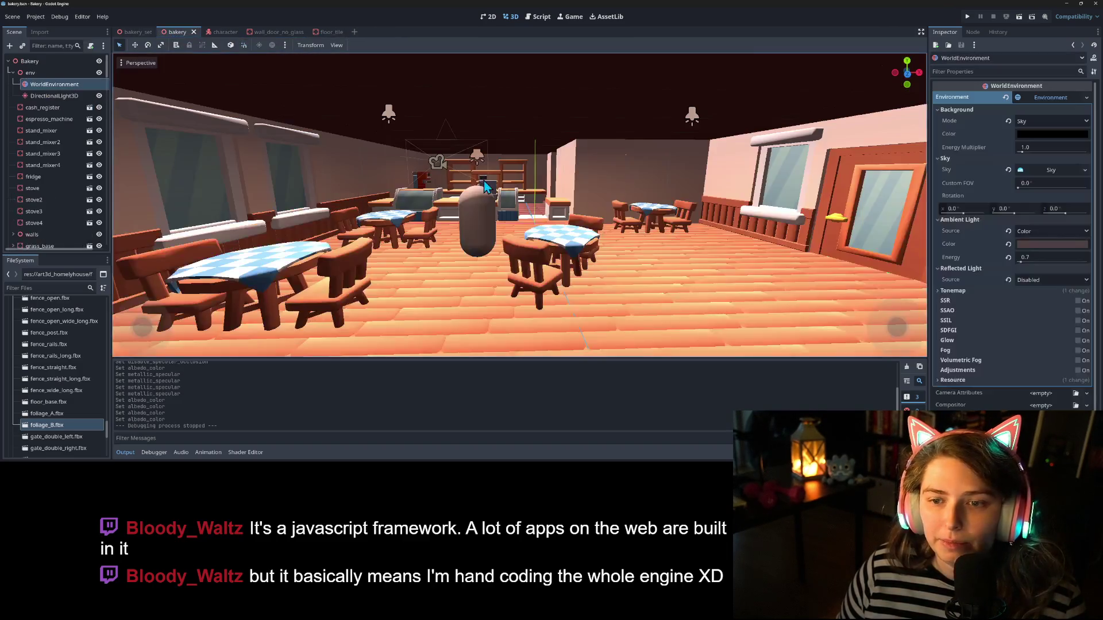
scroll(545, 282, up, 10)
scroll(532, 293, down, 10)
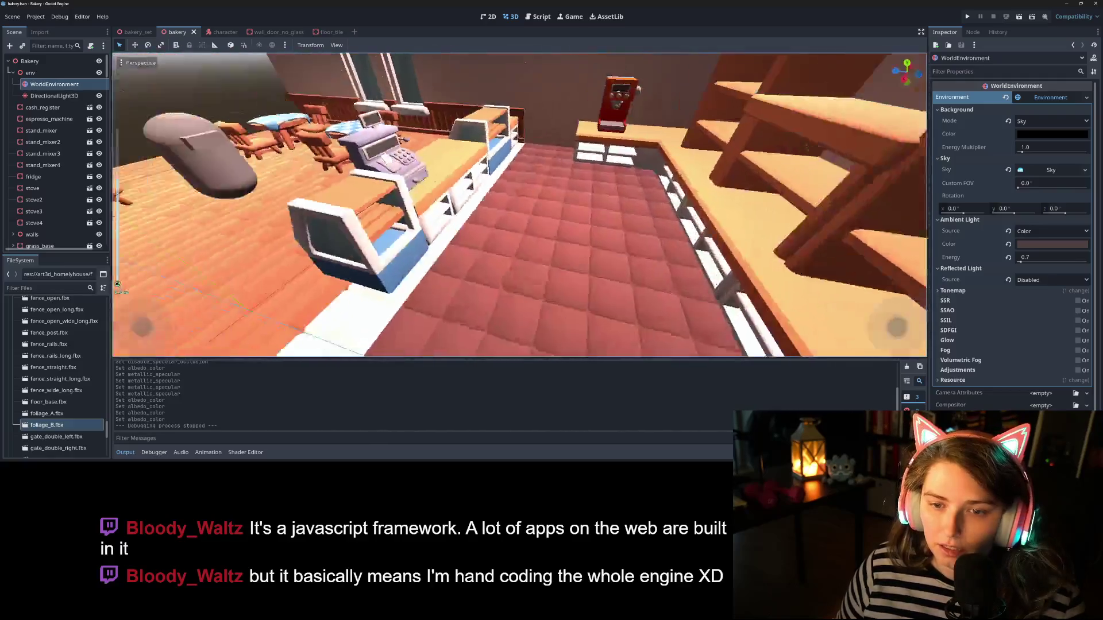
drag(563, 287, 553, 290)
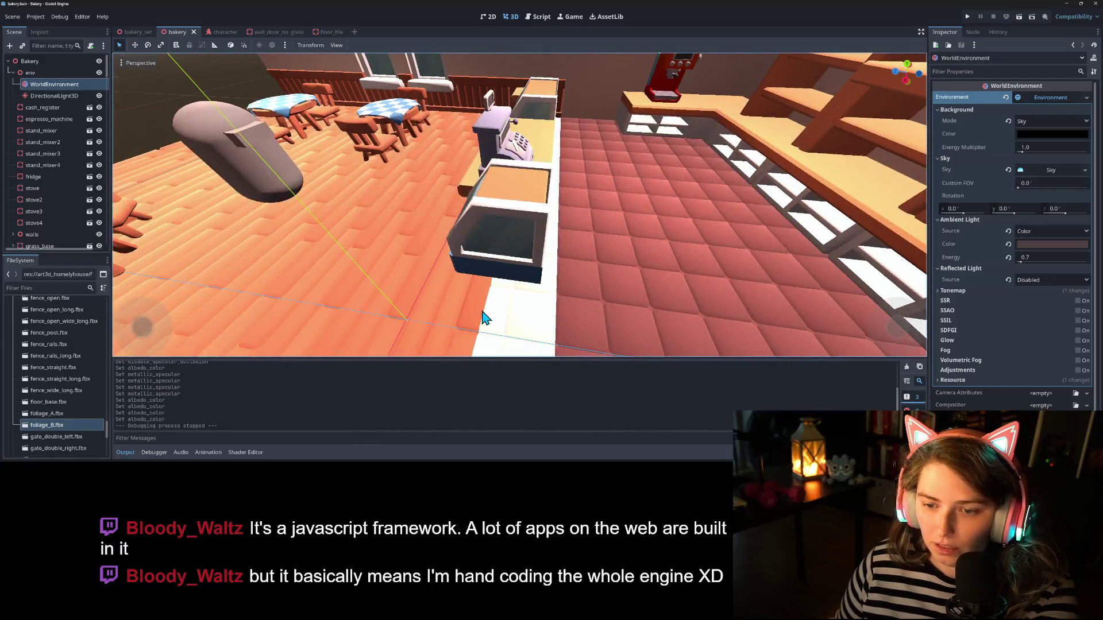
scroll(58, 143, down, 8)
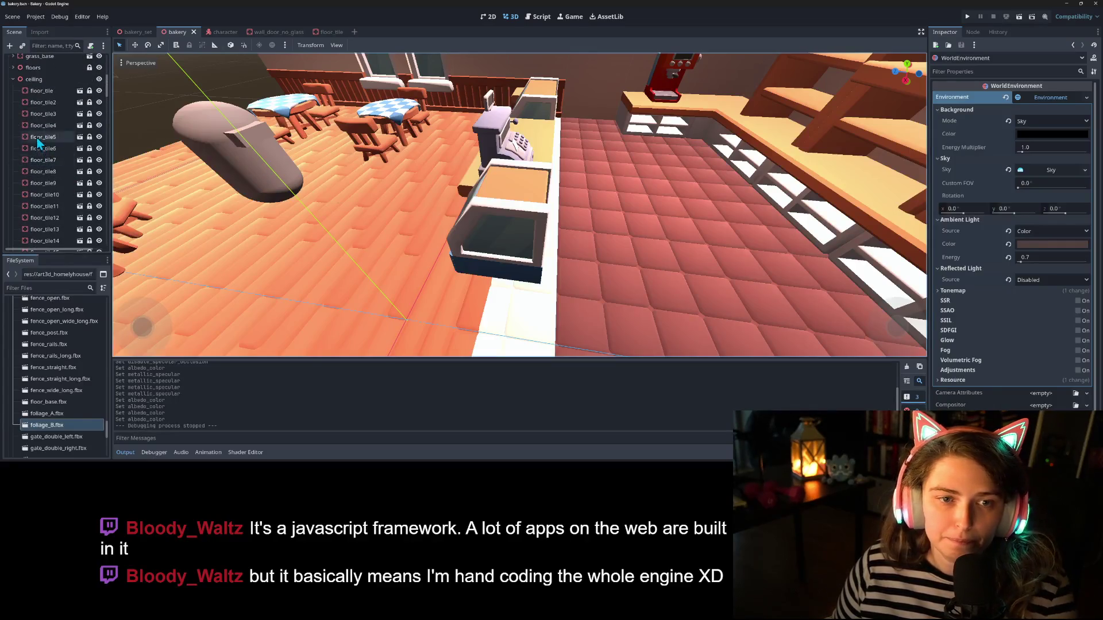
Step: Expand the floors group and select the run of five wood floor tiles
click(30, 93)
scroll(61, 167, down, 10)
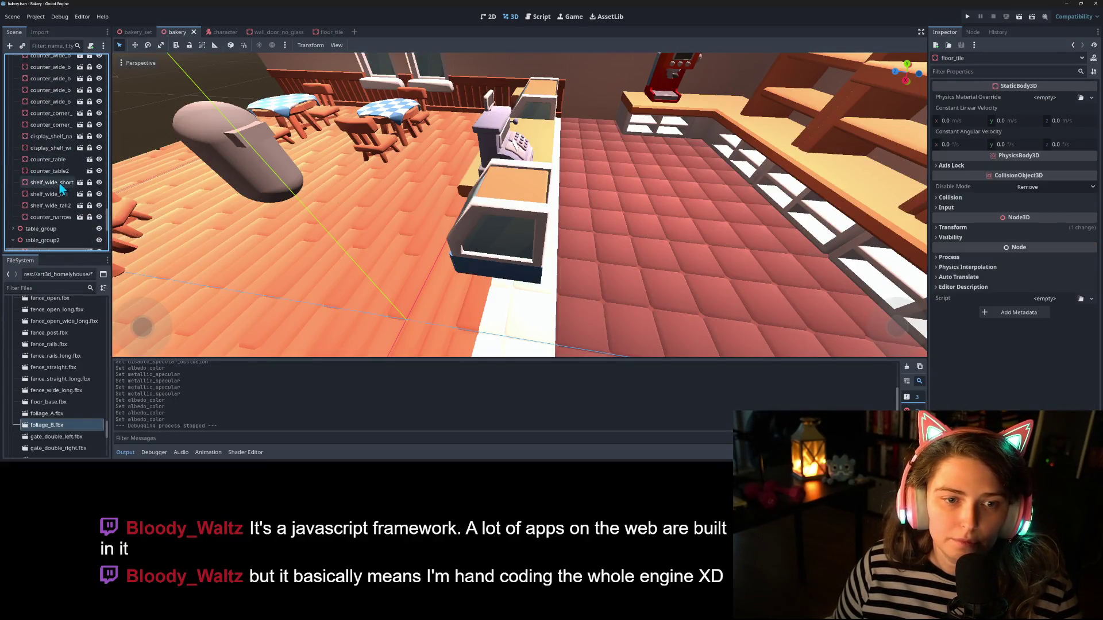
scroll(61, 198, up, 4)
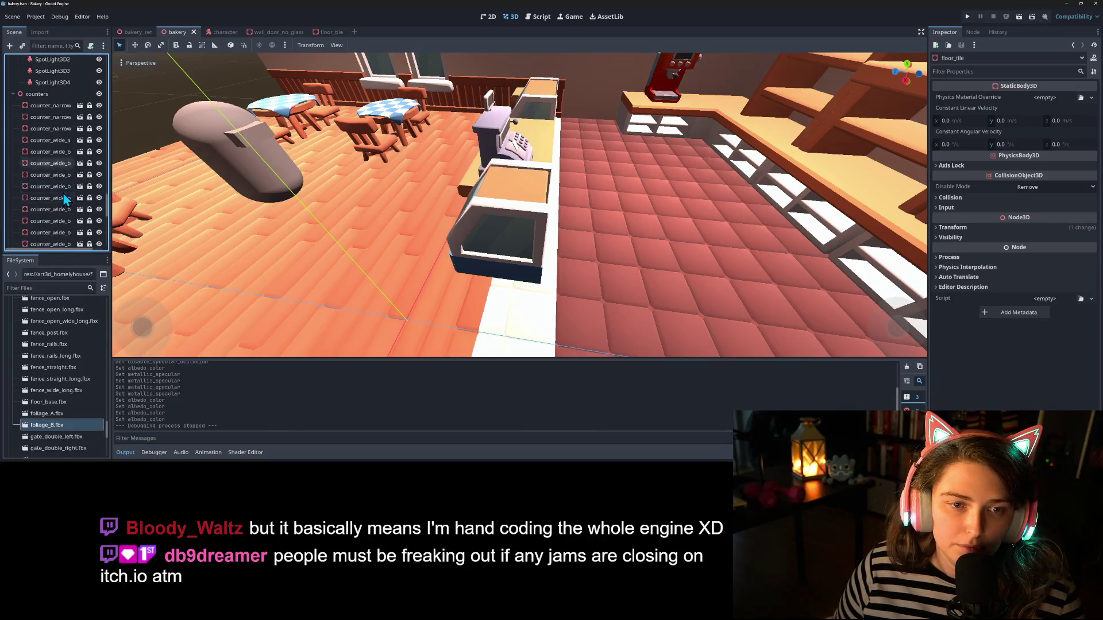
scroll(65, 196, up, 5)
scroll(66, 190, up, 10)
scroll(64, 192, up, 10)
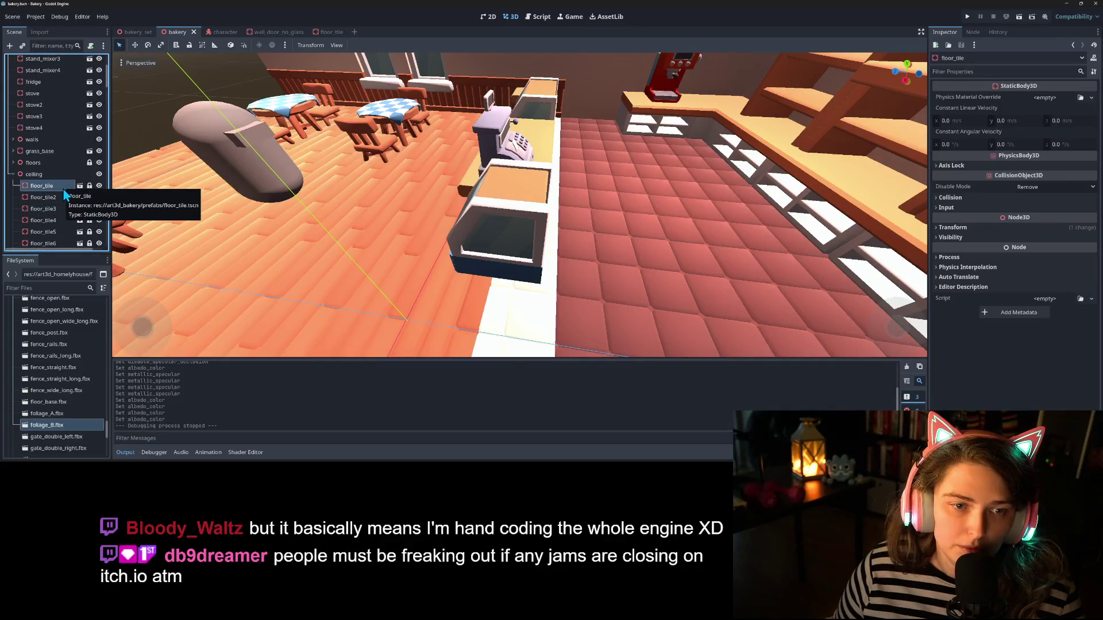
click(12, 163)
scroll(43, 184, down, 4)
scroll(47, 189, down, 3)
shift+click(58, 202)
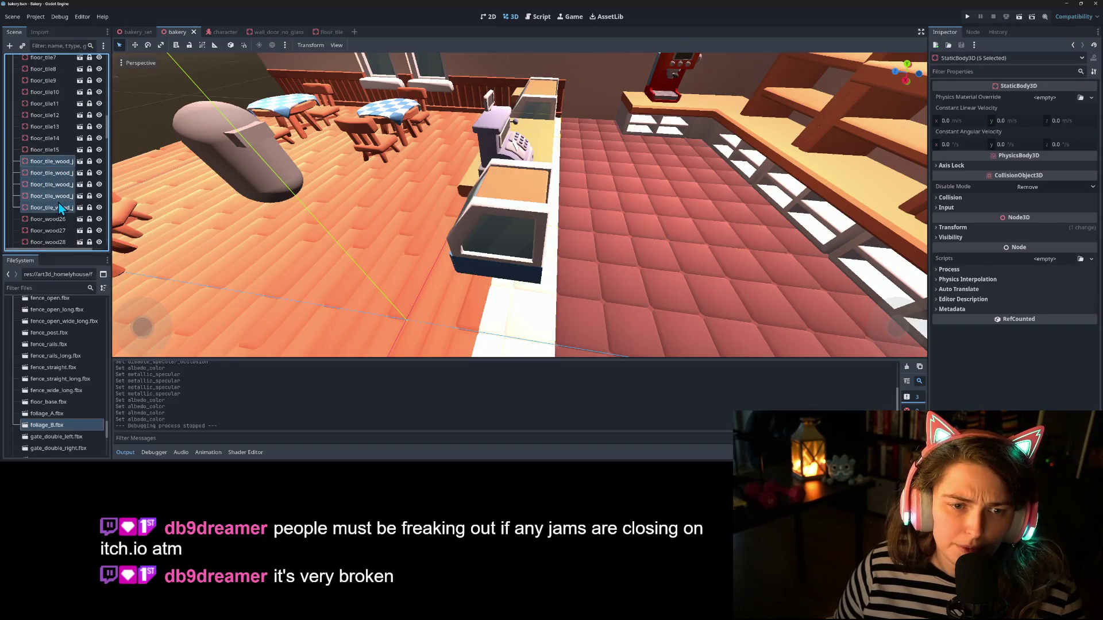
Step: Delete the five selected wood floor tile nodes
key(Delete)
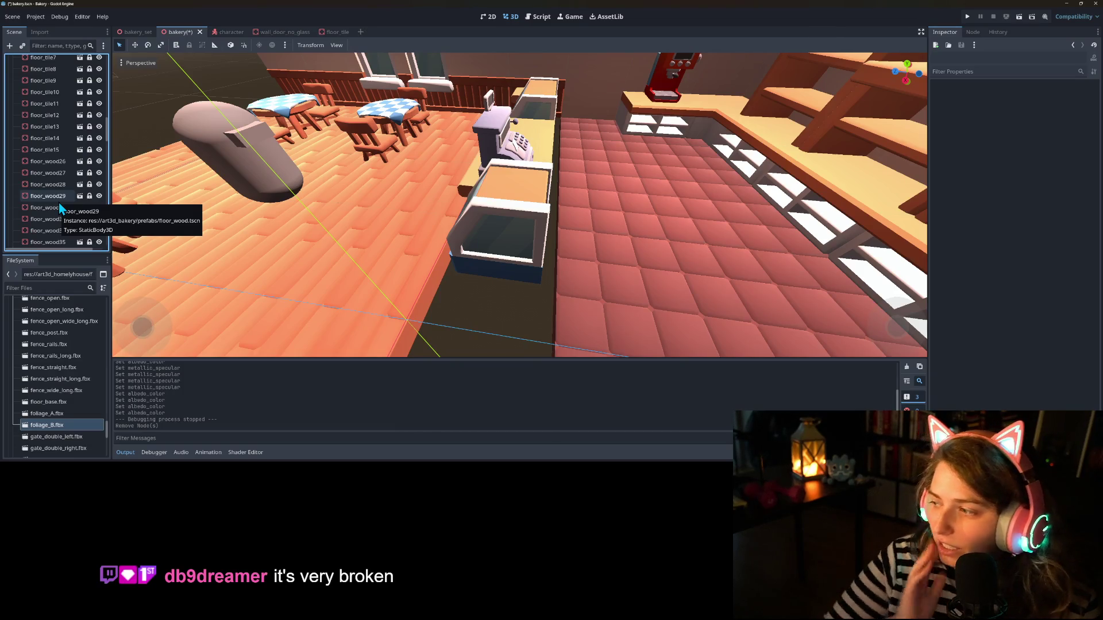
click(55, 201)
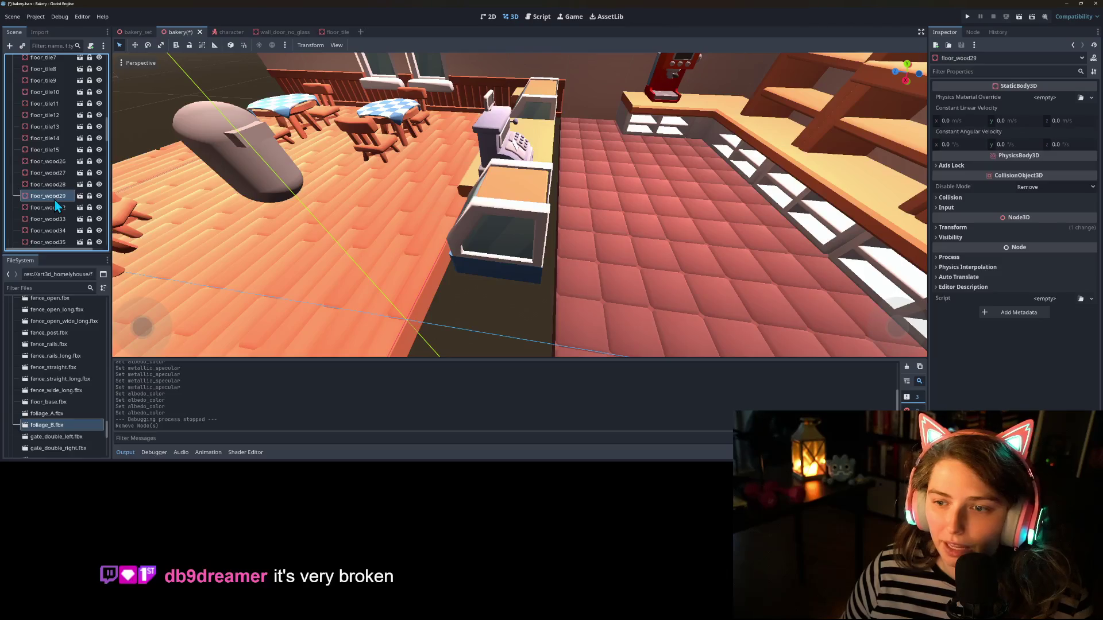
scroll(394, 293, up, 5)
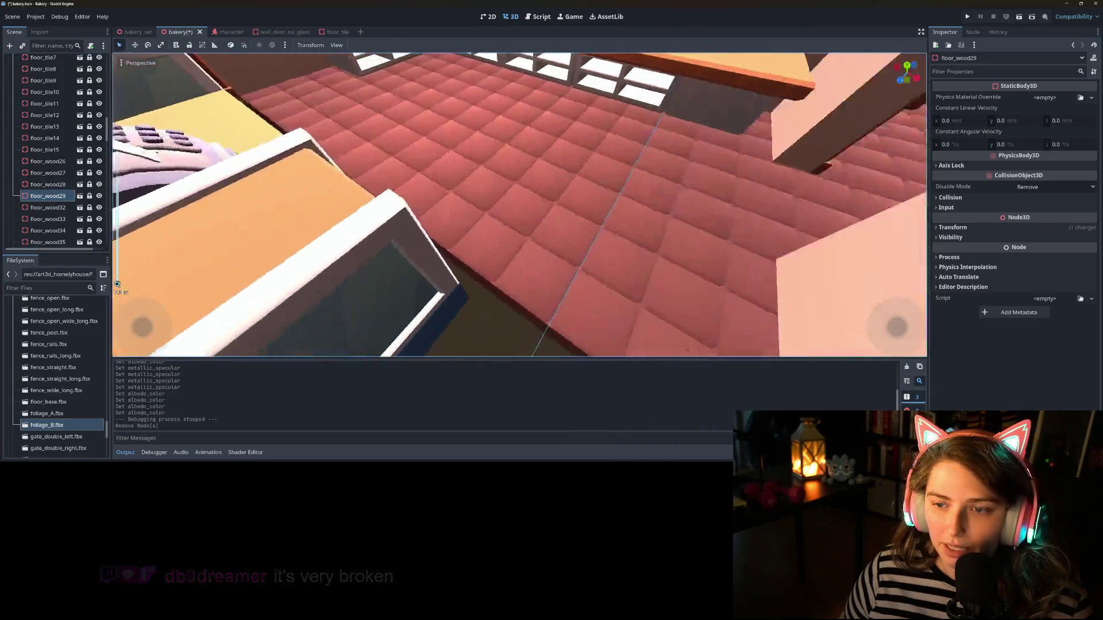
scroll(498, 236, up, 2)
Step: Unlock floor_tile15 so it can be moved
click(69, 151)
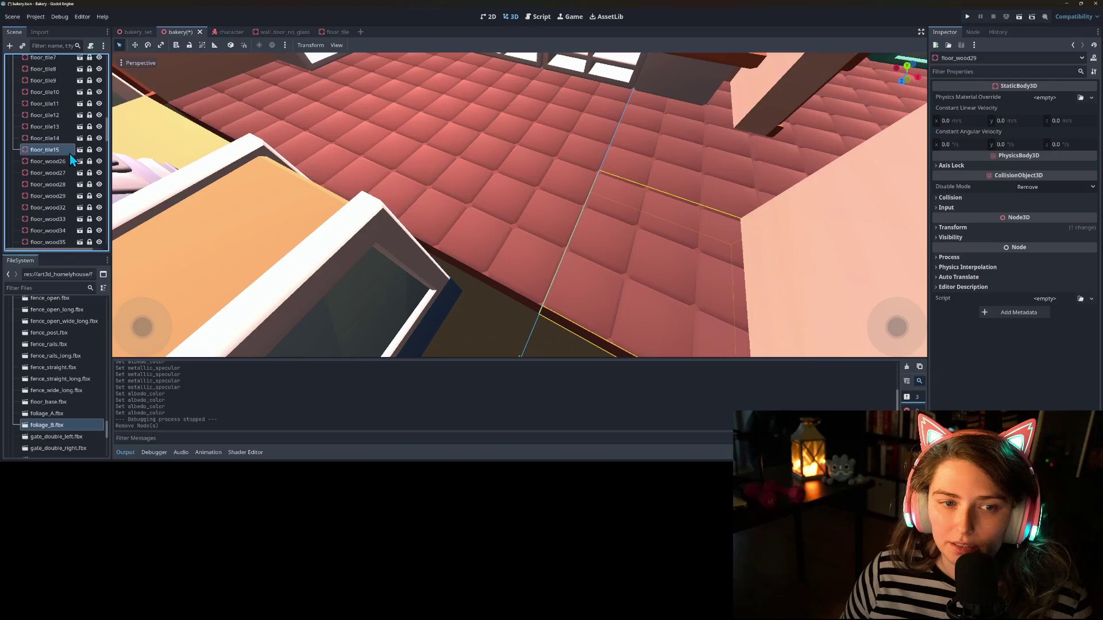
click(89, 149)
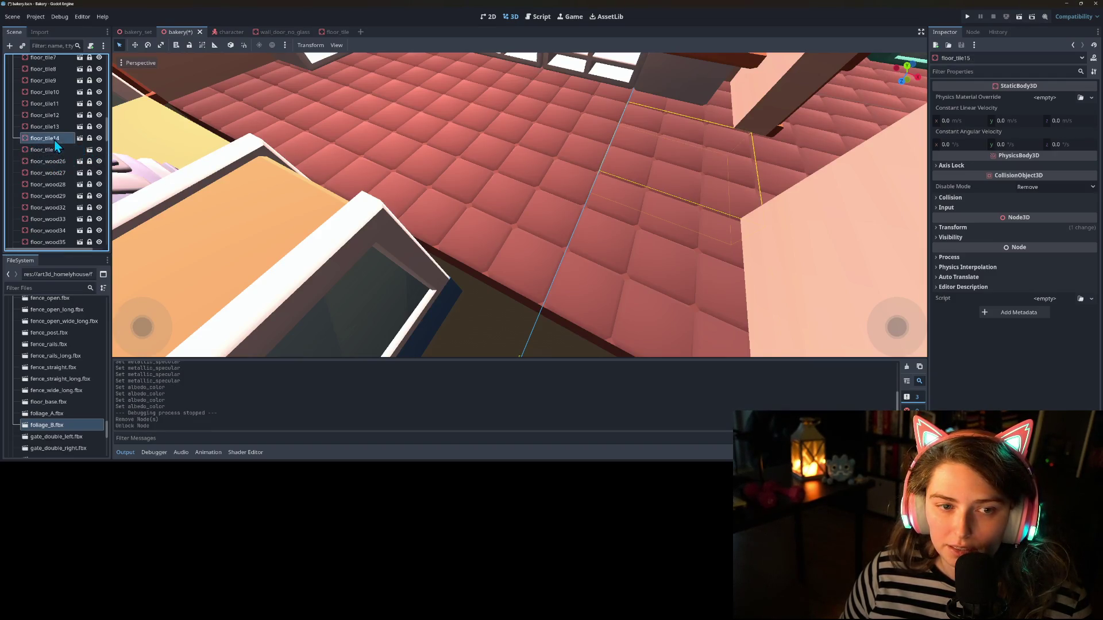
scroll(339, 219, down, 3)
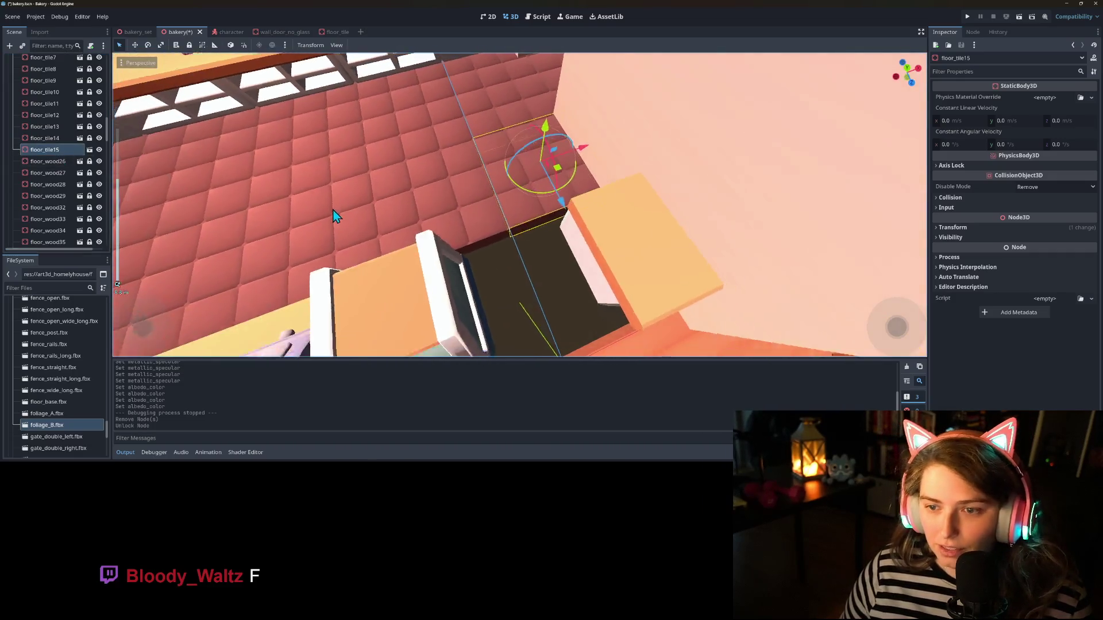
Step: Move the copied floor tiles 2 units along Z and left along X to fill the counter gap
drag(562, 187, 581, 234)
key(ctrl+z)
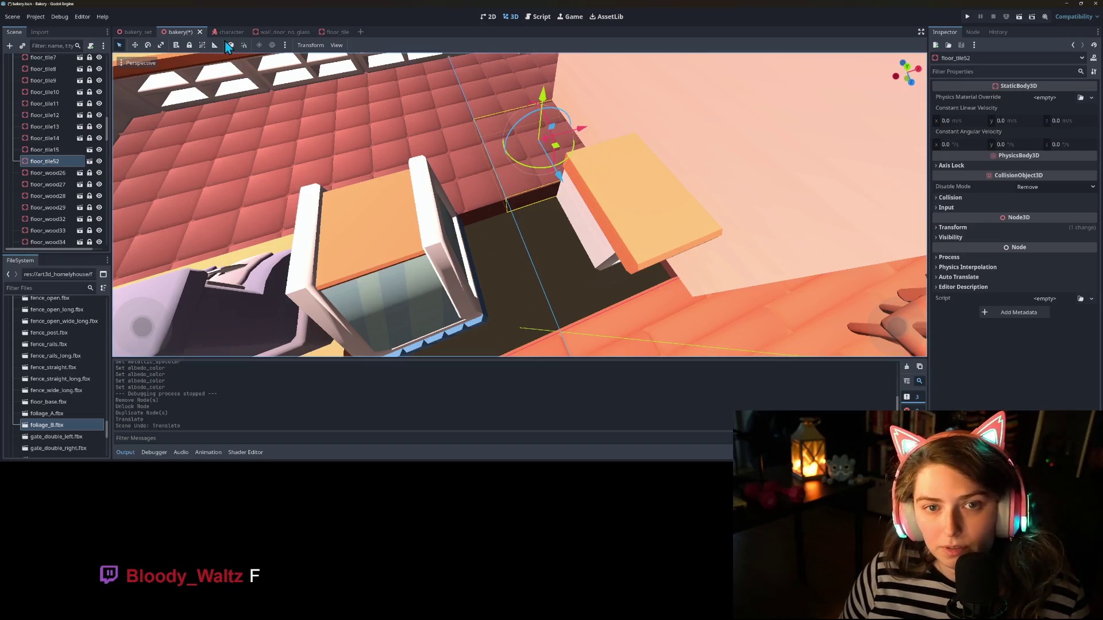
drag(566, 190, 643, 284)
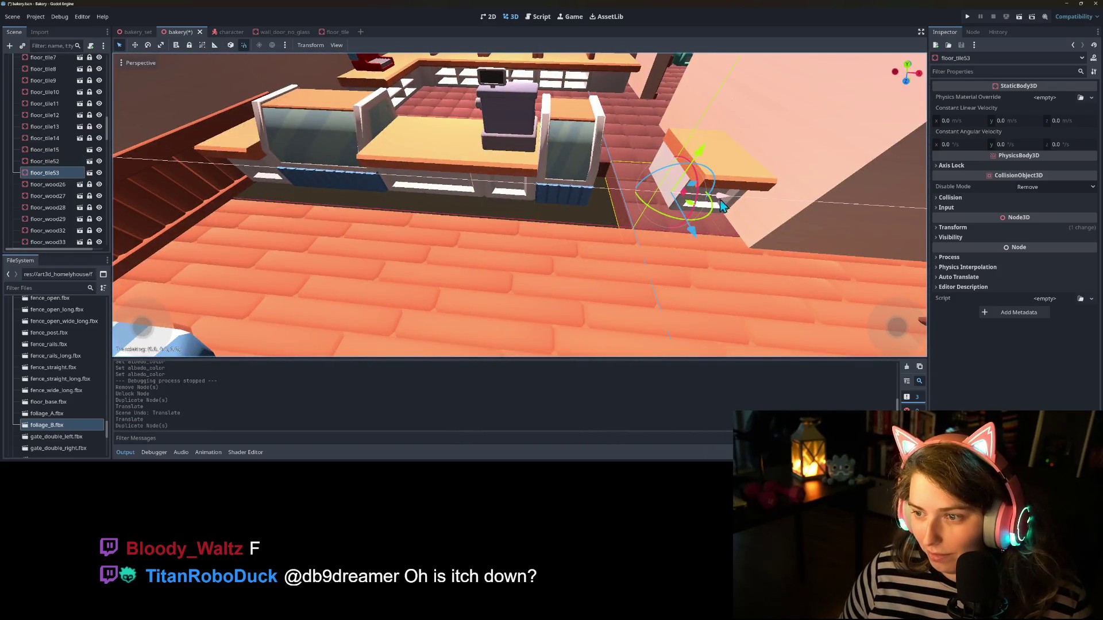
mouse_move(623, 199)
mouse_down()
mouse_move(527, 201)
mouse_move(330, 176)
mouse_up()
Step: Lock floor_tile15 through floor_tile56 and save the bakery scene
scroll(402, 239, up, 5)
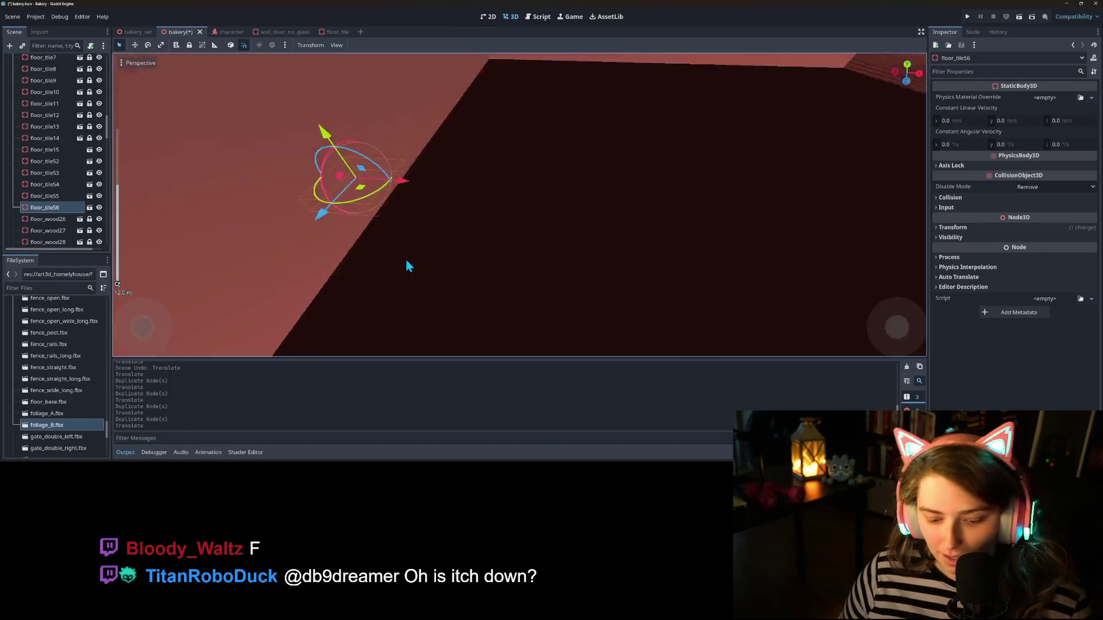
scroll(378, 239, down, 5)
shift+click(46, 152)
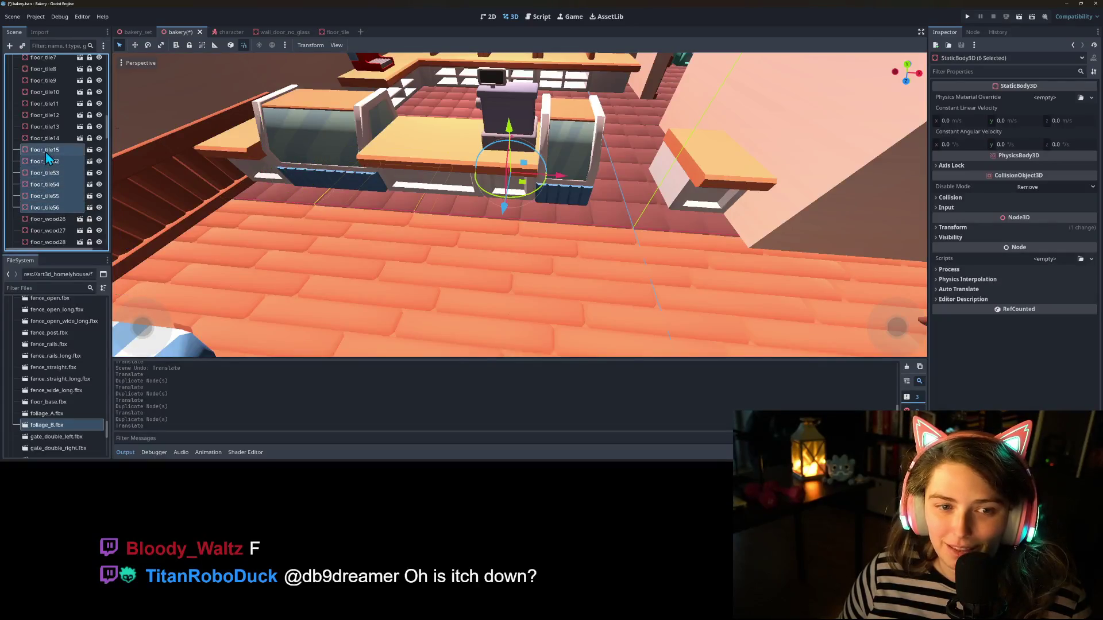
click(187, 45)
key(ctrl+s)
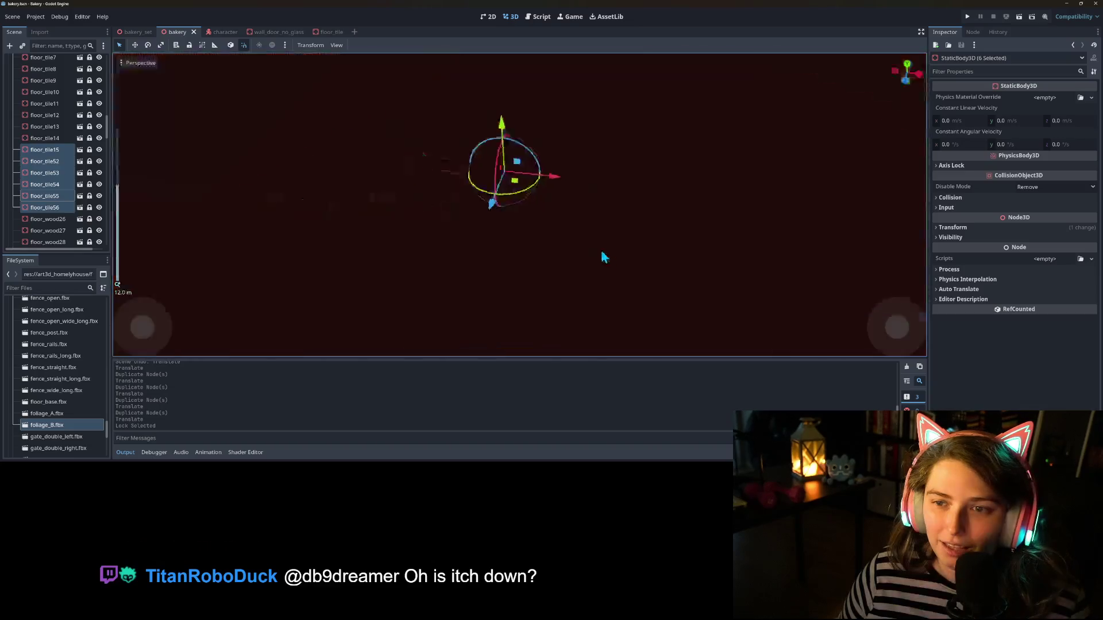
drag(603, 257, 489, 229)
Step: Reduce the range of ceiling spotlight SpotLight304 to 4.5 m
scroll(66, 151, up, 10)
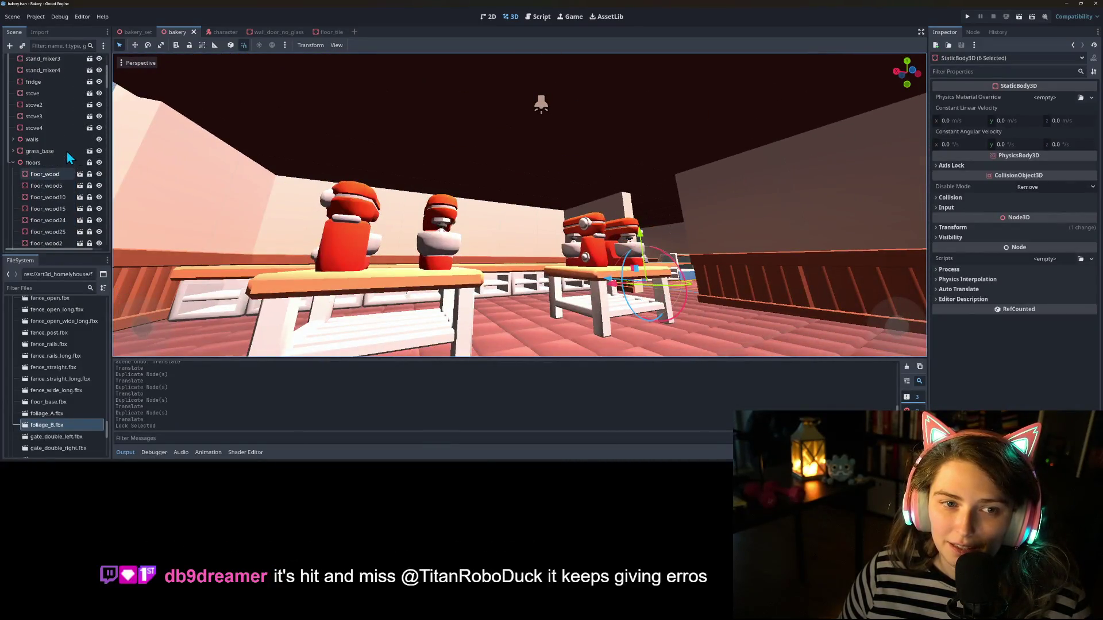
click(13, 163)
click(12, 174)
scroll(40, 221, down, 10)
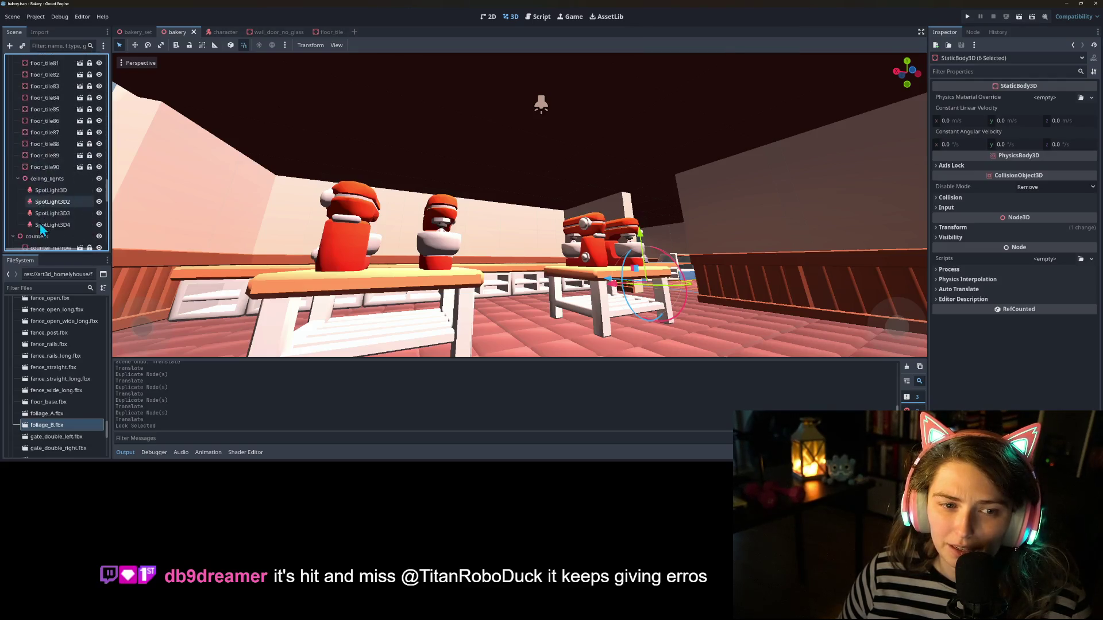
scroll(41, 228, up, 5)
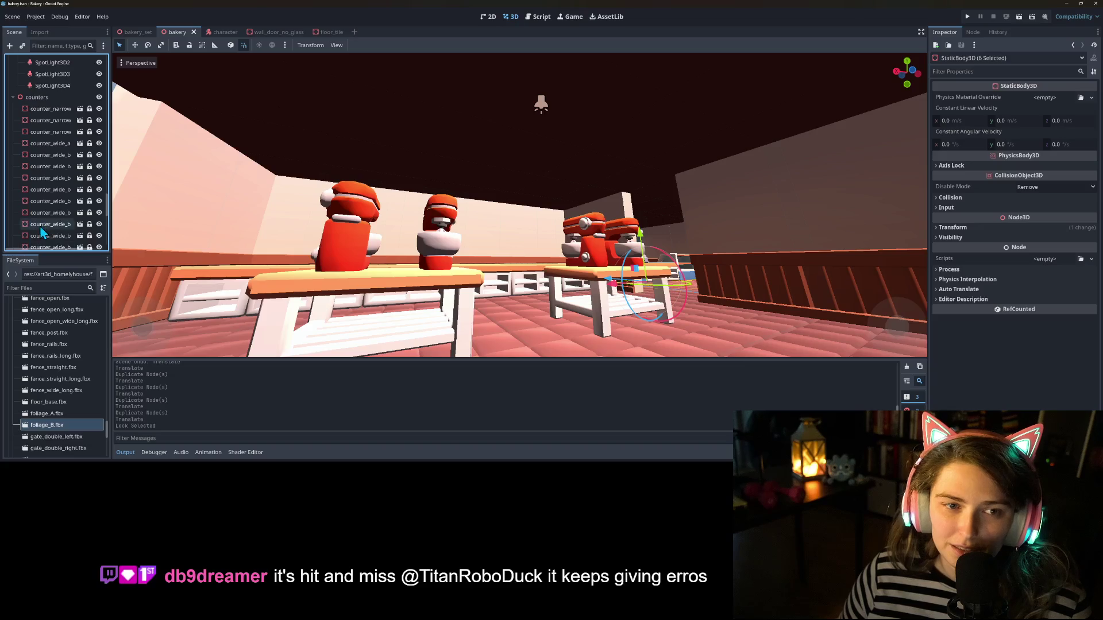
click(65, 162)
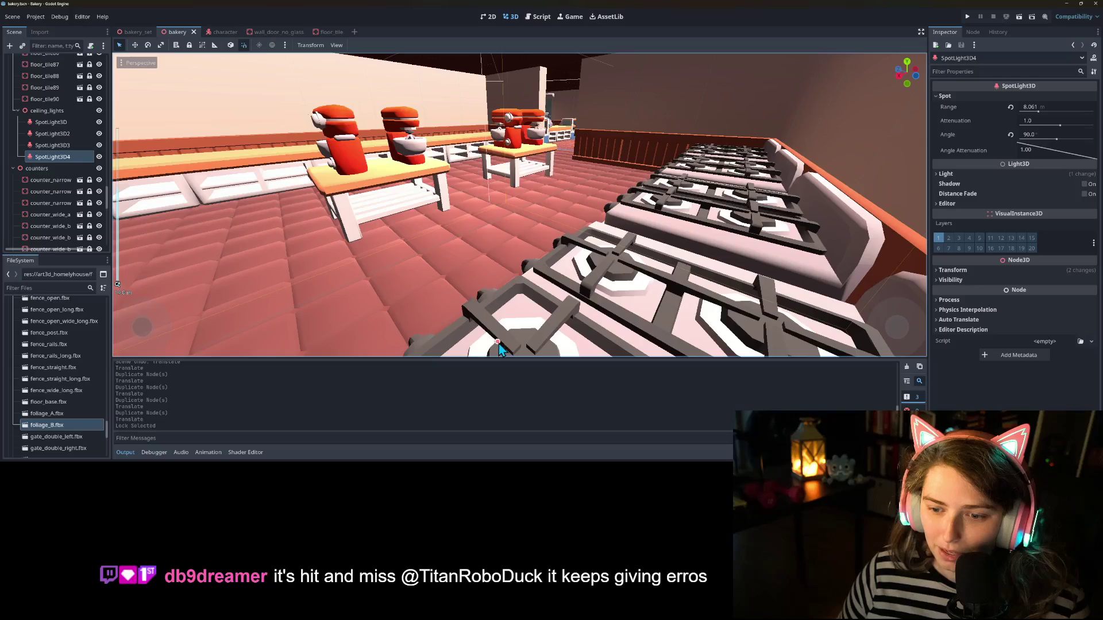
drag(497, 343, 495, 307)
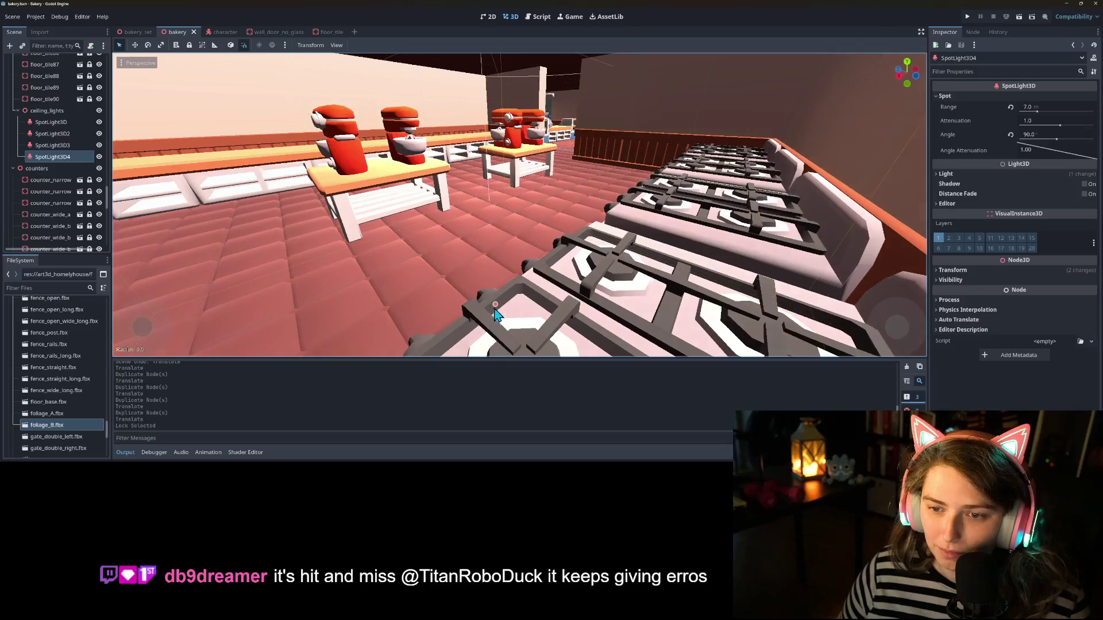
Step: Save the bakery scene and swing the view toward the pink wall and door
right_click(496, 249)
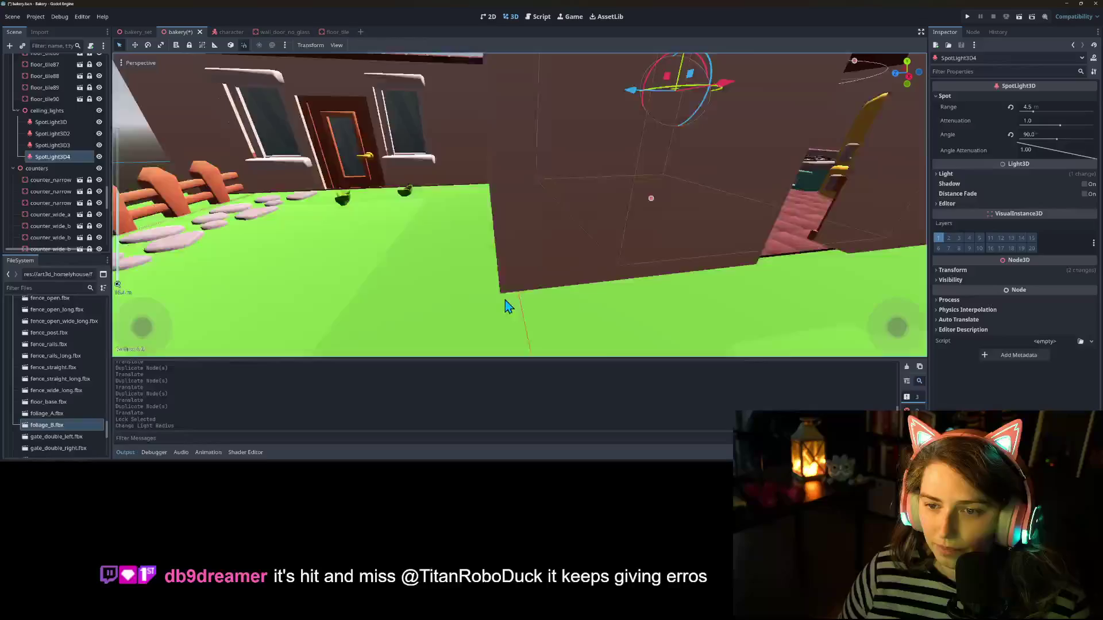
scroll(471, 304, down, 6)
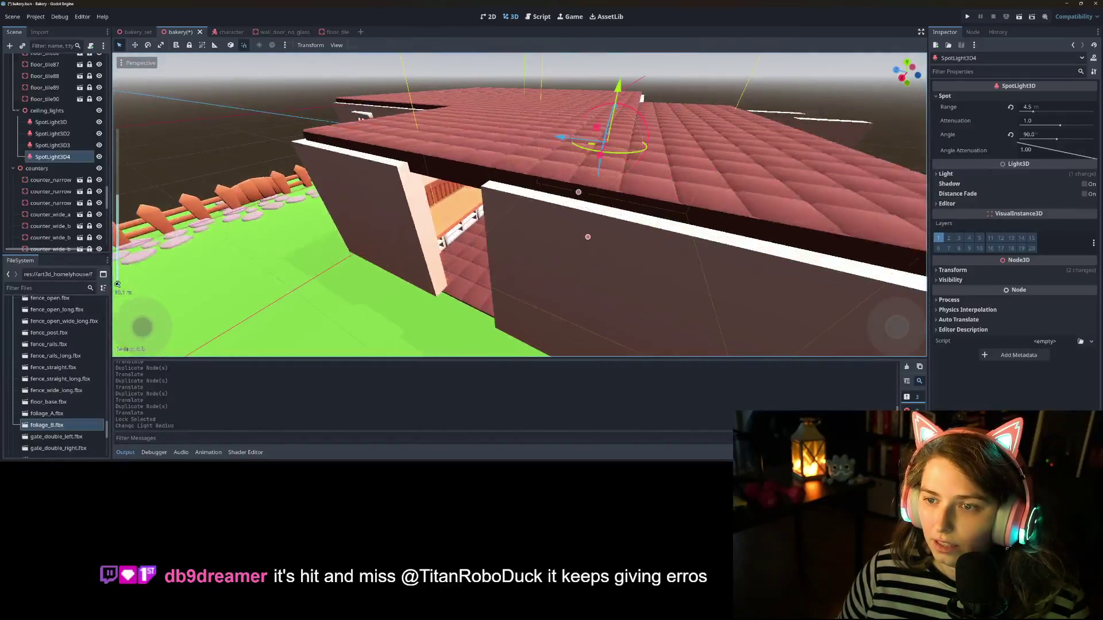
scroll(494, 270, up, 4)
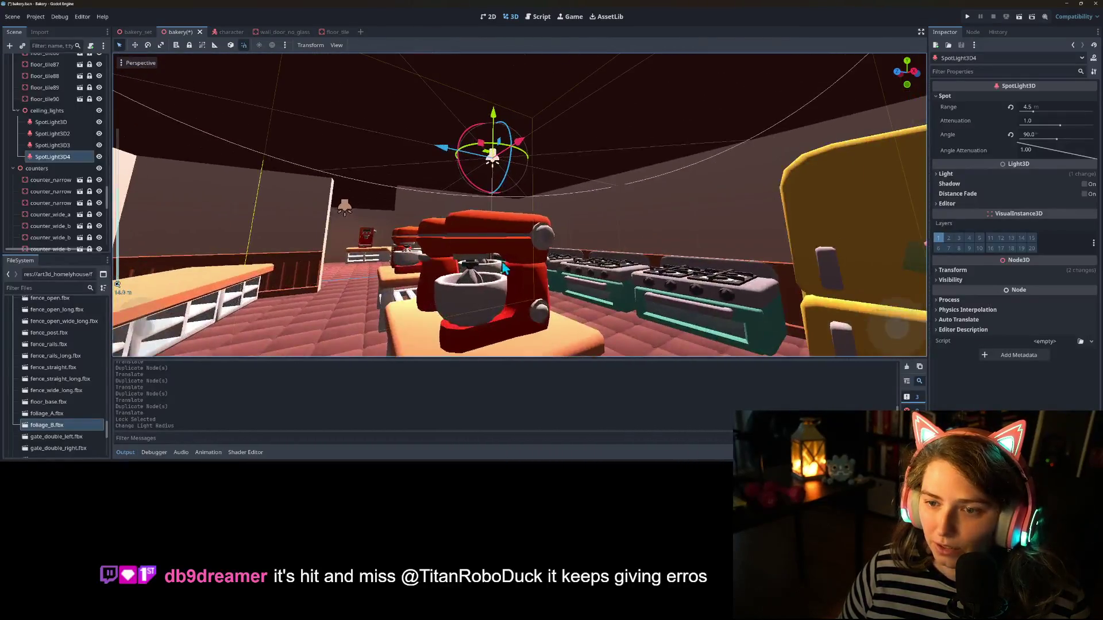
key(ctrl+s)
mouse_move(462, 298)
mouse_down()
mouse_move(627, 309)
mouse_move(553, 332)
mouse_move(484, 320)
mouse_up()
scroll(619, 315, up, 3)
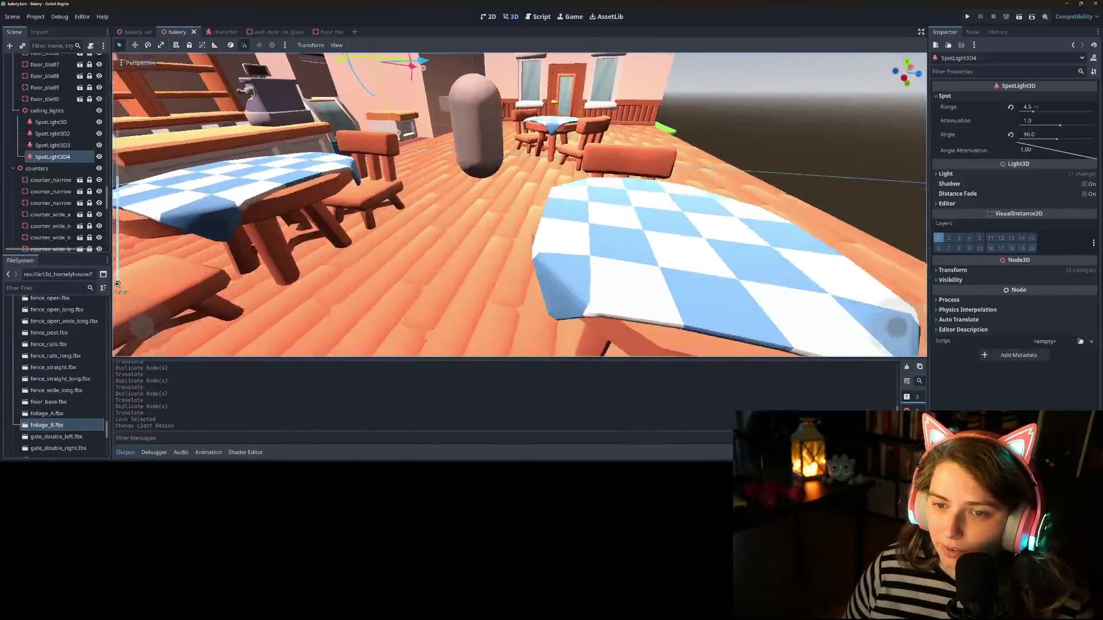
Step: Move table_group2 back along the Z axis
scroll(484, 320, down, 3)
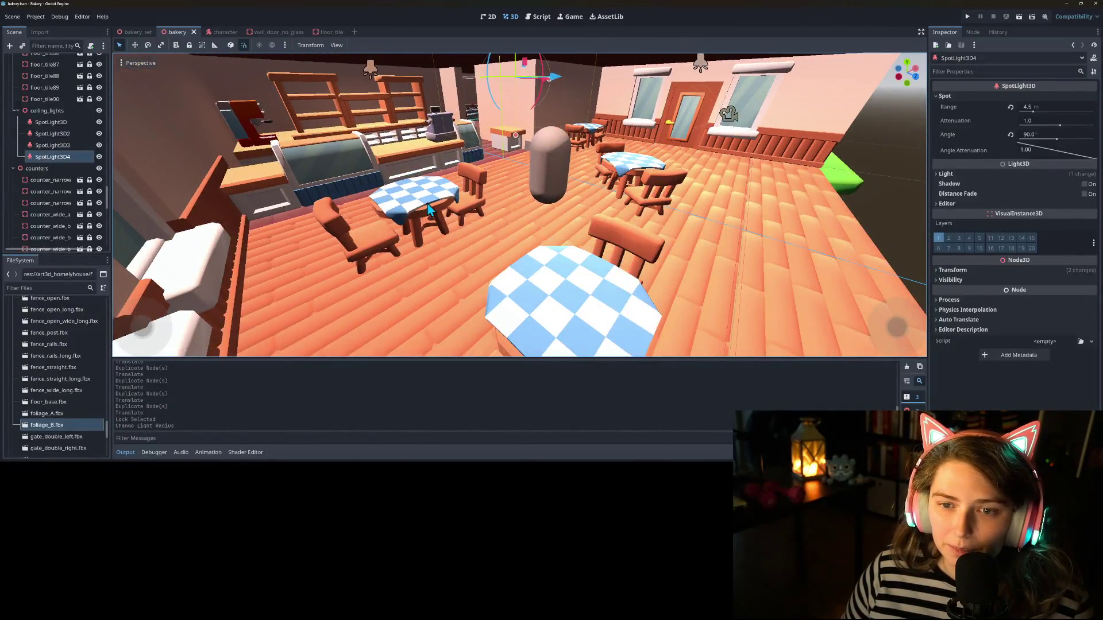
click(428, 210)
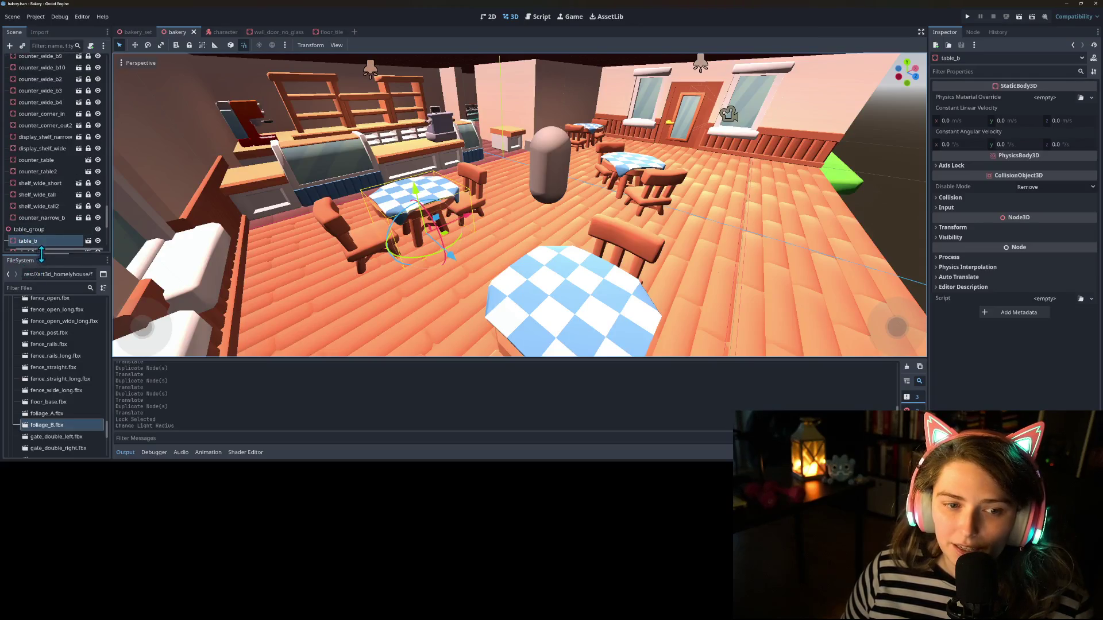
scroll(40, 218, down, 1)
scroll(316, 267, down, 2)
scroll(498, 294, up, 2)
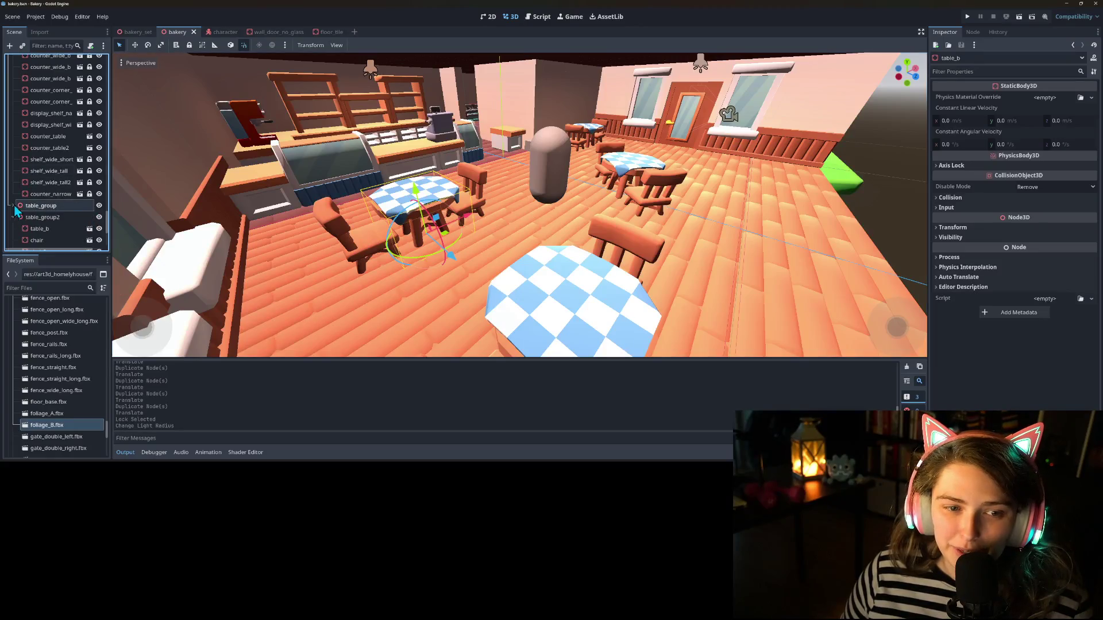
click(12, 205)
click(42, 193)
scroll(645, 311, down, 2)
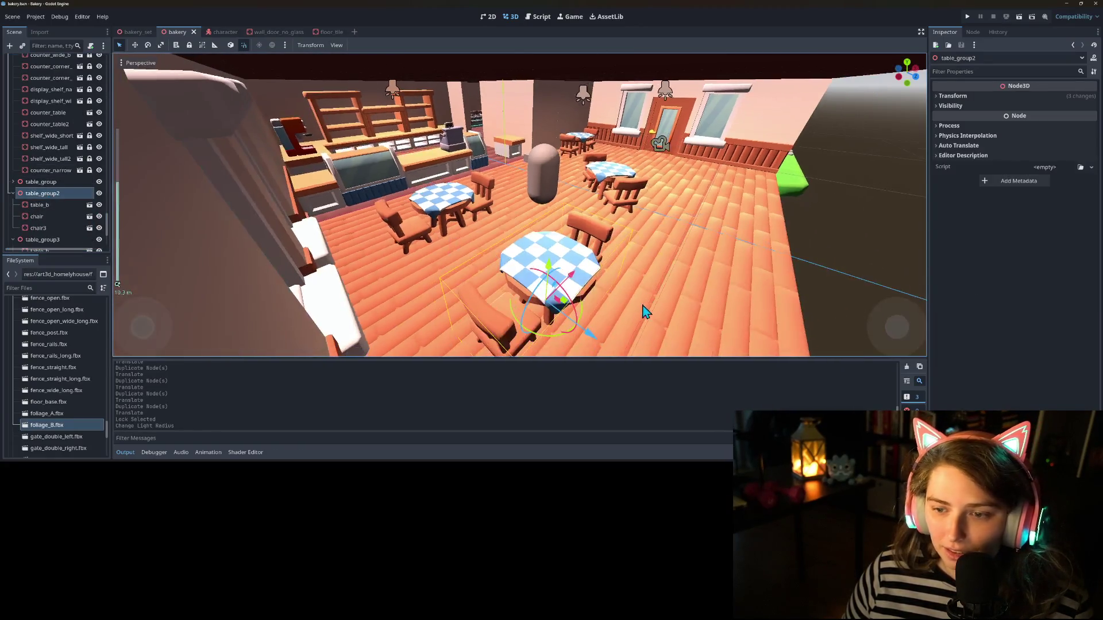
drag(594, 343, 547, 321)
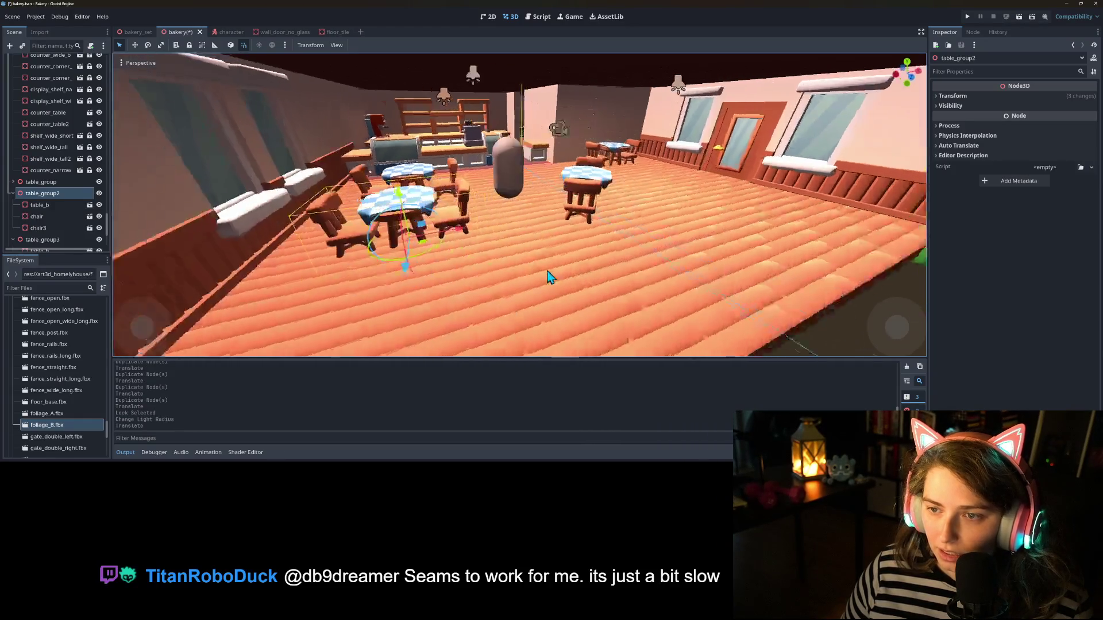
Step: Move the Character capsule back along Z, then reposition table_group3 and view from outside
scroll(522, 281, up, 3)
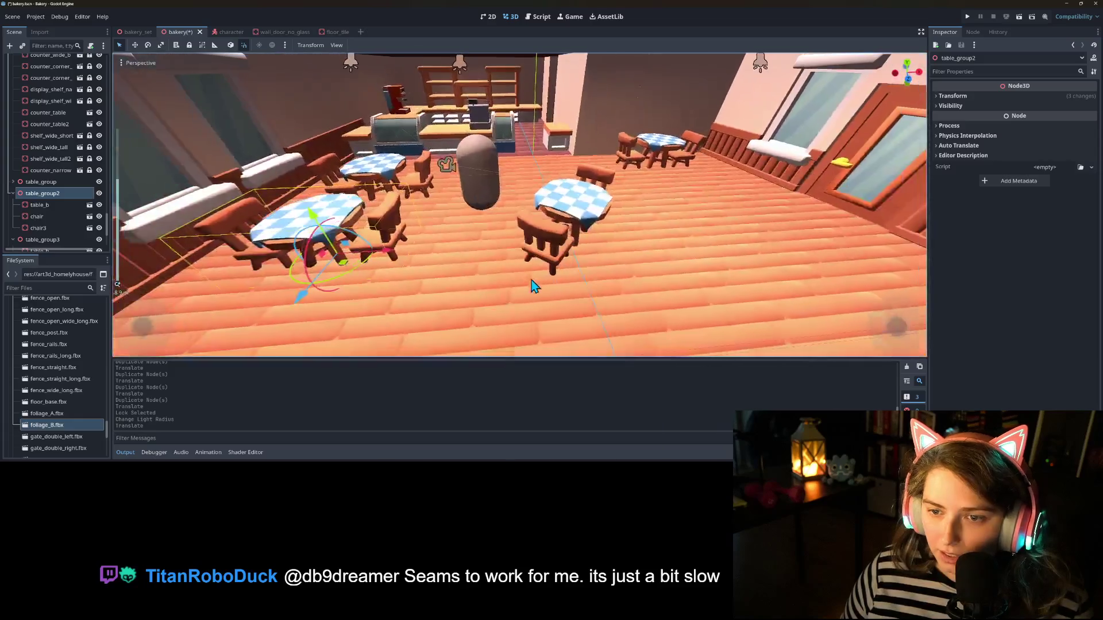
click(487, 214)
drag(484, 240, 489, 223)
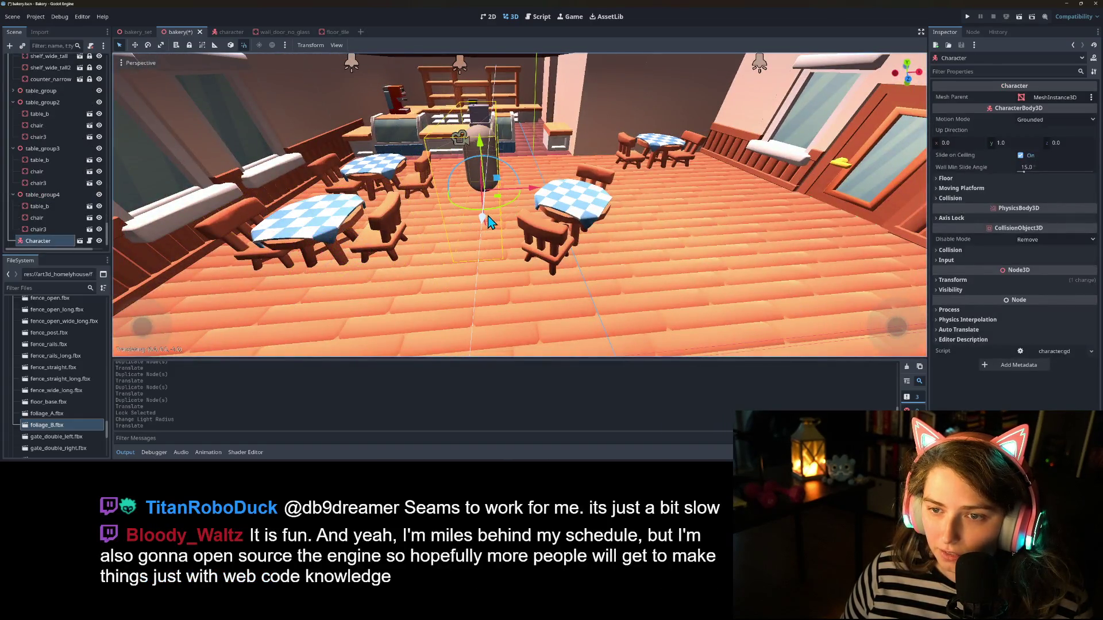
click(550, 219)
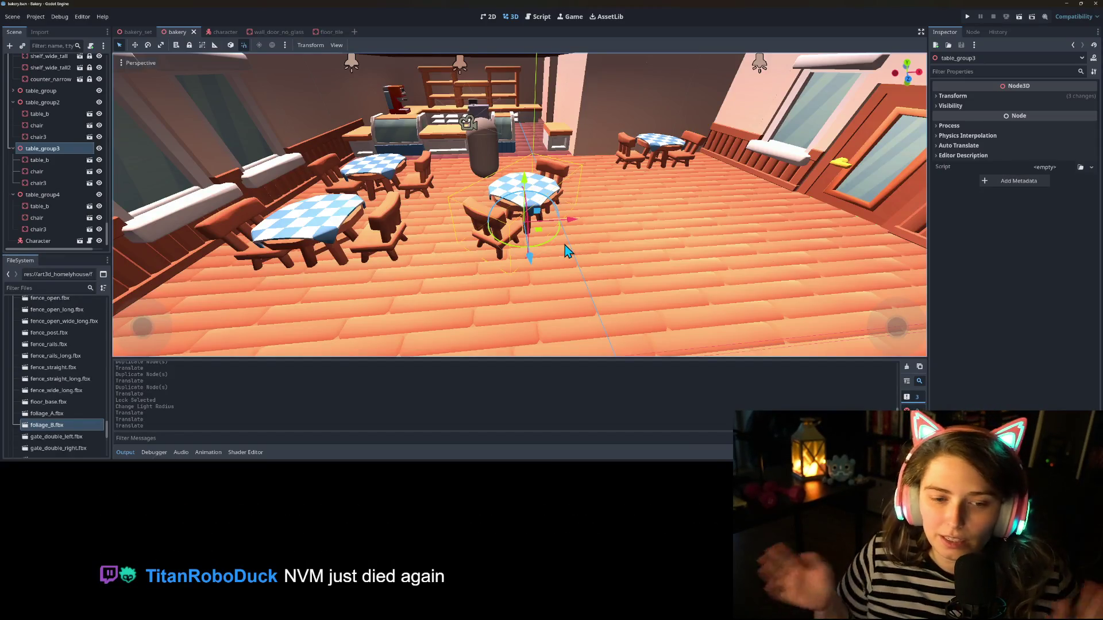
drag(566, 249, 521, 267)
drag(537, 207, 440, 229)
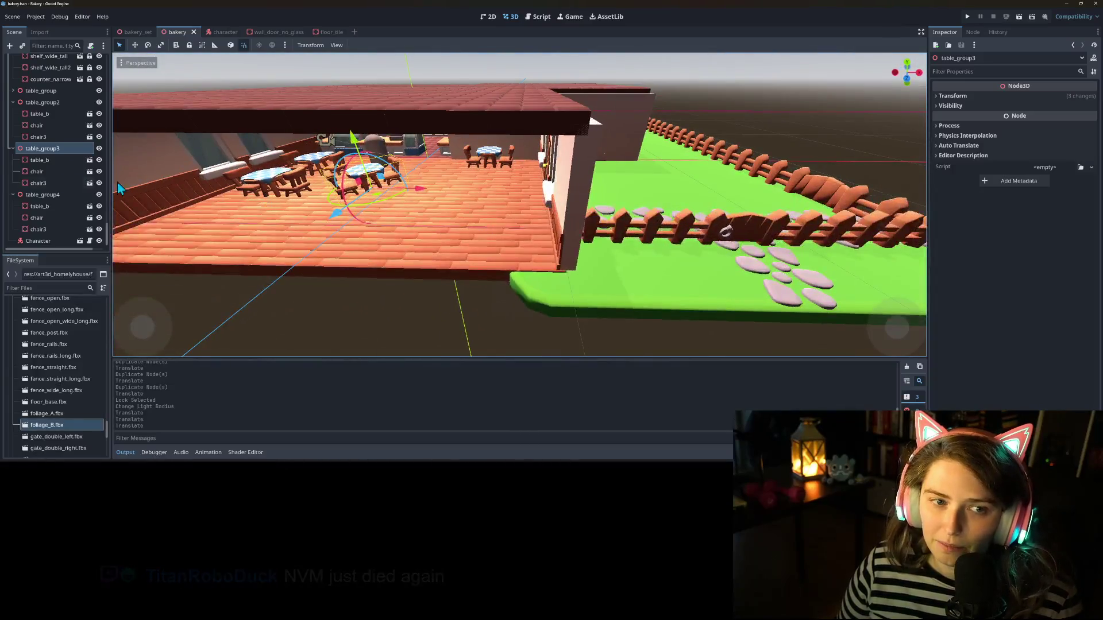
Step: Collapse the table groups and move ceiling_lights out of the ceiling group
scroll(16, 109, up, 2)
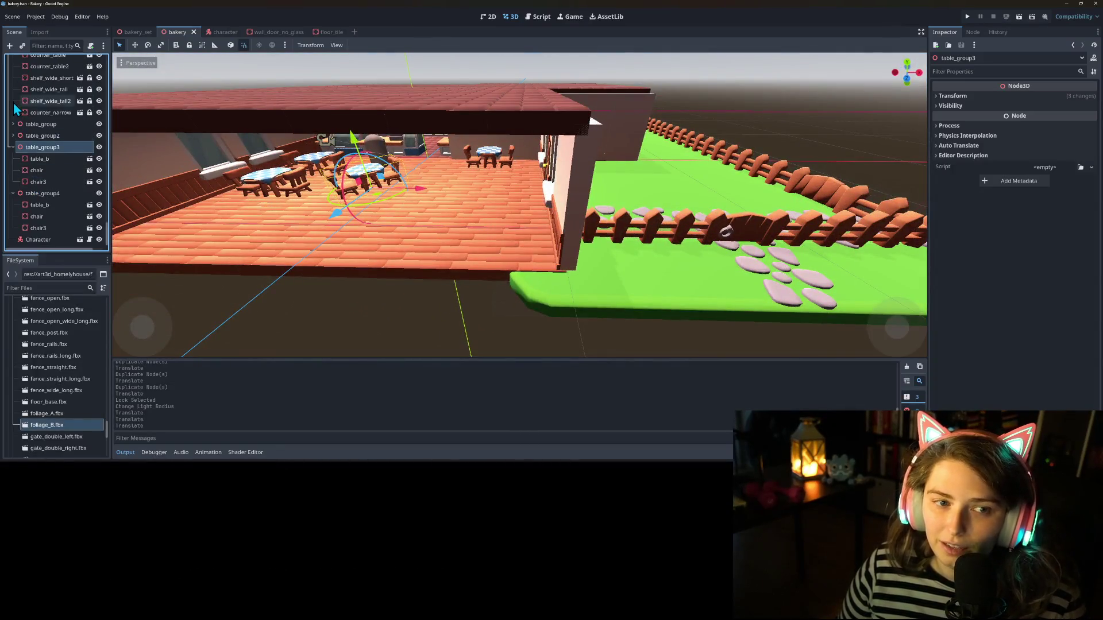
click(13, 147)
click(13, 194)
scroll(16, 205, up, 10)
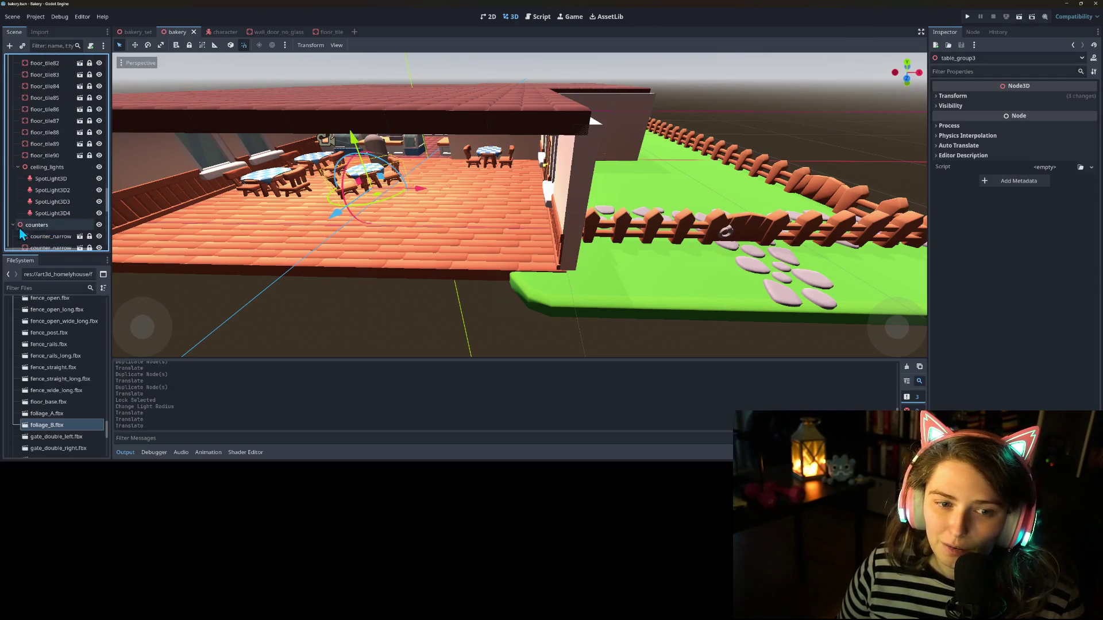
scroll(34, 218, up, 10)
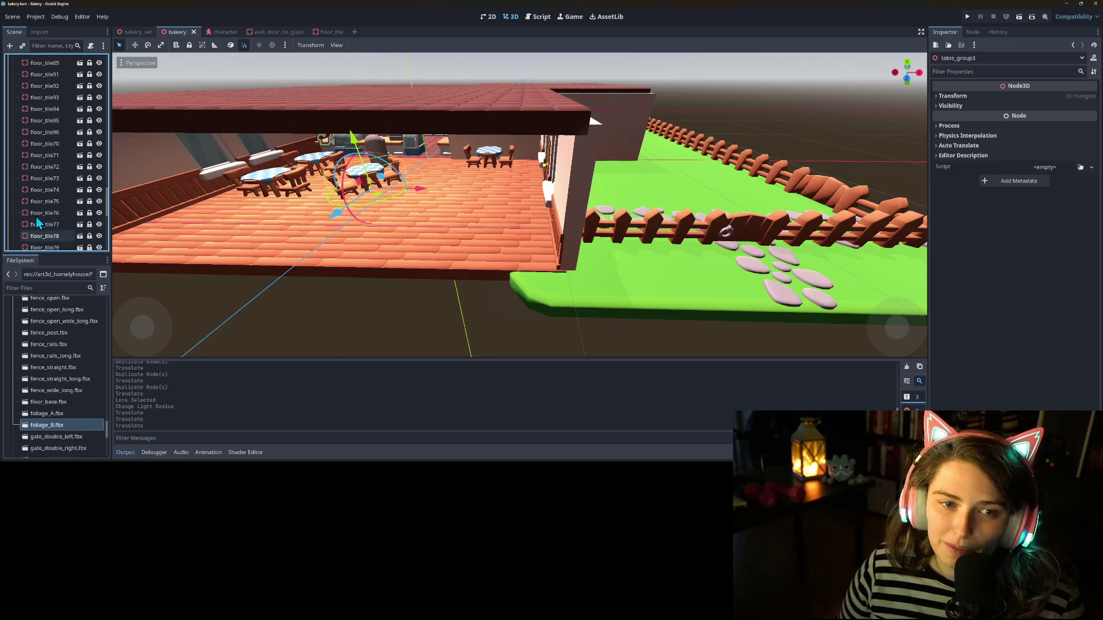
scroll(35, 219, up, 20)
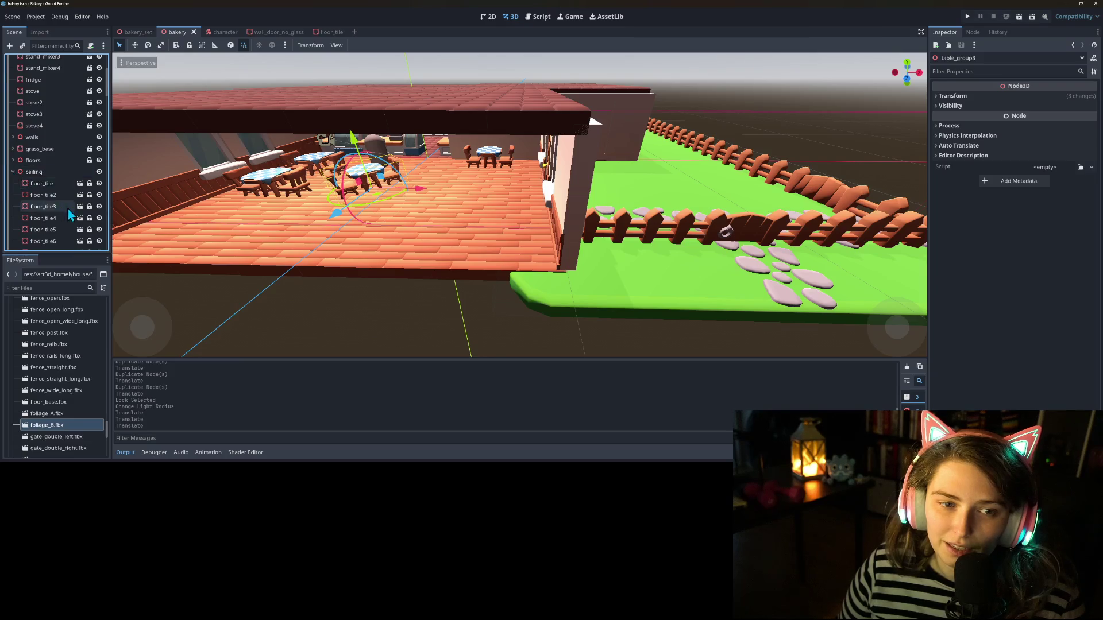
scroll(53, 228, down, 20)
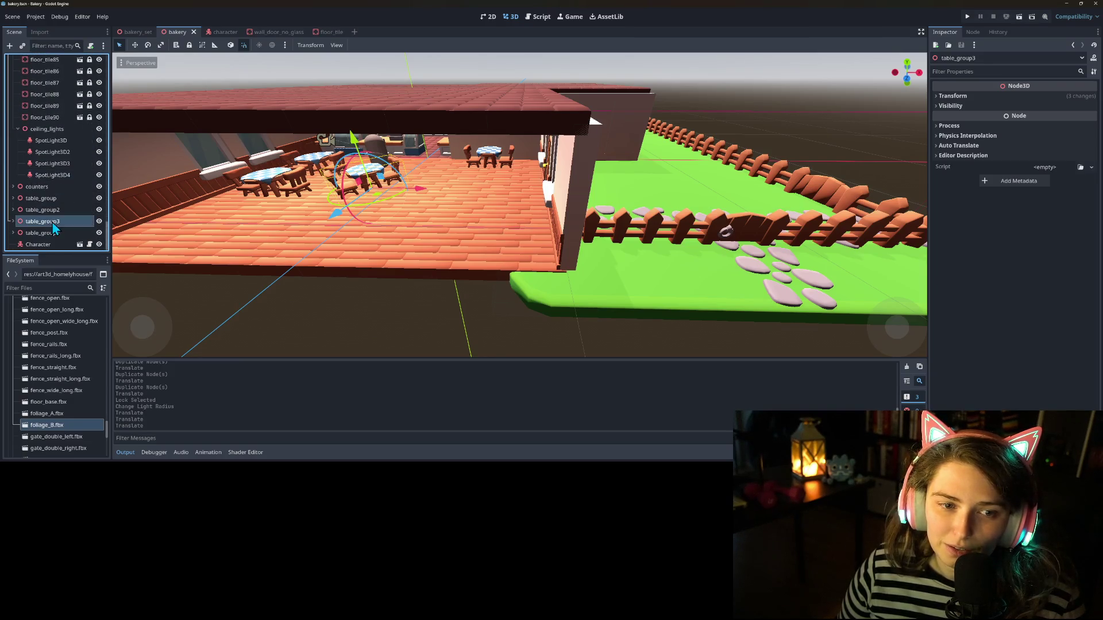
drag(36, 133, 34, 152)
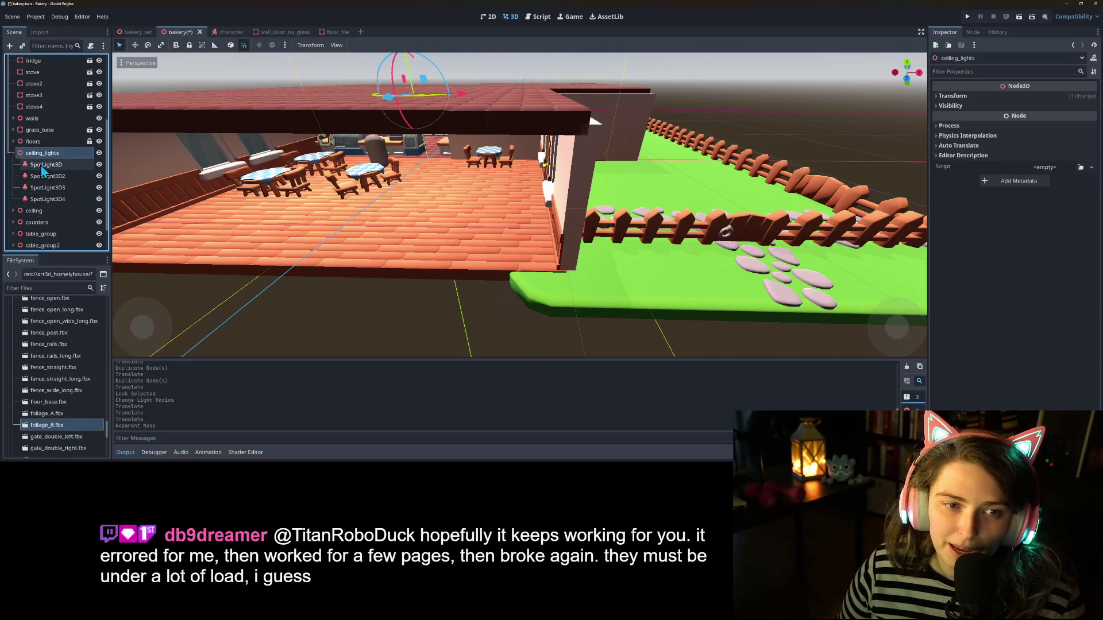
scroll(40, 173, up, 1)
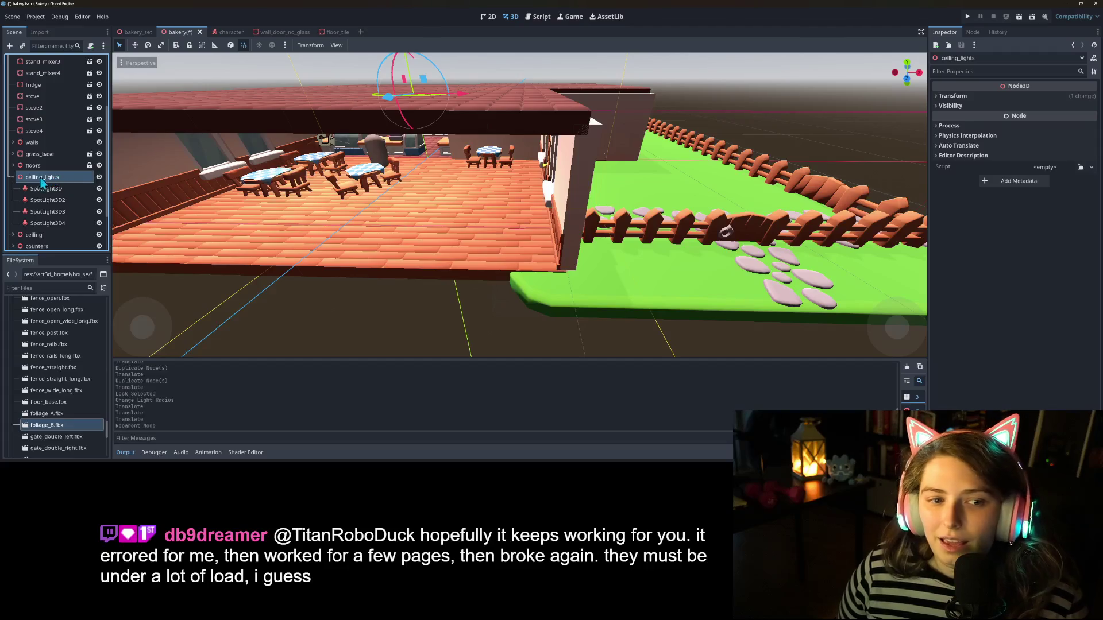
Step: Select all 38 wall nodes, including invisible_wall, and unlock them
click(12, 142)
scroll(40, 178, down, 2)
click(48, 107)
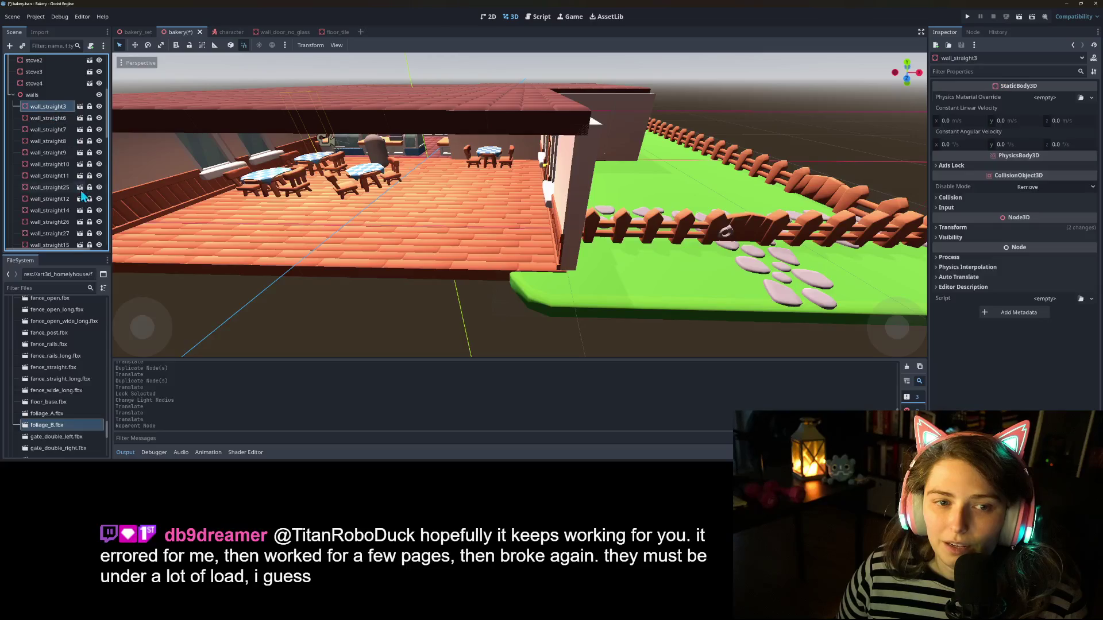
scroll(82, 196, down, 10)
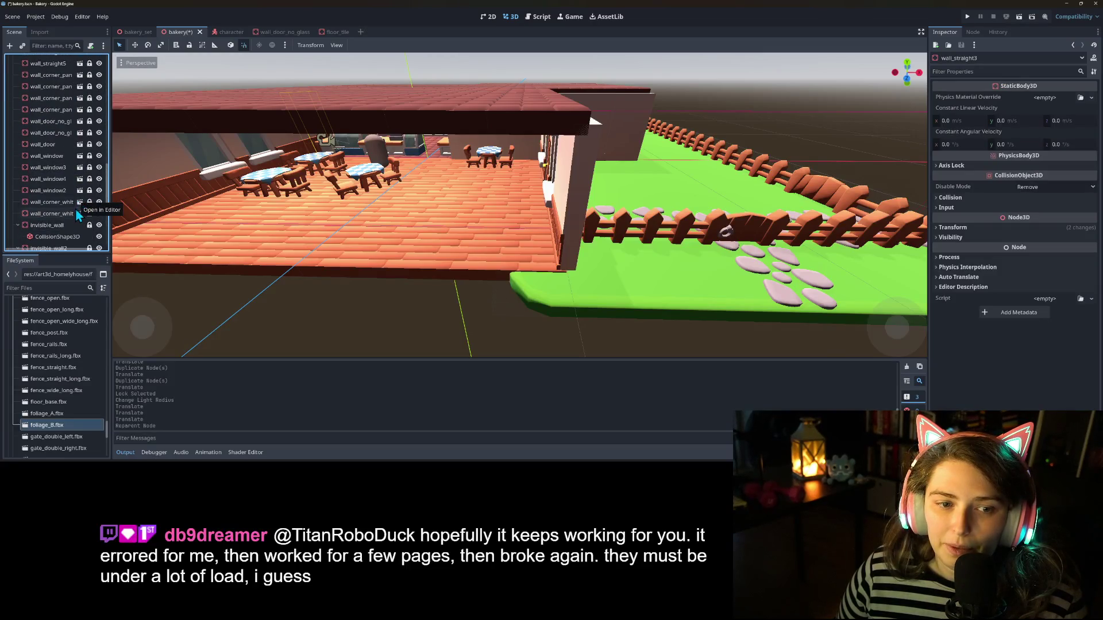
shift+click(57, 215)
scroll(62, 225, down, 1)
shift+click(64, 204)
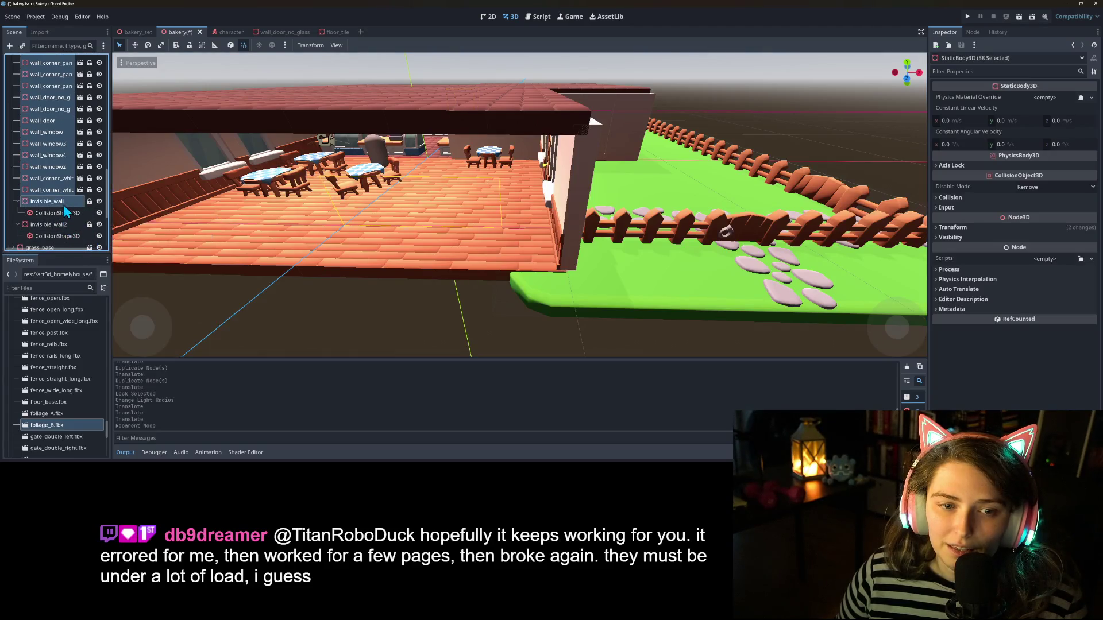
click(189, 45)
click(277, 283)
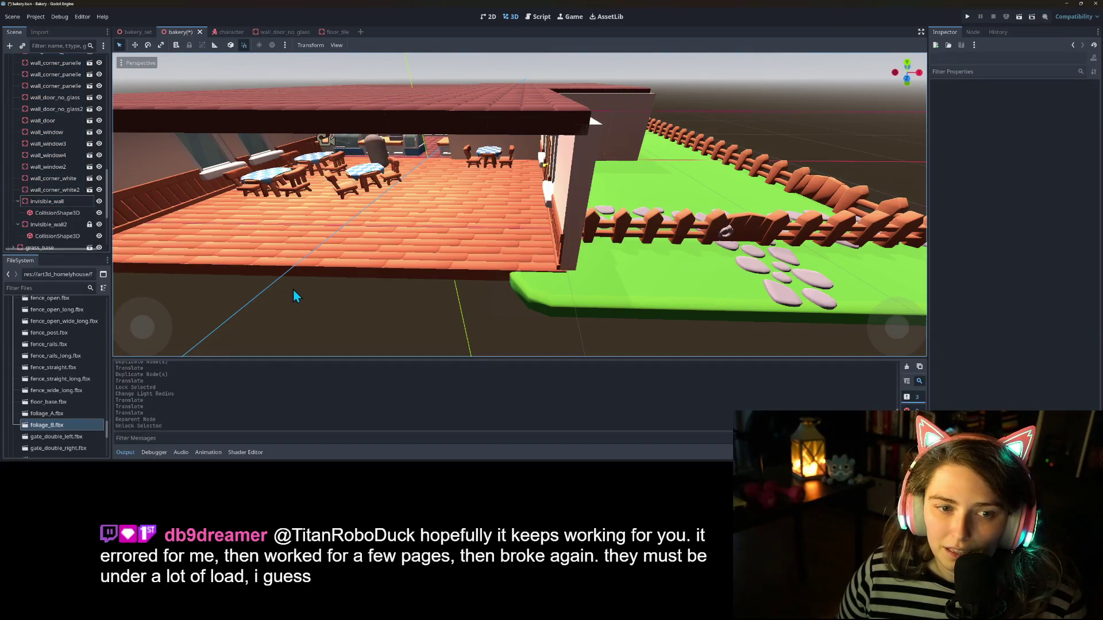
Step: Save the scene and select the window wall right of the door
key(ctrl+s)
drag(377, 295, 514, 260)
click(539, 185)
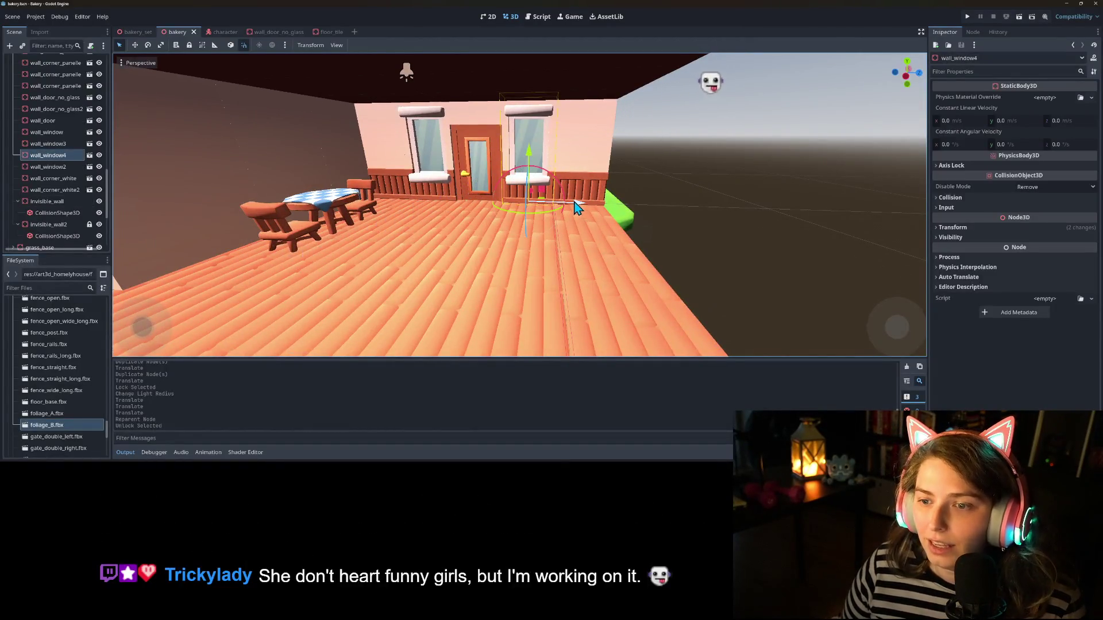
Step: Delete wall_window4 and fill the gap with a duplicate of wall_straight21
key(Delete)
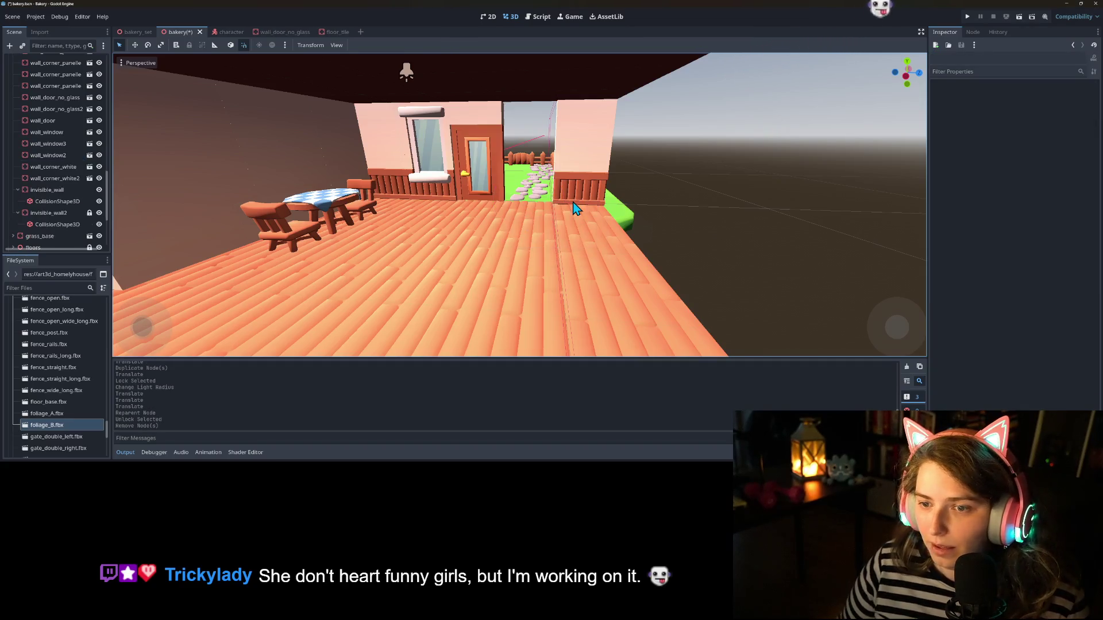
click(574, 208)
key(ctrl+d)
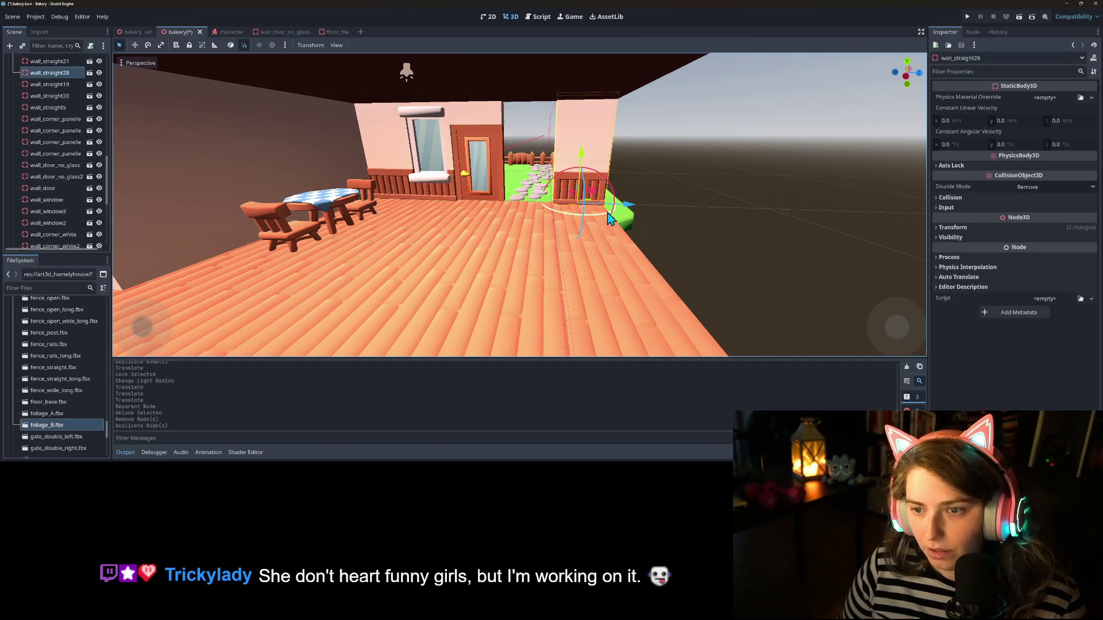
drag(626, 212, 577, 214)
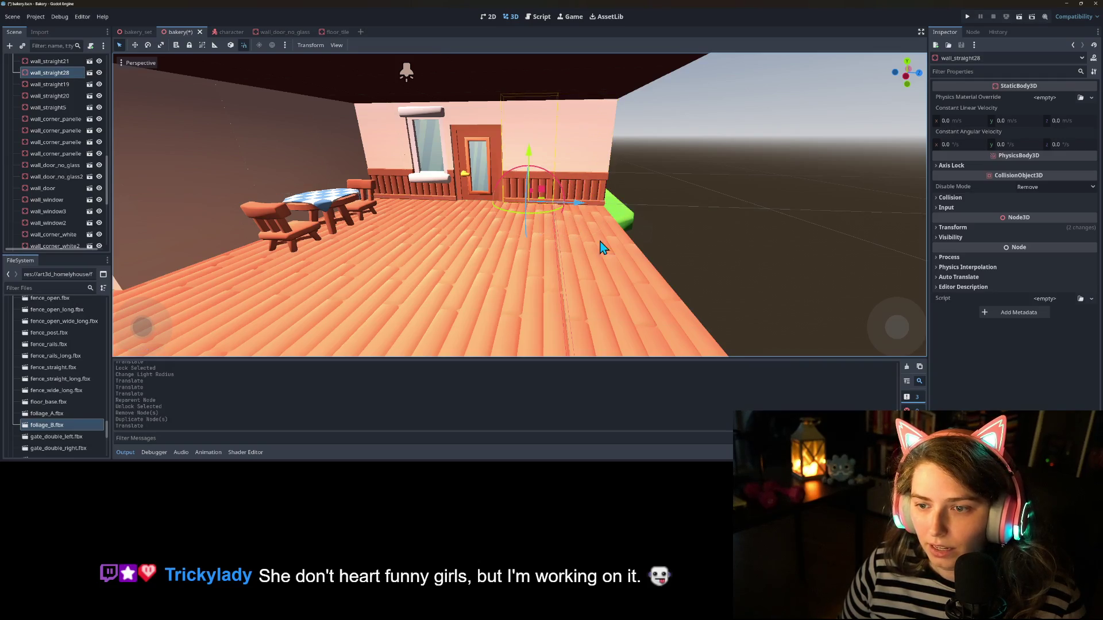
scroll(598, 241, down, 2)
drag(622, 253, 593, 239)
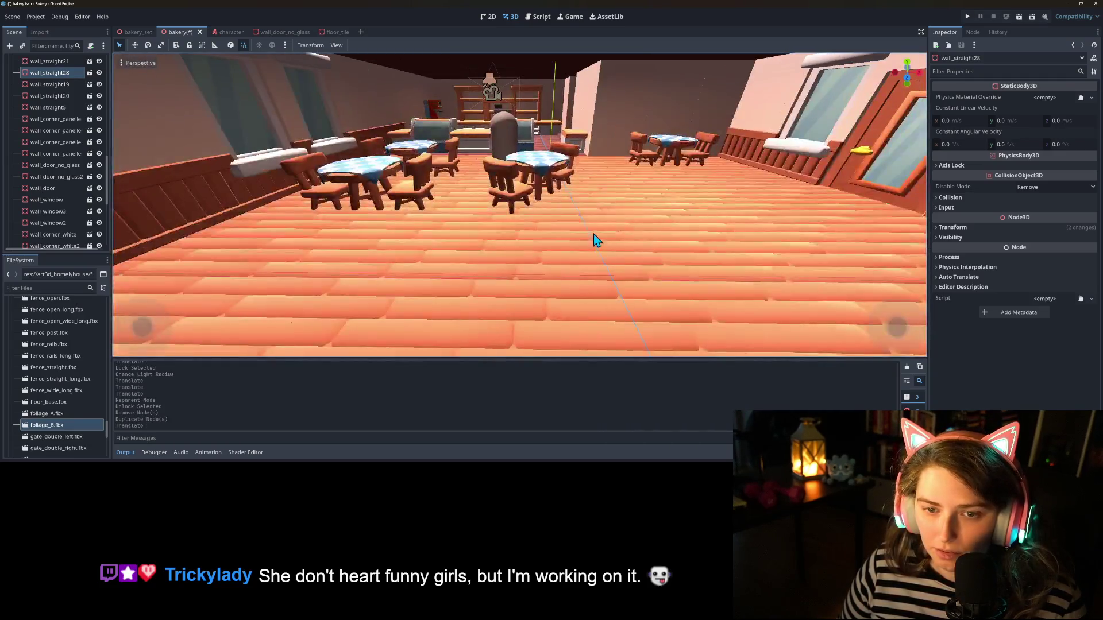
Step: Move invisible_wall into its new position with the gizmo
scroll(66, 166, up, 5)
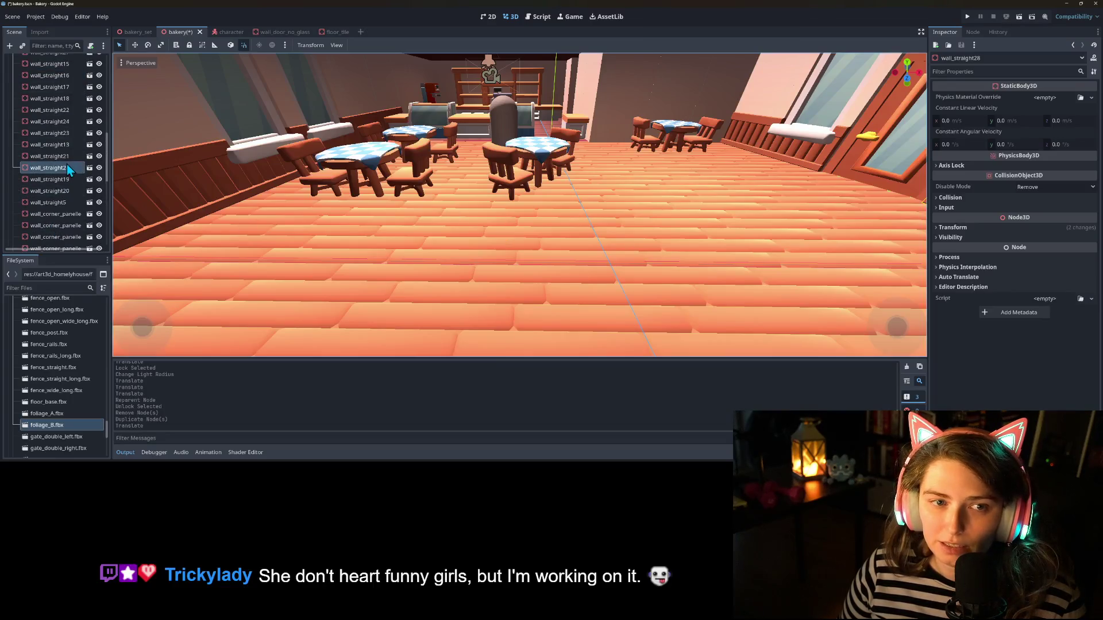
scroll(66, 167, down, 6)
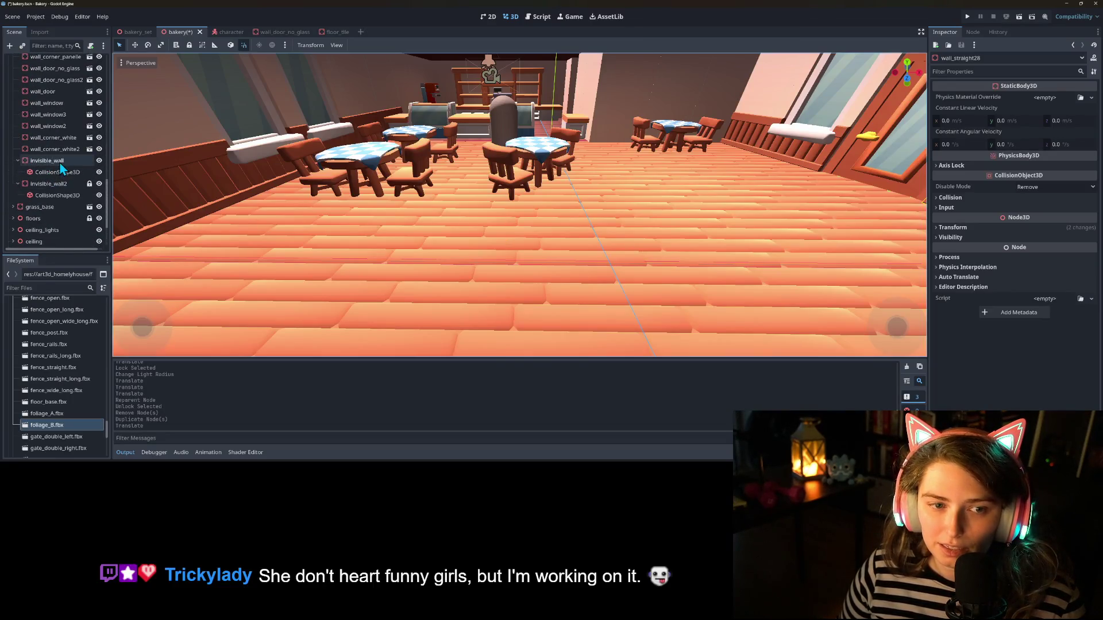
click(48, 161)
mouse_move(339, 243)
mouse_down()
mouse_move(493, 256)
mouse_move(275, 270)
mouse_up()
scroll(471, 255, down, 5)
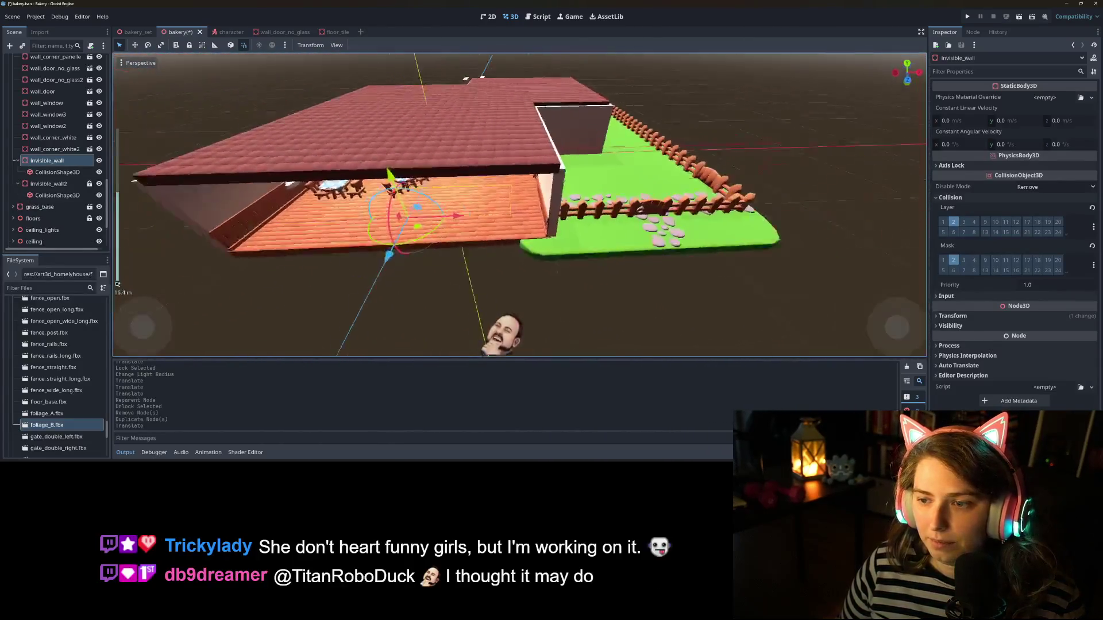
drag(493, 265, 332, 268)
mouse_move(434, 151)
mouse_down()
mouse_move(446, 143)
mouse_move(549, 255)
mouse_move(667, 220)
mouse_up()
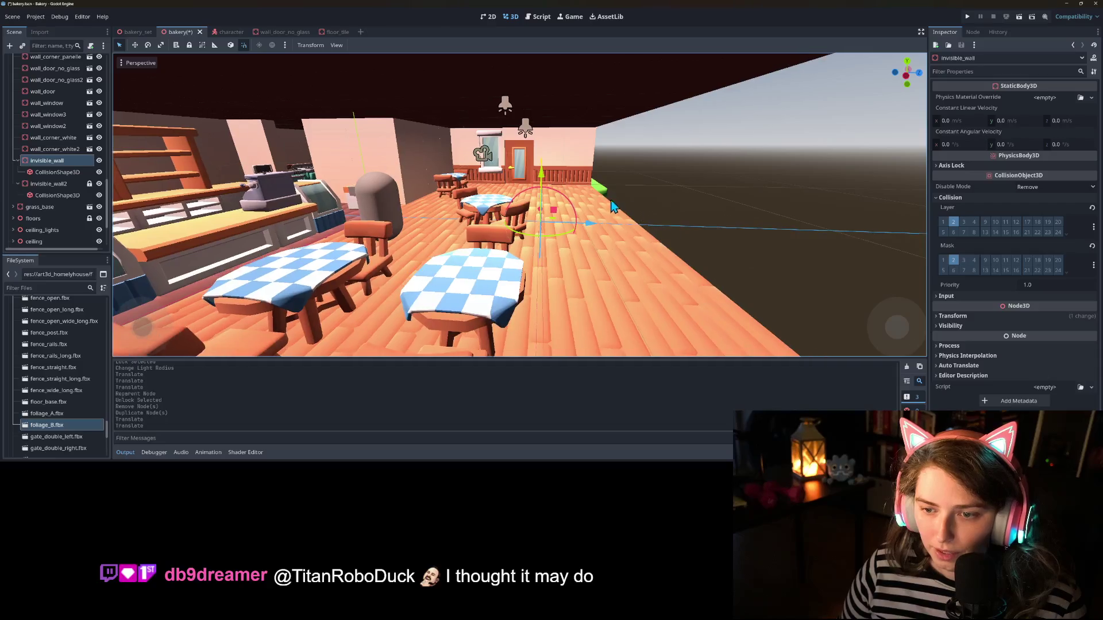
key(f)
drag(597, 205, 598, 206)
drag(469, 219, 465, 253)
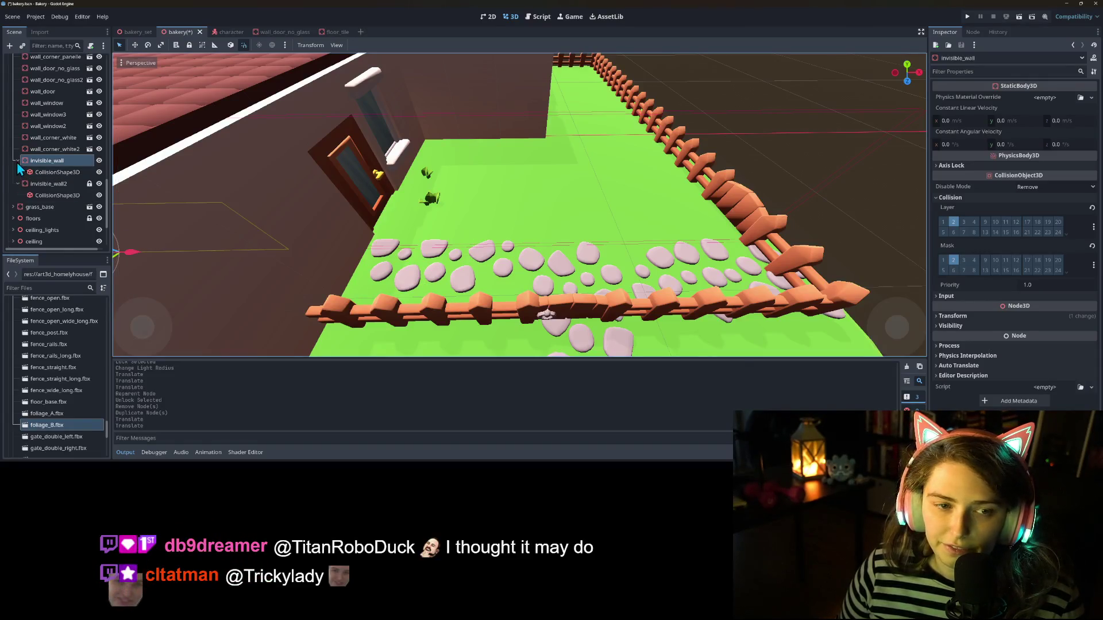
scroll(43, 163, up, 4)
Step: Lock all 38 wall nodes again and save the scene
scroll(42, 158, up, 5)
shift+click(45, 139)
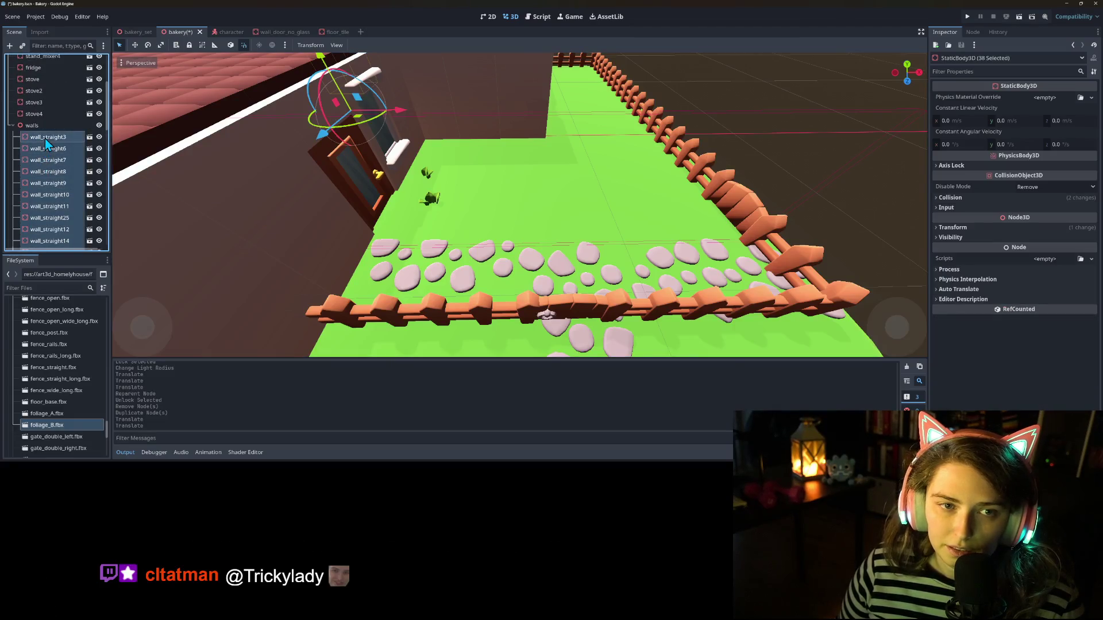
click(189, 45)
key(ctrl+s)
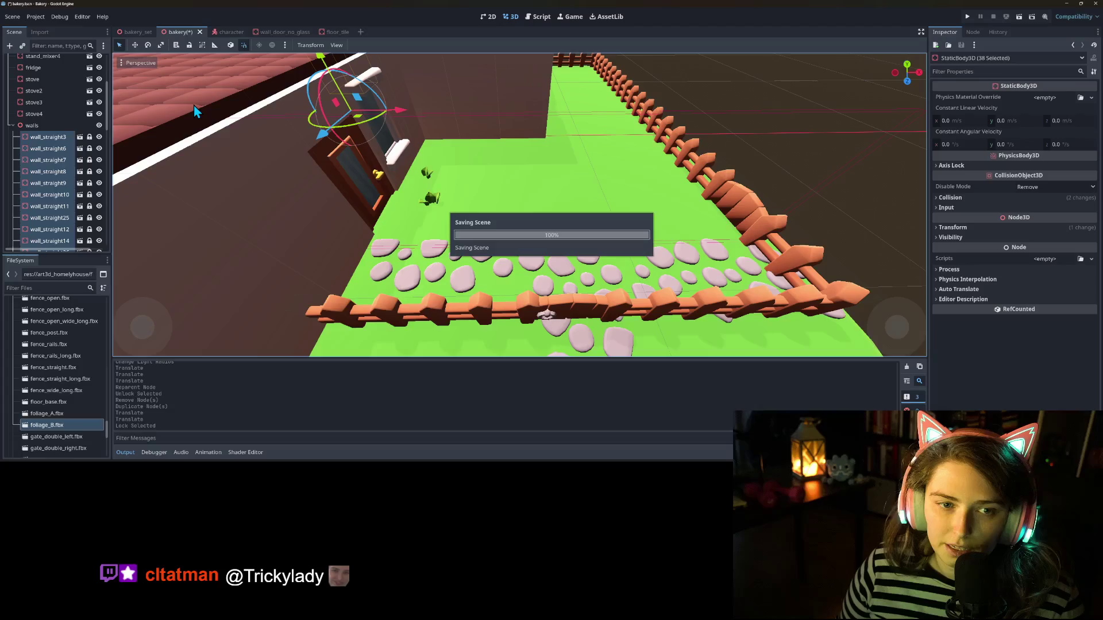
Step: Under grass_base, range-select the 25 nodes from cobblestones to fence_gate_single2
click(13, 126)
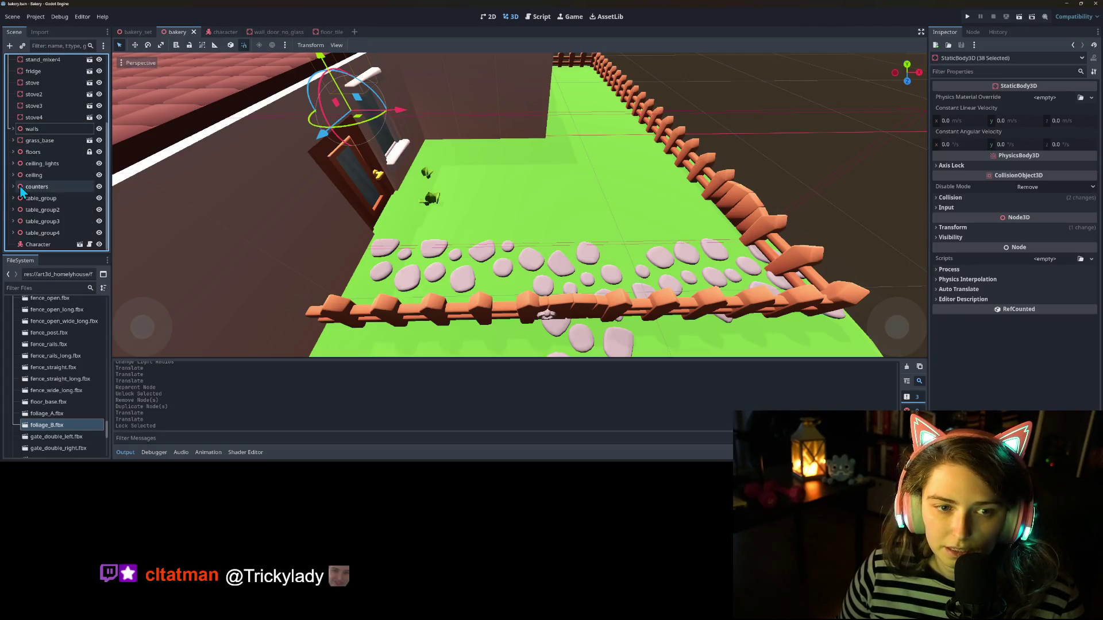
click(13, 140)
scroll(40, 172, down, 5)
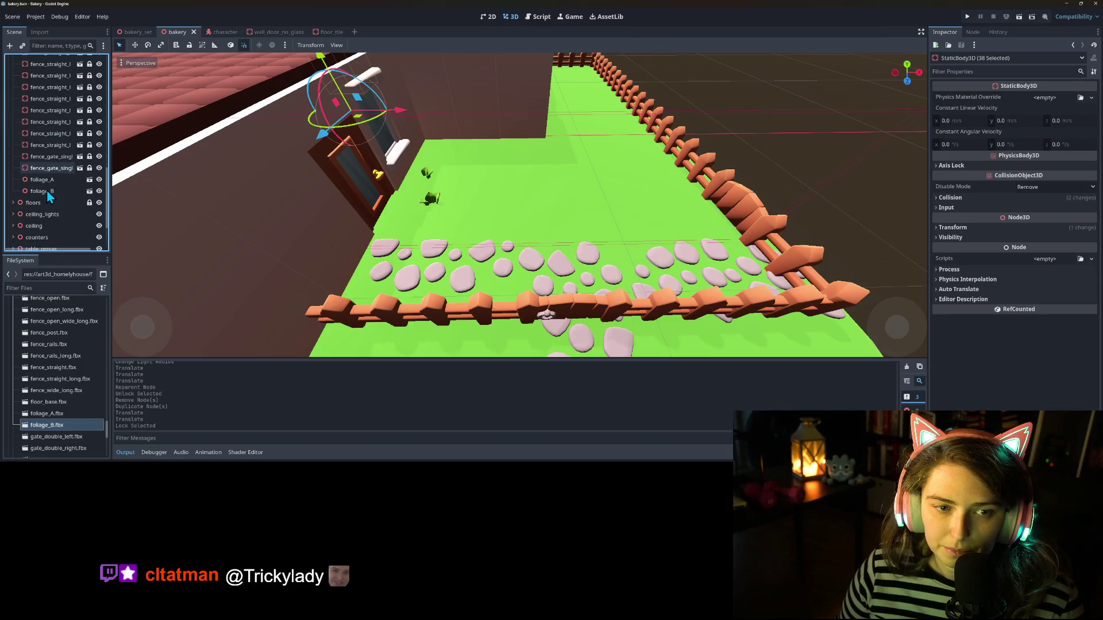
click(41, 157)
scroll(42, 166, up, 5)
scroll(43, 167, up, 1)
shift+click(37, 129)
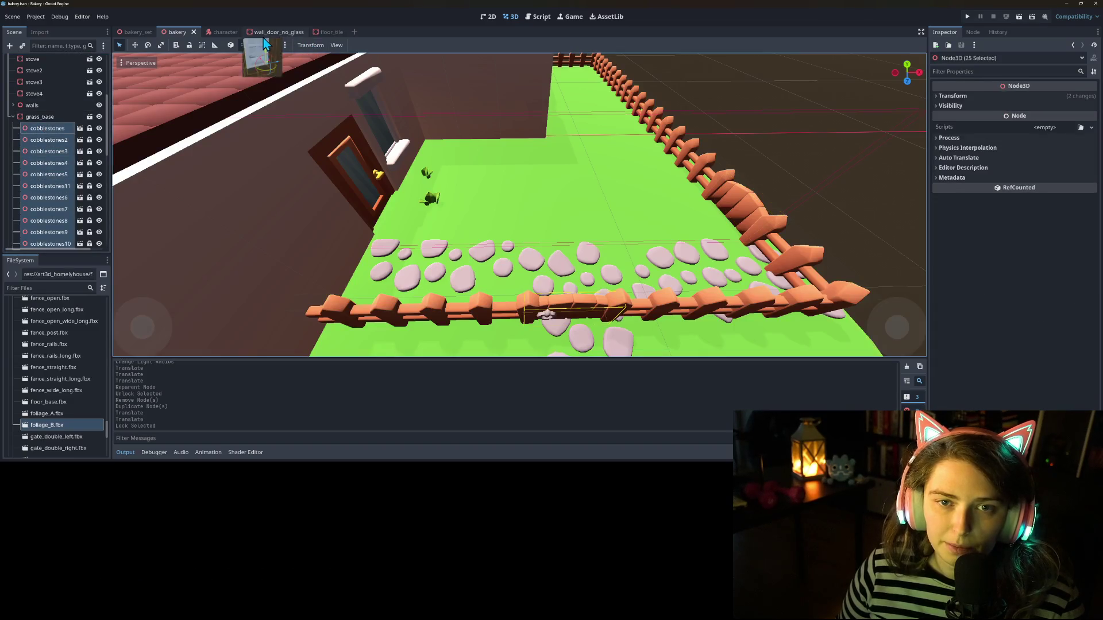
Step: Unlock the garden nodes and move the cobblestones 1.5 units back along Z
scroll(287, 183, down, 8)
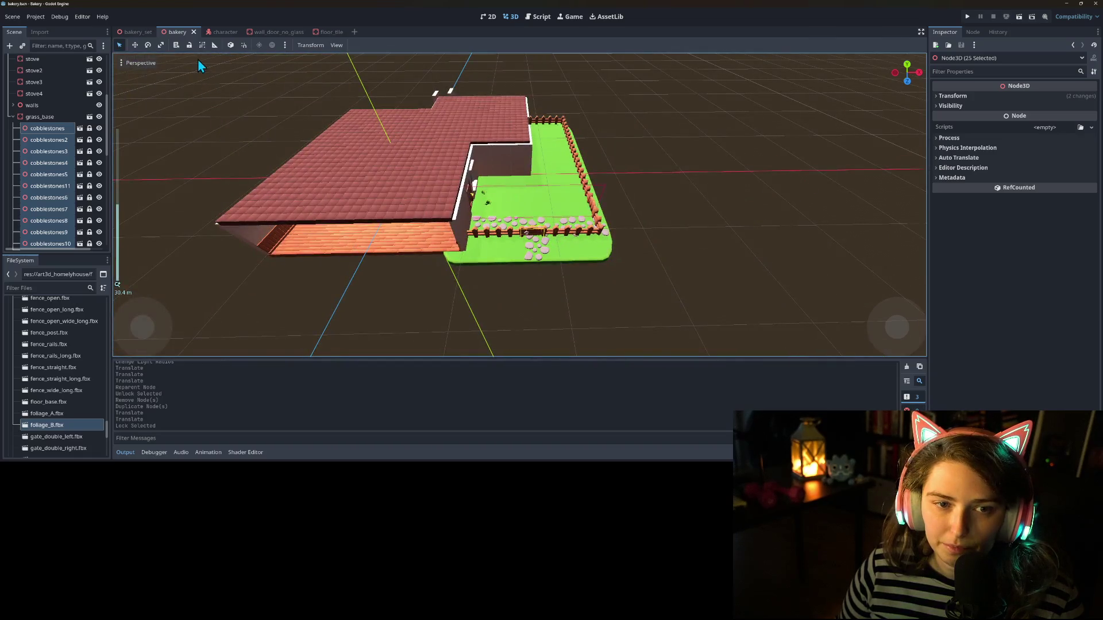
click(189, 47)
scroll(566, 261, up, 5)
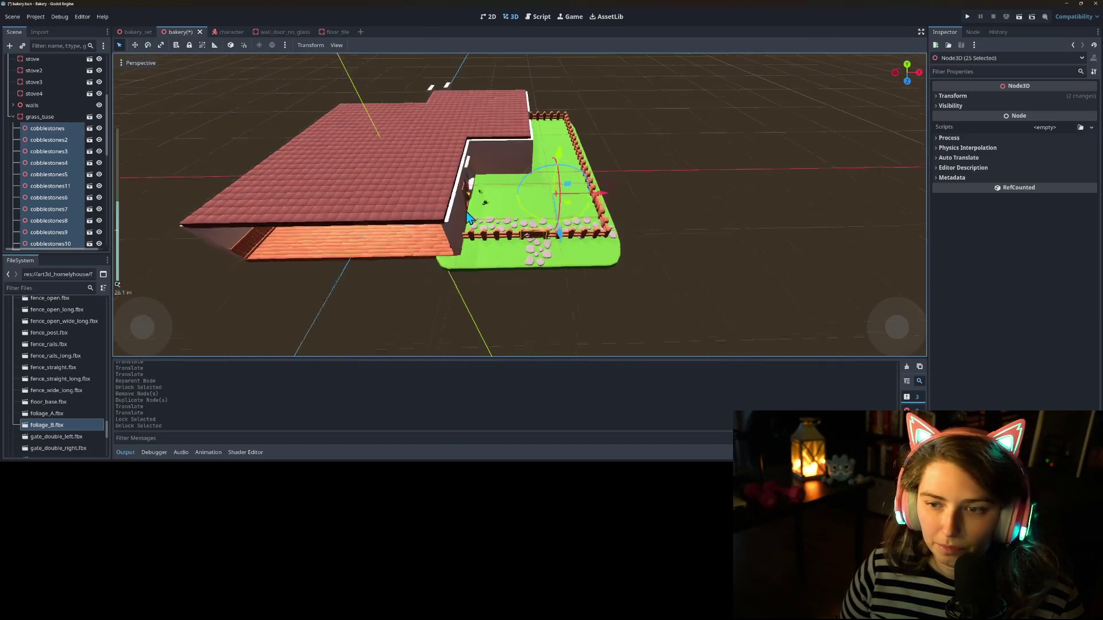
drag(576, 226, 576, 228)
key(ctrl+z)
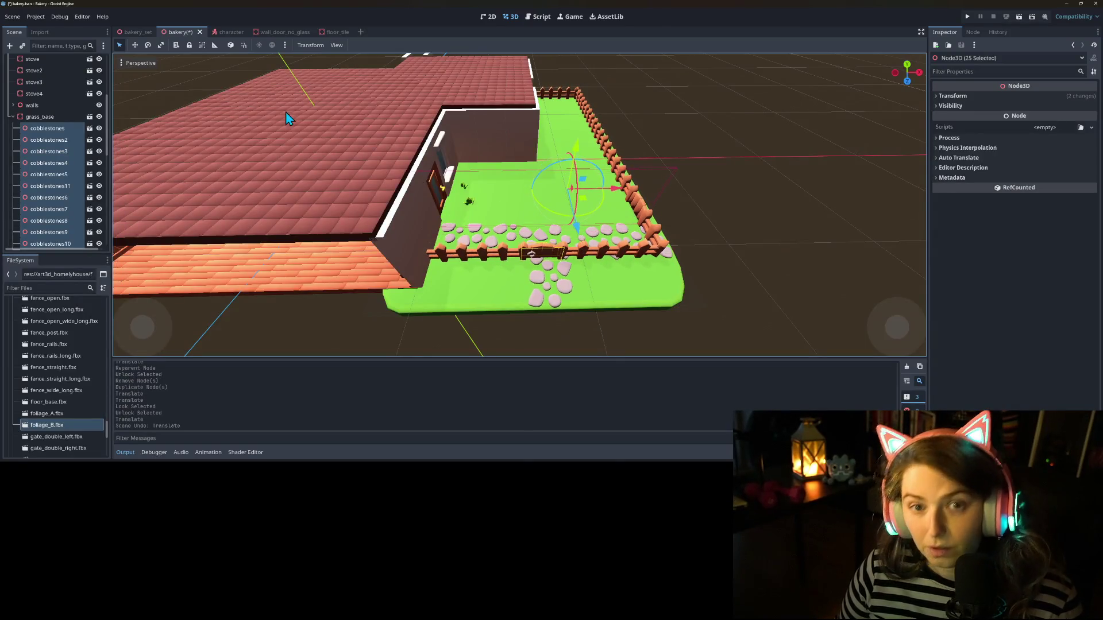
drag(579, 234, 574, 214)
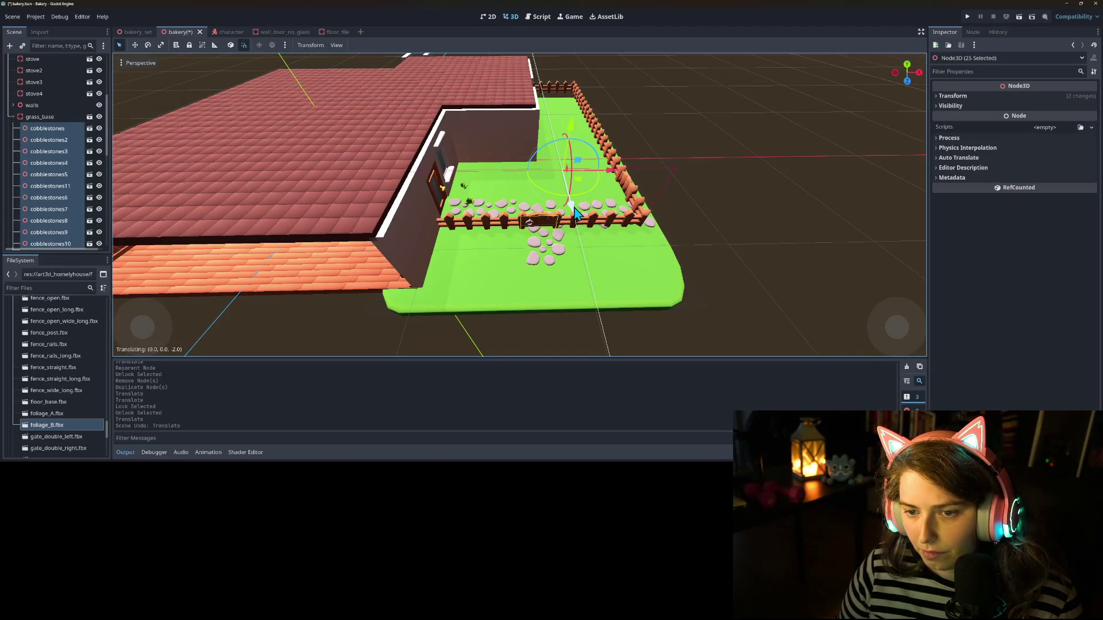
Step: Delete the long fence section fence_straight_long9
mouse_move(549, 278)
mouse_down()
mouse_move(519, 271)
mouse_move(470, 287)
mouse_move(602, 289)
mouse_move(537, 249)
mouse_move(527, 228)
mouse_move(581, 270)
mouse_up()
click(674, 301)
click(575, 208)
click(562, 208)
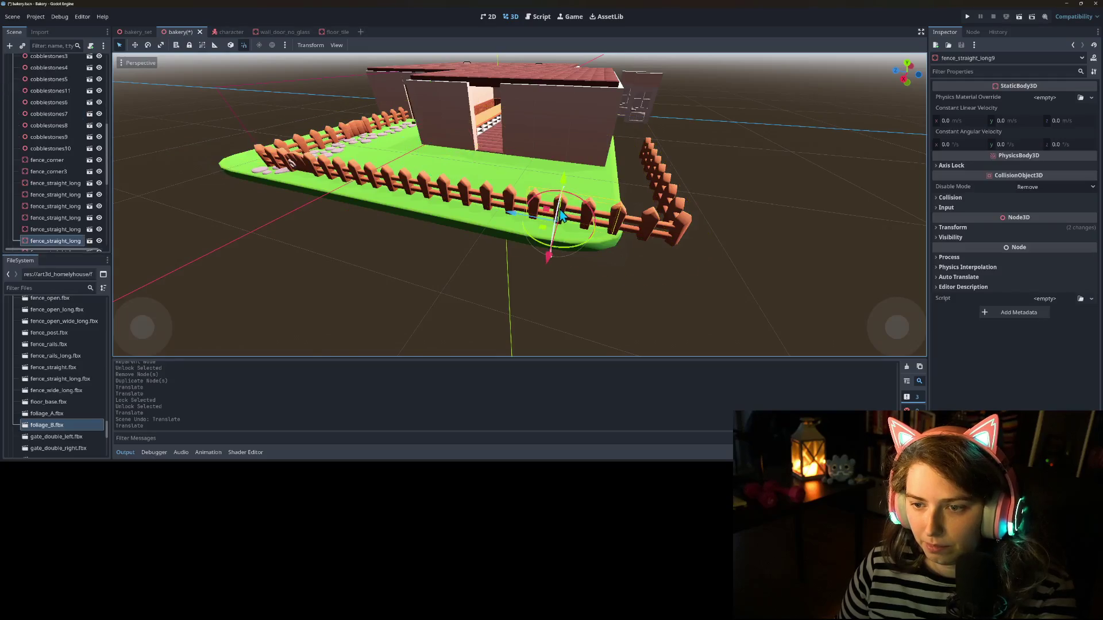
key(Delete)
key(Return)
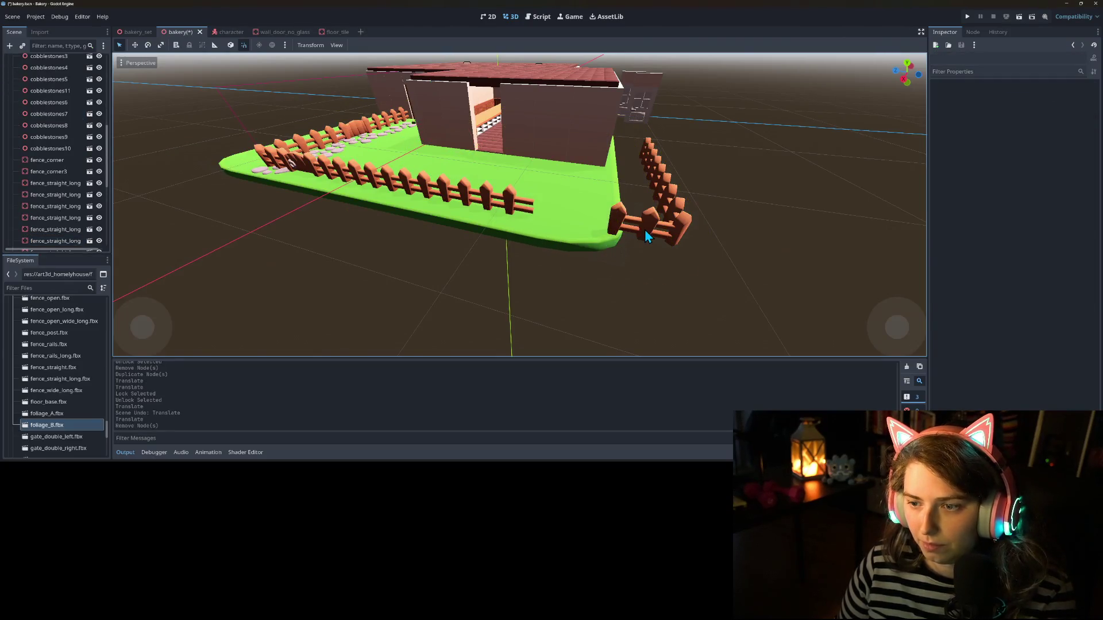
Step: Move fence_corner3 3.0 along Z and slide fence_straight_long10 toward the yard's end
click(644, 230)
drag(620, 235, 543, 234)
click(663, 180)
mouse_move(609, 184)
mouse_down()
mouse_move(555, 184)
mouse_move(556, 162)
mouse_move(615, 204)
mouse_move(617, 231)
mouse_up()
Step: Delete the spare fence section fence_straight_long11 and lower the camera angle
click(650, 156)
key(Delete)
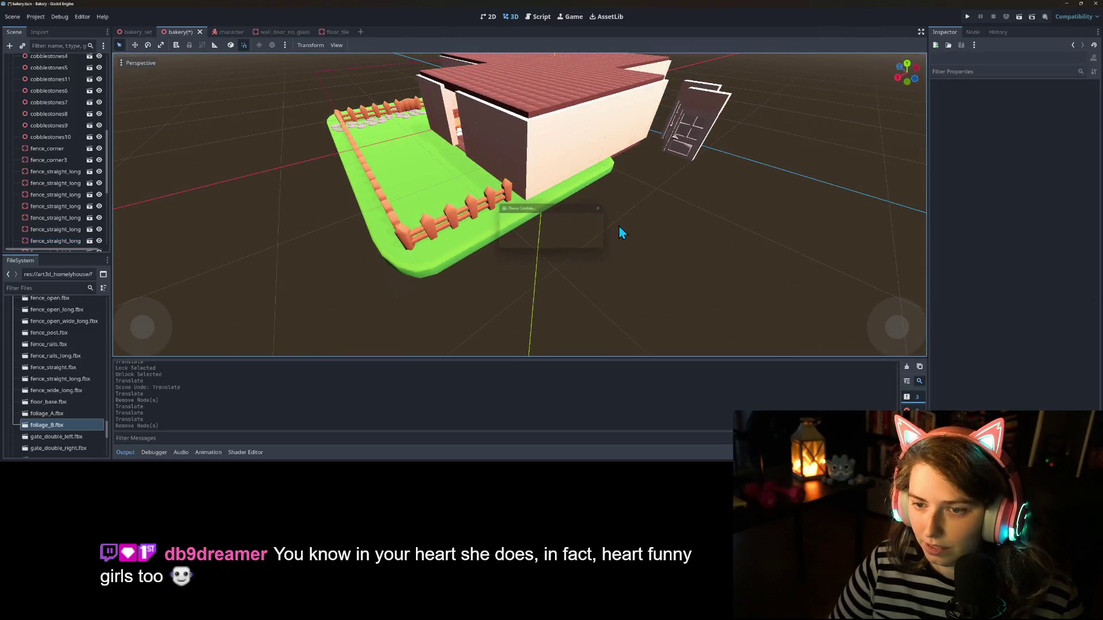
click(503, 205)
mouse_move(503, 206)
mouse_down()
mouse_move(492, 209)
mouse_move(551, 266)
mouse_move(712, 261)
mouse_up()
click(501, 206)
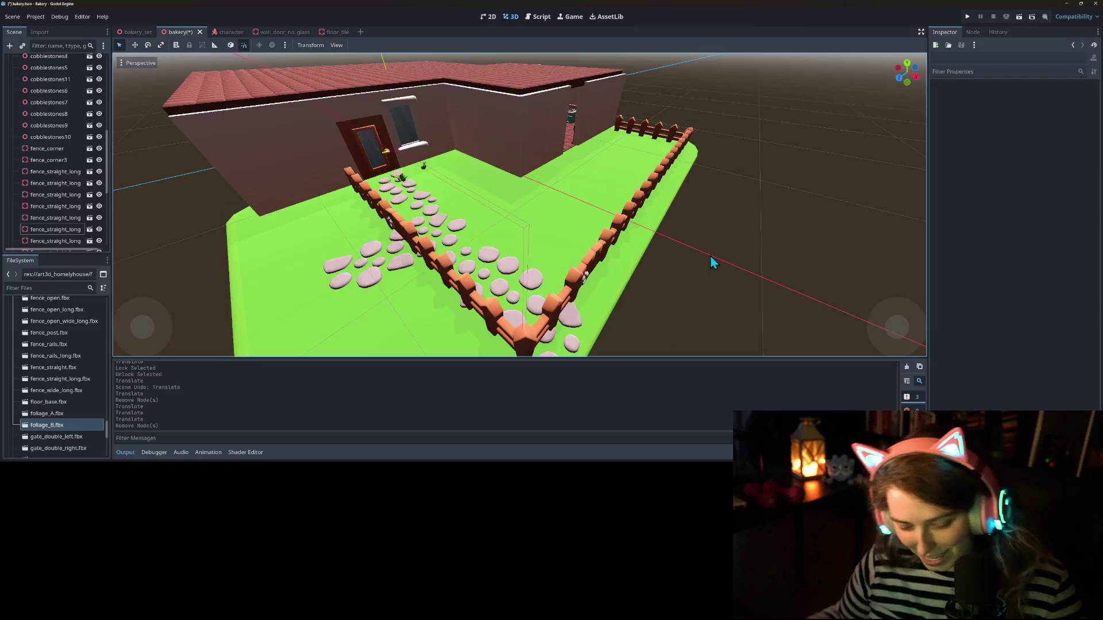
Step: Save the scene and fly the camera out to look down on the cobblestone path
key(ctrl+s)
key(w)
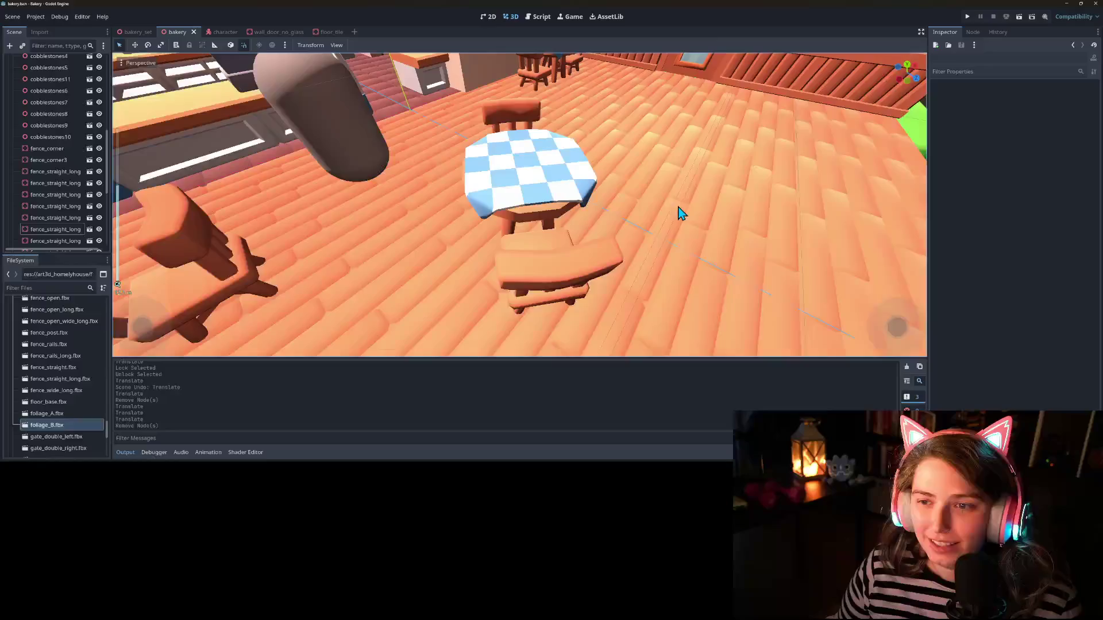
scroll(520, 199, up, 2)
key(s)
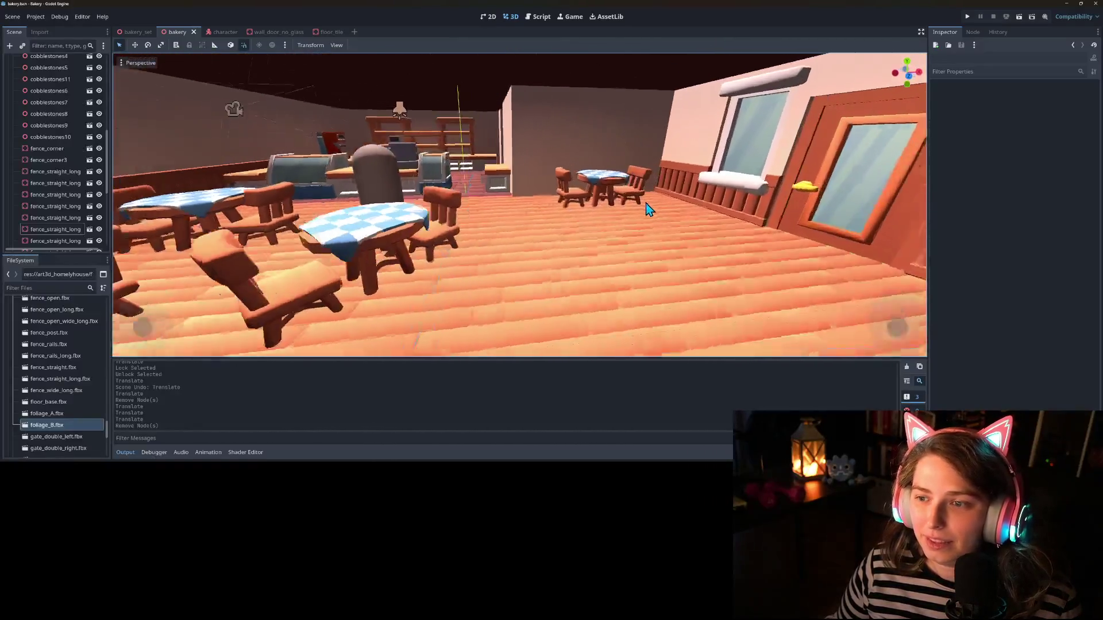
key(s)
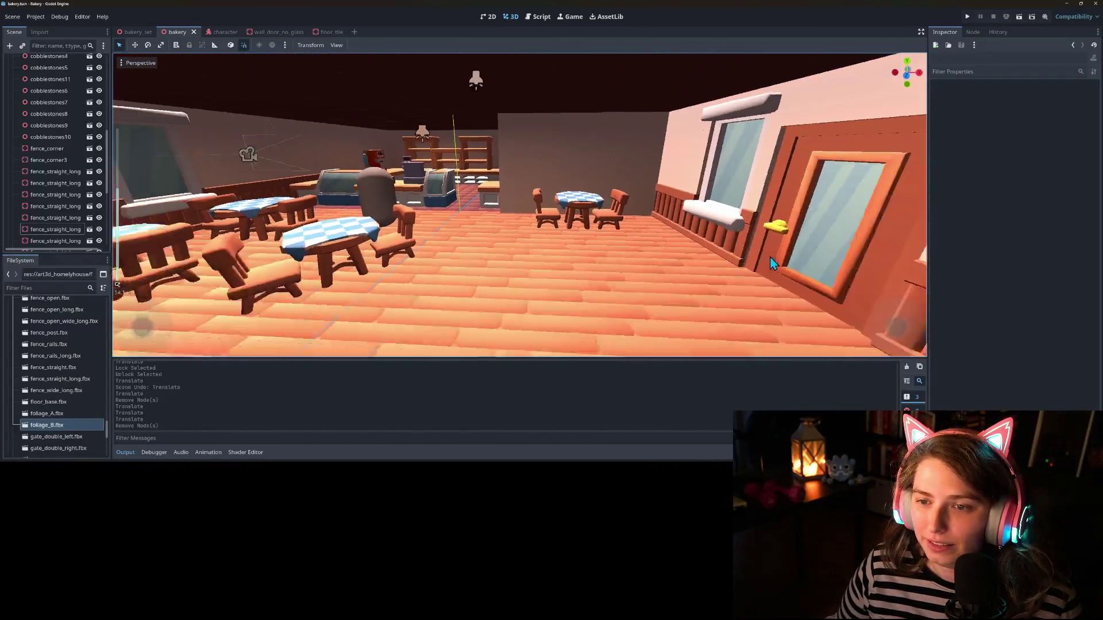
scroll(714, 257, up, 2)
key(s)
scroll(713, 257, up, 6)
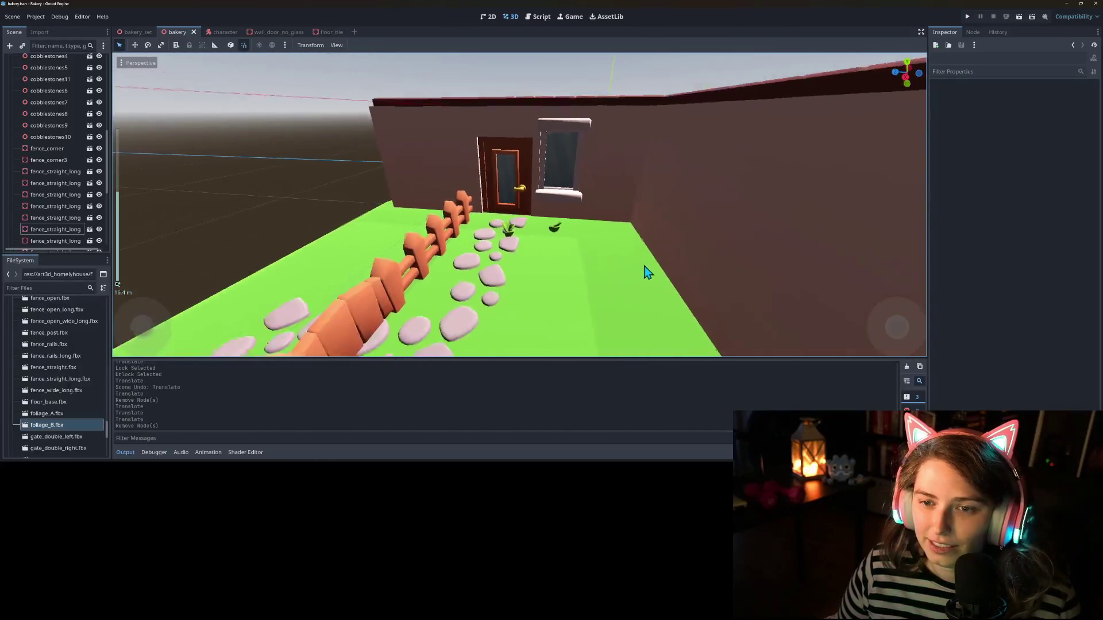
key(s)
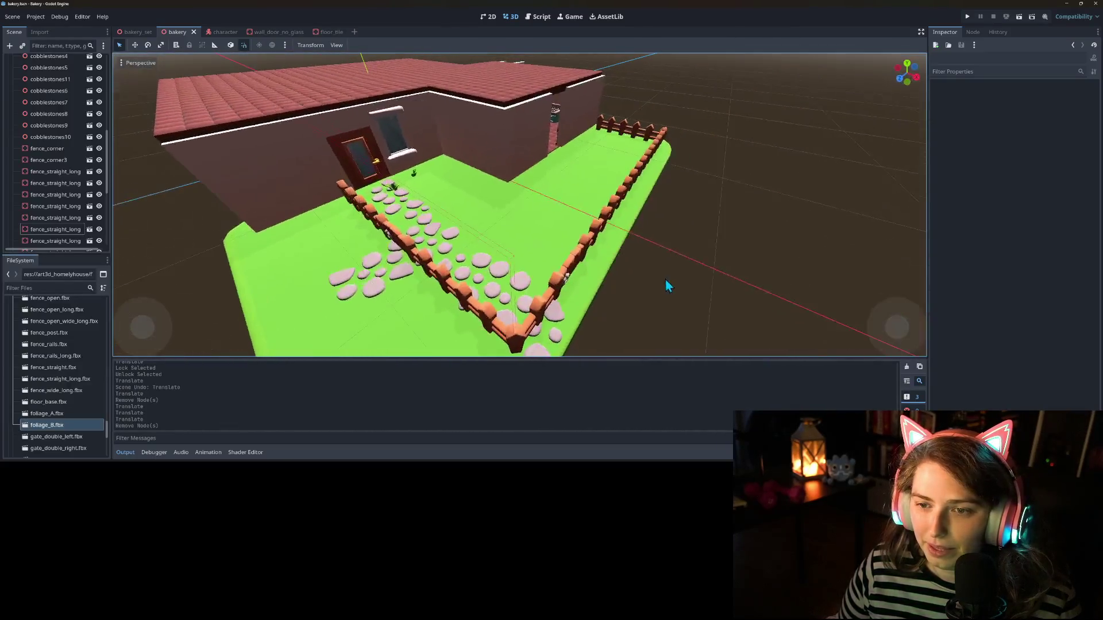
key(w)
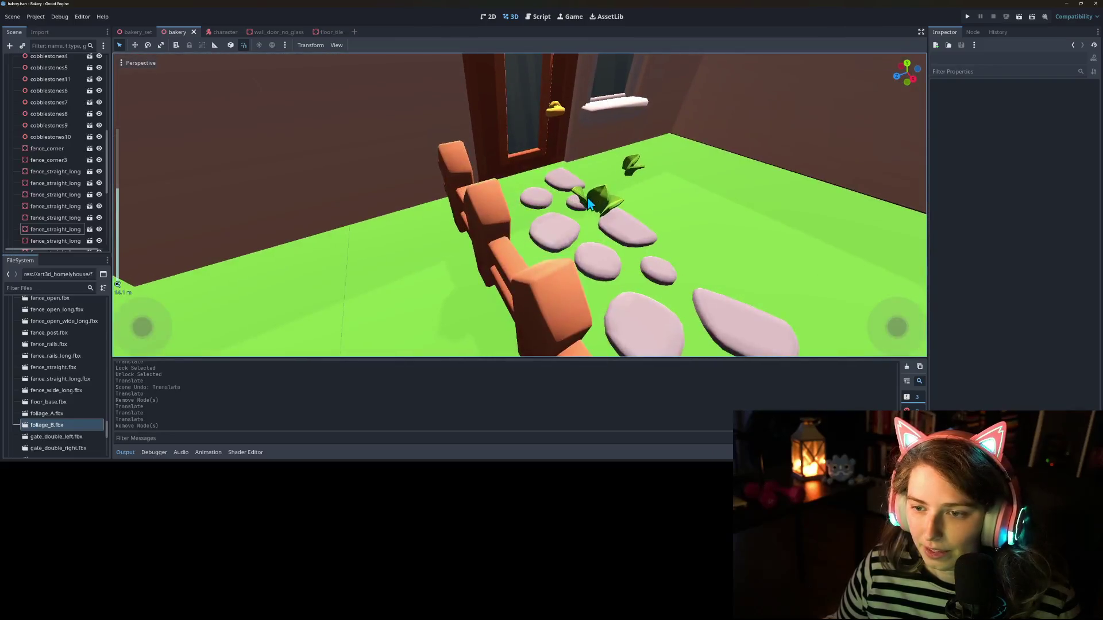
Step: Move foliage_A and foliage_B to new spots on the grass near the house
click(599, 206)
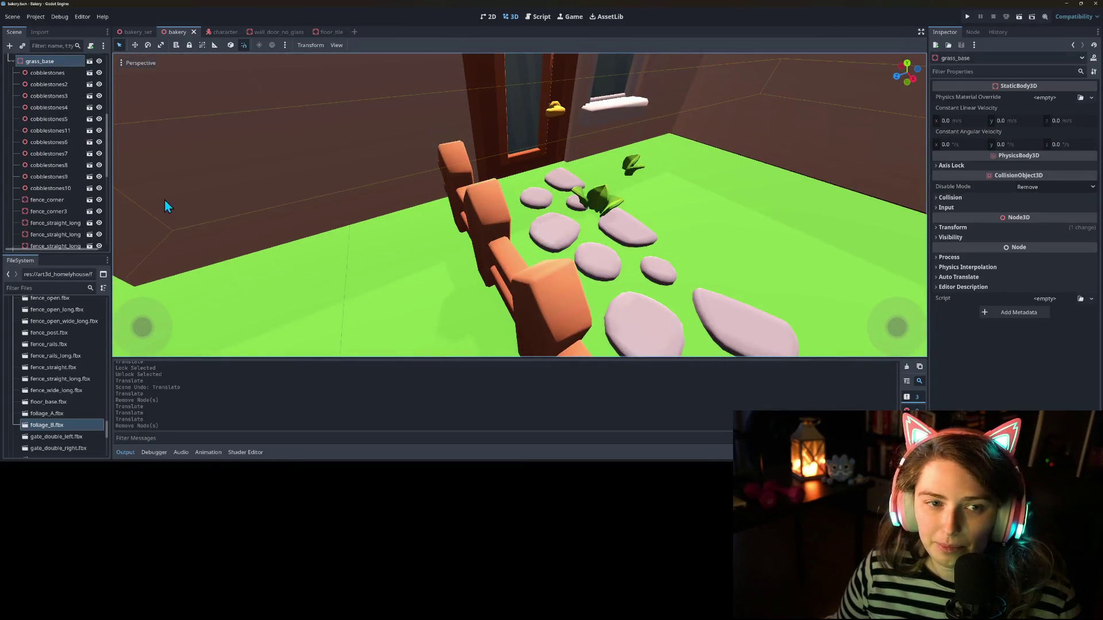
scroll(78, 201, down, 5)
click(80, 196)
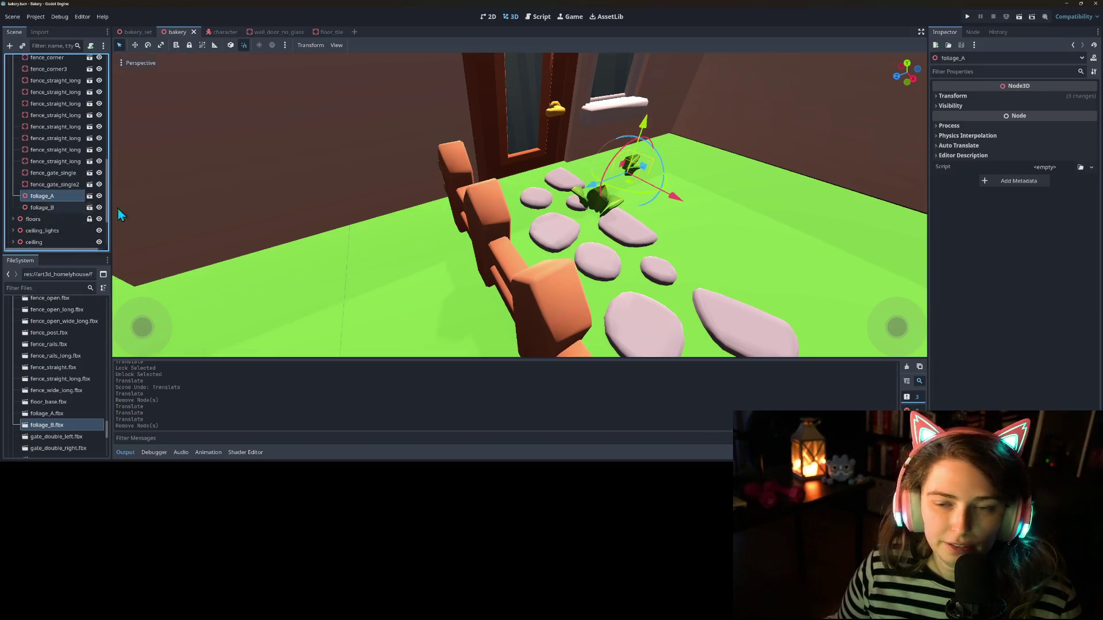
drag(631, 186, 688, 165)
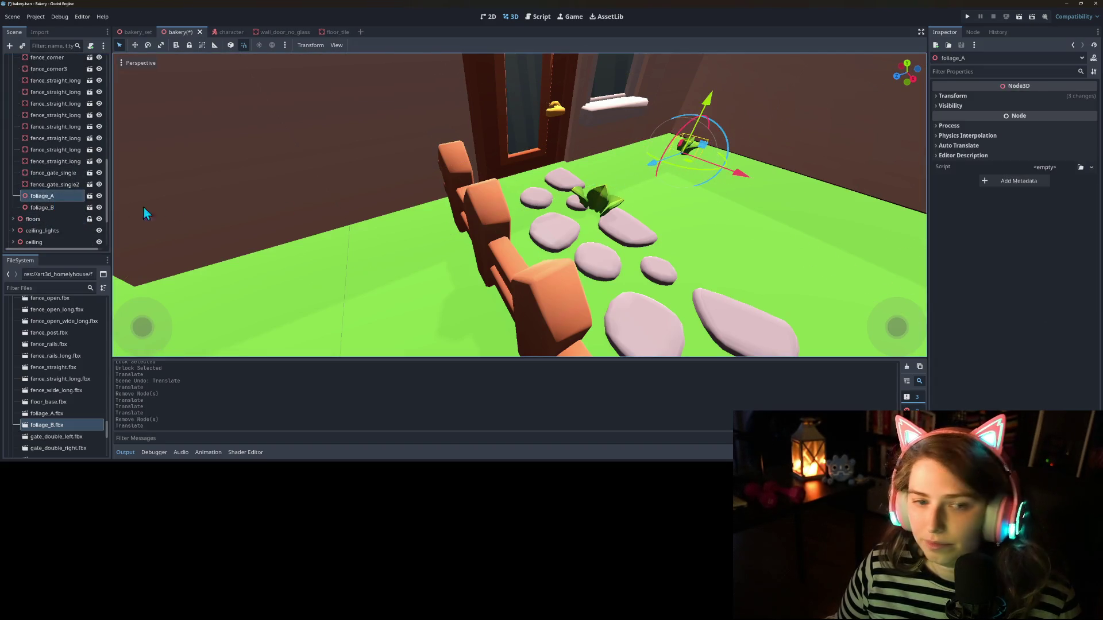
click(47, 206)
mouse_move(595, 225)
mouse_down()
mouse_move(661, 201)
mouse_move(634, 196)
mouse_move(718, 206)
mouse_up()
scroll(643, 198, down, 5)
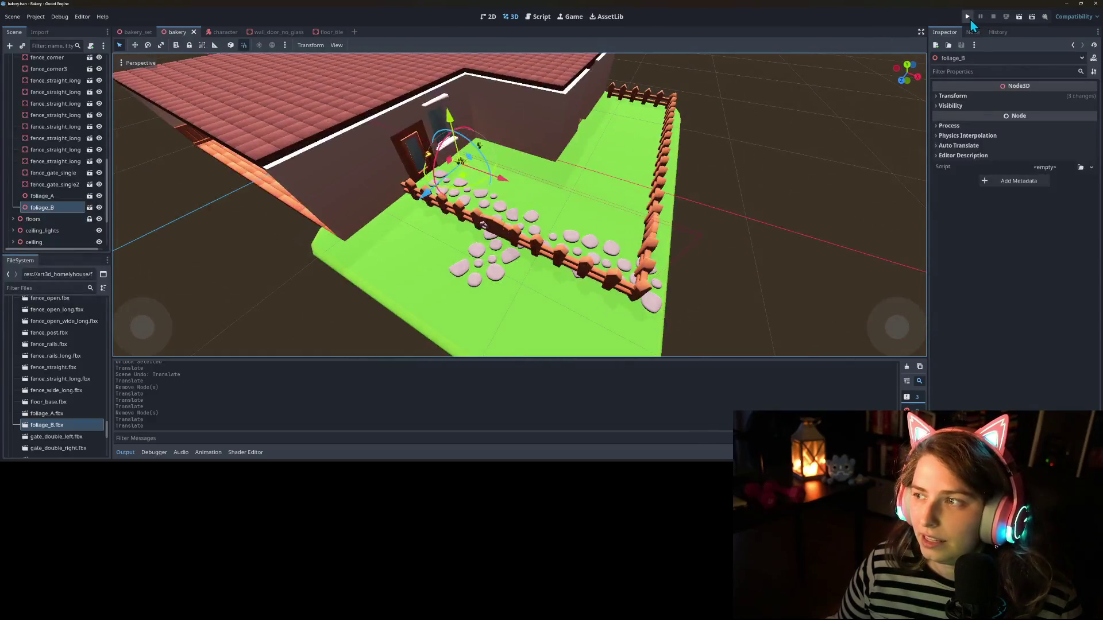
Step: Run the project to view the bakery game, then select the WorldEnvironment node
click(969, 17)
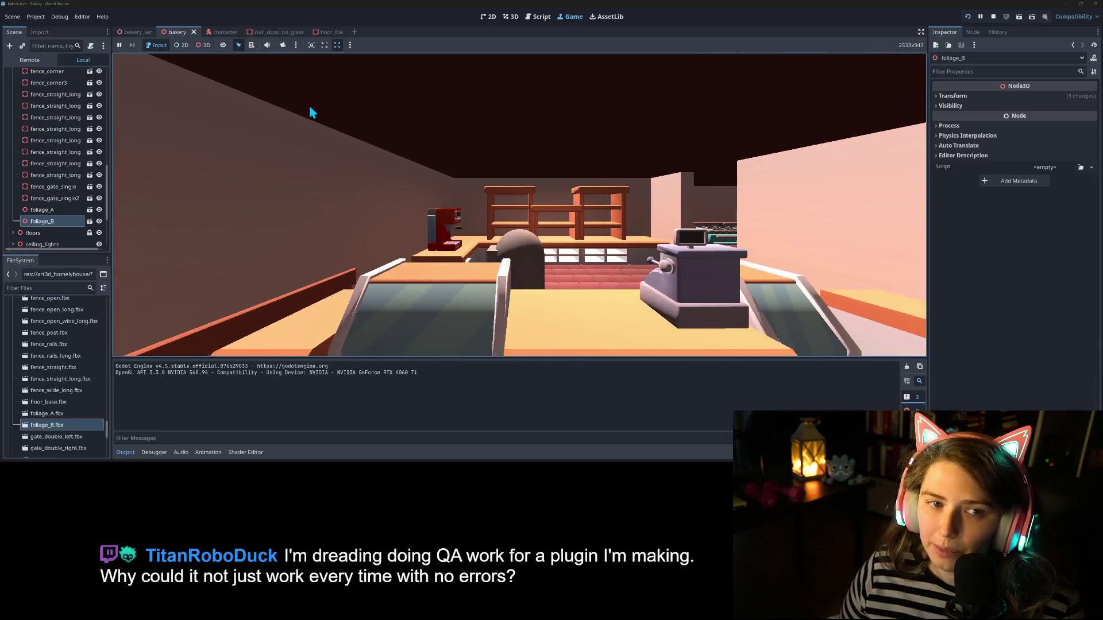
scroll(58, 137, up, 10)
click(55, 98)
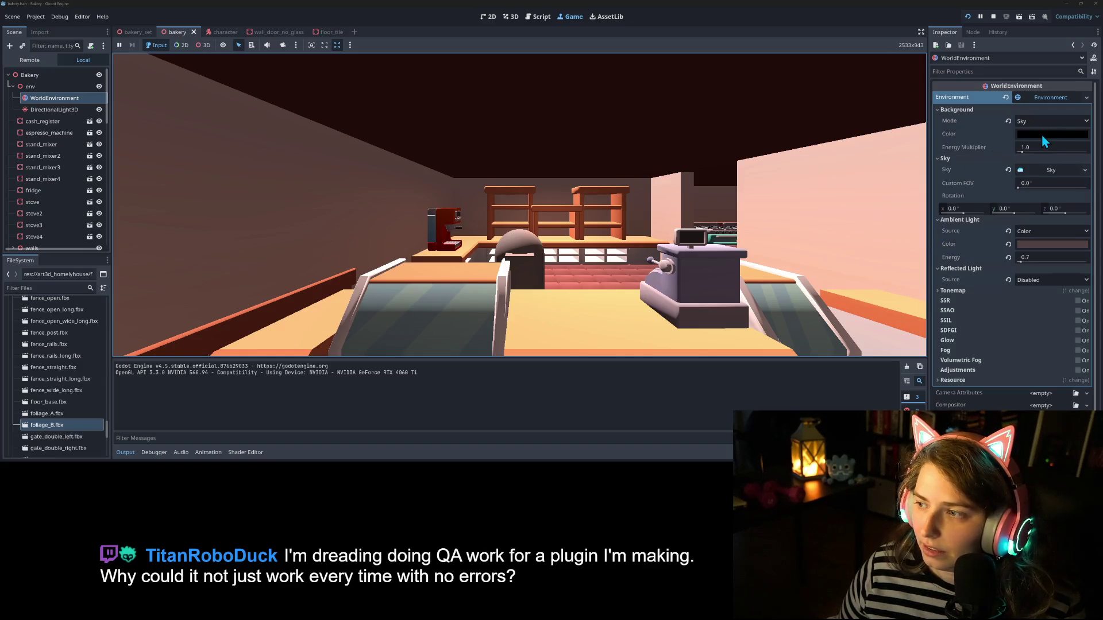
Step: Raise the ambient light energy to 1.0 and brighten the ambient colour
mouse_move(1032, 136)
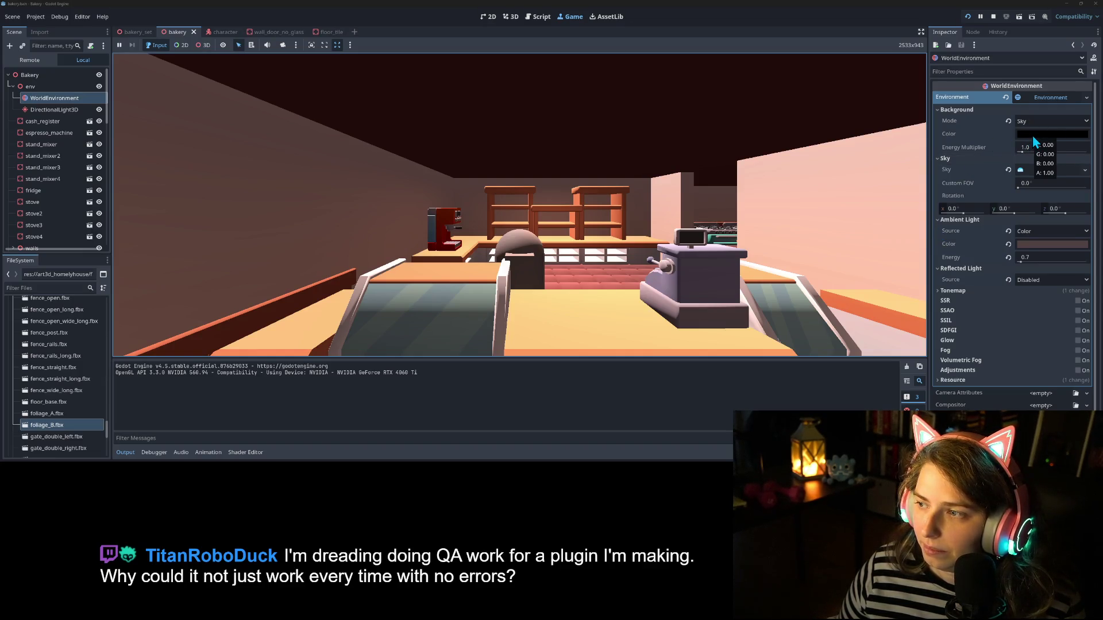
scroll(1041, 302, down, 2)
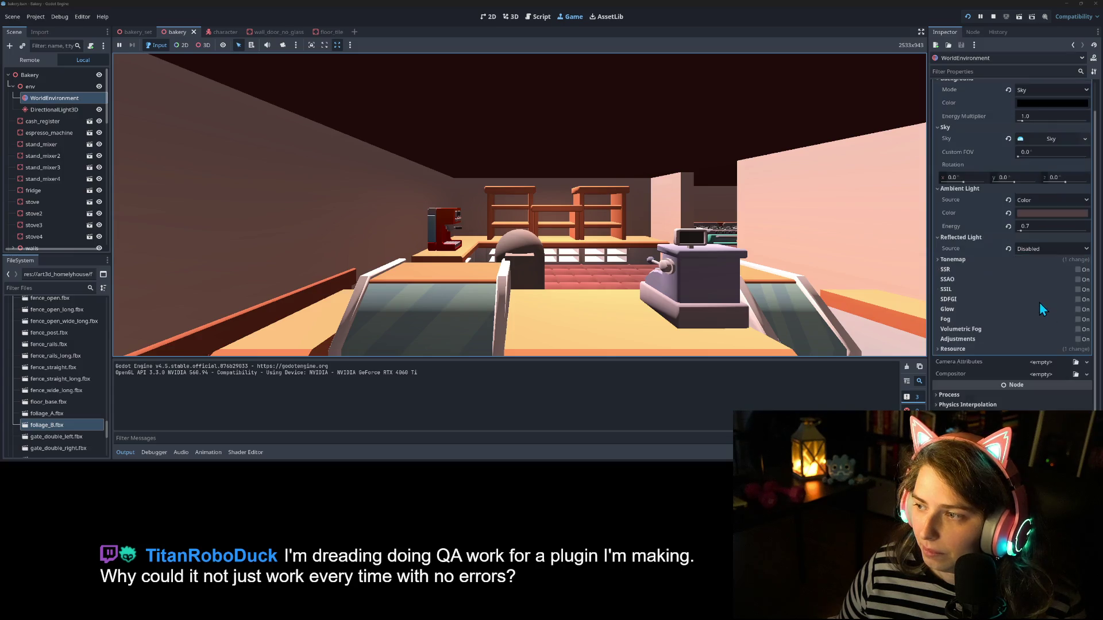
drag(1025, 230, 1026, 230)
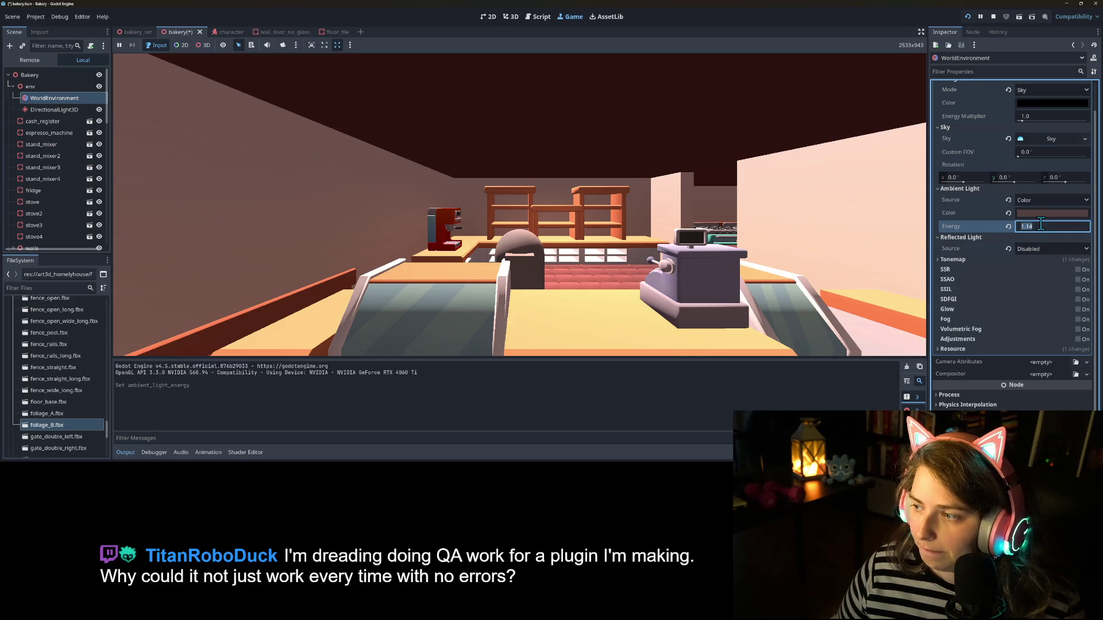
click(1043, 213)
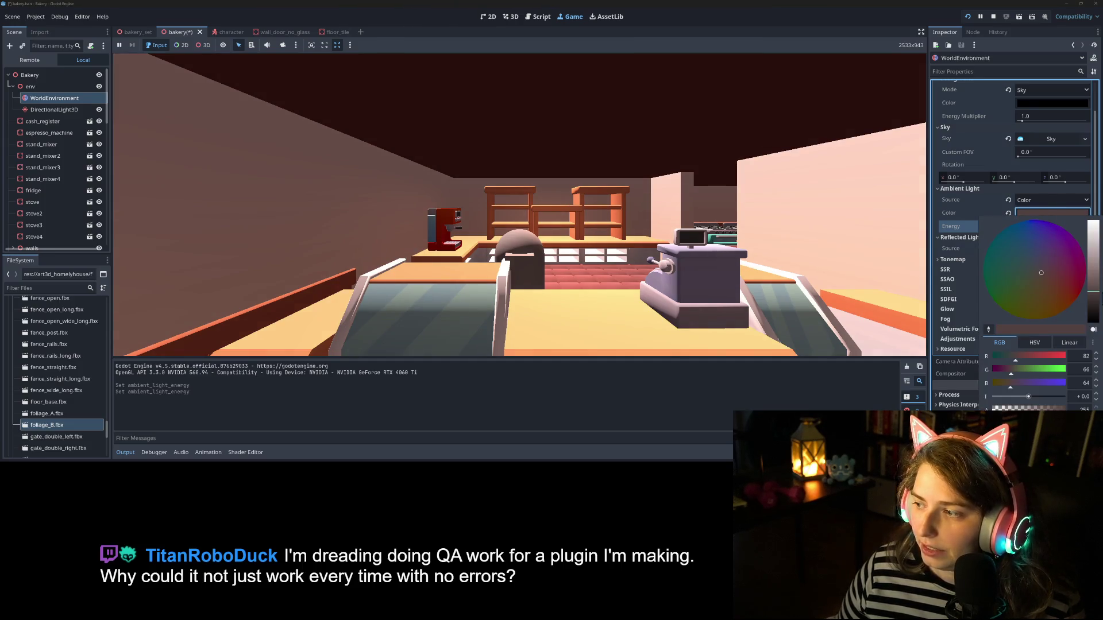
drag(1095, 294, 1096, 283)
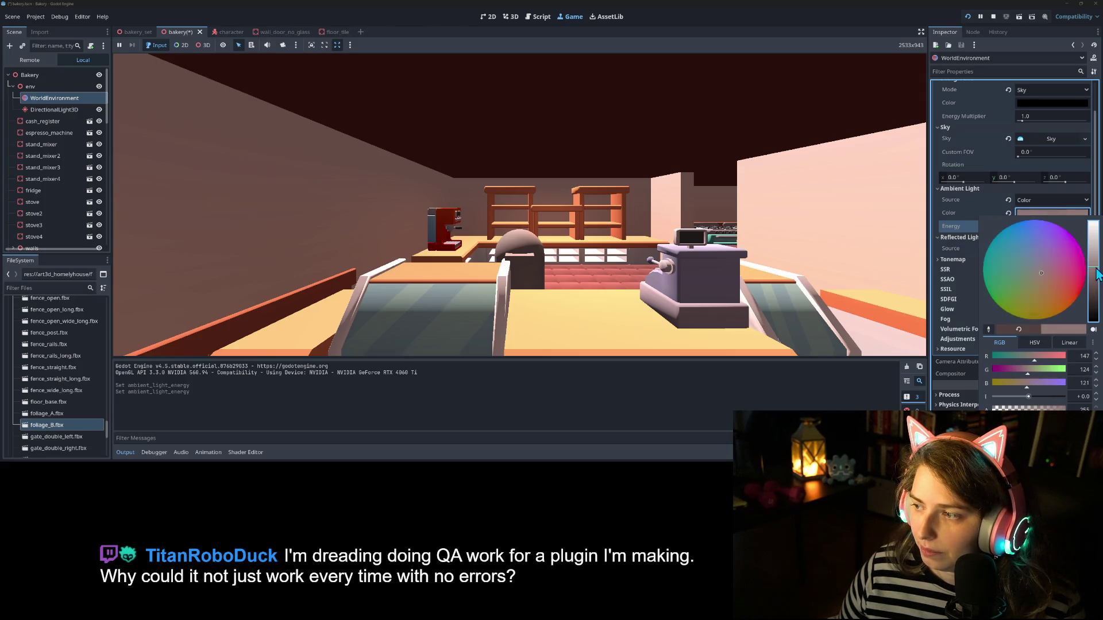
click(949, 218)
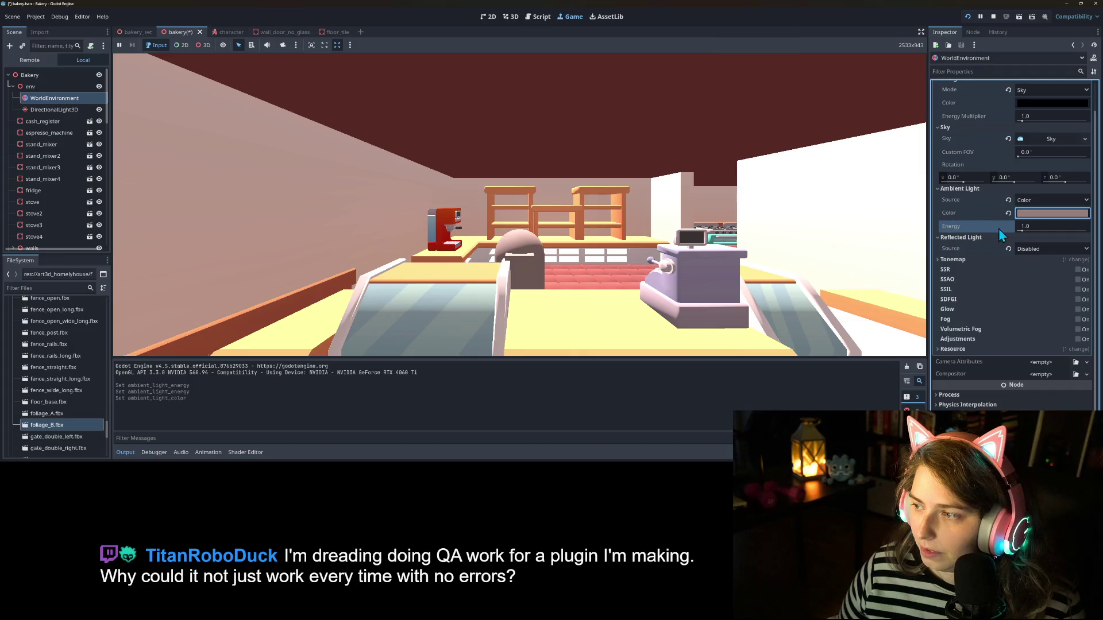
Step: Darken the ambient light colour in two small adjustments
click(1039, 212)
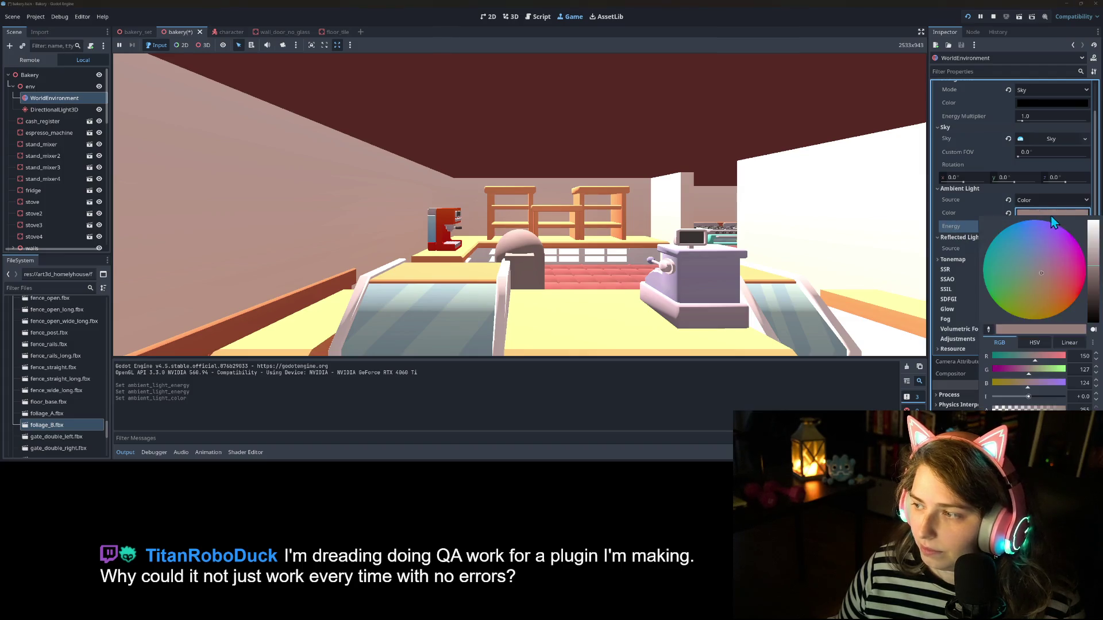
click(1095, 278)
click(949, 230)
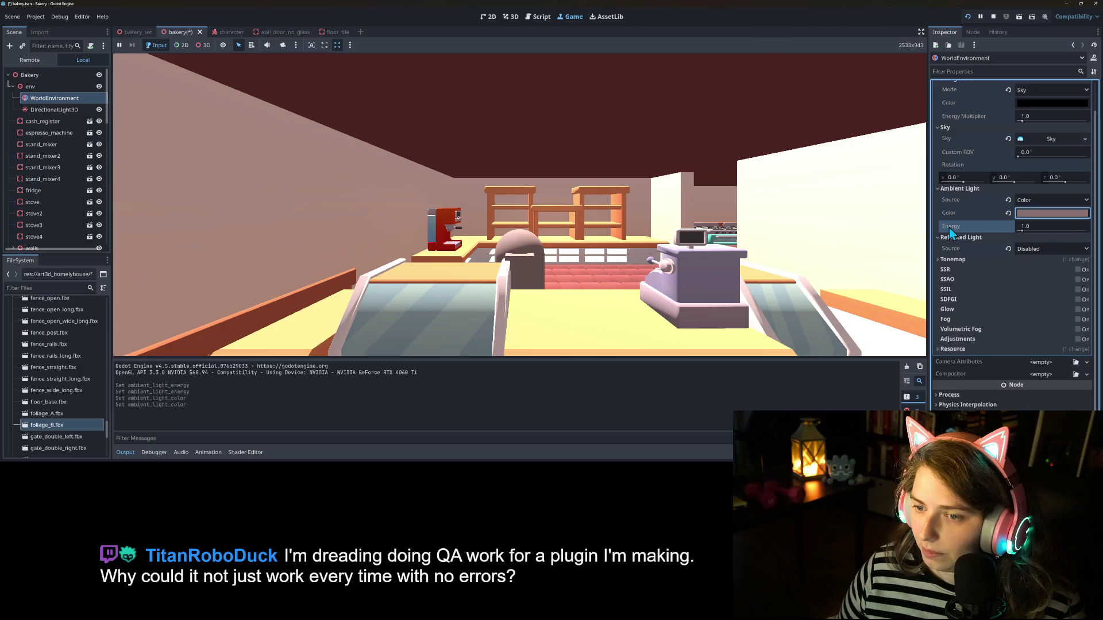
click(1042, 216)
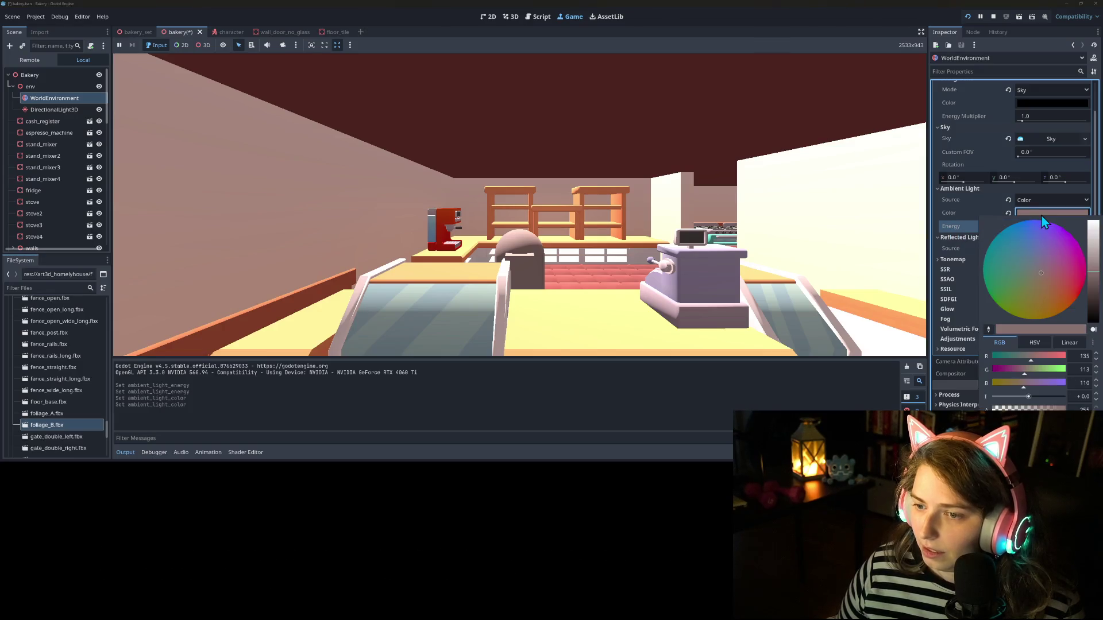
click(1094, 284)
click(962, 232)
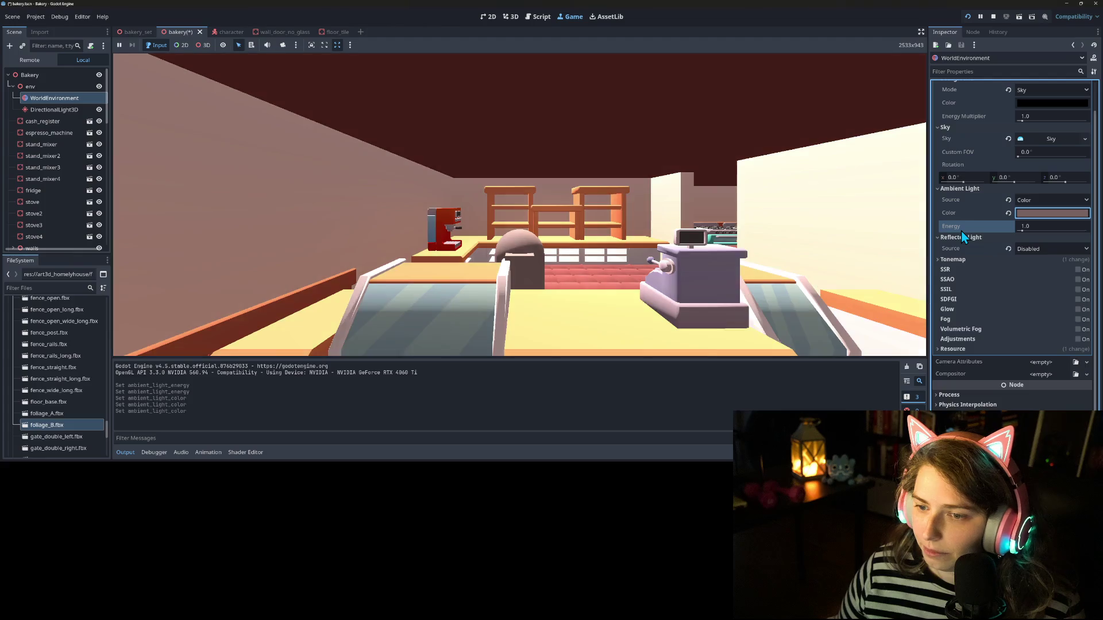
Step: Look left in the running game, then darken the ambient colour once more
click(708, 206)
key(a)
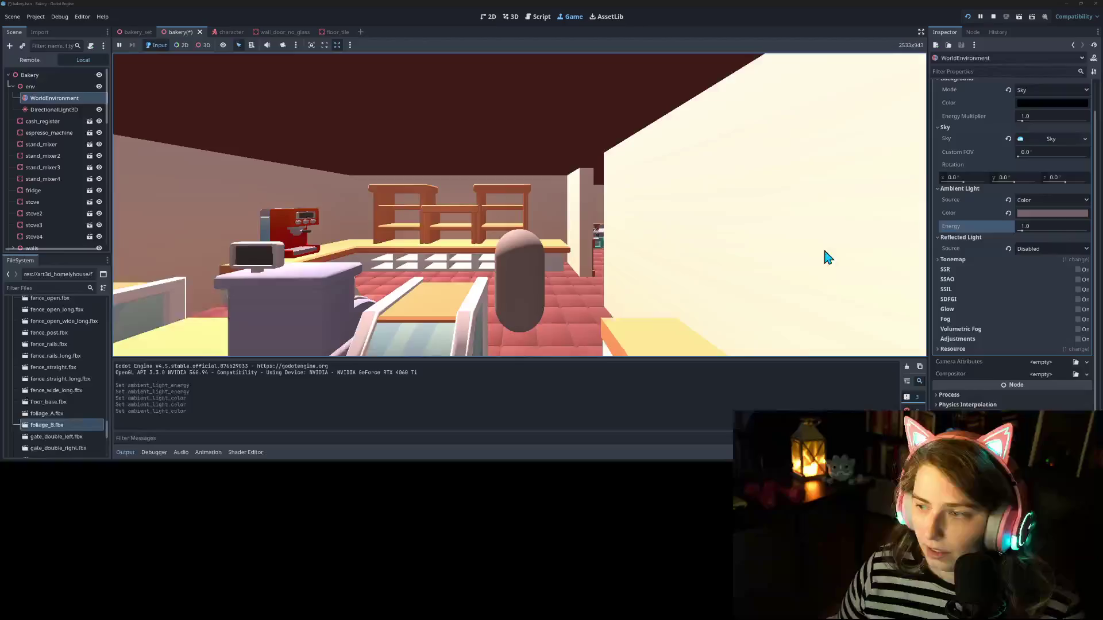
click(1052, 214)
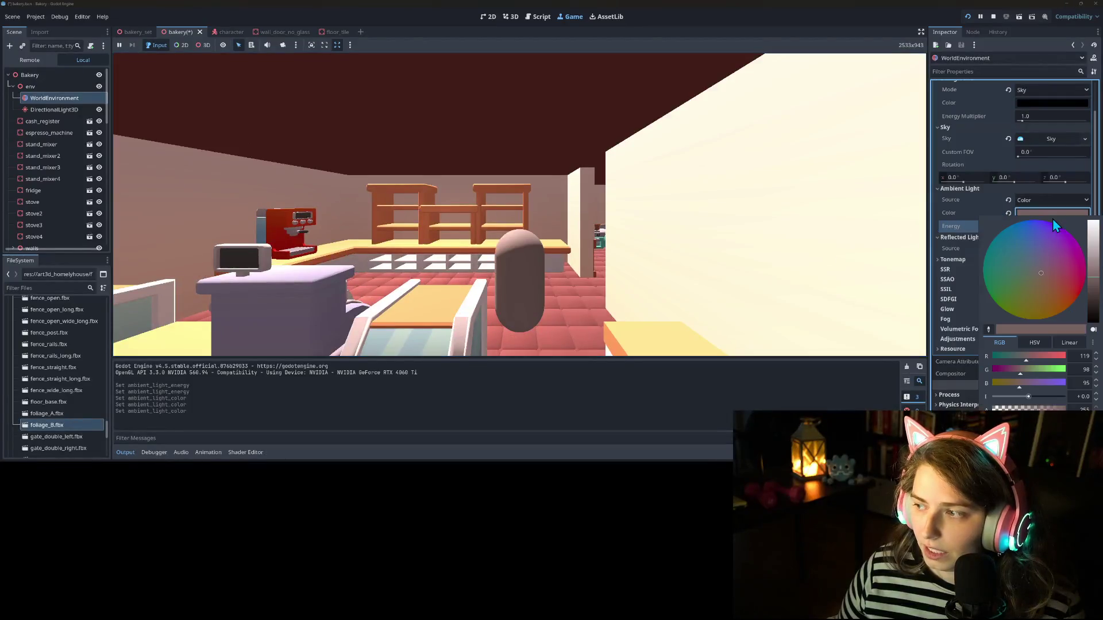
click(1095, 291)
click(954, 225)
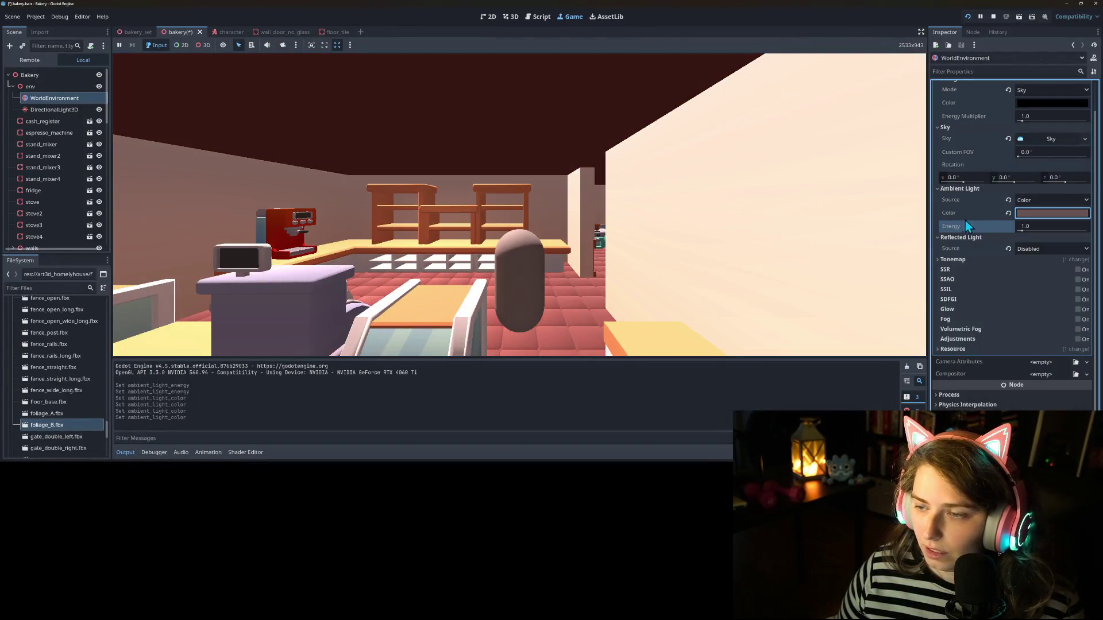
Step: Settle on a warmer, greyer brown ambient light colour
click(1054, 213)
click(1049, 287)
click(946, 219)
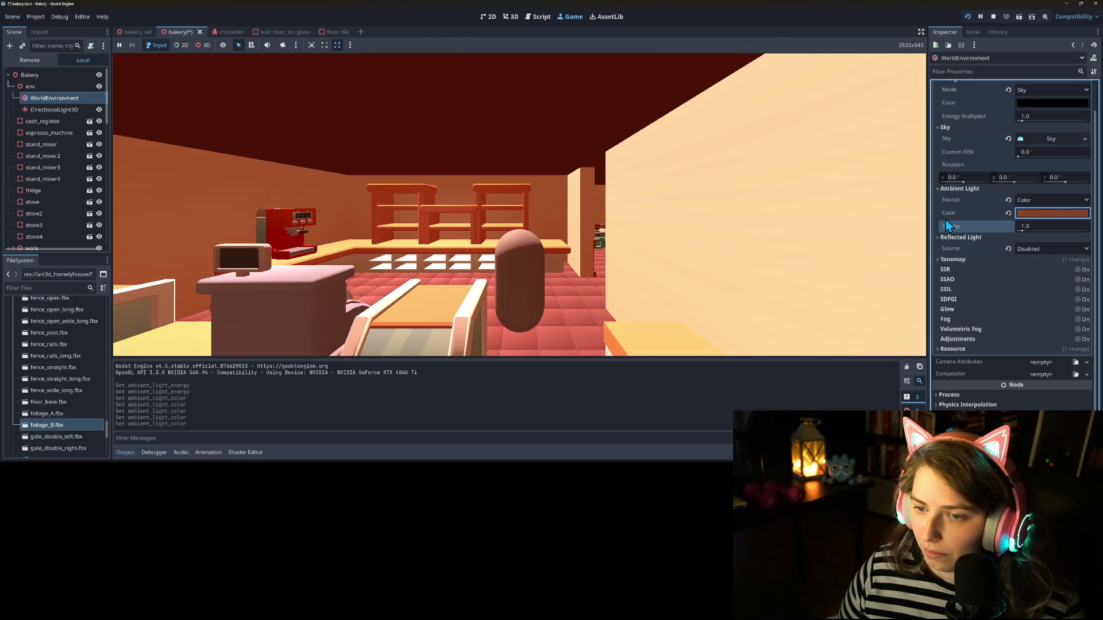
click(1046, 216)
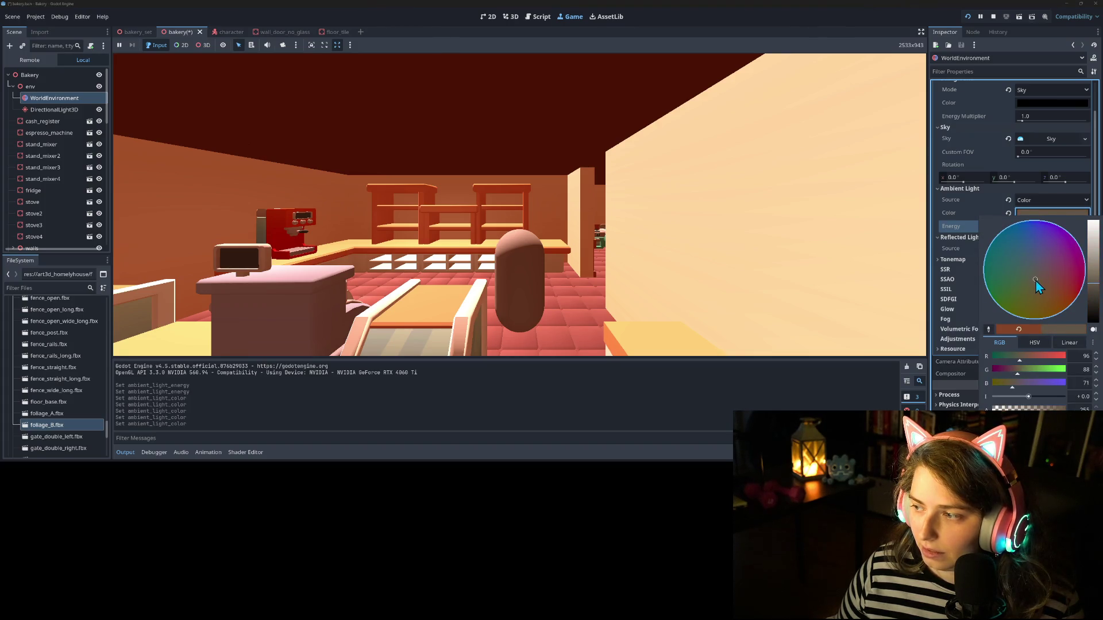
click(946, 229)
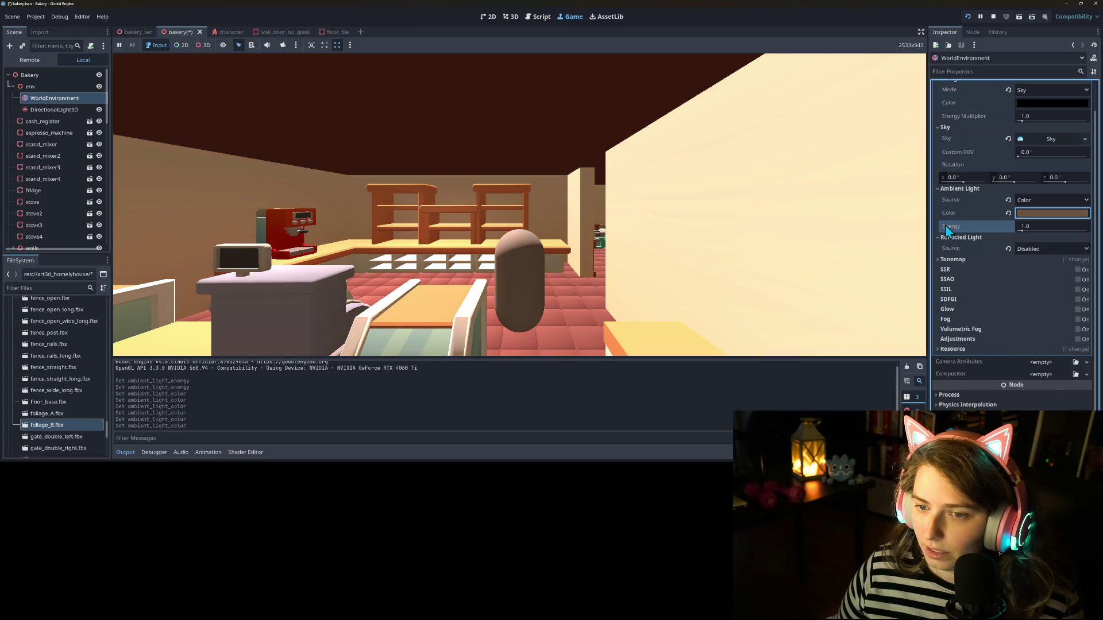
Step: Walk the character toward the counter and turn the camera to check the lighting
click(684, 258)
key(w)
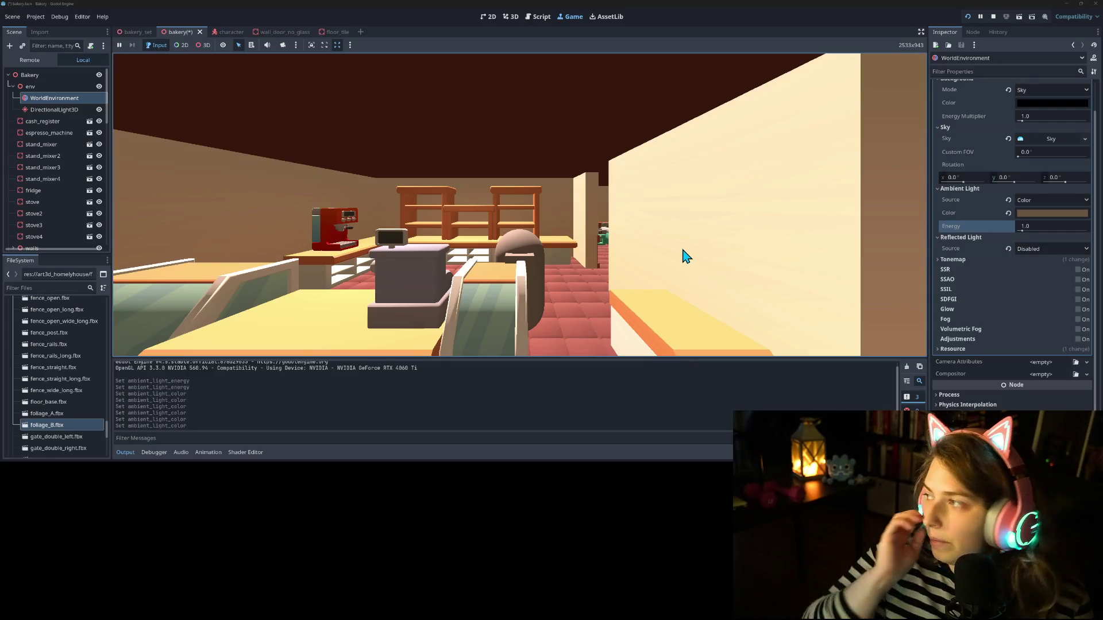
key(a)
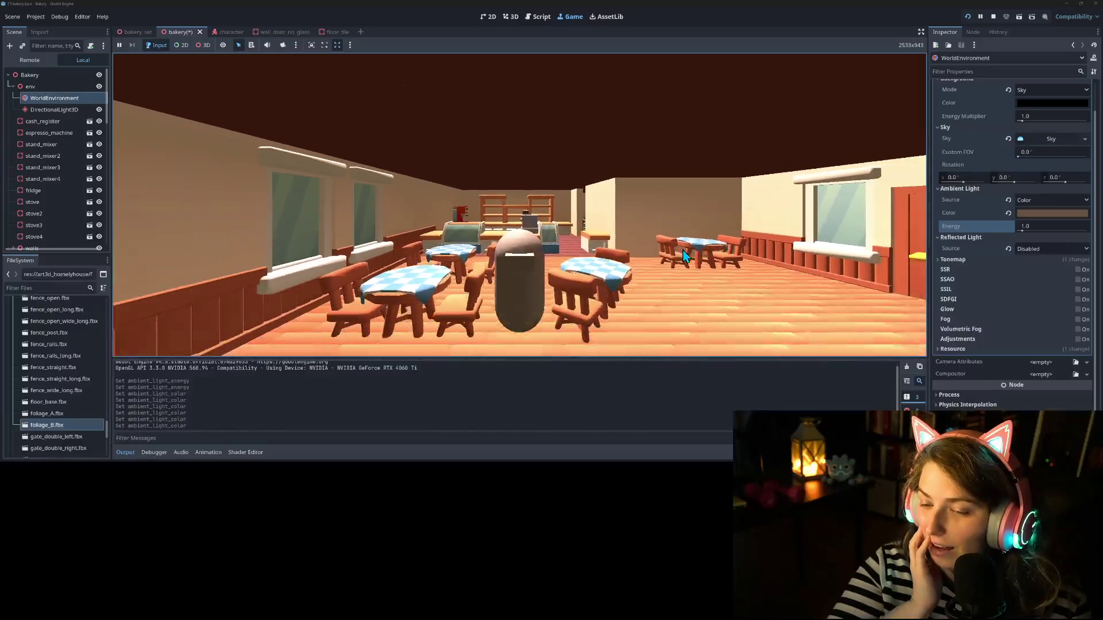
Step: Walk around the dining room, turning to view the counter, door and window walls
key(w)
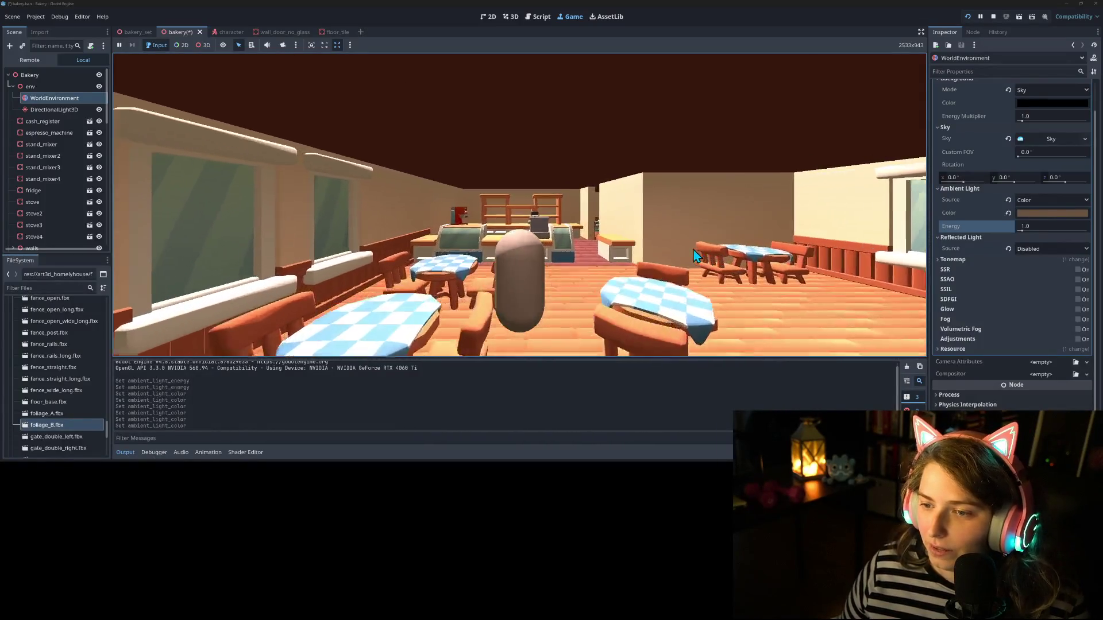
key(d)
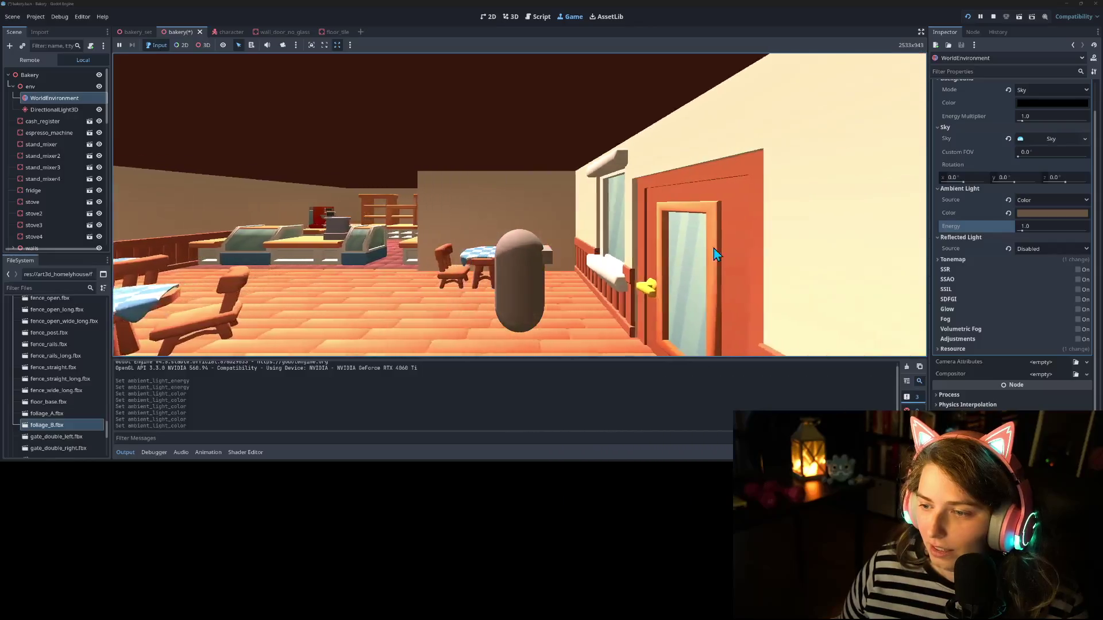
key(a)
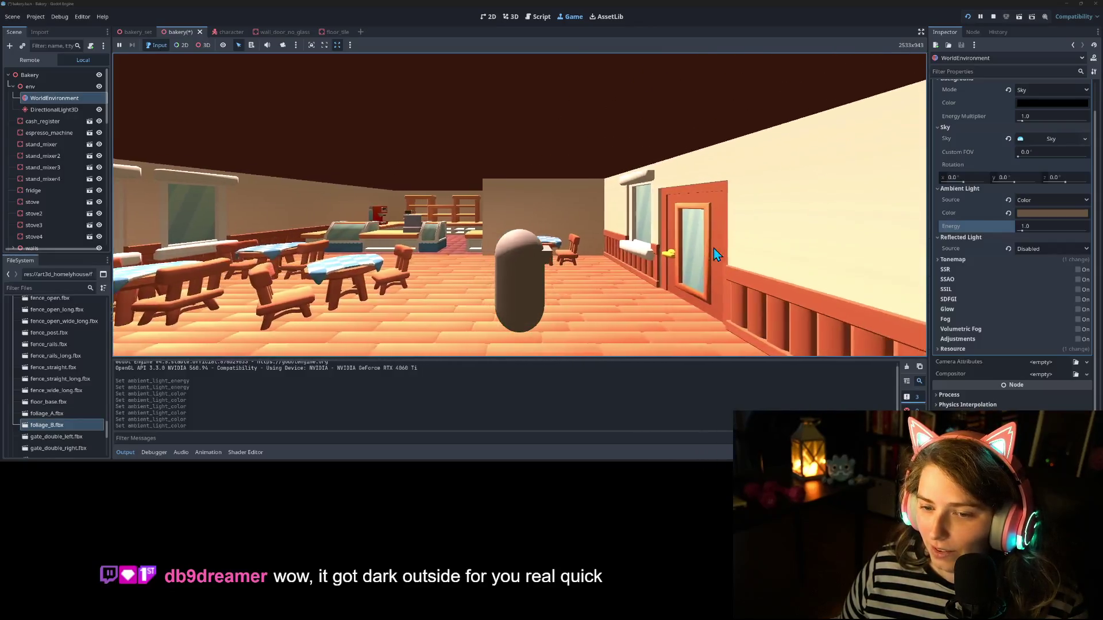
key(d)
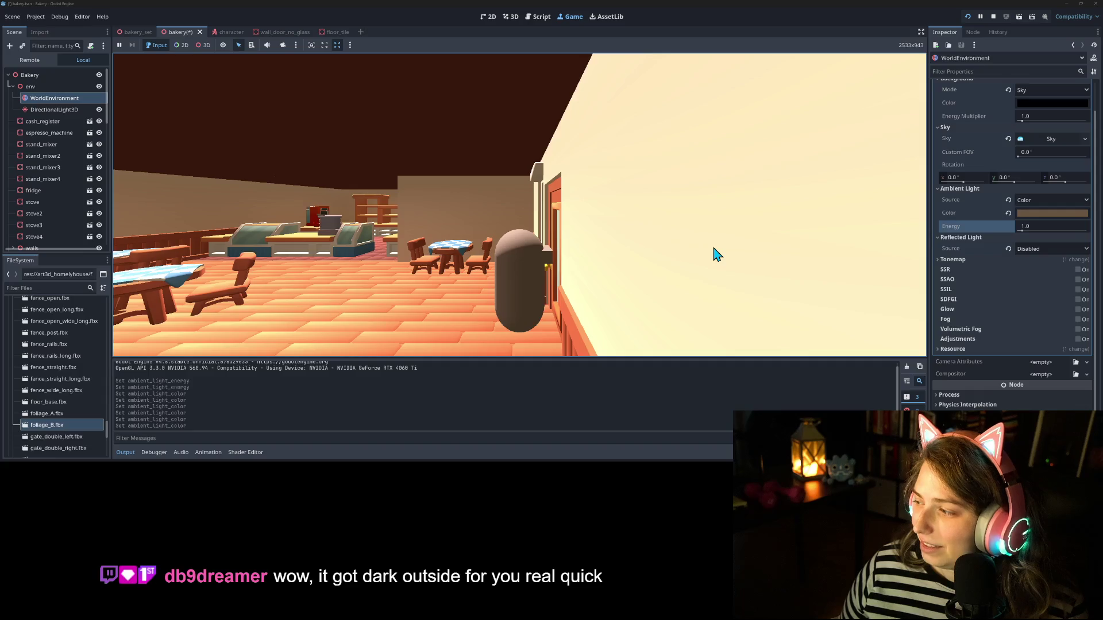
key(a)
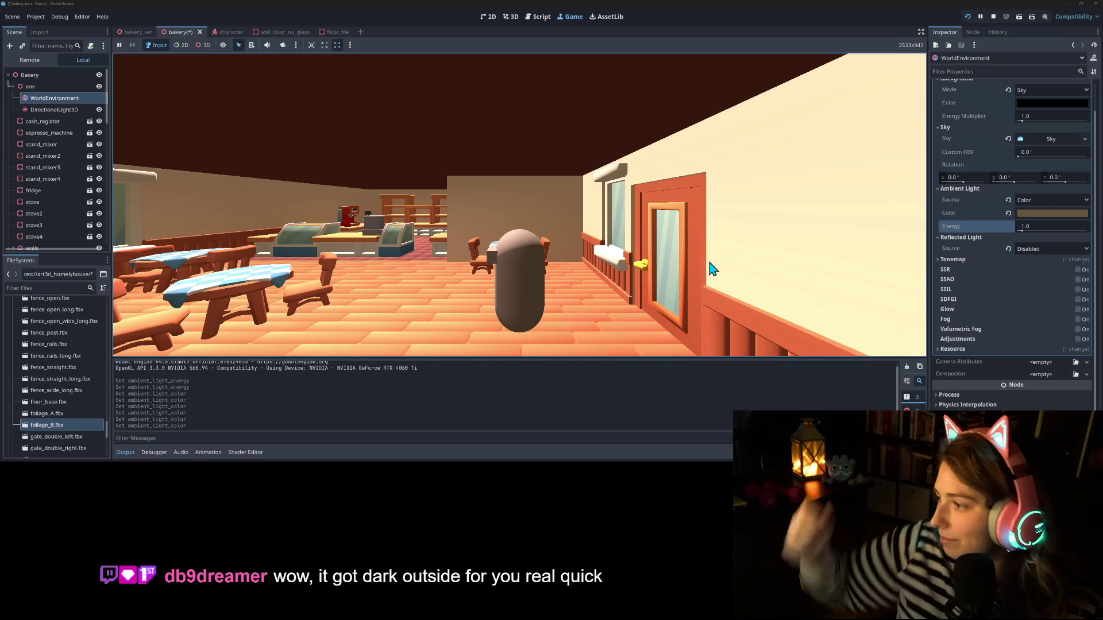
key(Left)
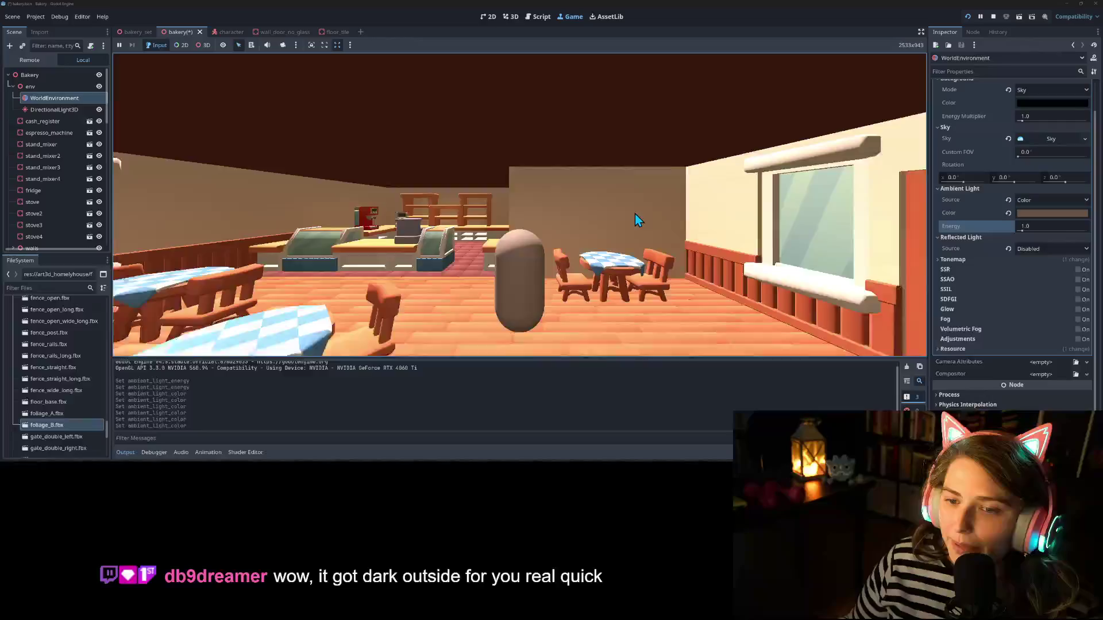
key(Right)
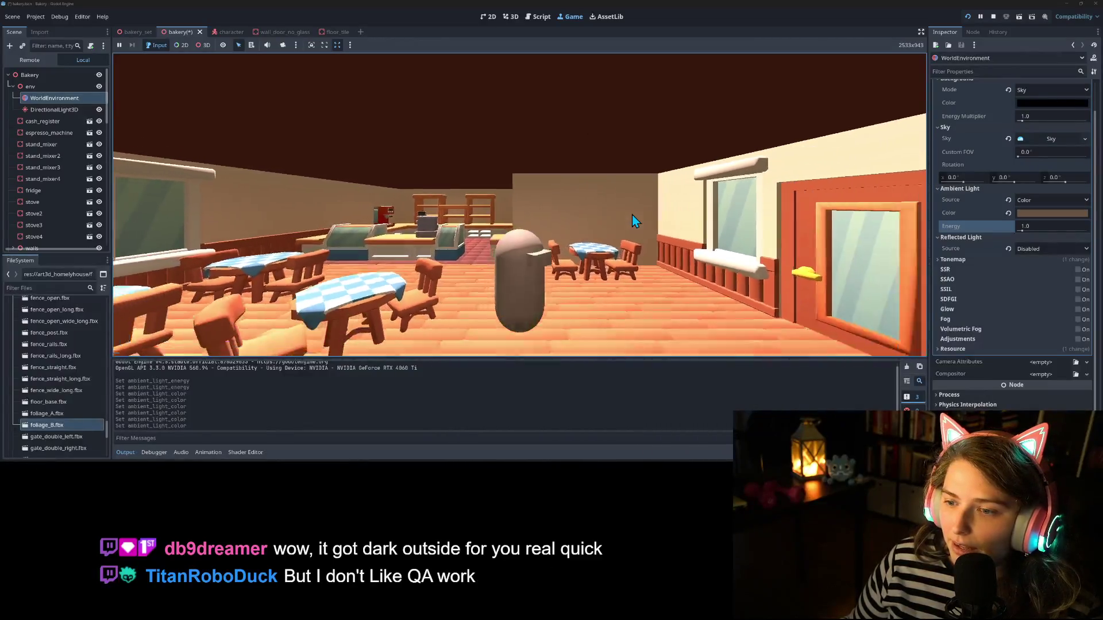
key(Left)
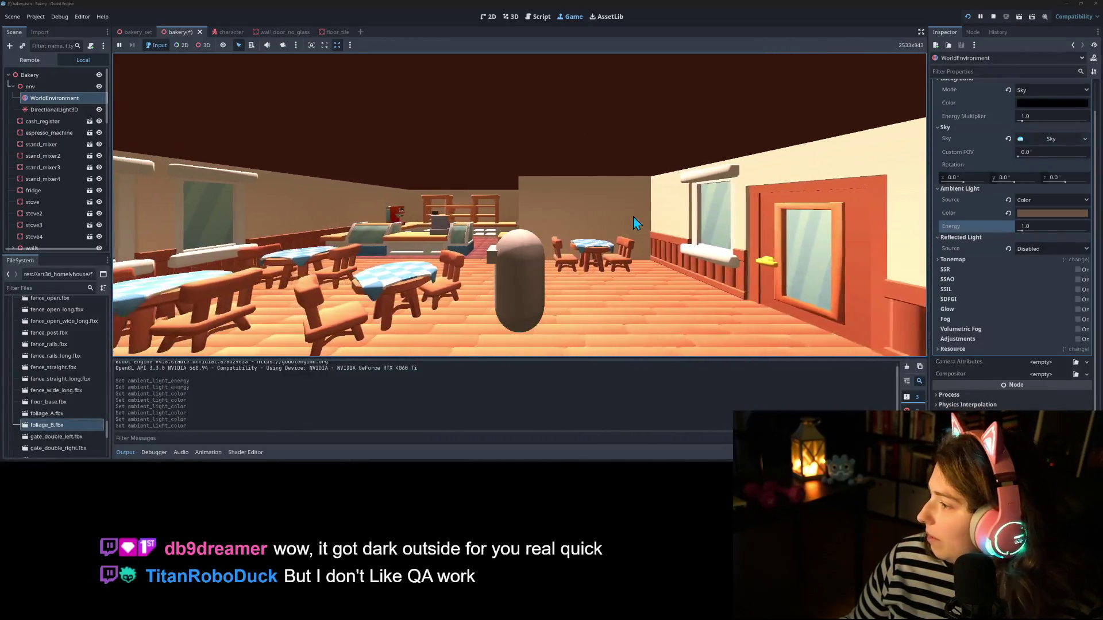
Step: Walk to the counter, view the stoves and mixers, and exit into the garden
key(Up)
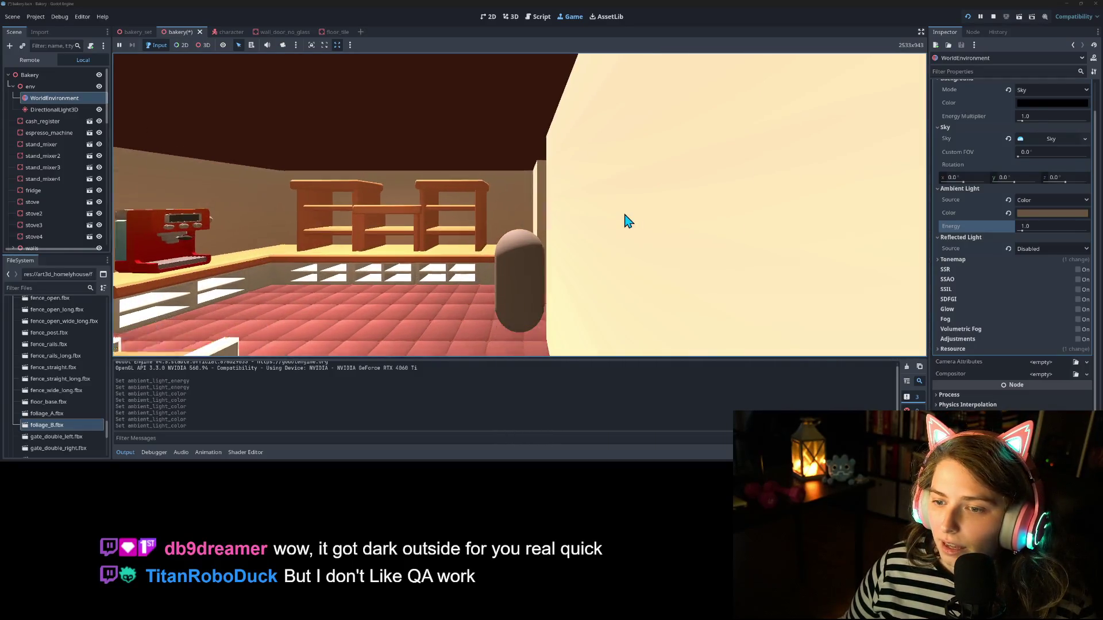
key(Right)
key(Right)
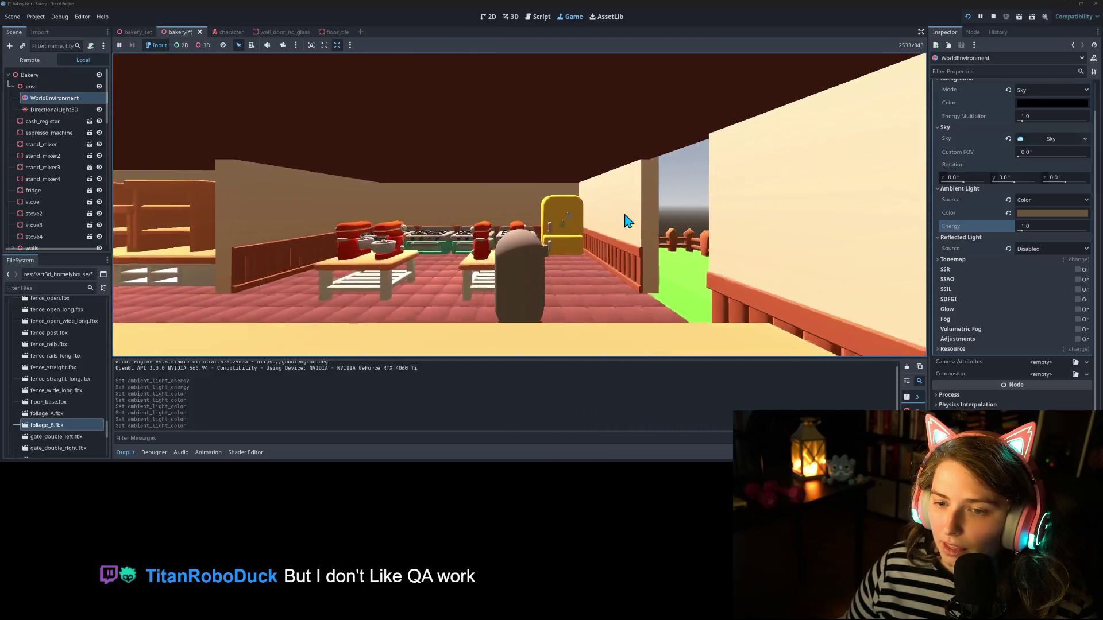
key(Left)
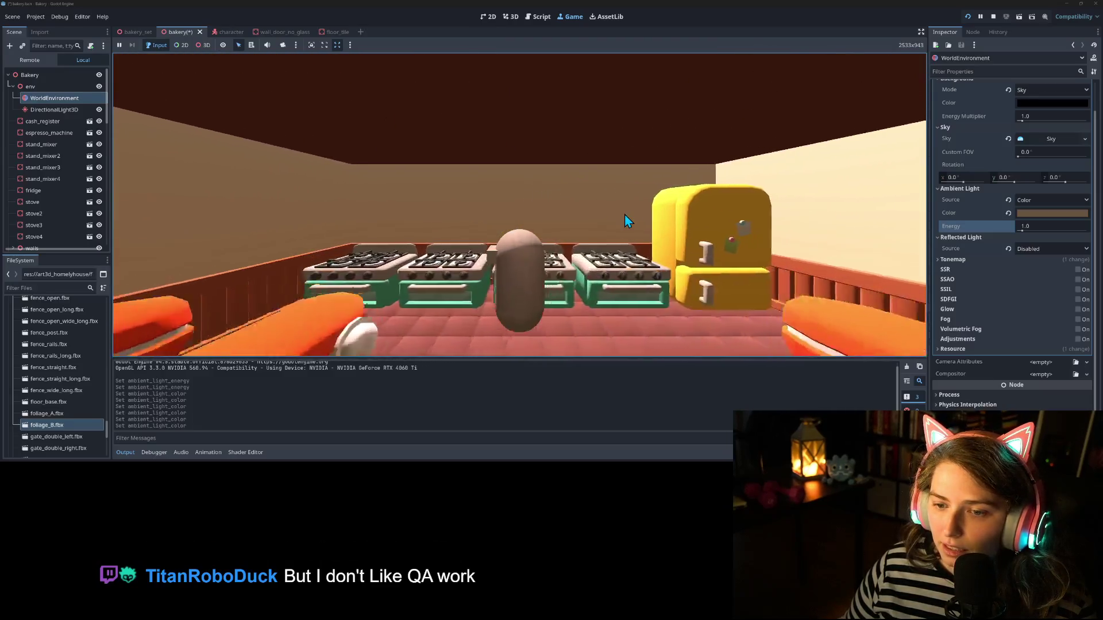
key(Right)
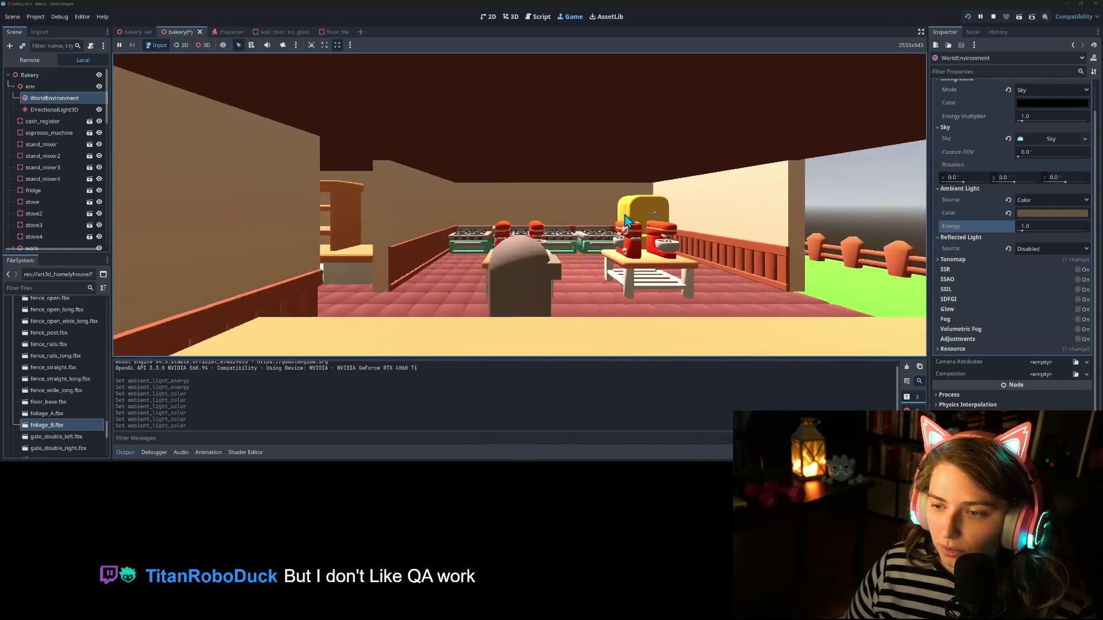
key(Up)
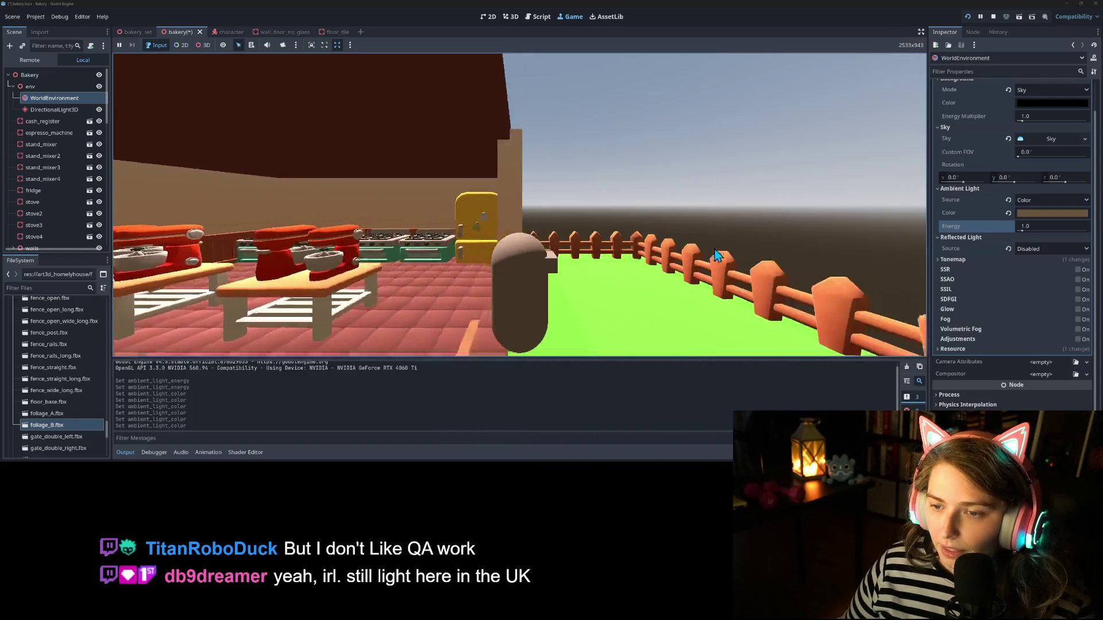
Step: Move around the garden near the fence gate, then stop the running game
key(Down)
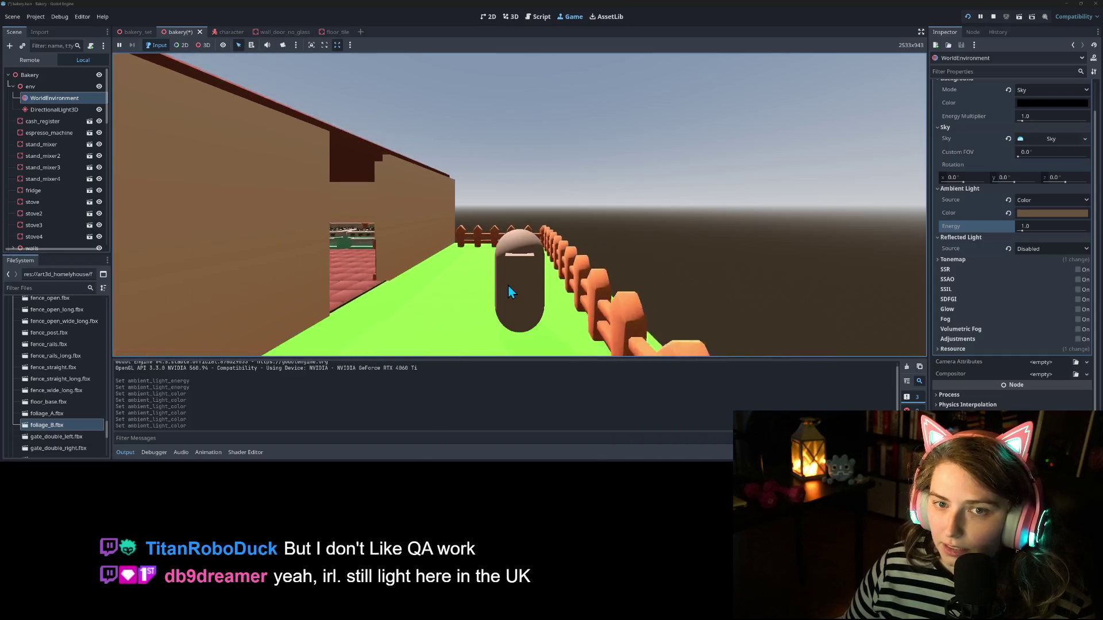
key(Left)
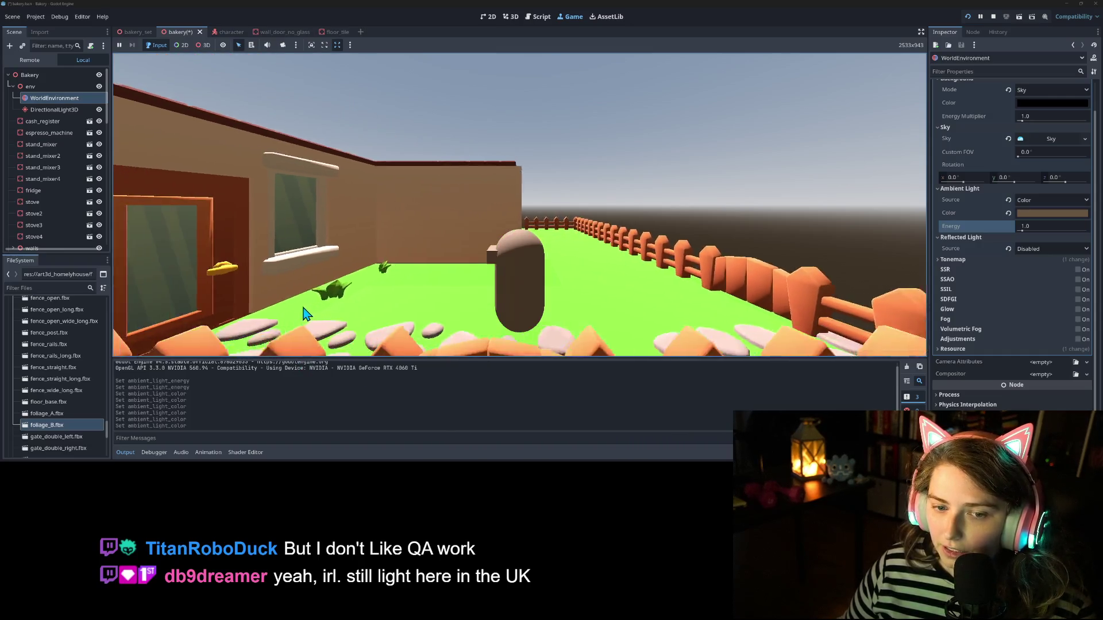
key(Right)
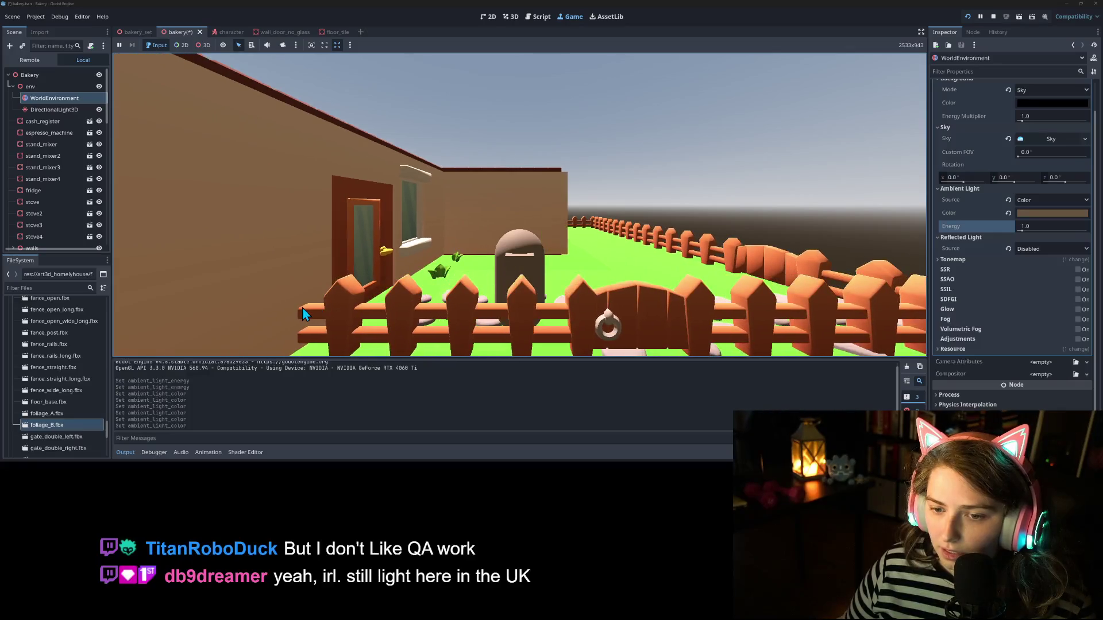
key(Up)
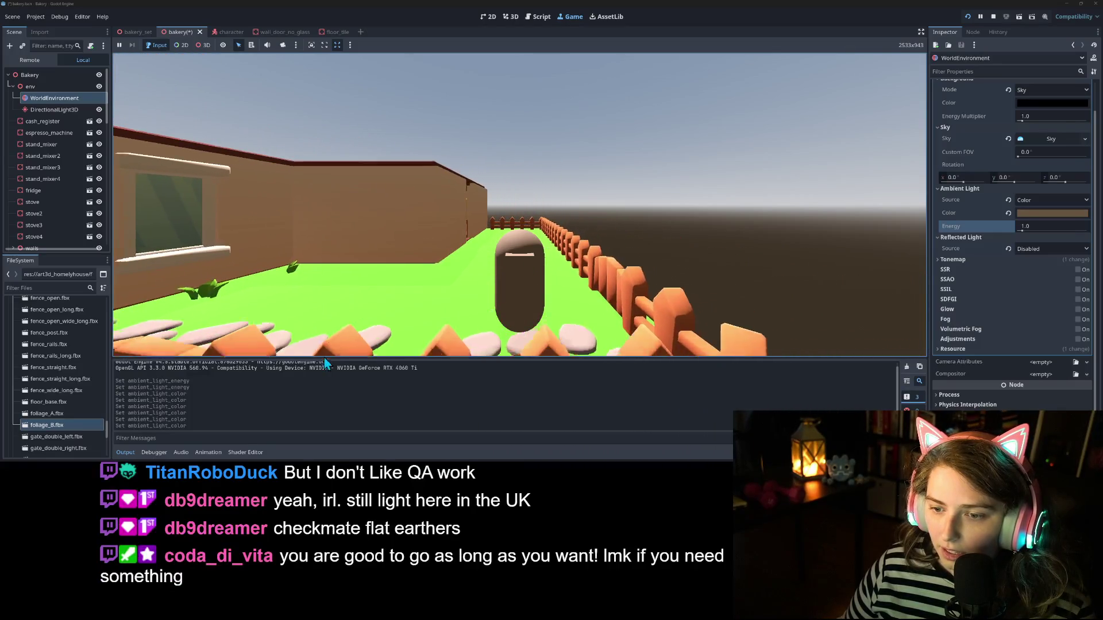
key(Down)
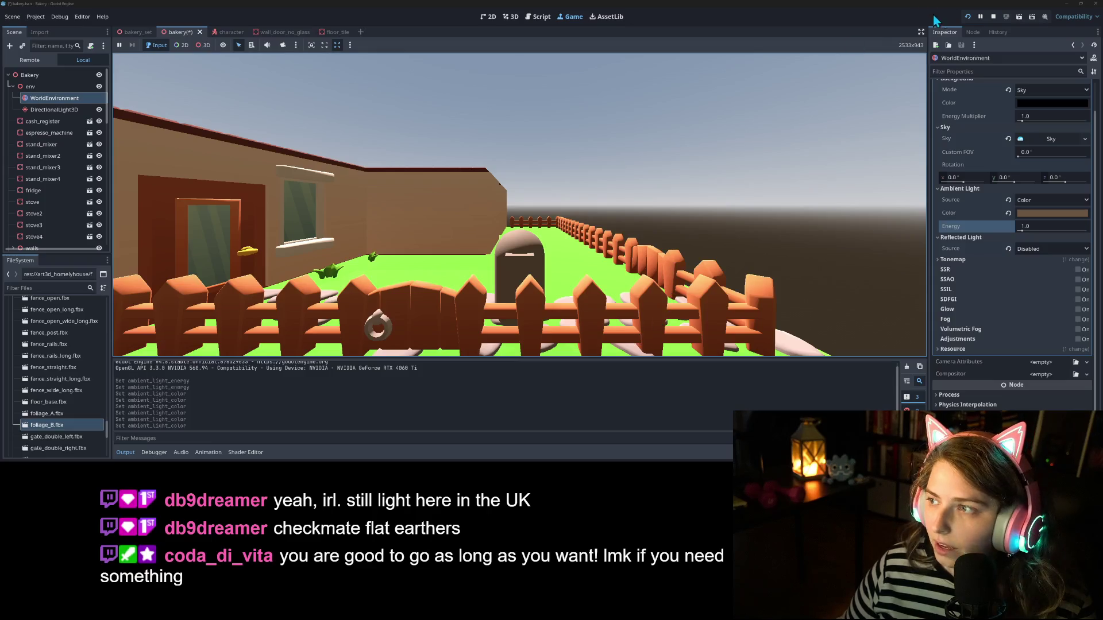
click(993, 17)
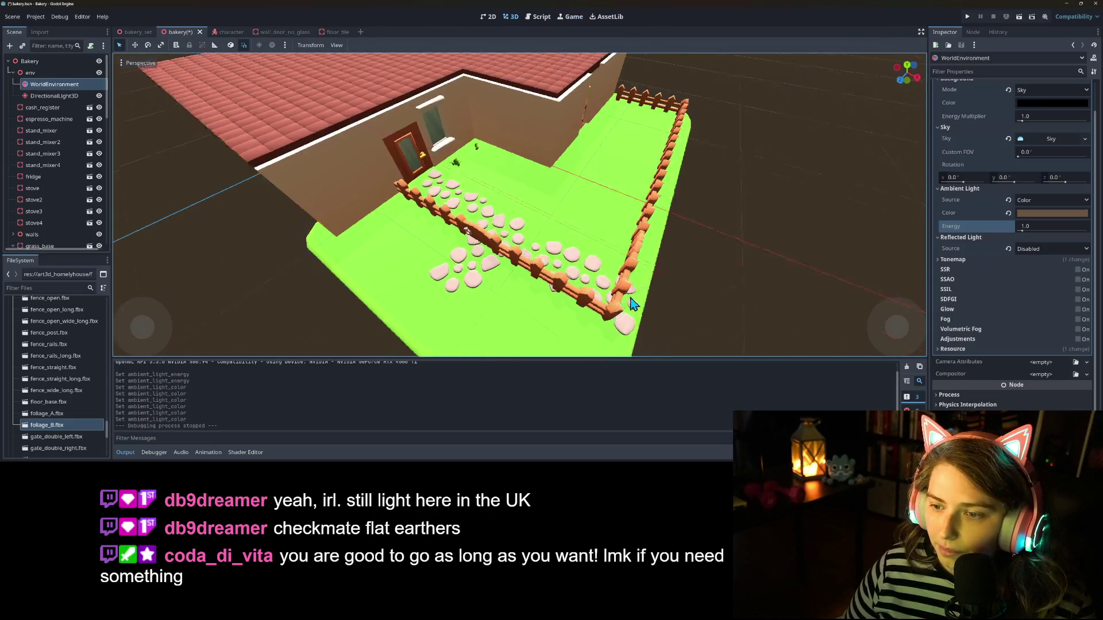
Step: Shift cobblestones7 through cobblestones10 together 1.5 units along Z
click(441, 282)
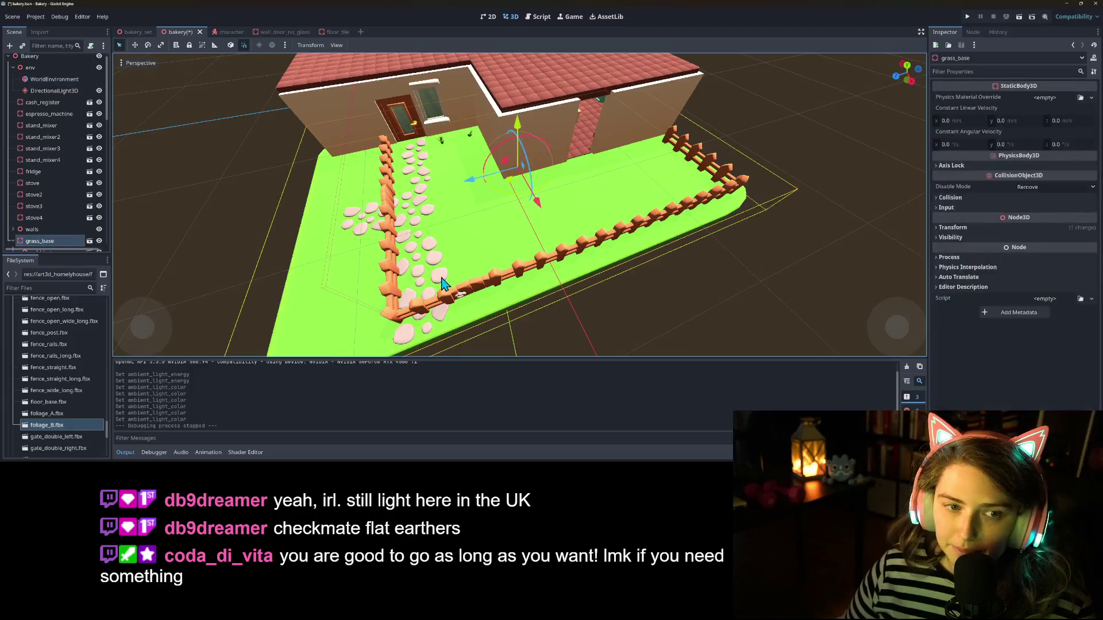
scroll(43, 210, down, 10)
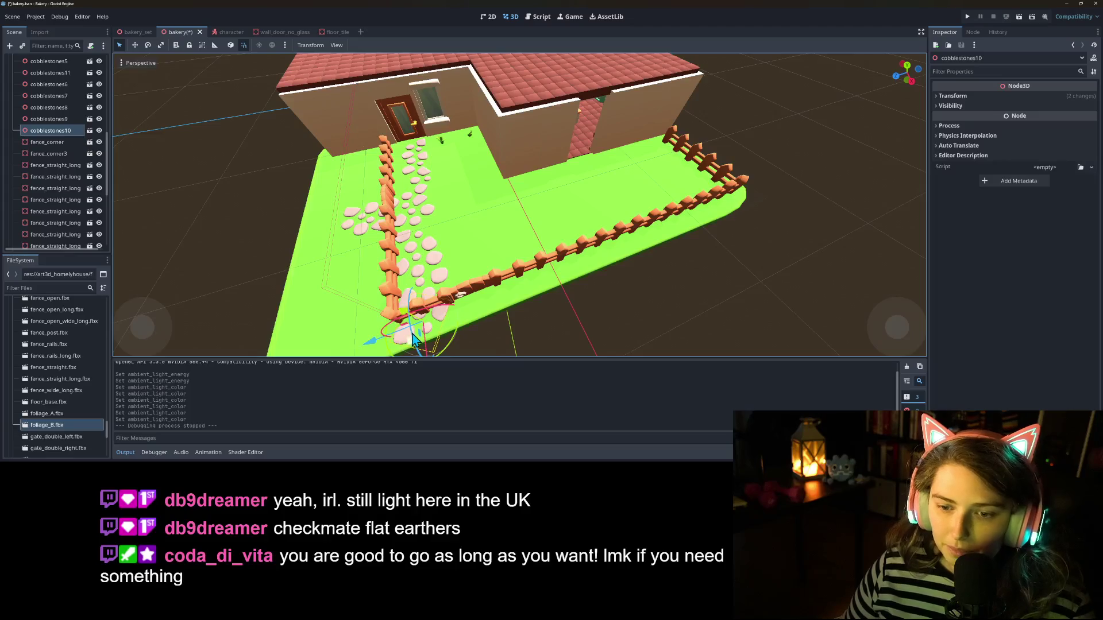
shift+click(49, 95)
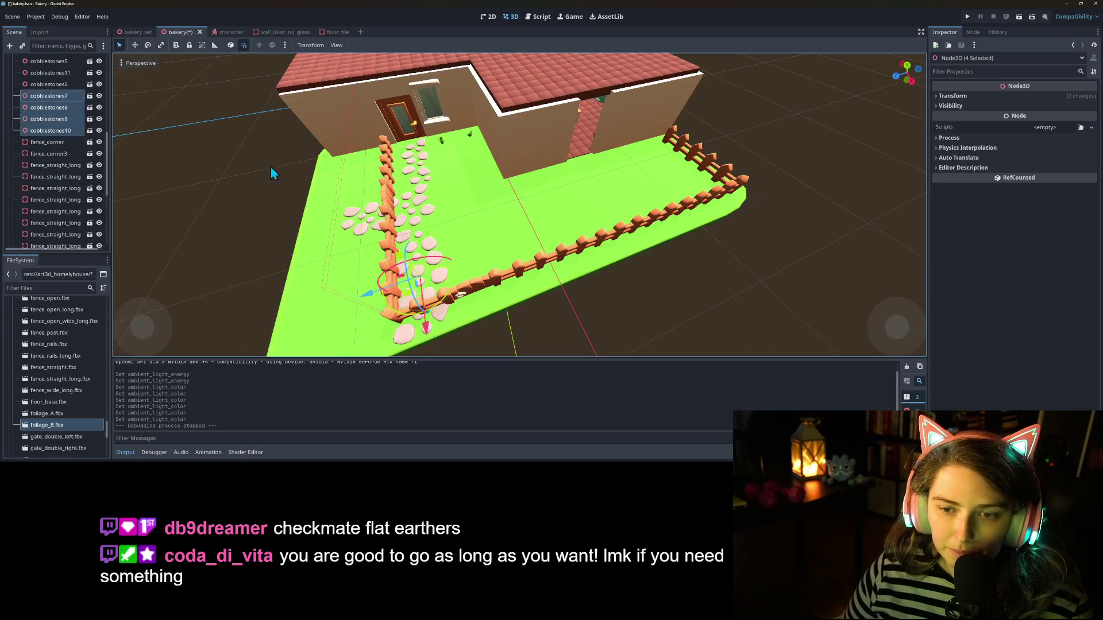
drag(363, 301, 420, 289)
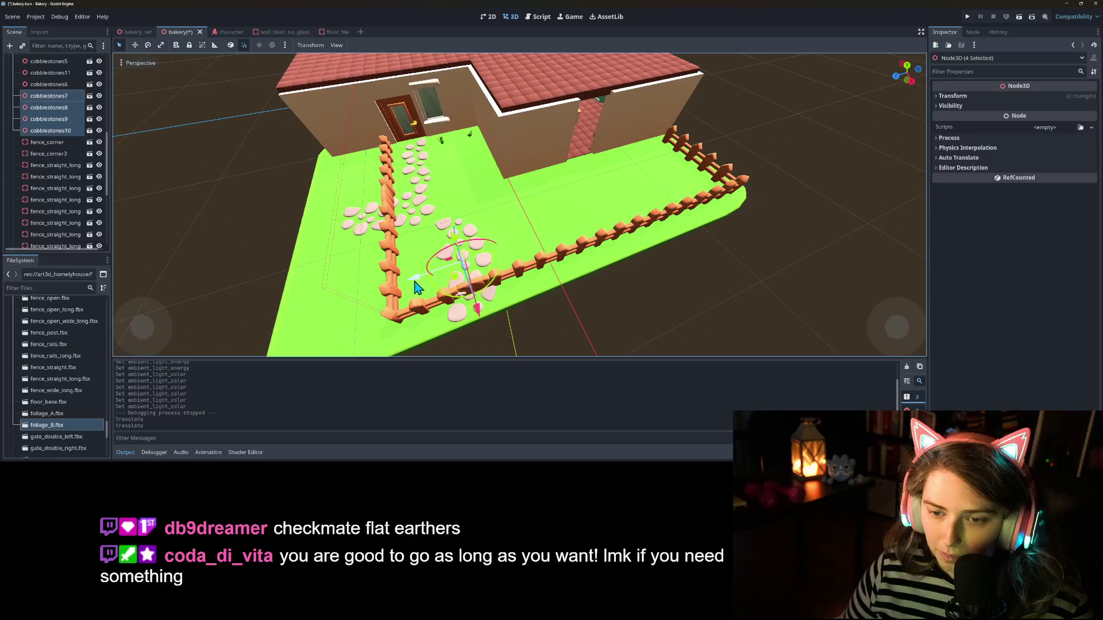
Step: Duplicate cobblestones10 as cobblestones12 and move it further up the garden path
click(441, 230)
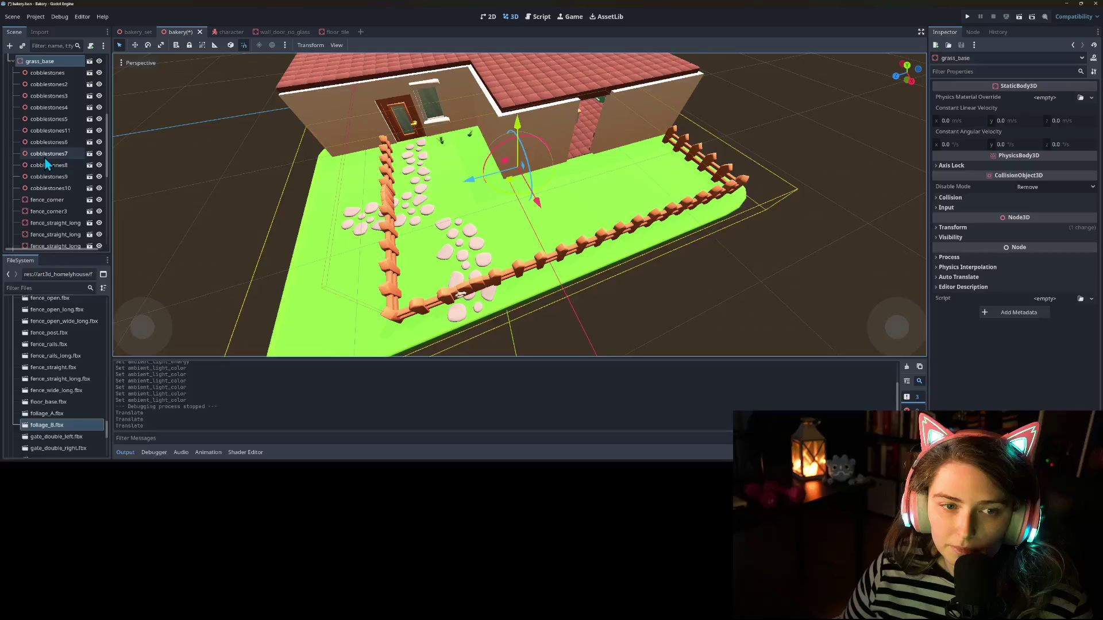
click(50, 188)
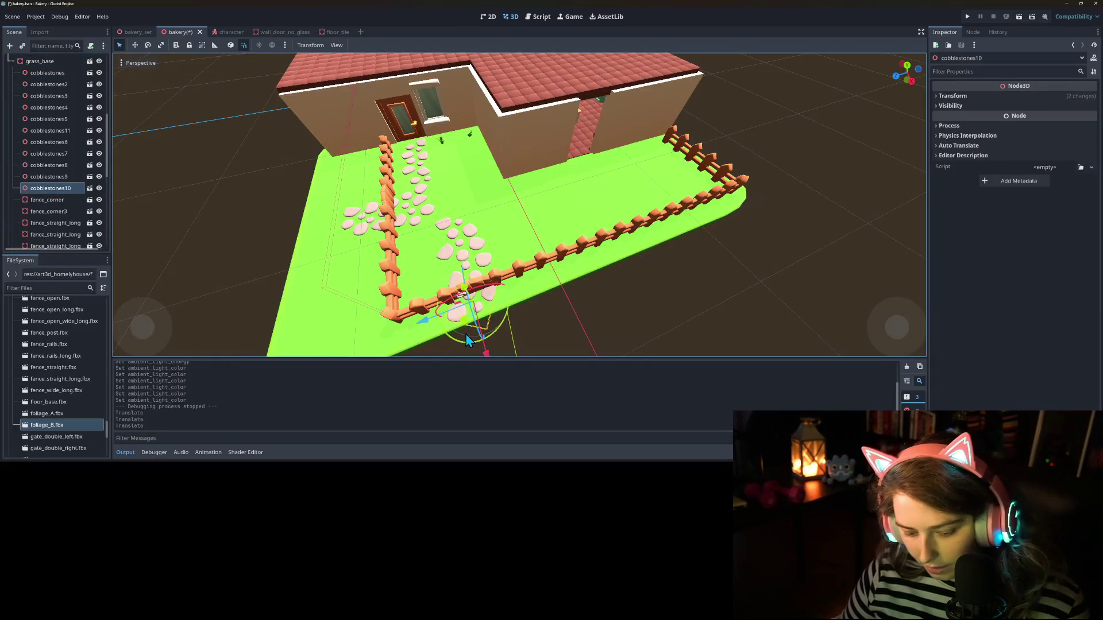
key(ctrl+d)
mouse_move(466, 327)
mouse_down()
mouse_move(444, 215)
mouse_move(477, 209)
mouse_move(480, 198)
mouse_move(438, 233)
mouse_up()
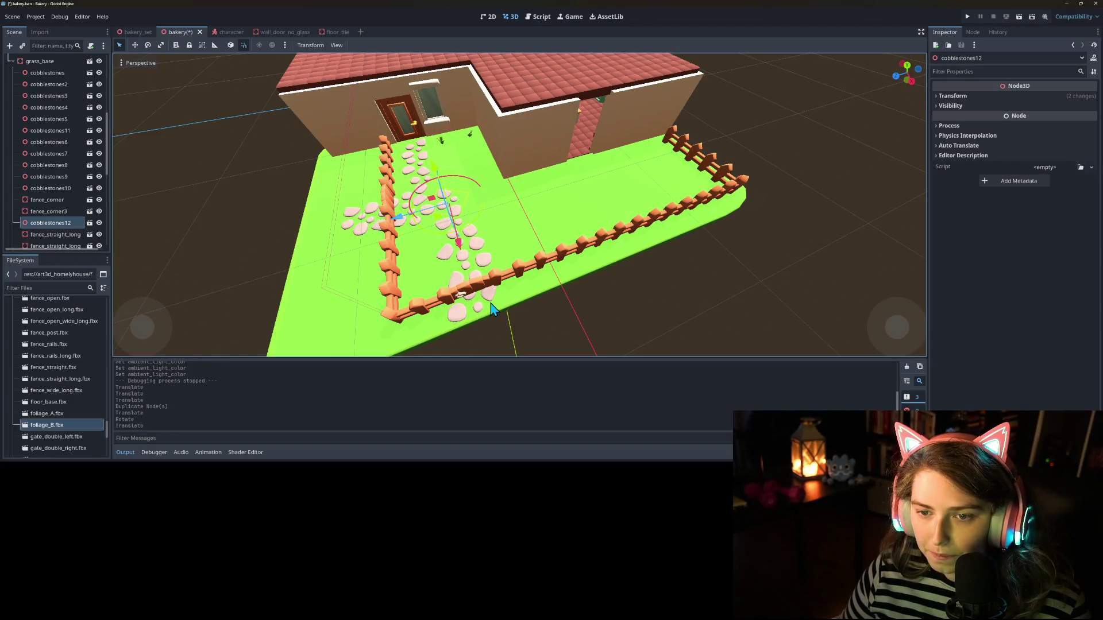
click(495, 332)
scroll(497, 334, up, 2)
drag(517, 336, 557, 339)
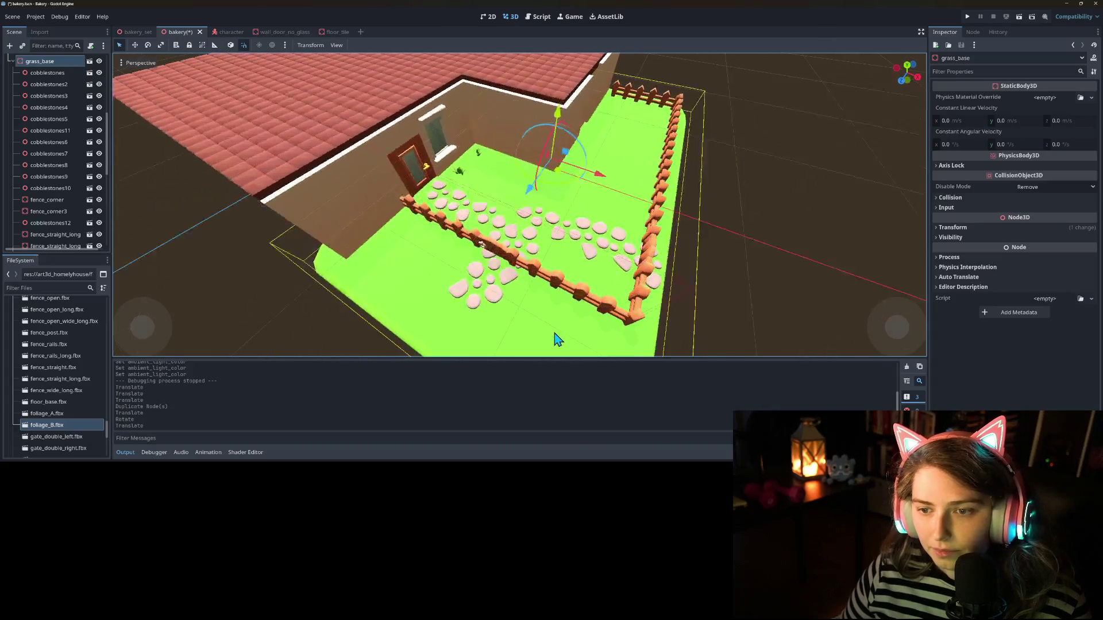
Step: Move cobblestones12 up among the cobblestones nodes and reorder fence_corner3 in the Scene tree
click(533, 227)
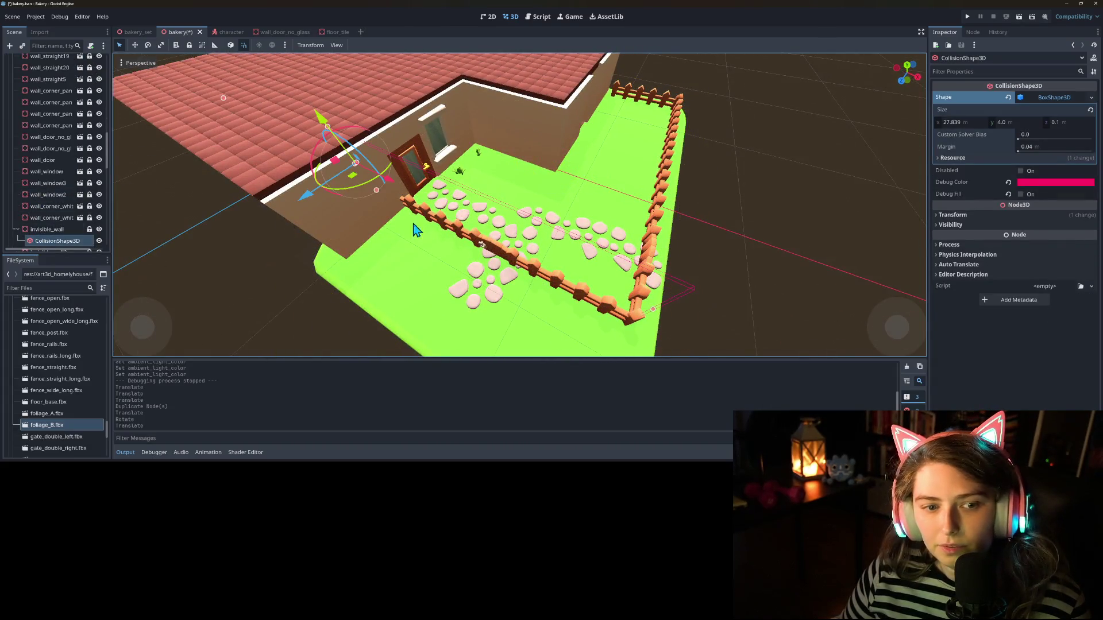
drag(527, 217, 495, 245)
click(495, 246)
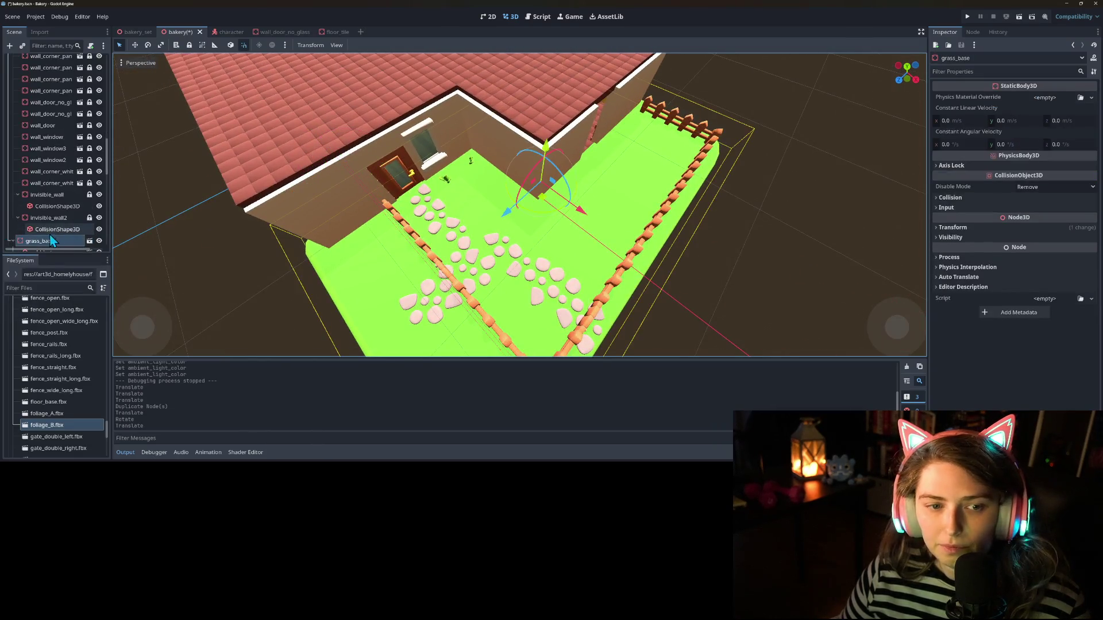
scroll(56, 235, down, 5)
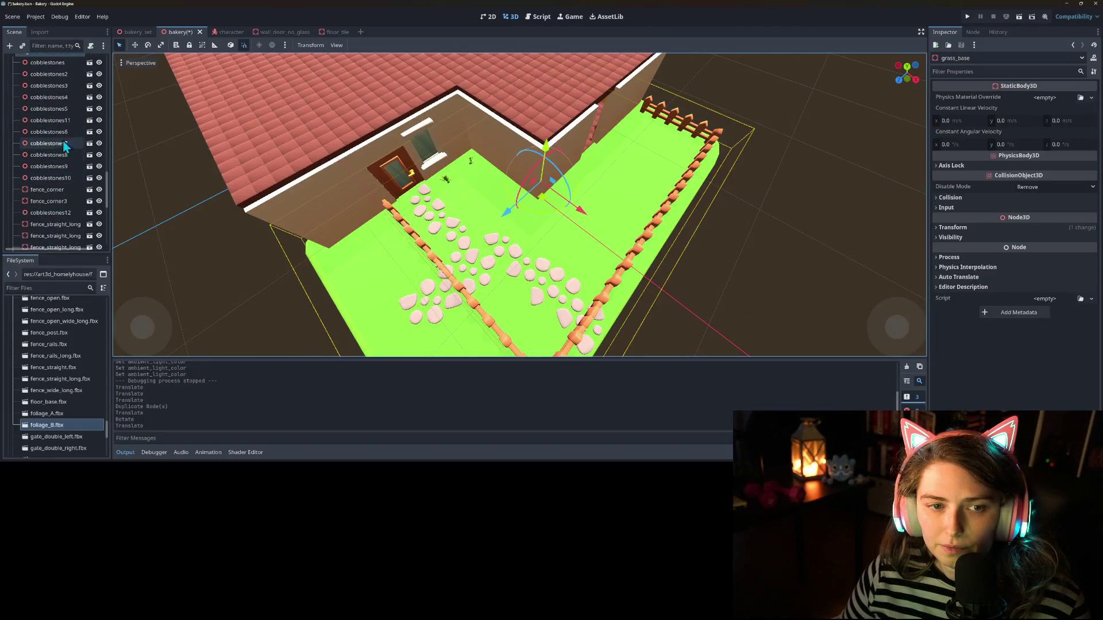
click(50, 120)
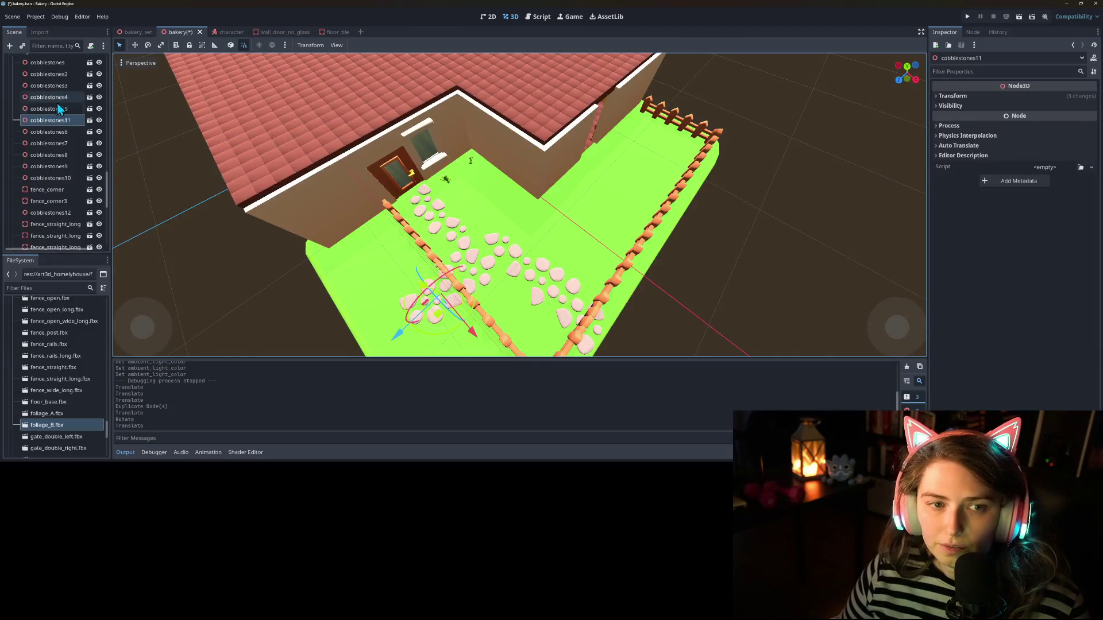
scroll(66, 161, down, 1)
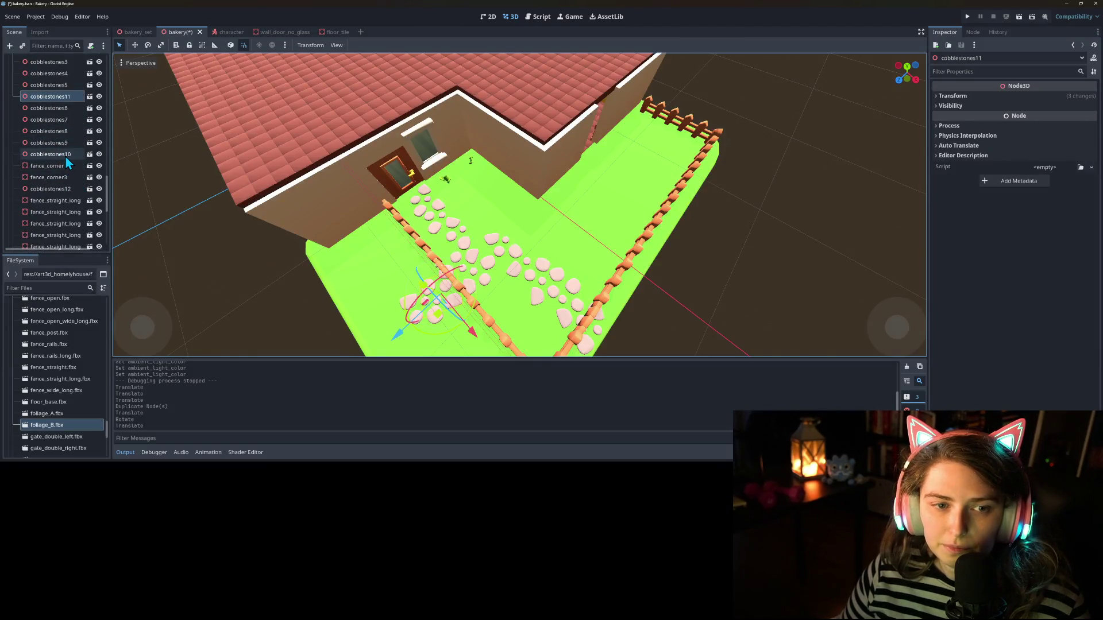
click(64, 156)
click(71, 190)
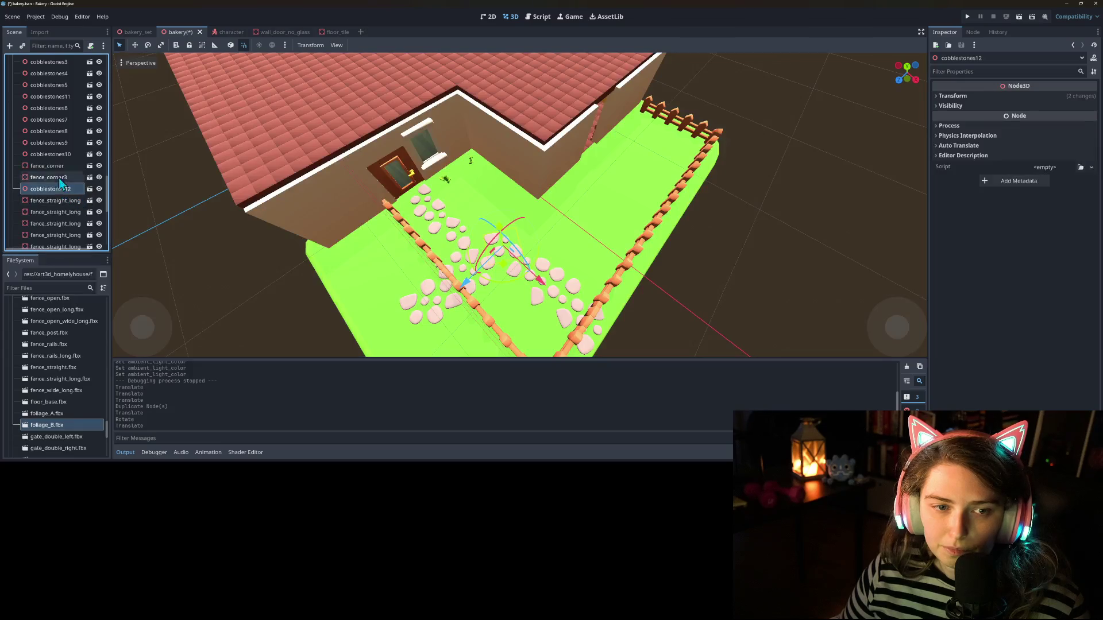
mouse_move(48, 163)
mouse_down()
mouse_move(53, 180)
mouse_move(52, 135)
mouse_up()
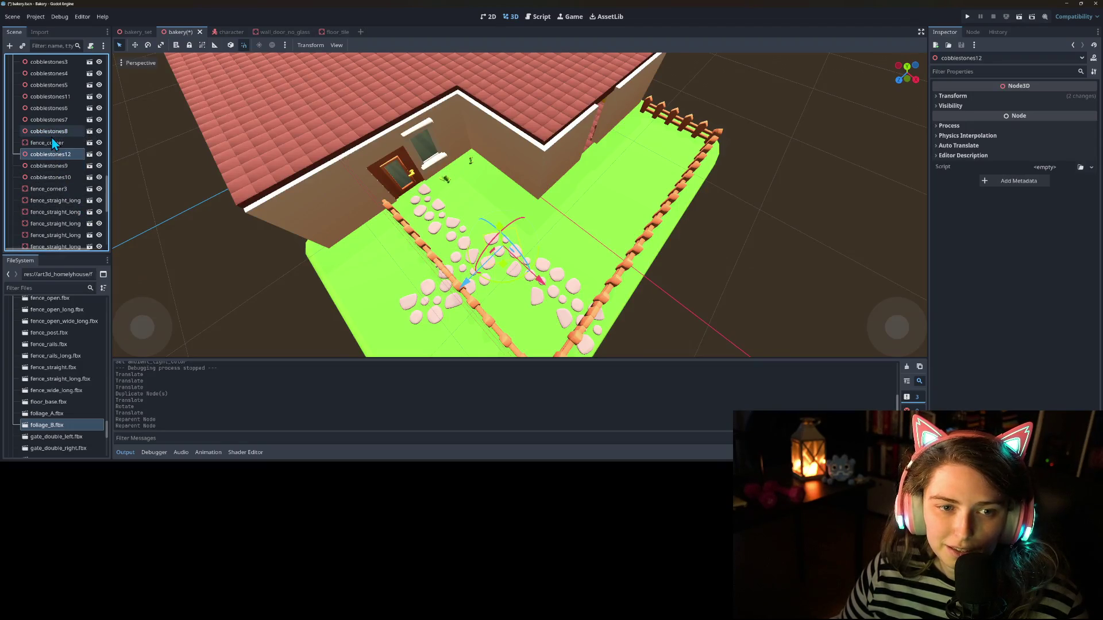
drag(55, 188, 48, 168)
Step: Rotate cobblestones12 45 degrees and pull back to see the whole bakery and yard
click(60, 155)
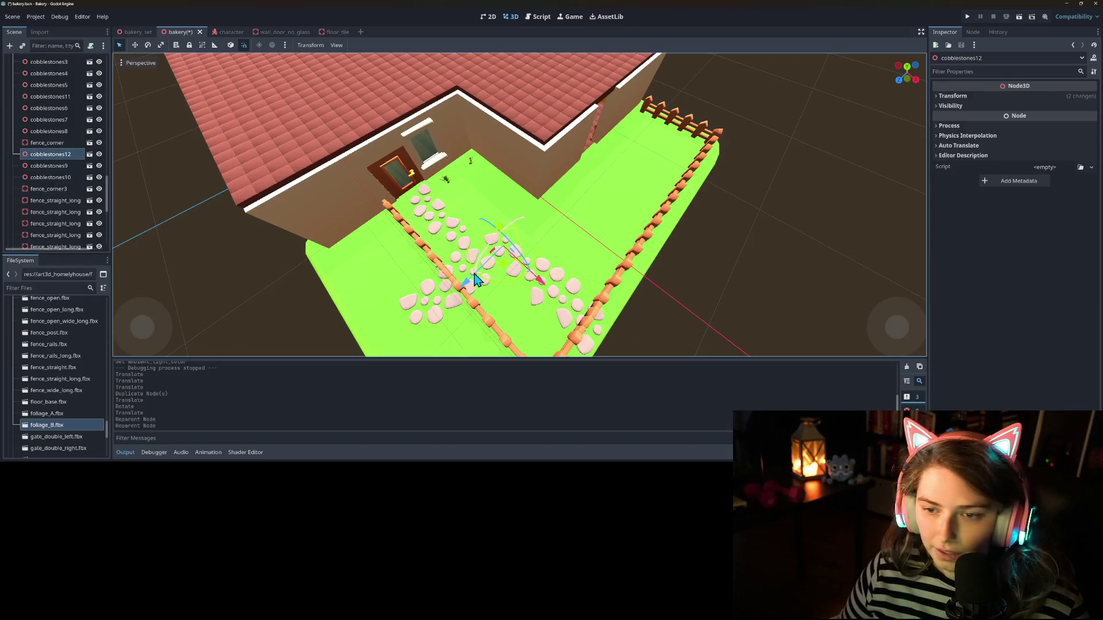
mouse_move(509, 289)
mouse_down()
mouse_move(522, 286)
mouse_move(485, 286)
mouse_move(505, 273)
mouse_up()
click(684, 334)
scroll(658, 335, down, 3)
mouse_move(661, 327)
mouse_down()
mouse_move(694, 306)
mouse_move(682, 320)
mouse_up()
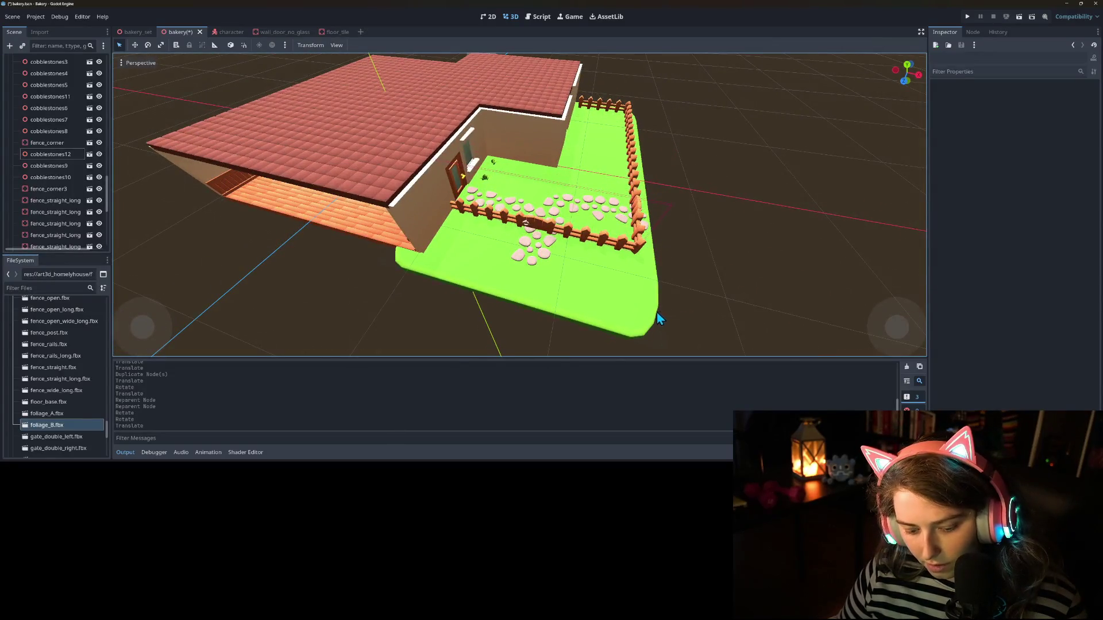
Step: Save the bakery scene
key(ctrl+s)
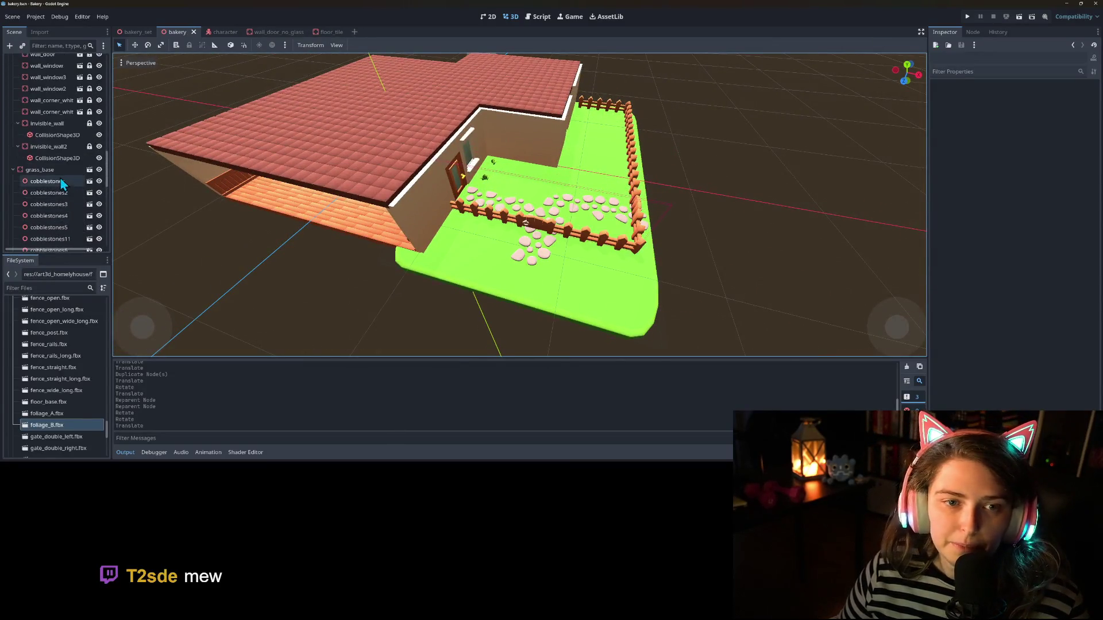
scroll(692, 310, down, 2)
scroll(690, 315, up, 2)
key(ctrl+s)
scroll(72, 193, up, 5)
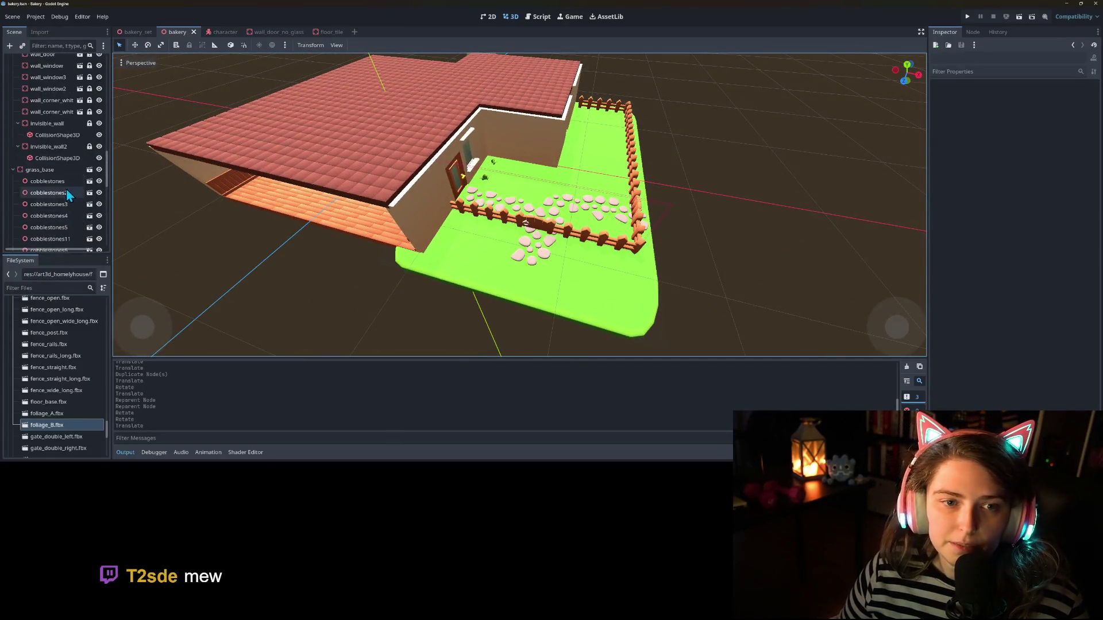
Step: Lock all garden nodes from cobblestones through foliage_B, then unlock foliage_A
click(51, 180)
scroll(50, 180, down, 10)
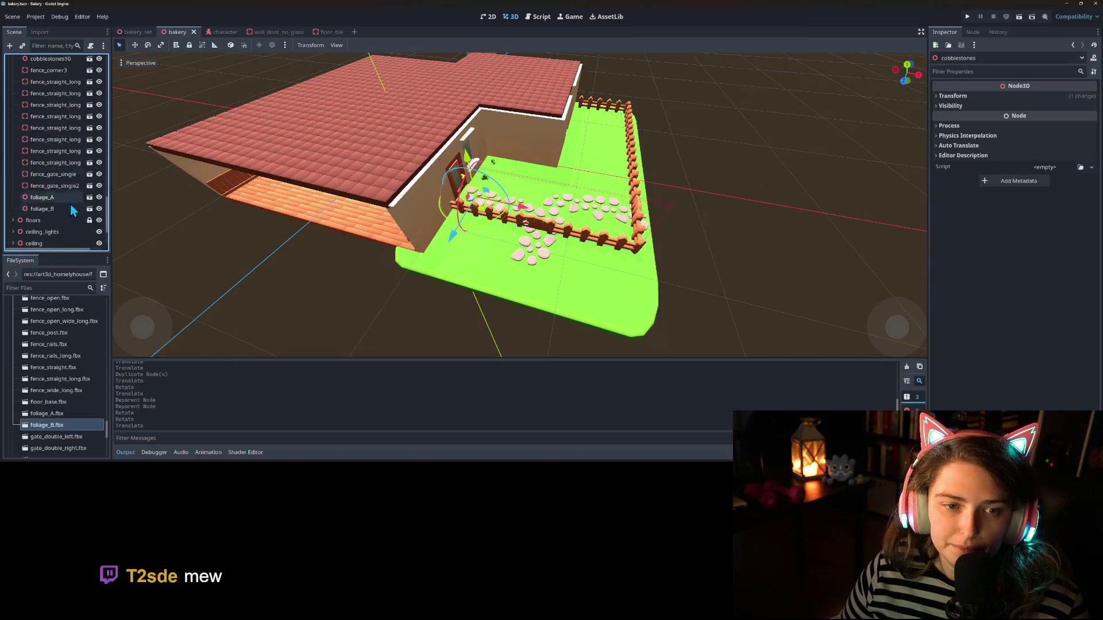
shift+click(49, 184)
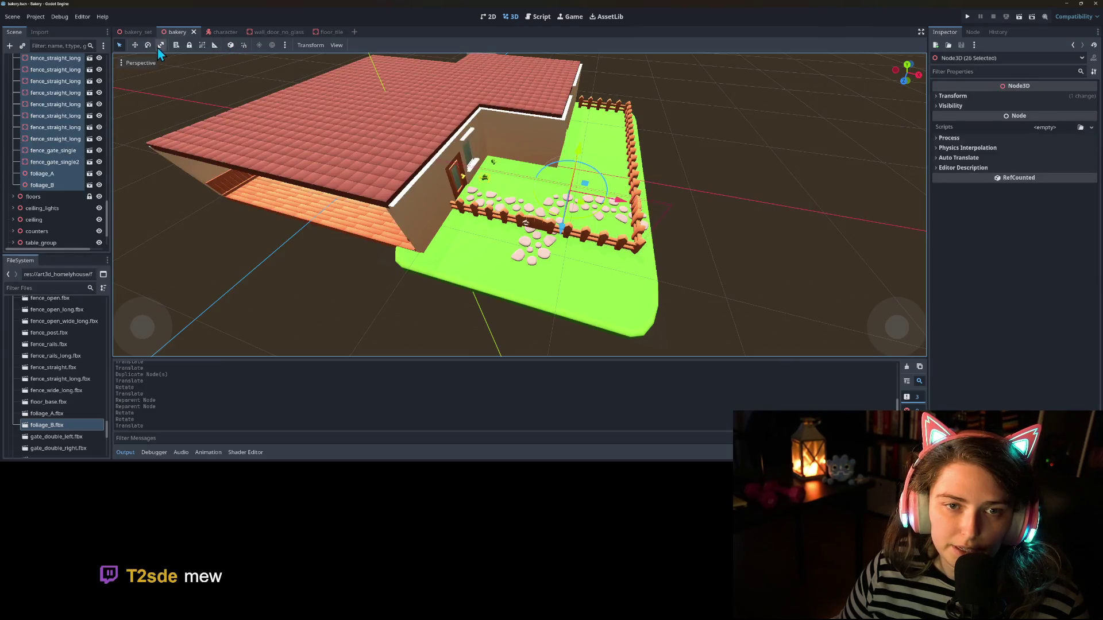
click(189, 45)
click(90, 173)
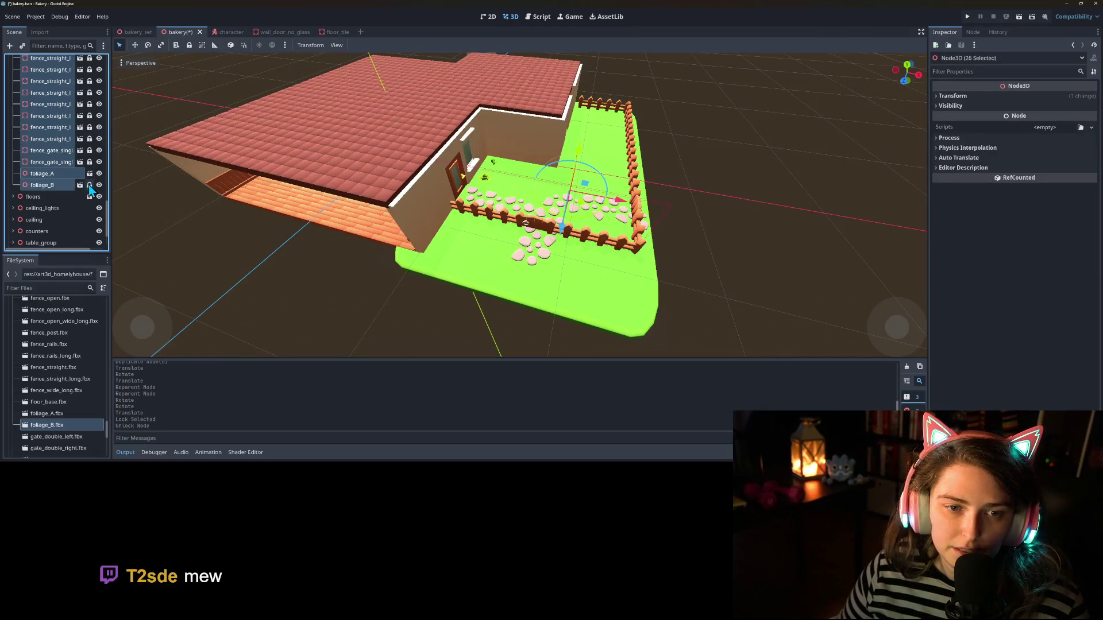
Step: Lock the grass_base node and save the scene
drag(468, 259, 438, 263)
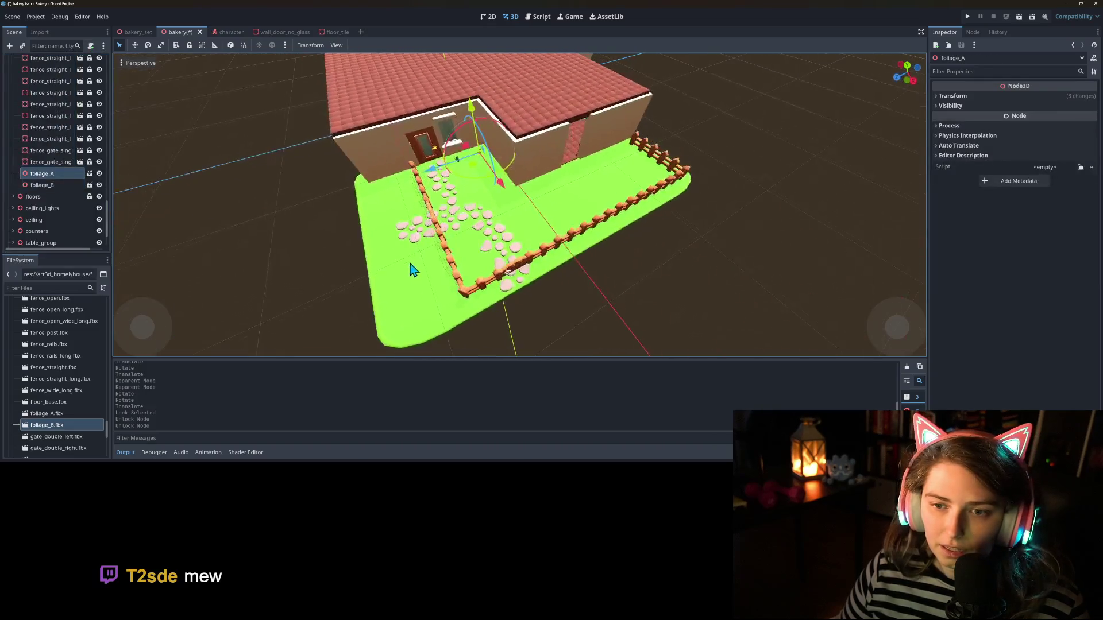
click(384, 264)
scroll(80, 164, up, 3)
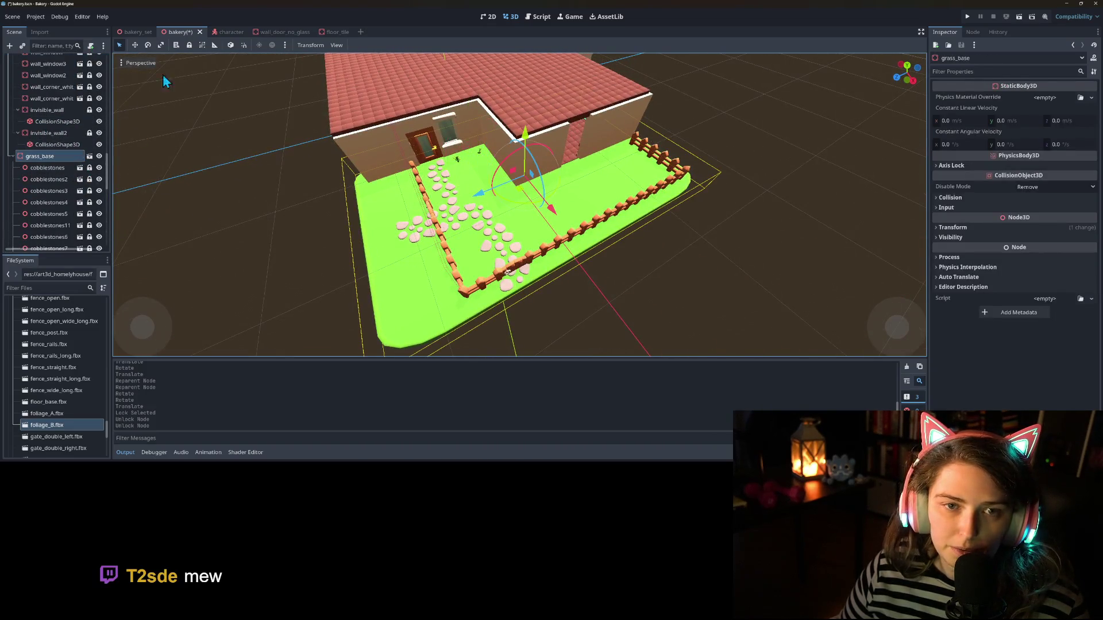
click(192, 45)
key(ctrl+s)
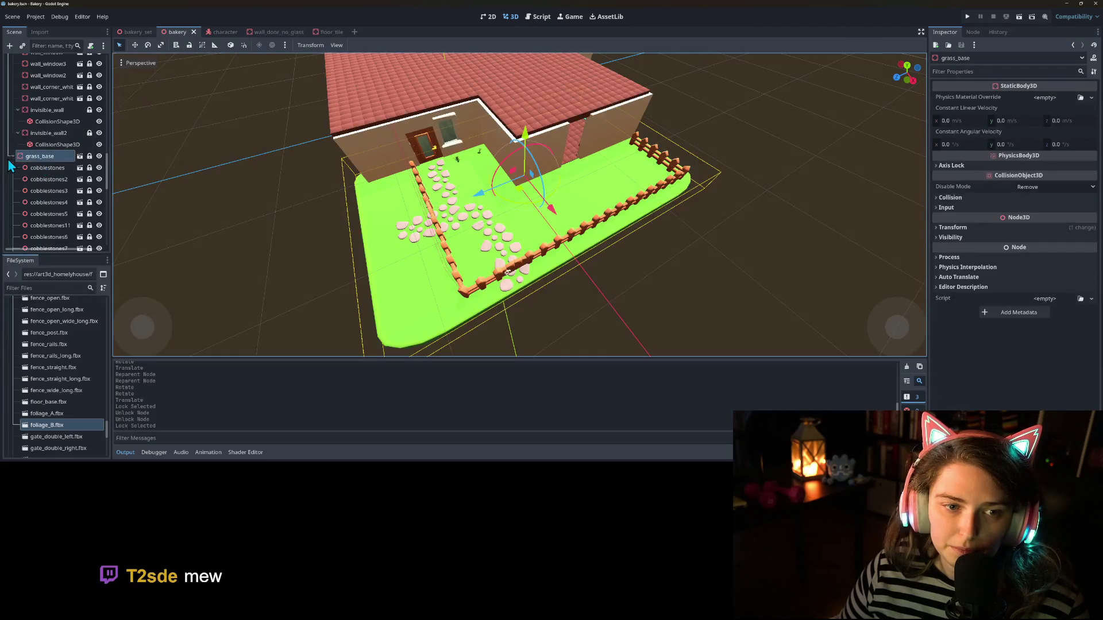
Step: Collapse and re-expand the grass base's child nodes in the Scene tree
click(13, 156)
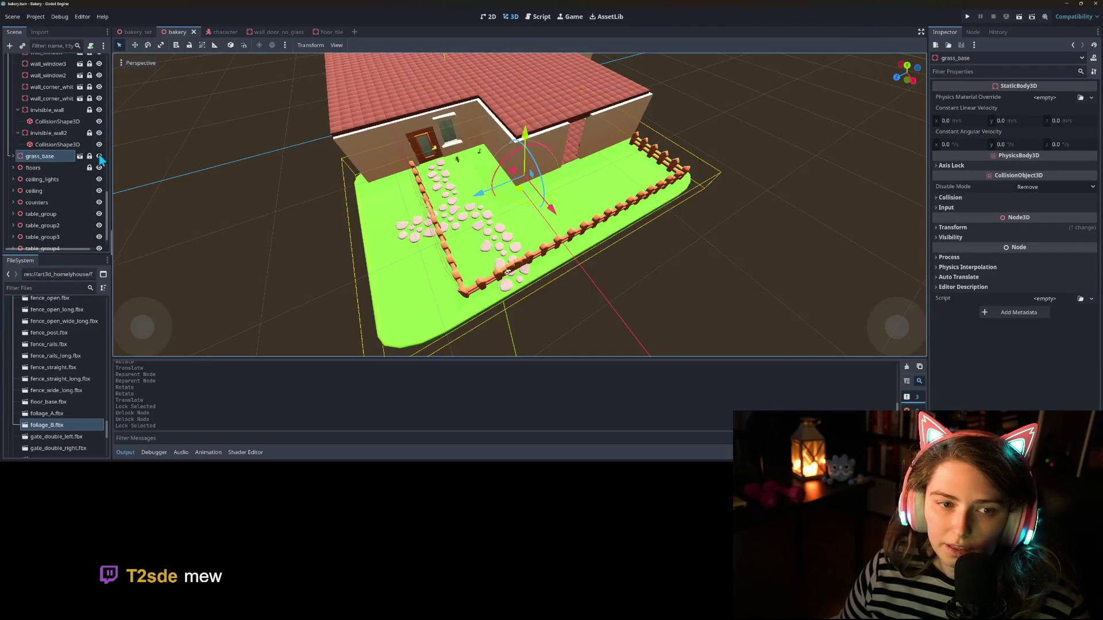
scroll(59, 210, down, 1)
scroll(30, 186, up, 2)
click(12, 182)
scroll(21, 185, down, 5)
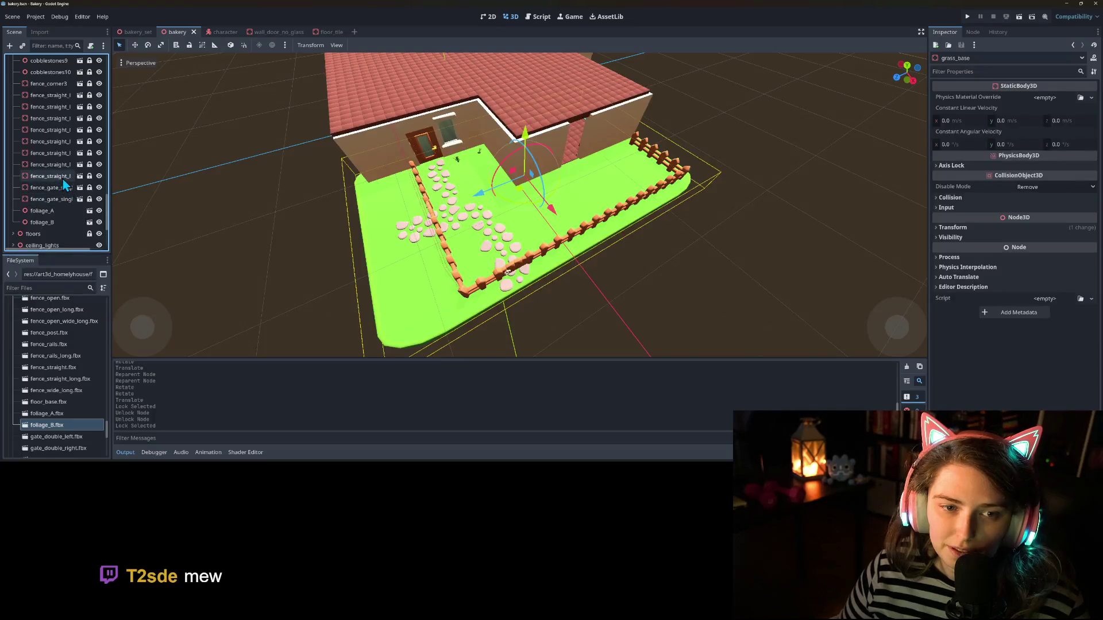
Step: Browse fence_straight_long, fence_corner and fence_corner3 in the Scene tree
click(61, 164)
scroll(57, 144, up, 1)
scroll(58, 155, up, 1)
click(61, 144)
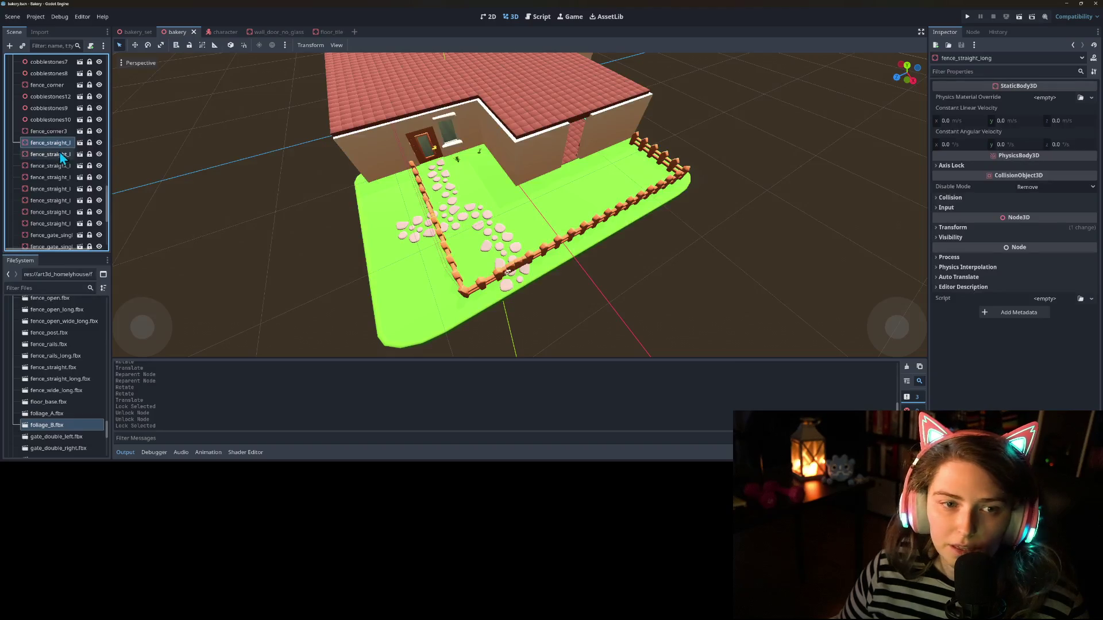
click(55, 86)
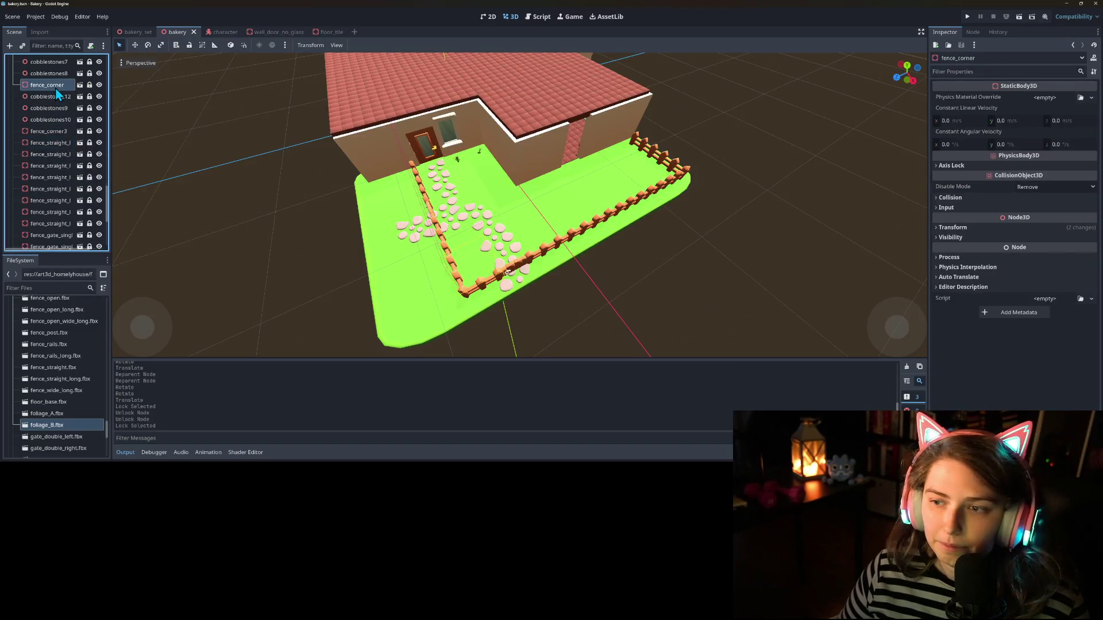
click(51, 132)
Step: Unlock fence_straight_long10 and duplicate it as fence_straight_long11
click(53, 146)
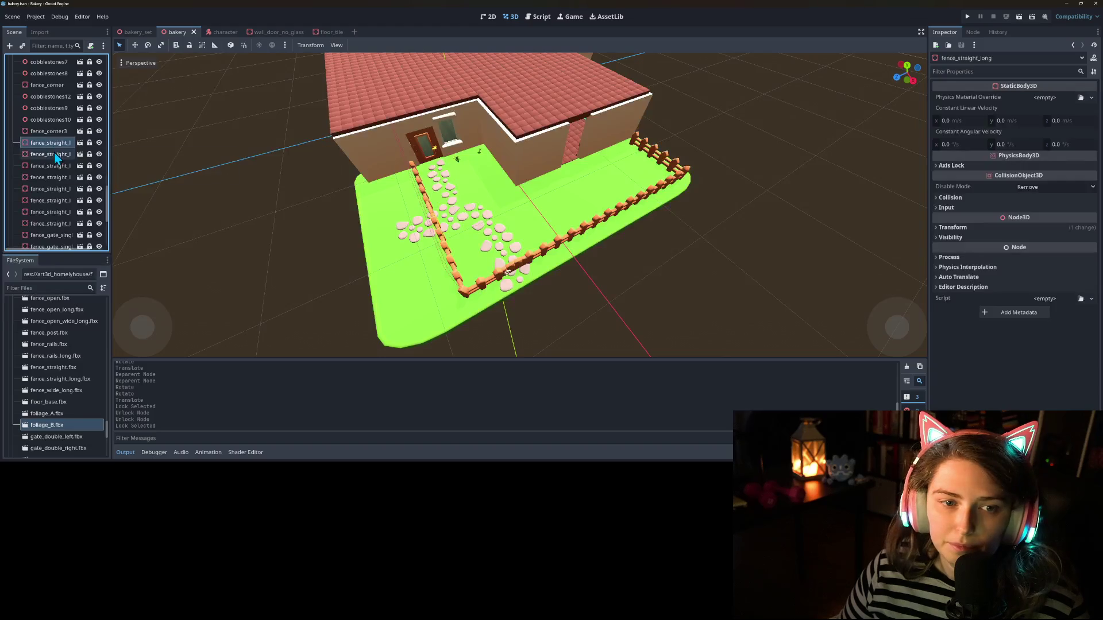
click(55, 154)
click(59, 175)
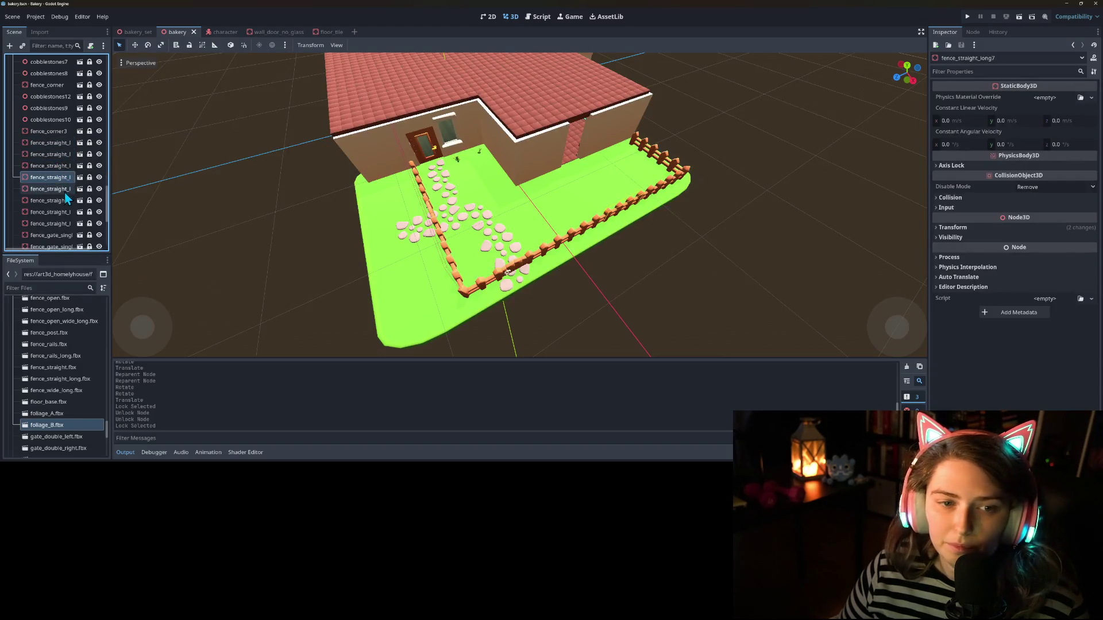
click(63, 189)
click(62, 201)
click(89, 200)
key(ctrl+d)
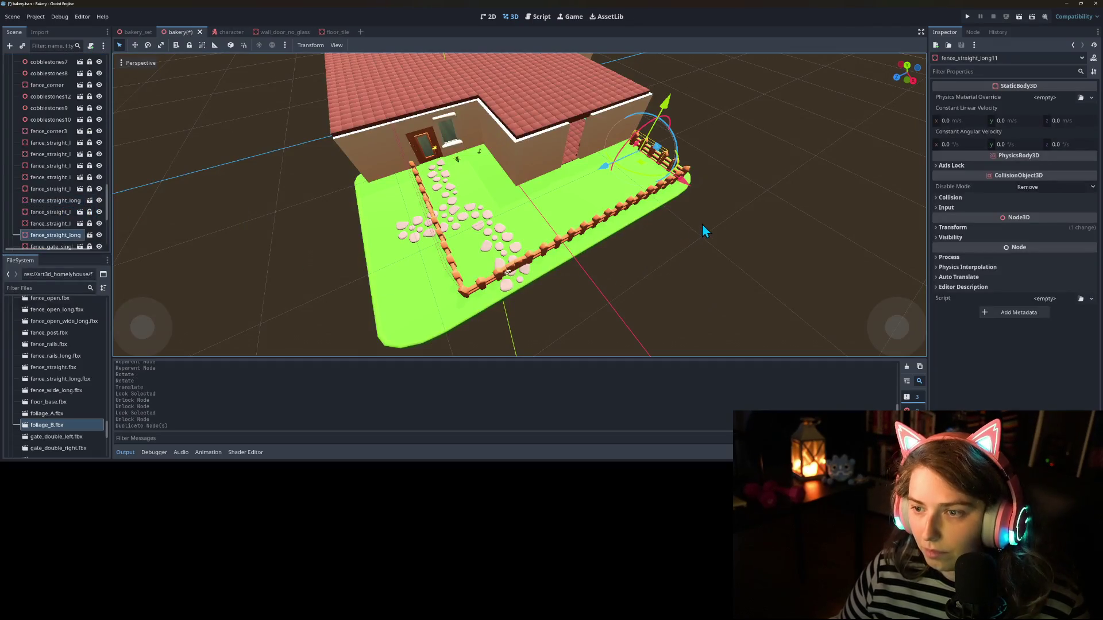
Step: With move snapping on, slide the copied fence section along its length
key(g)
key(x)
click(685, 188)
key(ctrl+z)
click(243, 45)
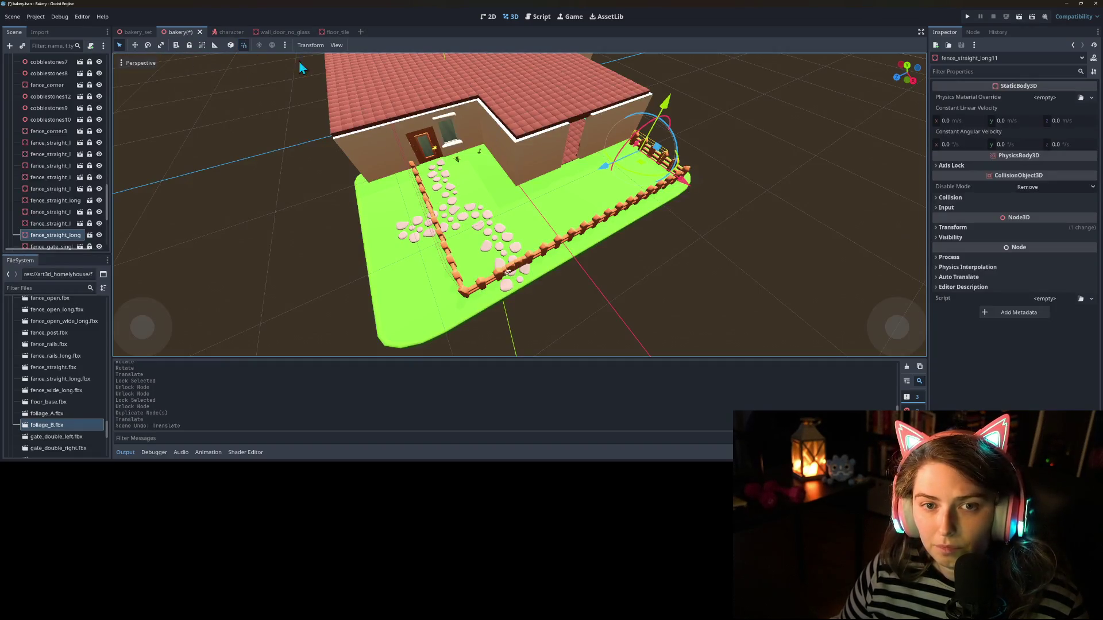
drag(685, 190, 678, 184)
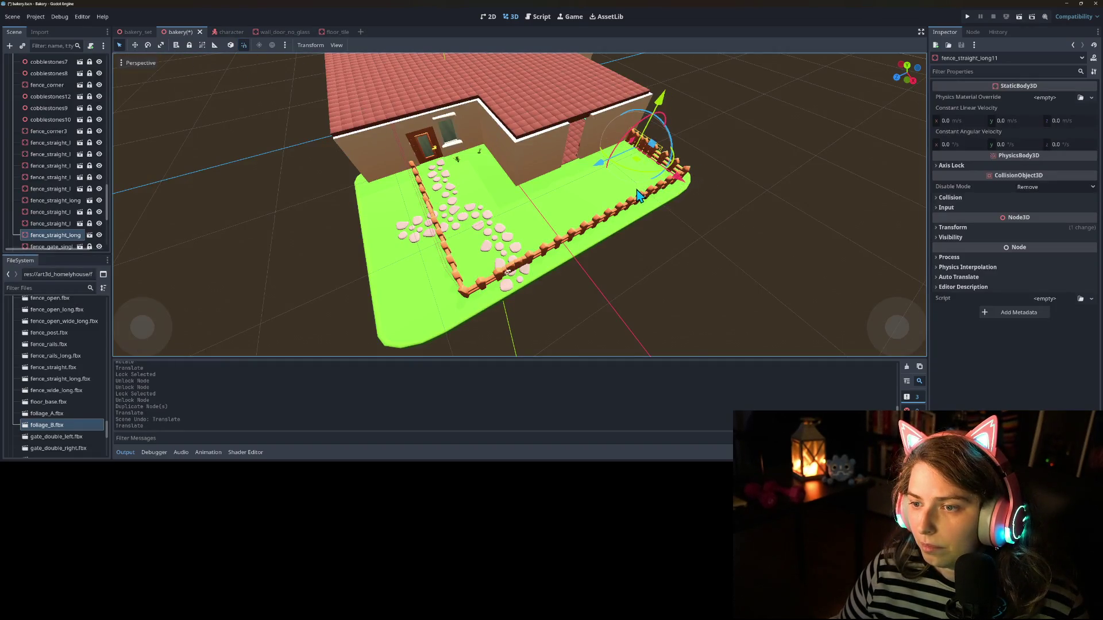
Step: Push the fridge against the kitchen wall beside the stoves
scroll(637, 195, up, 3)
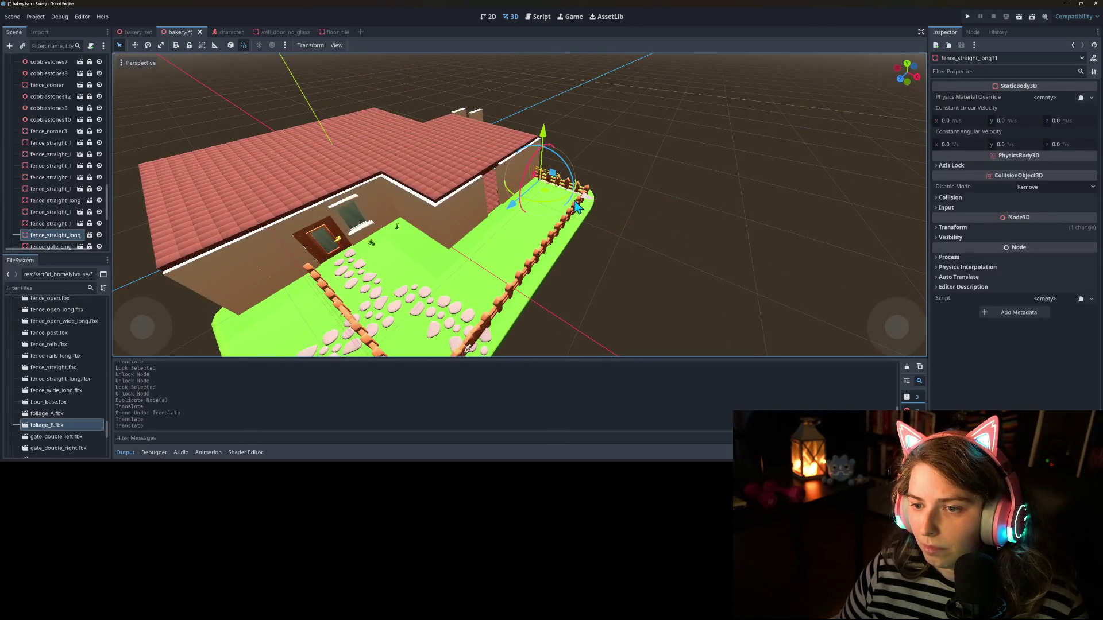
scroll(583, 204, up, 10)
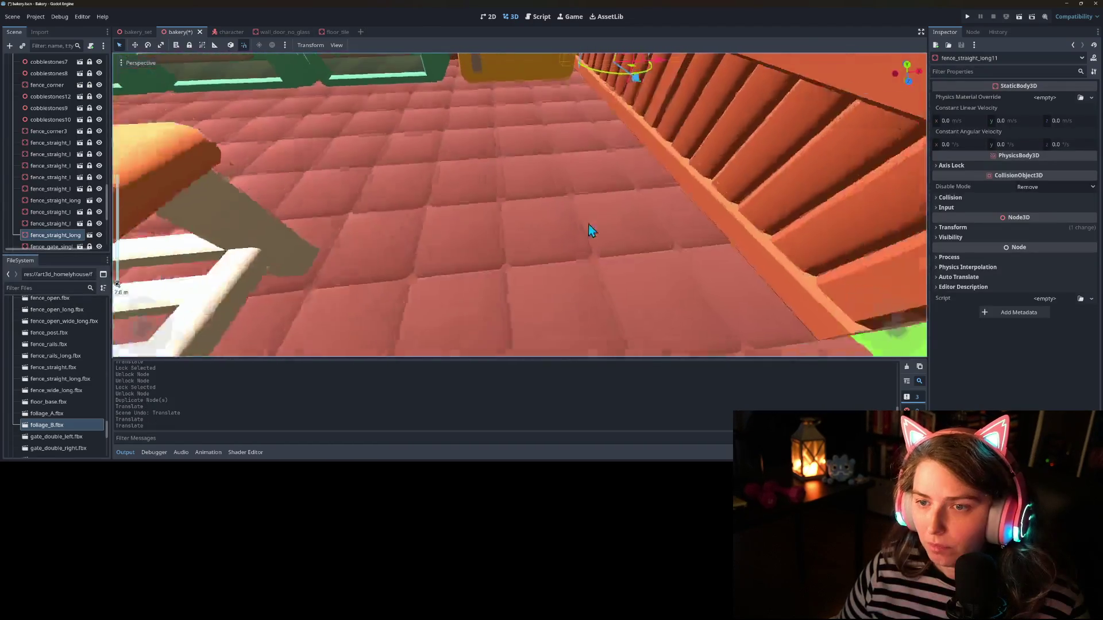
scroll(588, 224, down, 5)
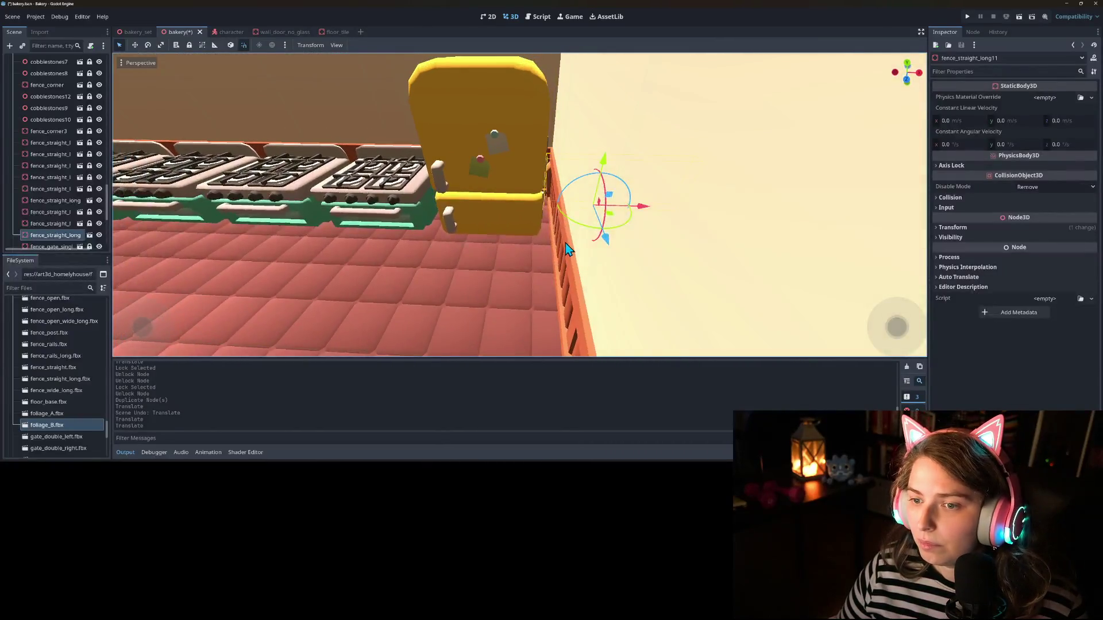
scroll(565, 243, up, 2)
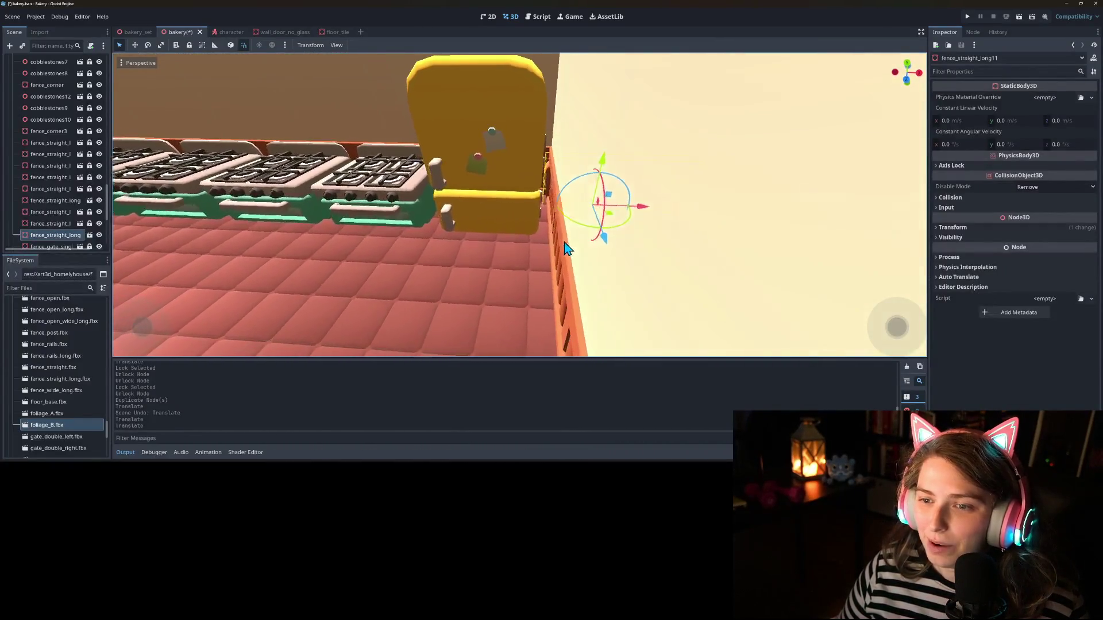
scroll(557, 246, up, 5)
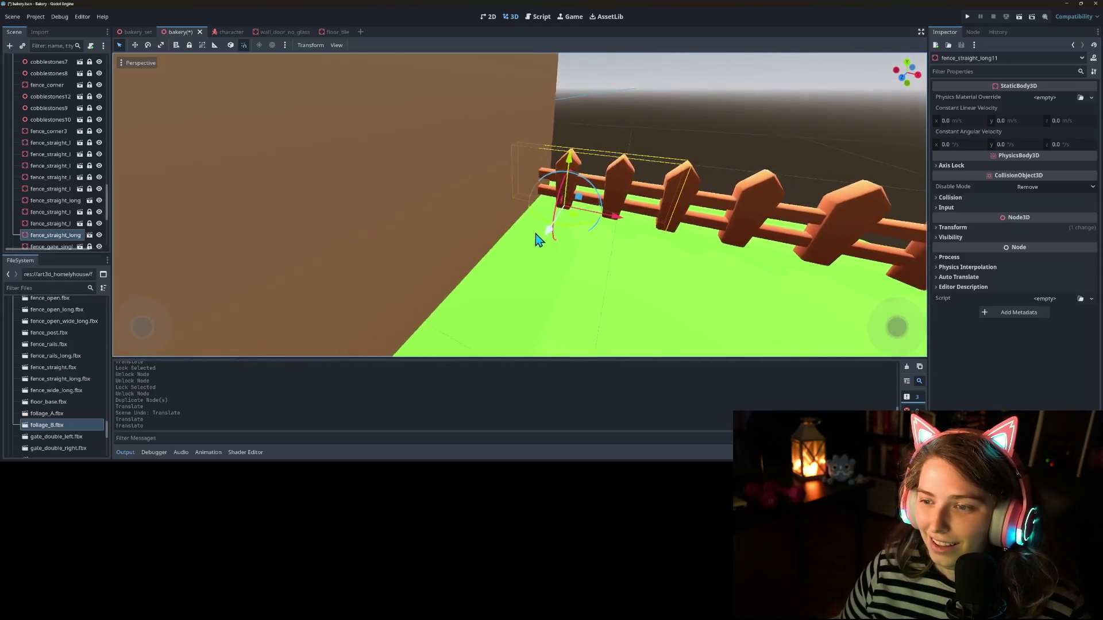
scroll(374, 246, down, 5)
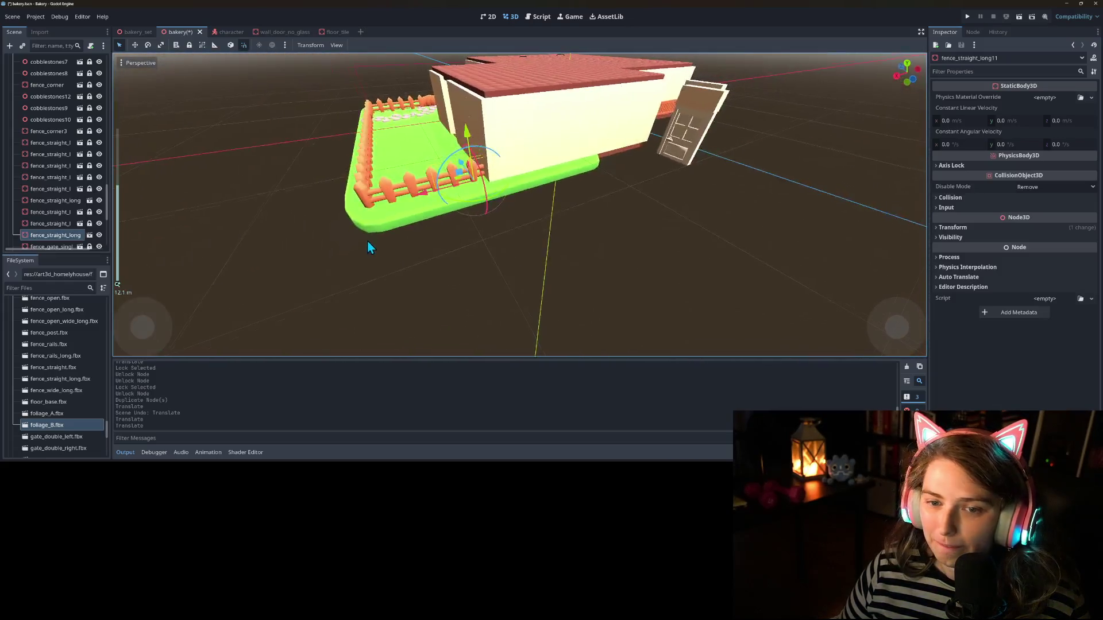
scroll(556, 236, up, 5)
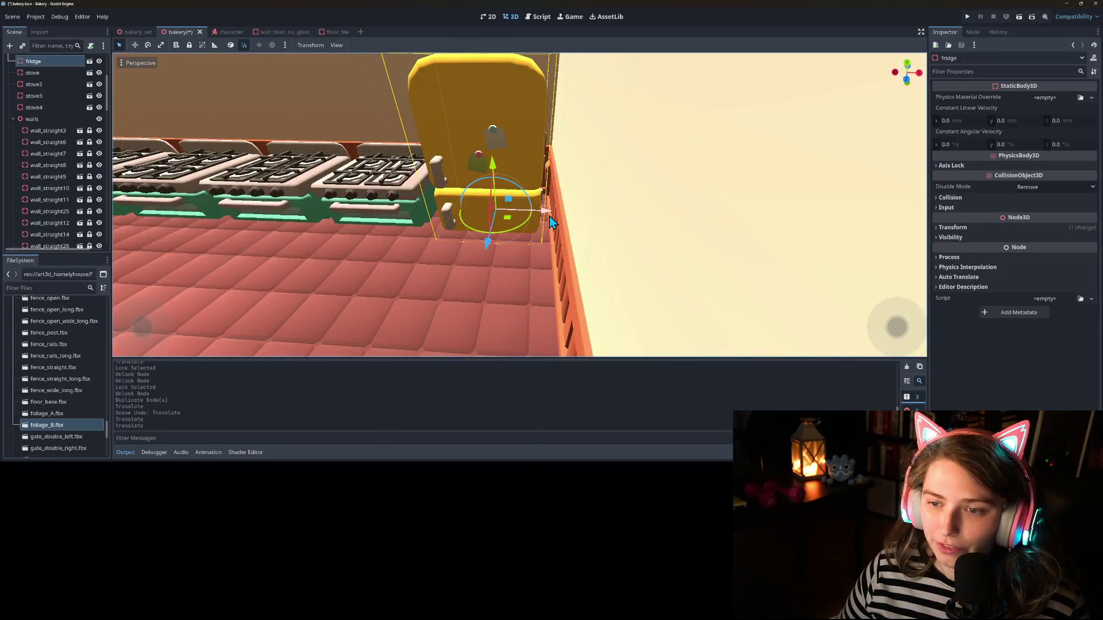
drag(553, 217, 517, 230)
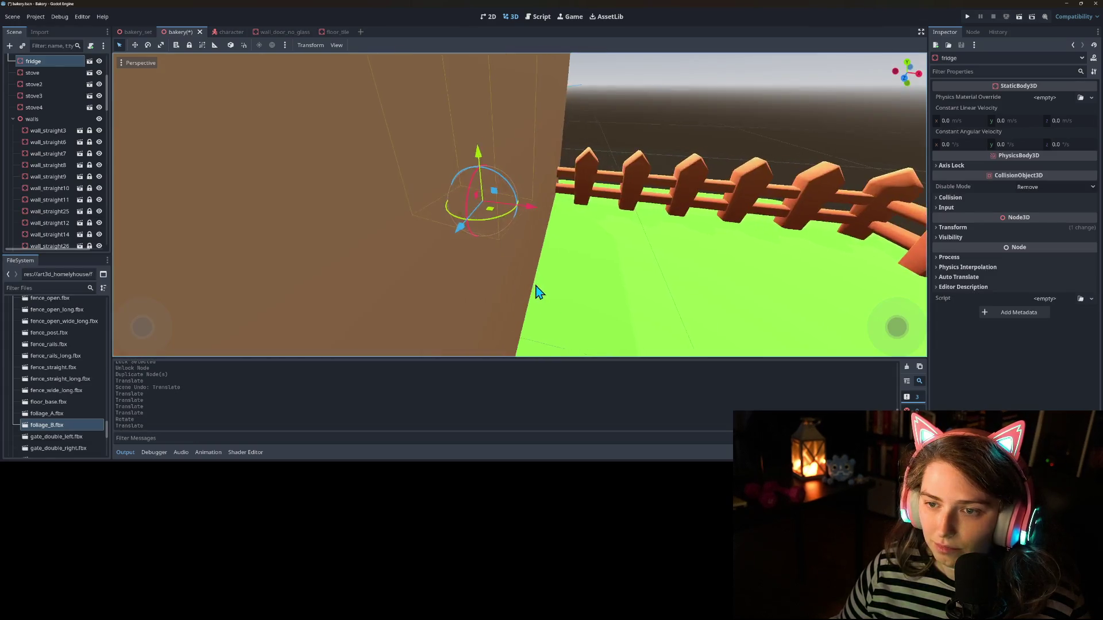
Step: Save the bakery scene
scroll(549, 305, down, 5)
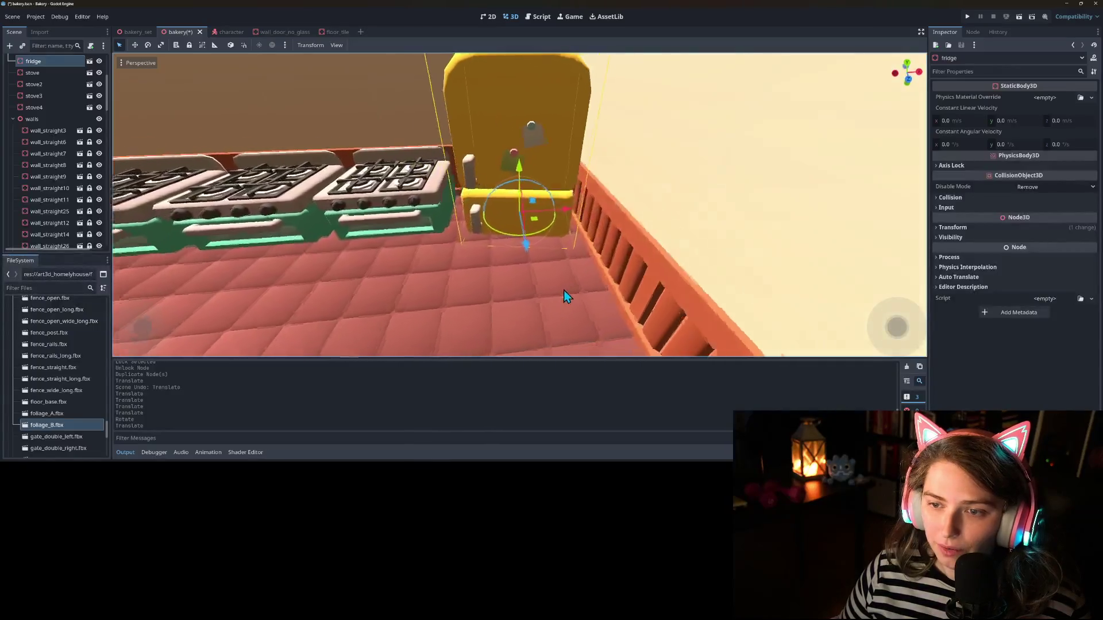
scroll(598, 287, down, 3)
key(ctrl+s)
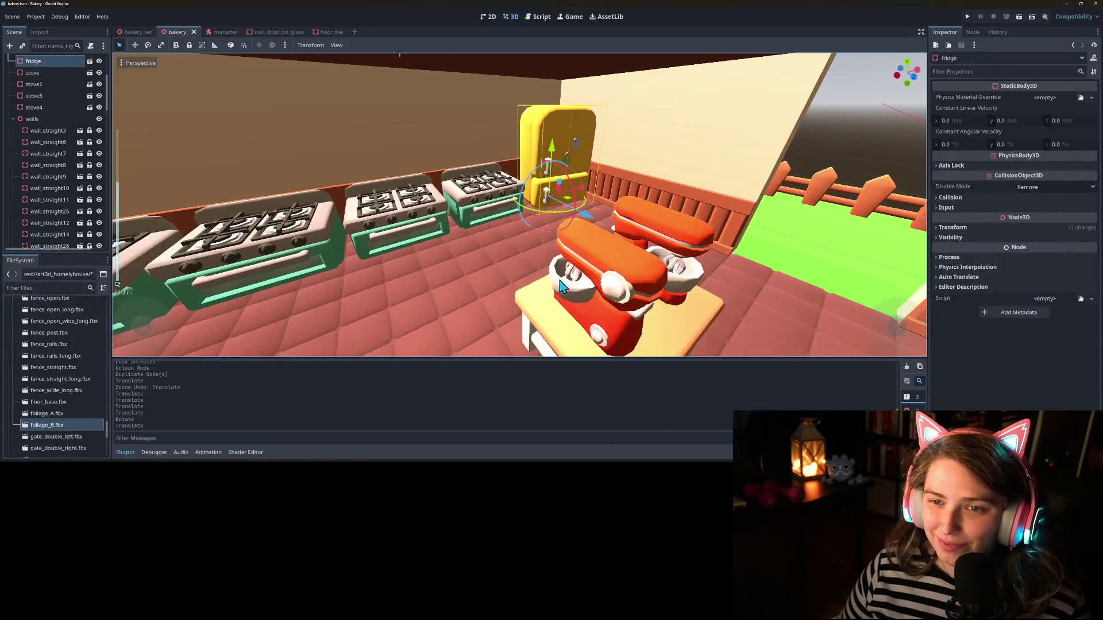
scroll(40, 143, down, 10)
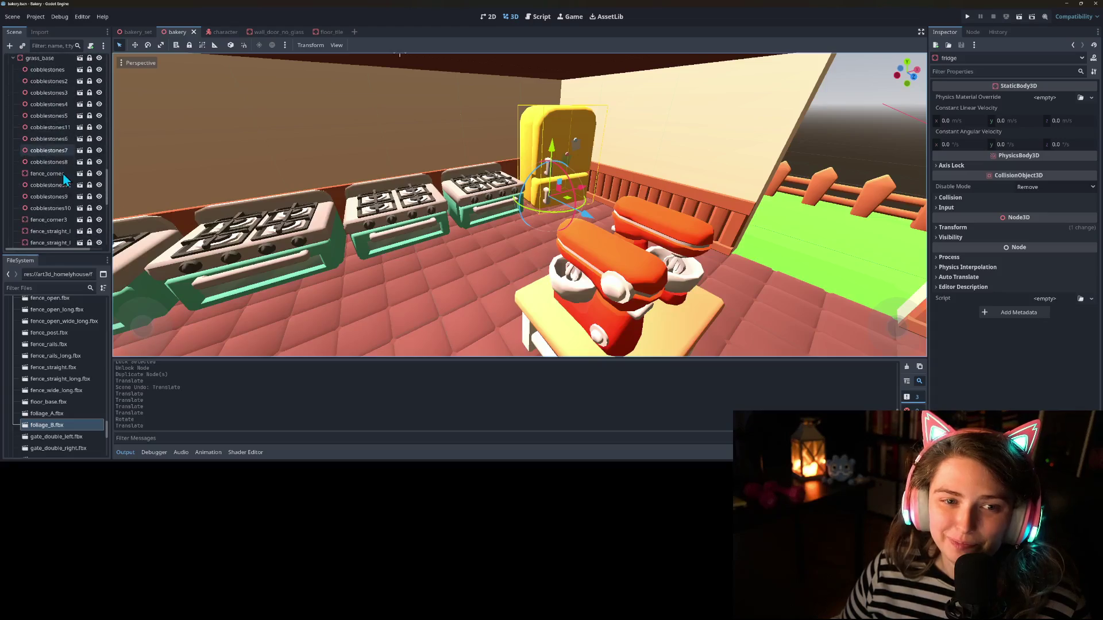
Step: Lock fence_straight_long10 and collapse the walls group in the Scene tree
scroll(58, 178, up, 2)
click(64, 169)
scroll(68, 168, up, 5)
scroll(67, 167, up, 5)
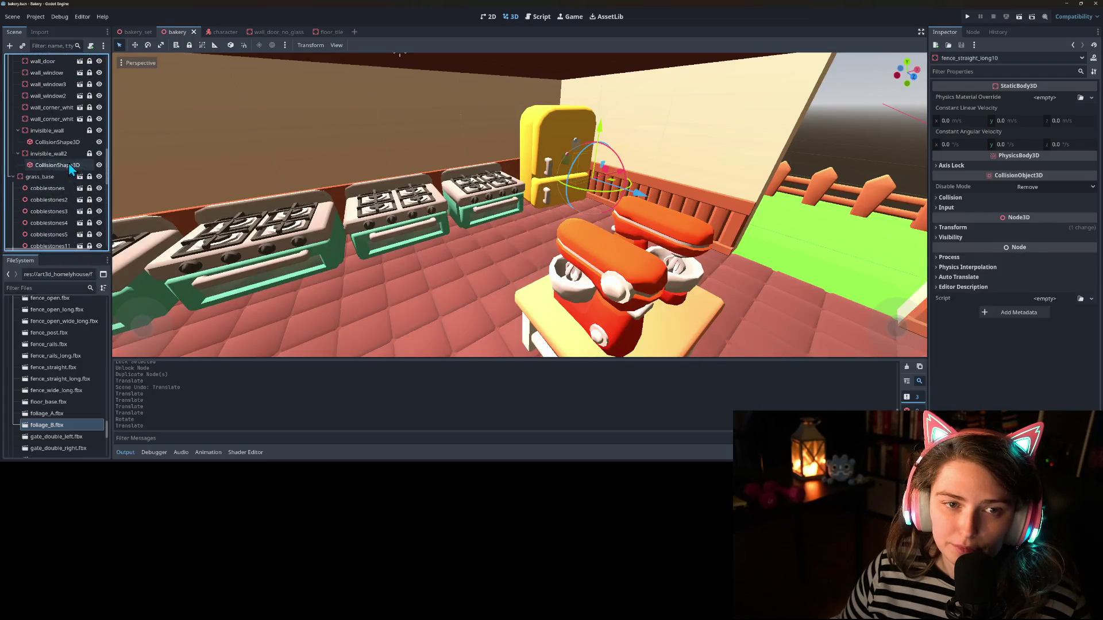
click(190, 46)
scroll(60, 189, up, 2)
scroll(60, 193, up, 10)
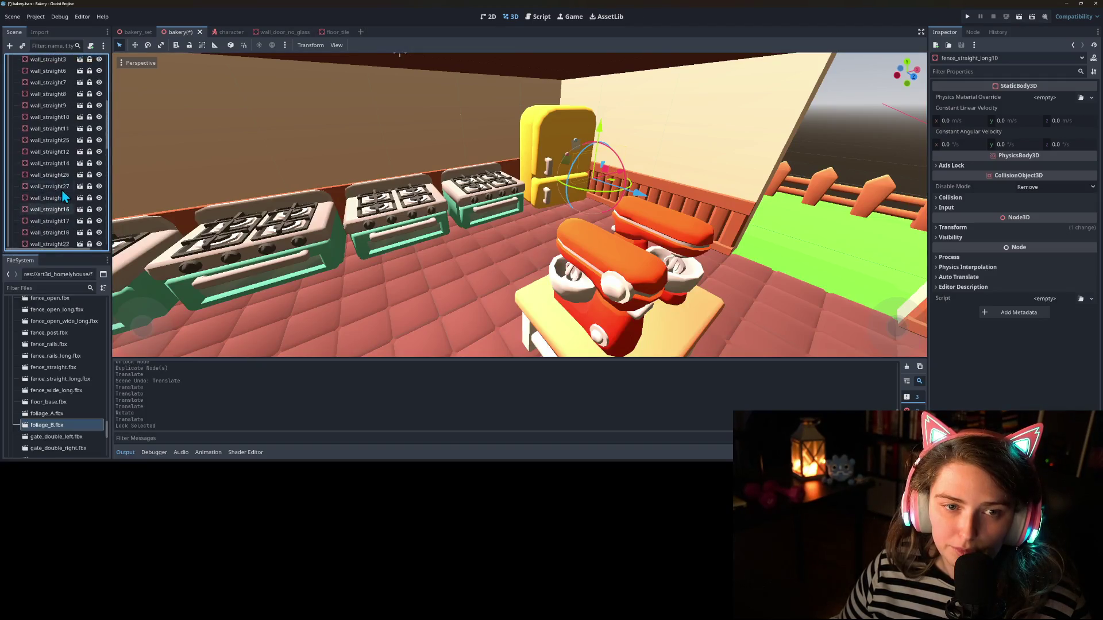
click(12, 214)
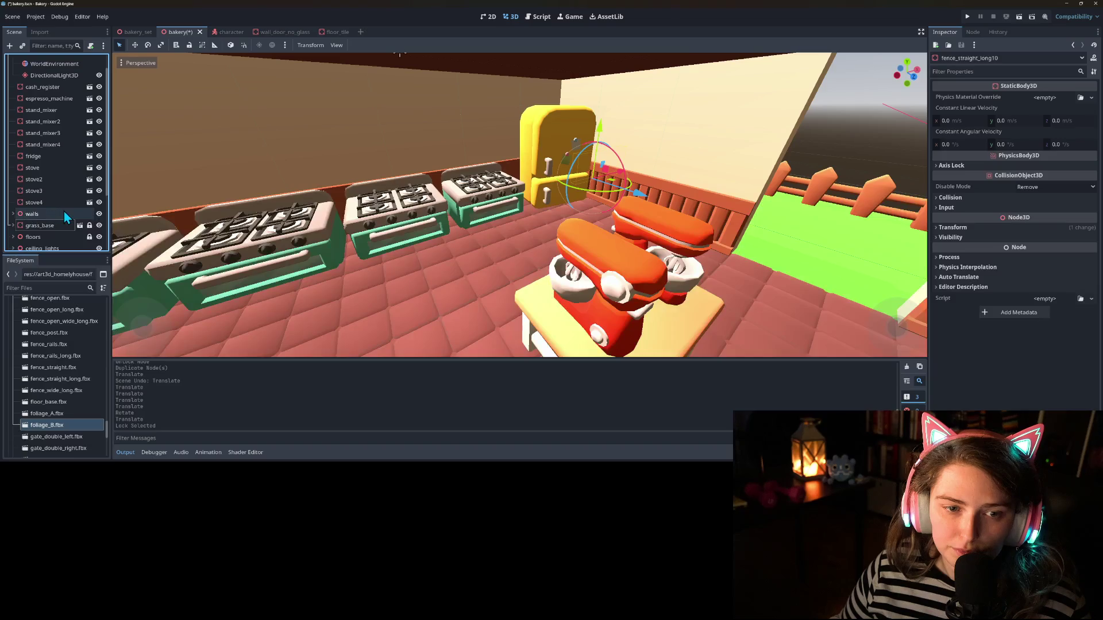
Step: Fly the camera outside the wall and orbit out to a distant view of the bakery
scroll(57, 172, up, 2)
scroll(423, 259, down, 3)
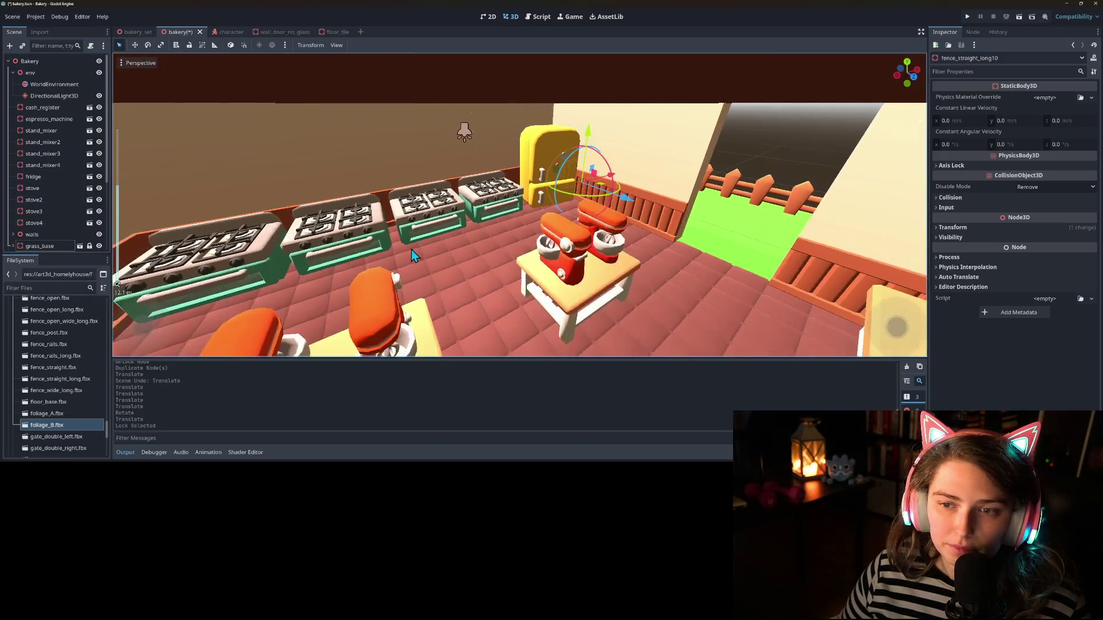
mouse_move(411, 250)
mouse_down()
mouse_move(380, 229)
mouse_move(406, 239)
mouse_move(480, 225)
mouse_move(560, 190)
mouse_move(579, 194)
mouse_move(597, 249)
mouse_move(542, 239)
mouse_move(552, 226)
mouse_move(476, 223)
mouse_move(495, 239)
mouse_move(478, 237)
mouse_move(594, 228)
mouse_up()
scroll(593, 234, down, 5)
mouse_move(492, 224)
mouse_down()
mouse_move(504, 230)
mouse_move(285, 213)
mouse_up()
scroll(44, 193, down, 3)
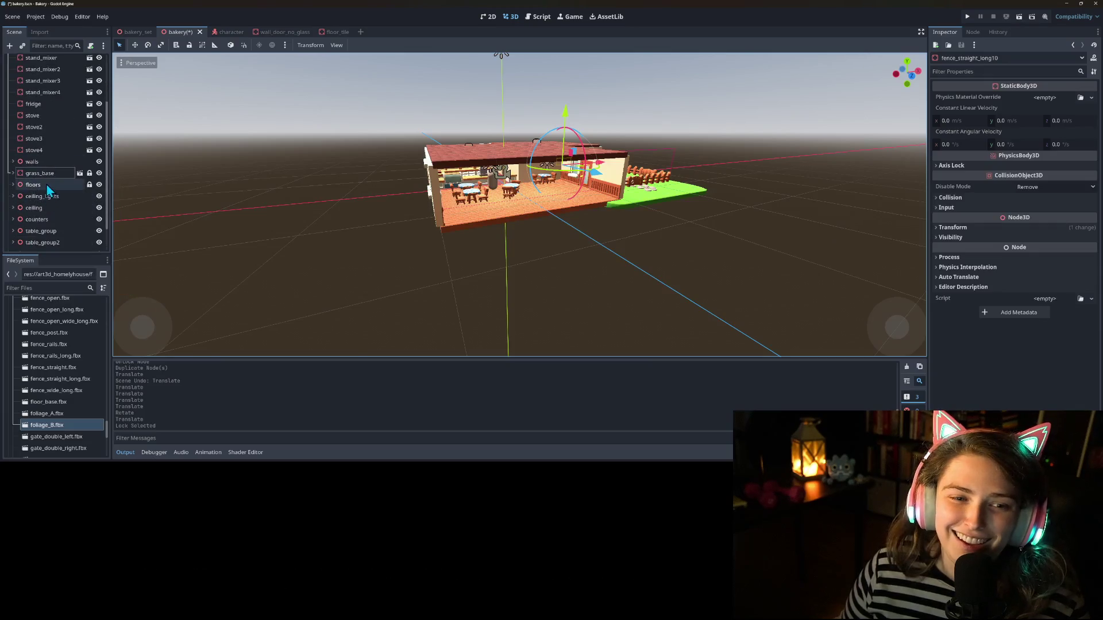
Step: Move the ceiling node up to Y position 4.5 and save the bakery scene
click(33, 207)
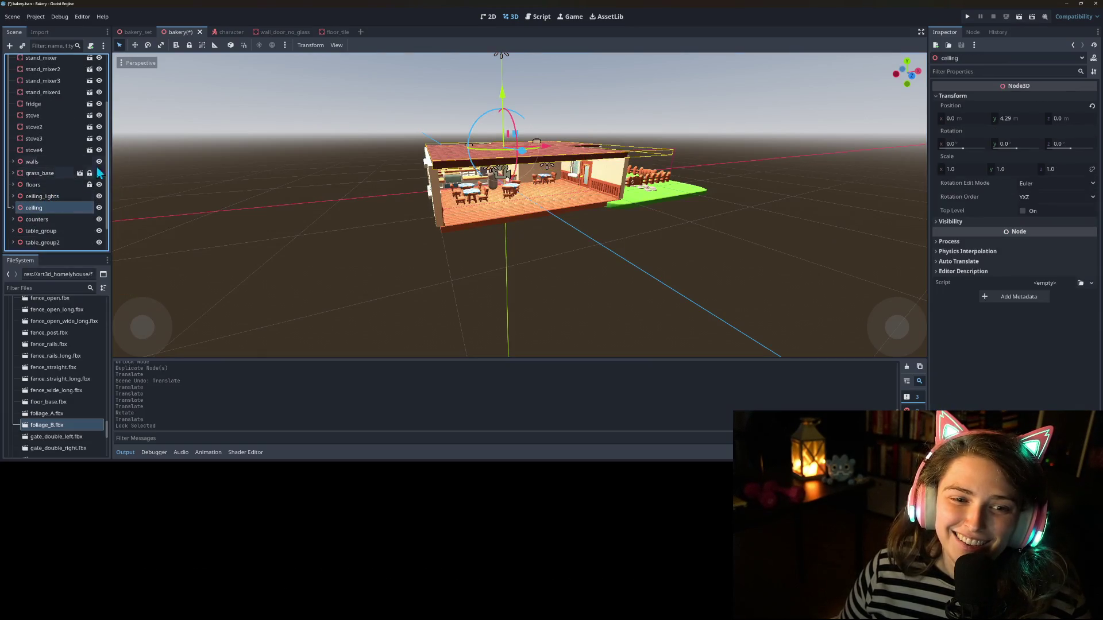
drag(501, 99, 498, 71)
scroll(501, 99, up, 3)
scroll(500, 98, down, 4)
scroll(496, 92, up, 2)
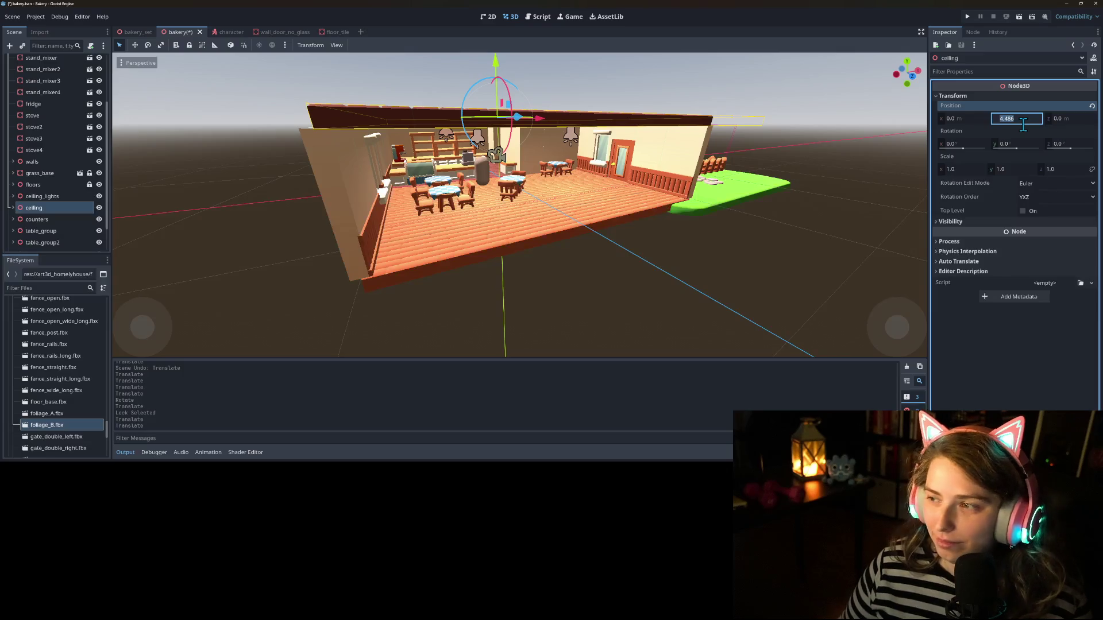
text(4.5)
key(Return)
key(ctrl+s)
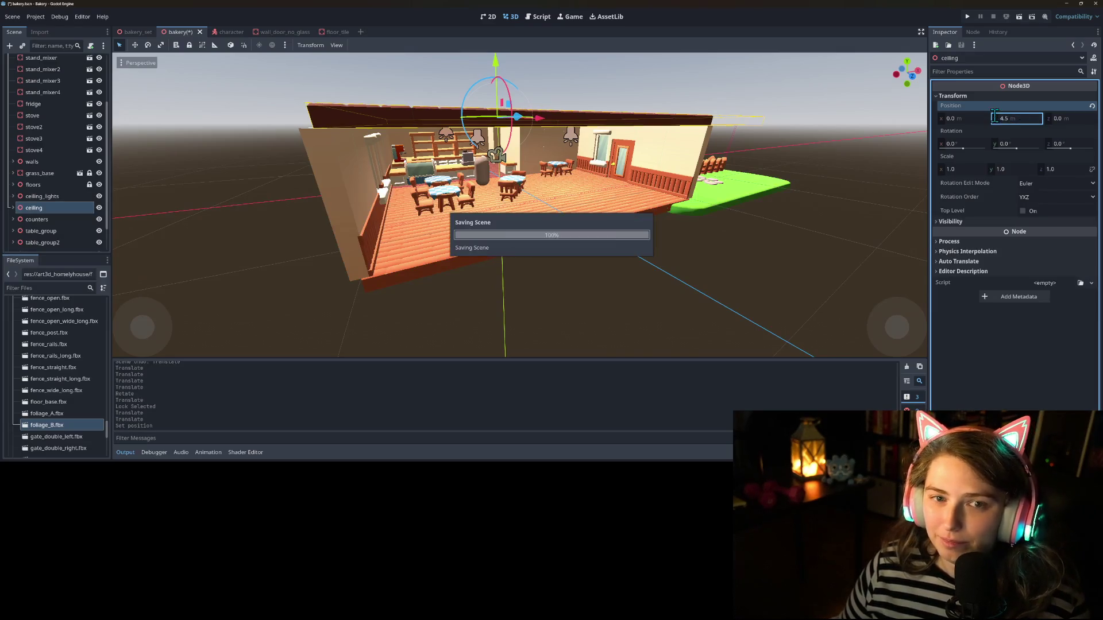
Step: Select the ceiling_lights group, then clear the selection
click(40, 196)
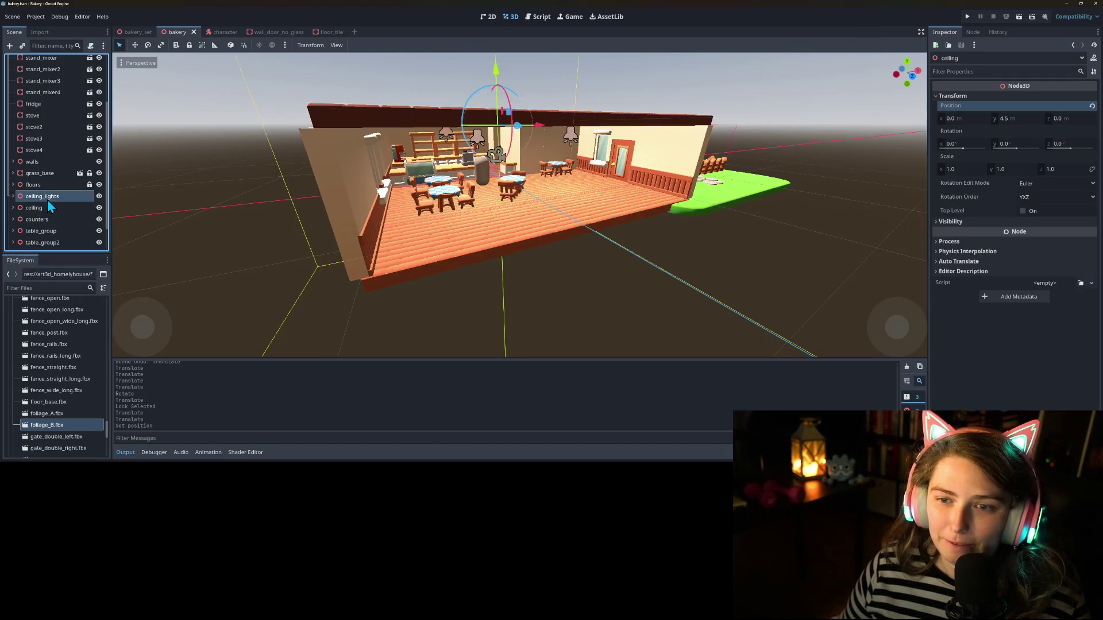
click(733, 316)
scroll(732, 316, down, 3)
Step: Select the table_group3 table and chairs on the bakery floor
mouse_move(677, 305)
mouse_down()
mouse_move(635, 328)
mouse_move(608, 308)
mouse_move(508, 310)
mouse_move(674, 310)
mouse_up()
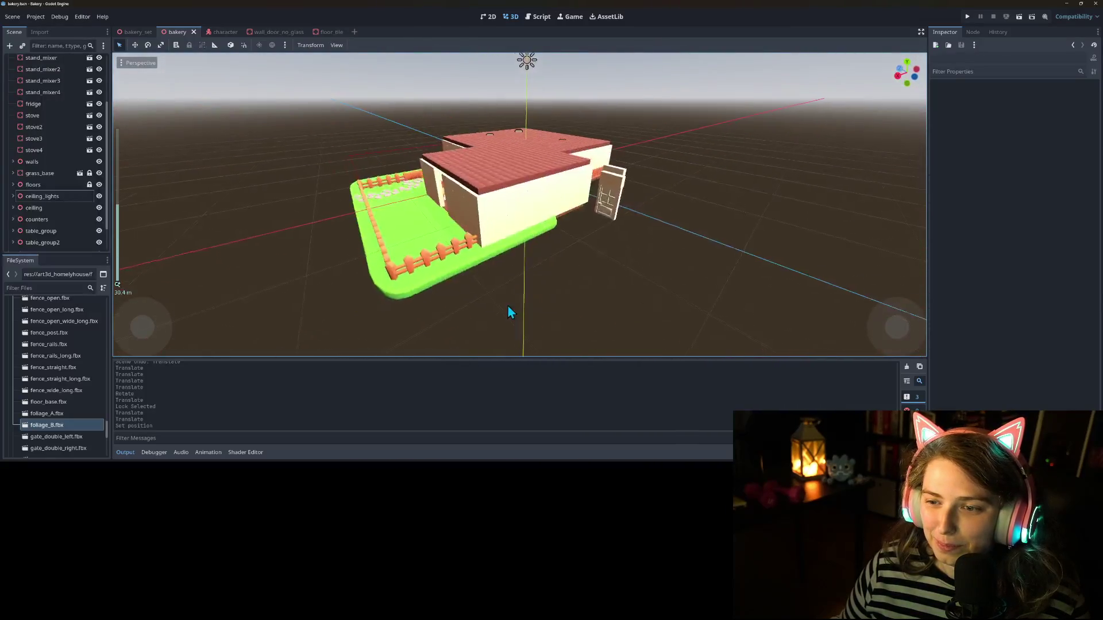
scroll(674, 310, up, 3)
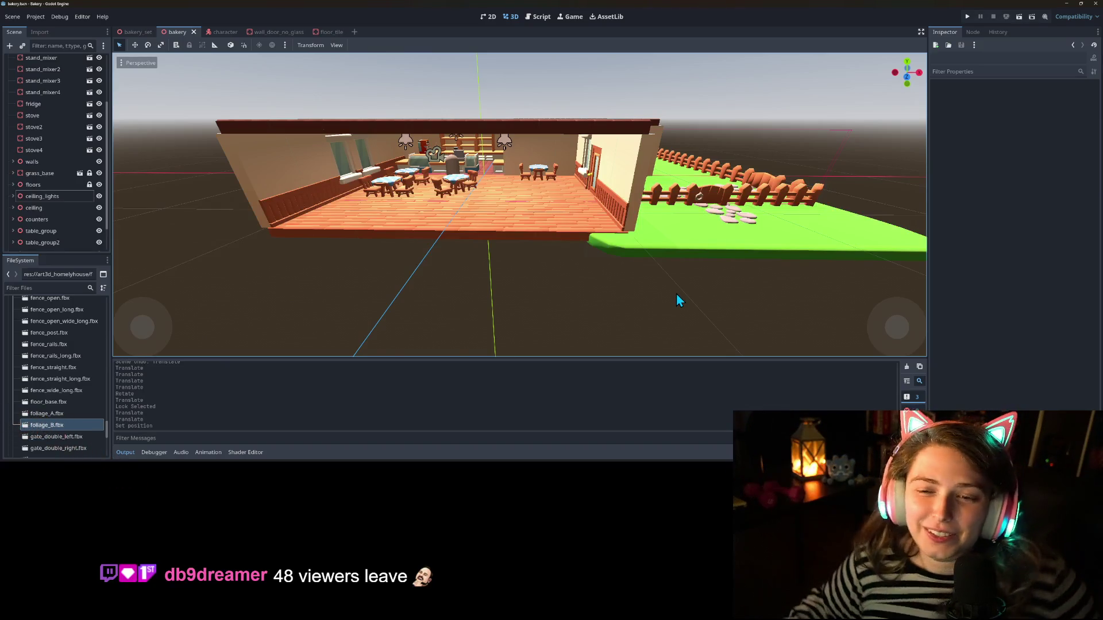
scroll(573, 327, up, 8)
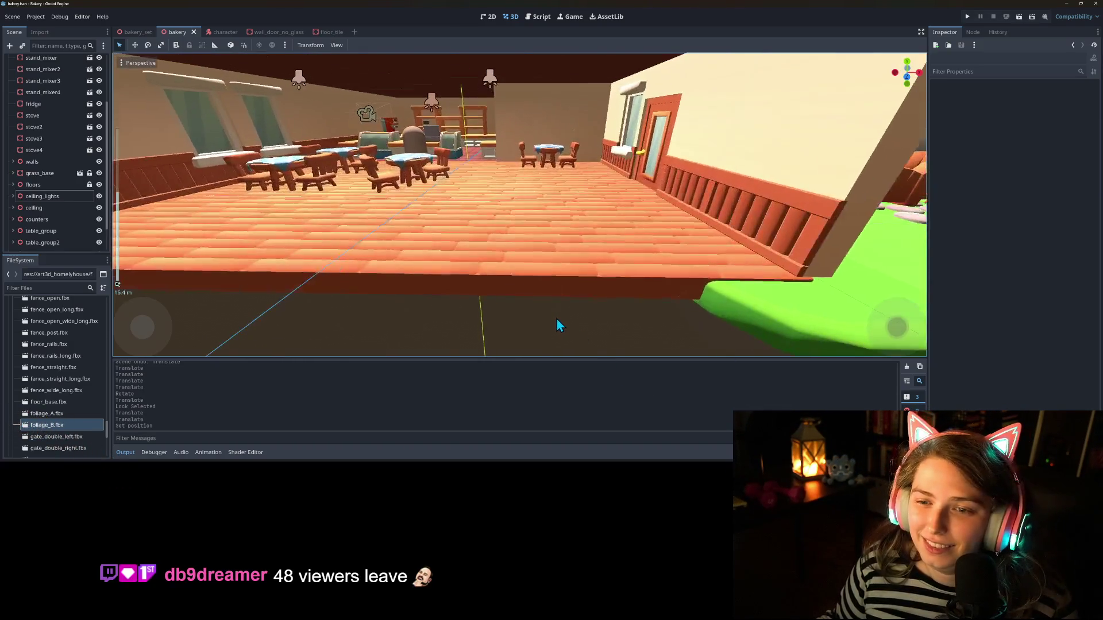
mouse_move(591, 319)
mouse_down()
mouse_move(563, 321)
mouse_move(584, 316)
mouse_up()
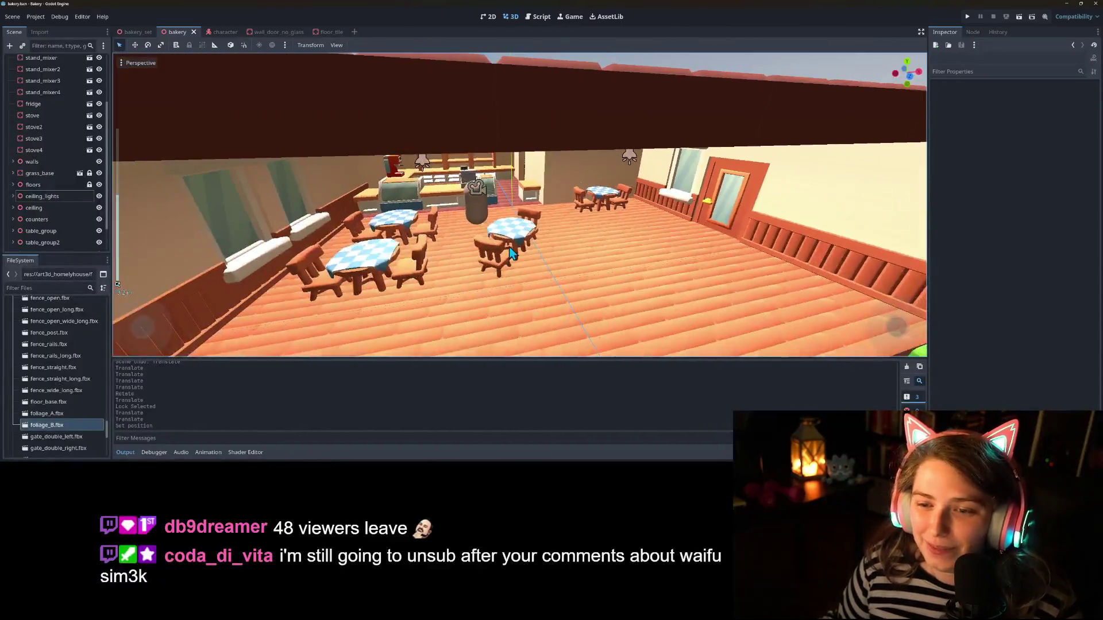
scroll(584, 315, up, 2)
click(504, 247)
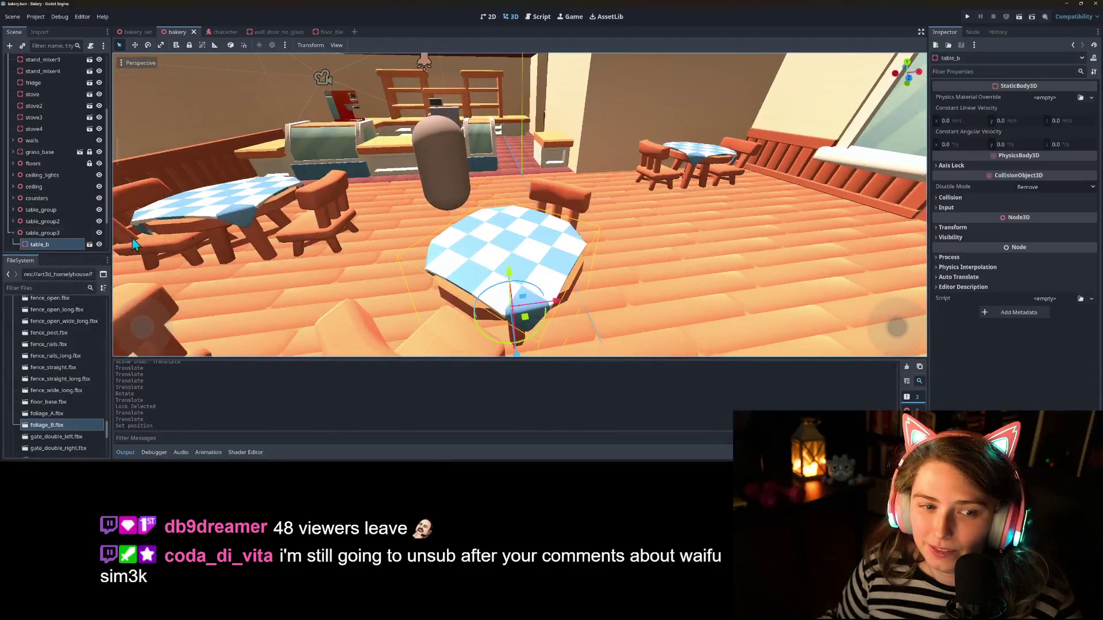
scroll(423, 258, down, 5)
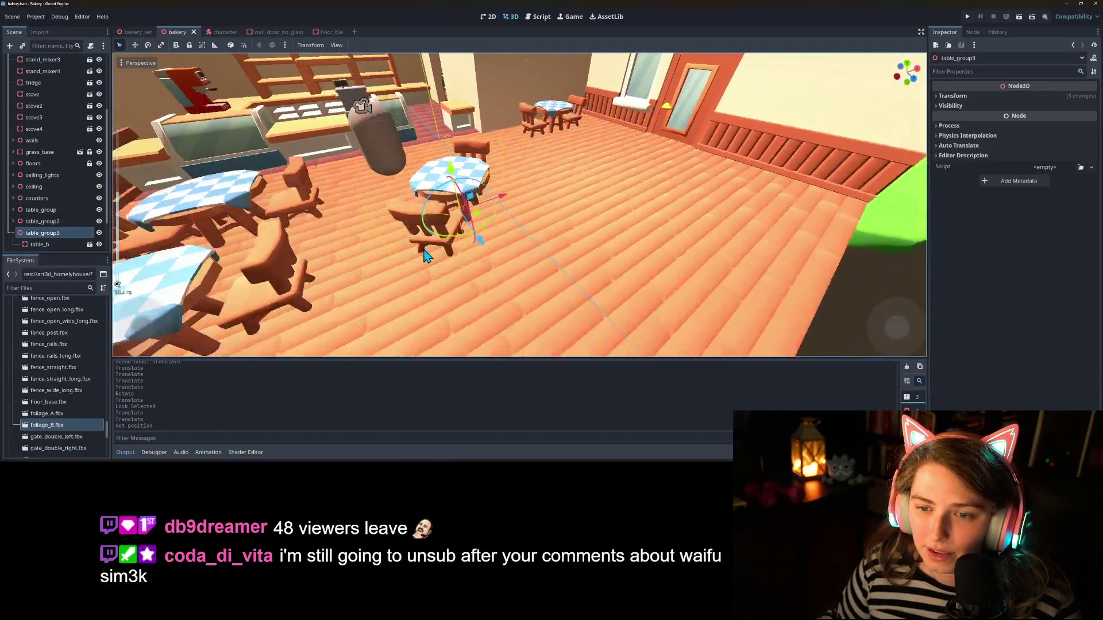
Step: Rotate table_group3 with snapping enabled and show its Transform values in the Inspector
click(242, 45)
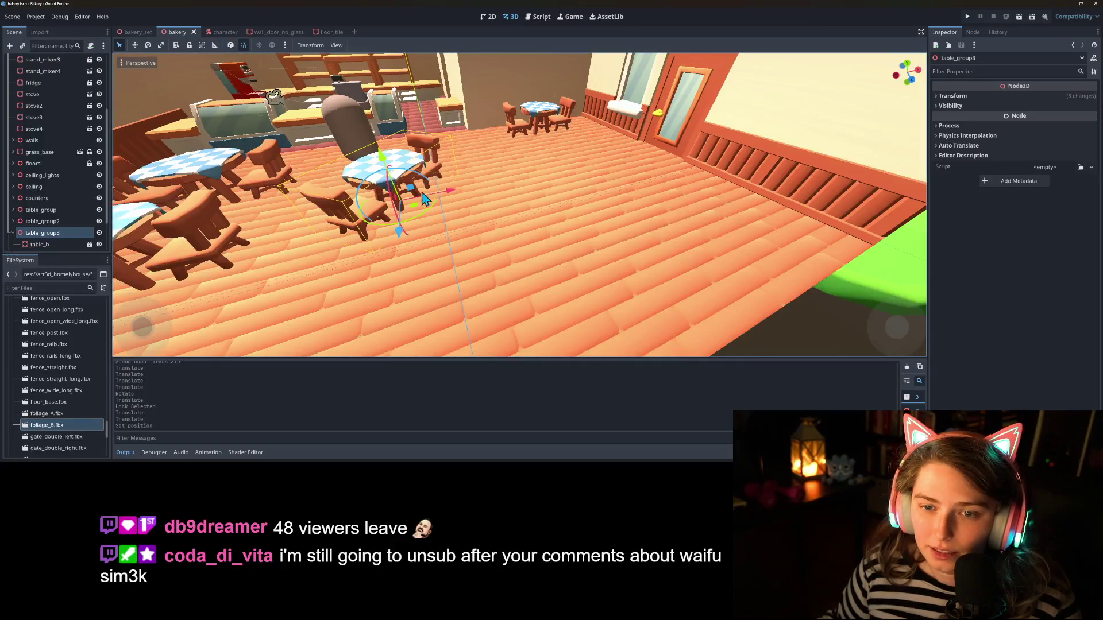
drag(436, 218, 433, 222)
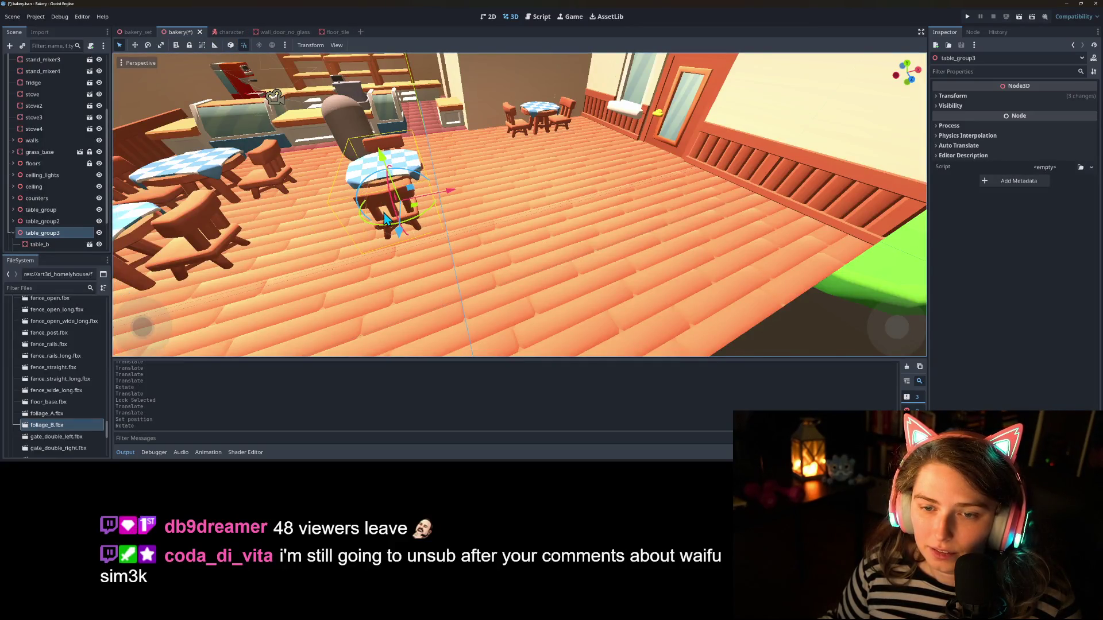
scroll(433, 222, up, 5)
scroll(443, 222, down, 5)
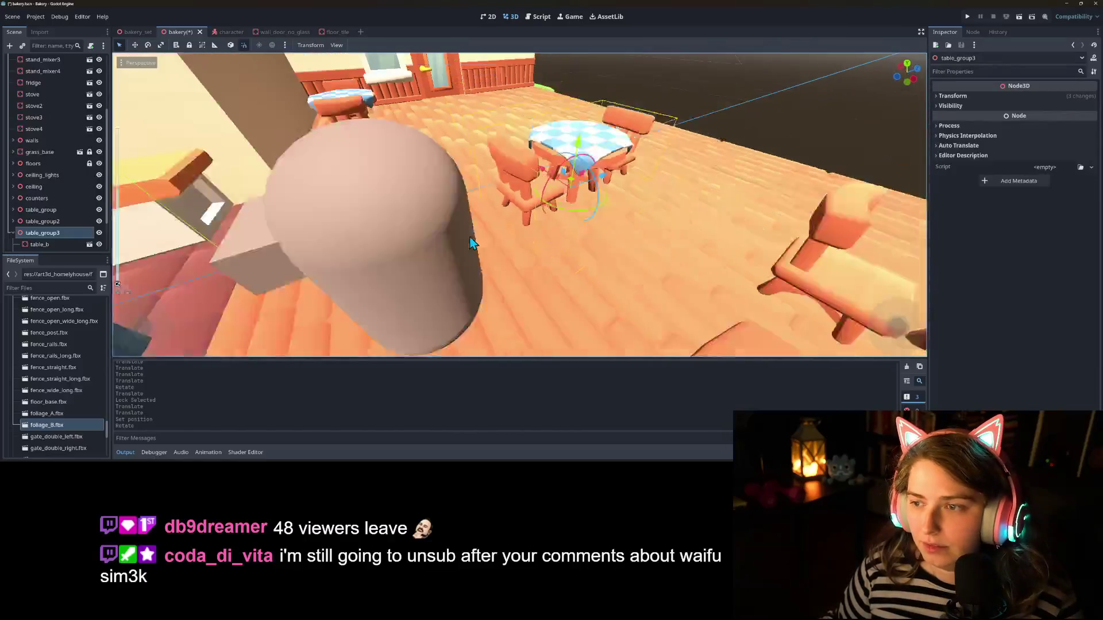
drag(433, 226, 412, 226)
key(f)
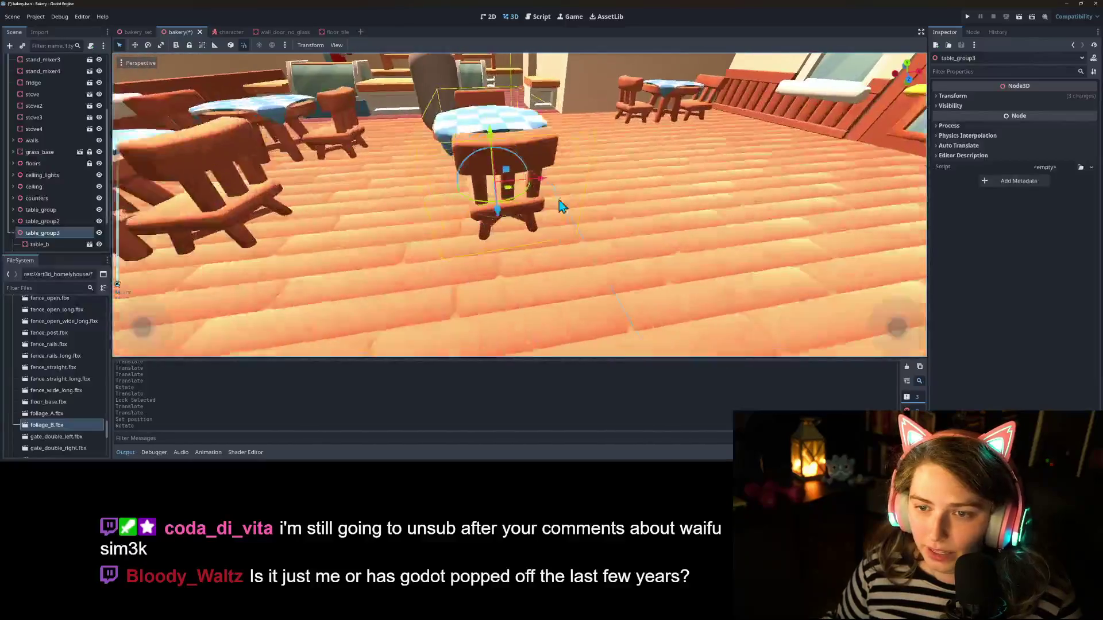
click(1000, 97)
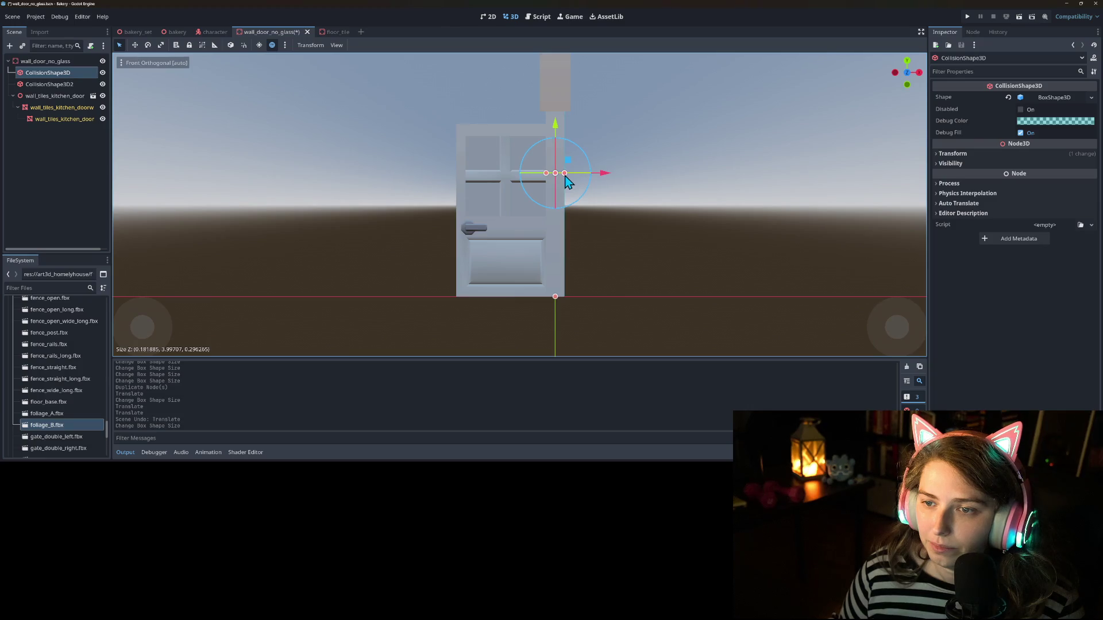
Step: Save the wall_door_no_glass scene
click(75, 85)
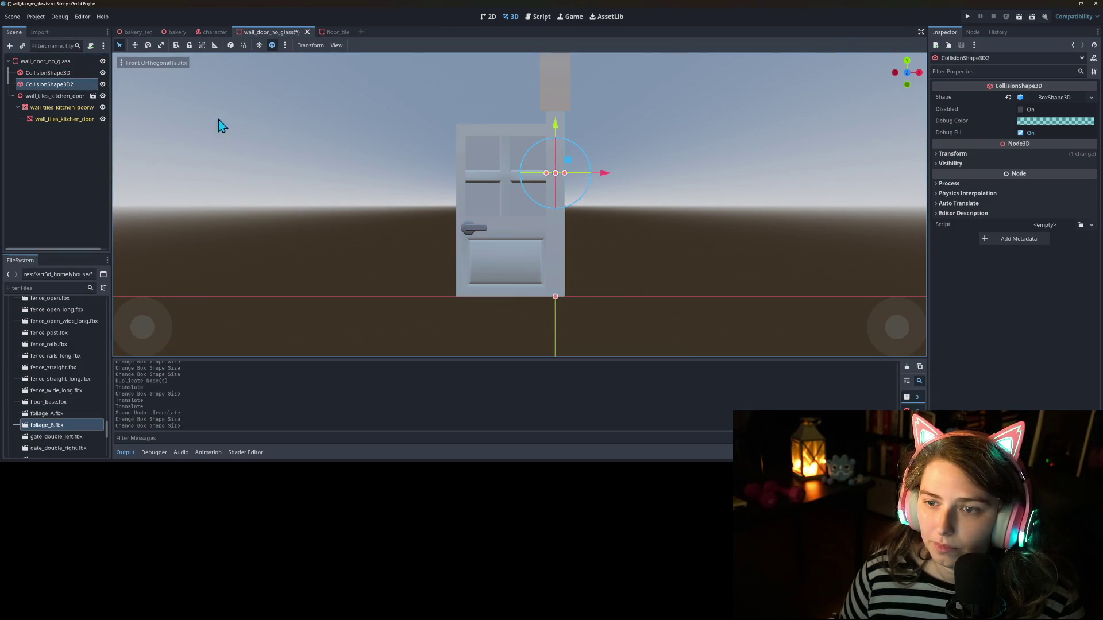
mouse_move(573, 258)
mouse_down()
mouse_move(411, 275)
mouse_move(378, 268)
mouse_move(400, 272)
mouse_move(347, 283)
mouse_move(519, 300)
mouse_move(196, 204)
mouse_up()
key(ctrl+s)
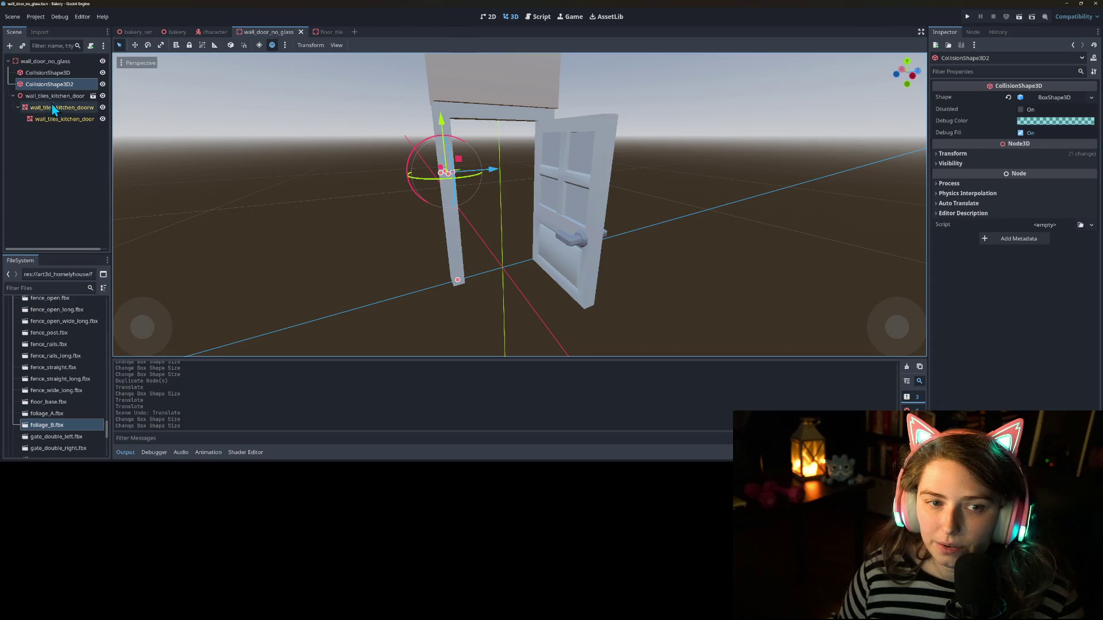
Step: Rotate the wall_tiles_kitchen_door mesh about -86 degrees around its Y axis
click(42, 118)
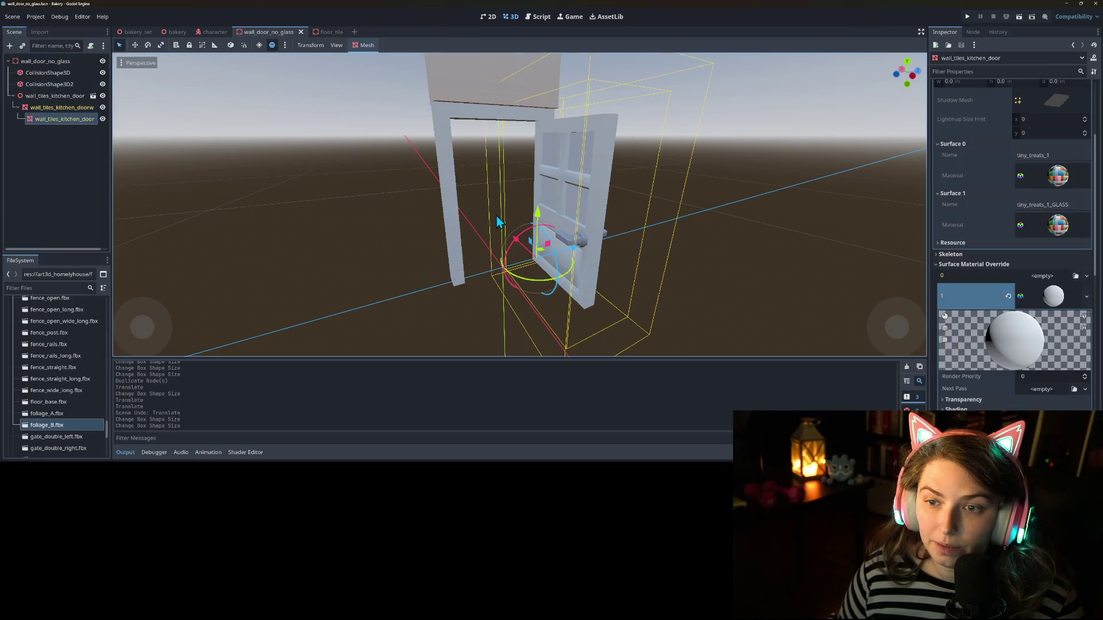
mouse_move(542, 287)
mouse_down()
mouse_move(484, 271)
mouse_move(563, 312)
mouse_move(722, 288)
mouse_move(492, 331)
mouse_move(538, 332)
mouse_move(378, 323)
mouse_move(326, 346)
mouse_up()
mouse_move(358, 304)
mouse_down()
mouse_move(533, 281)
mouse_move(441, 295)
mouse_up()
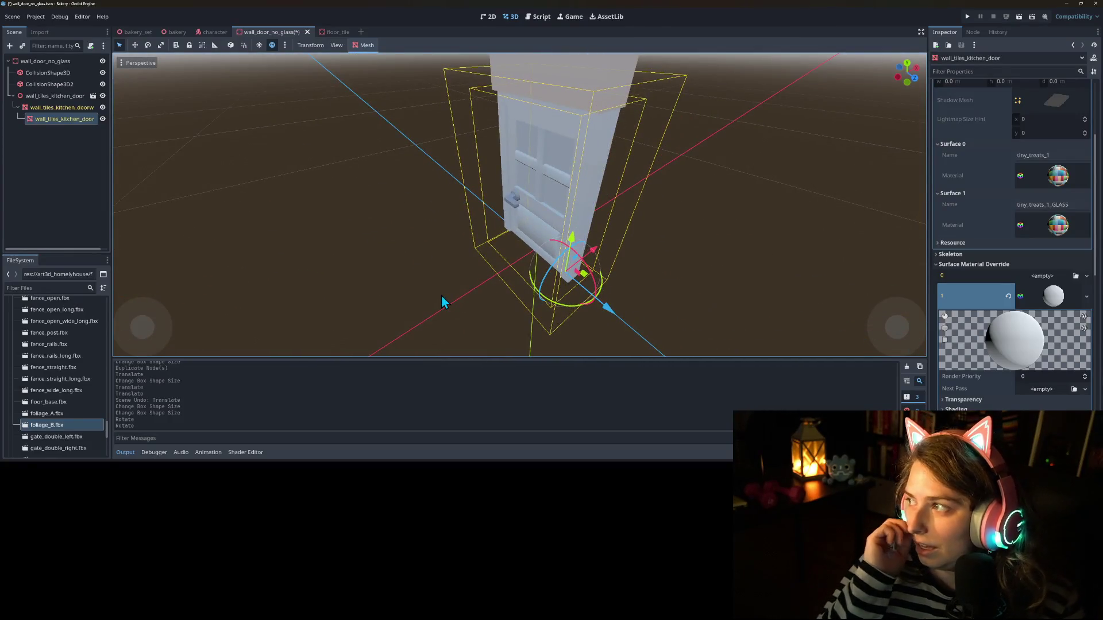
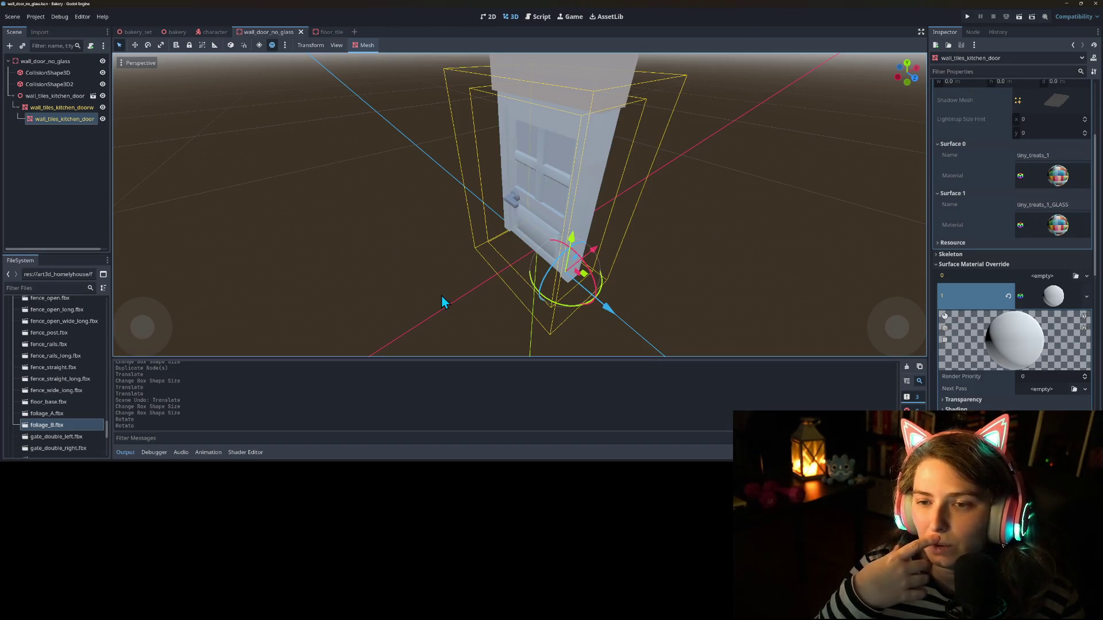
Step: Add a StaticBody3D child under the wall_tiles_kitchen_door mesh
right_click(52, 122)
click(86, 143)
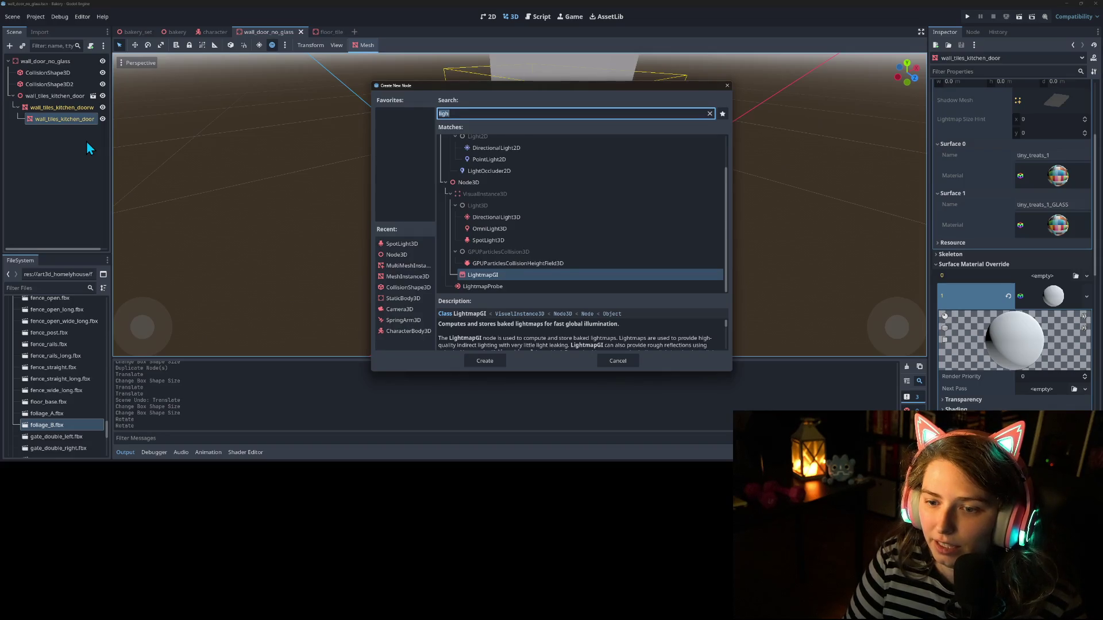
text(rigi)
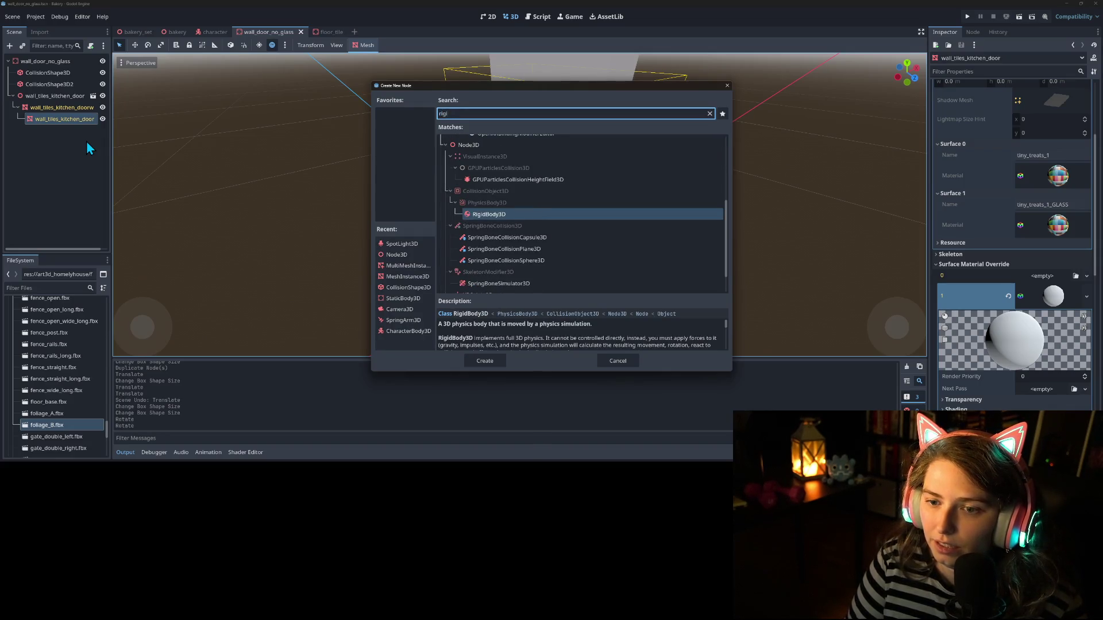
key(BackSpace)
key(BackSpace)
key(BackSpace)
text(stati)
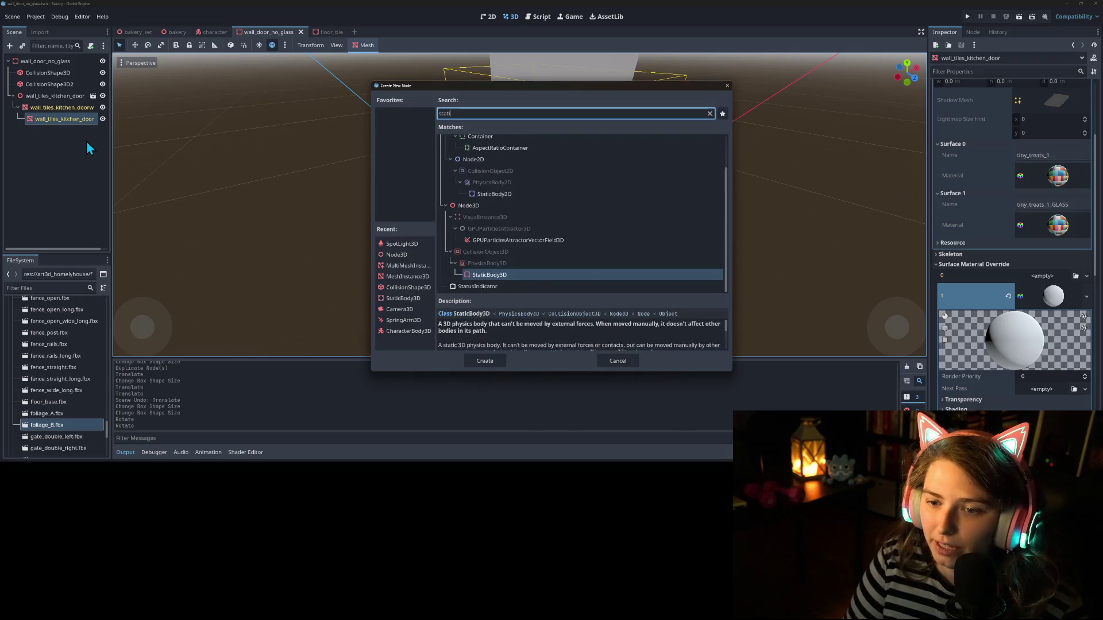
key(Return)
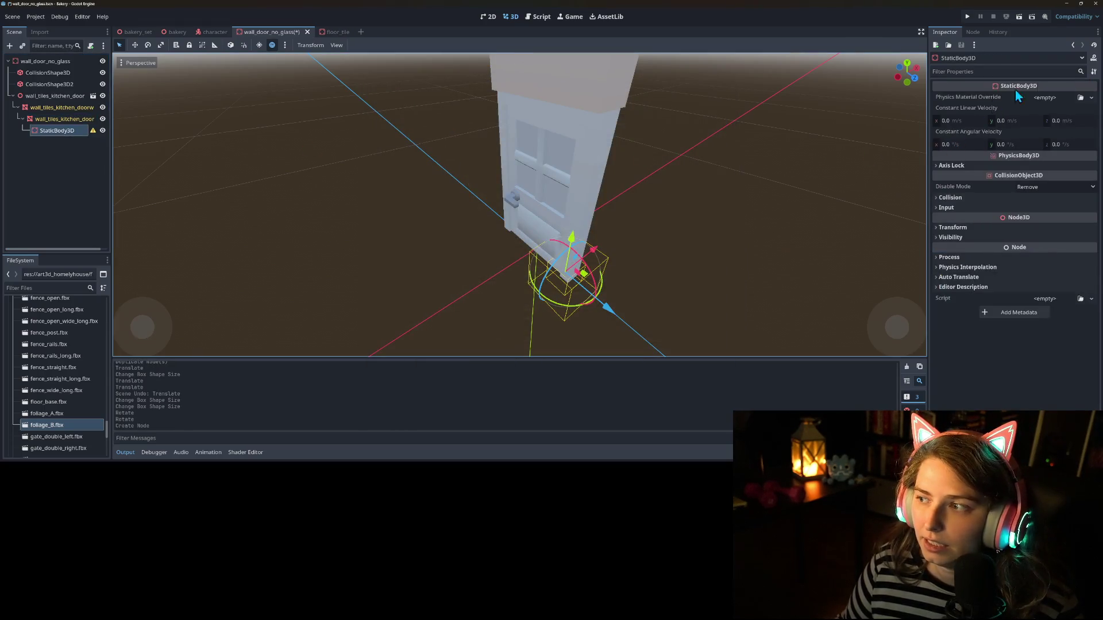
click(1092, 99)
click(1072, 101)
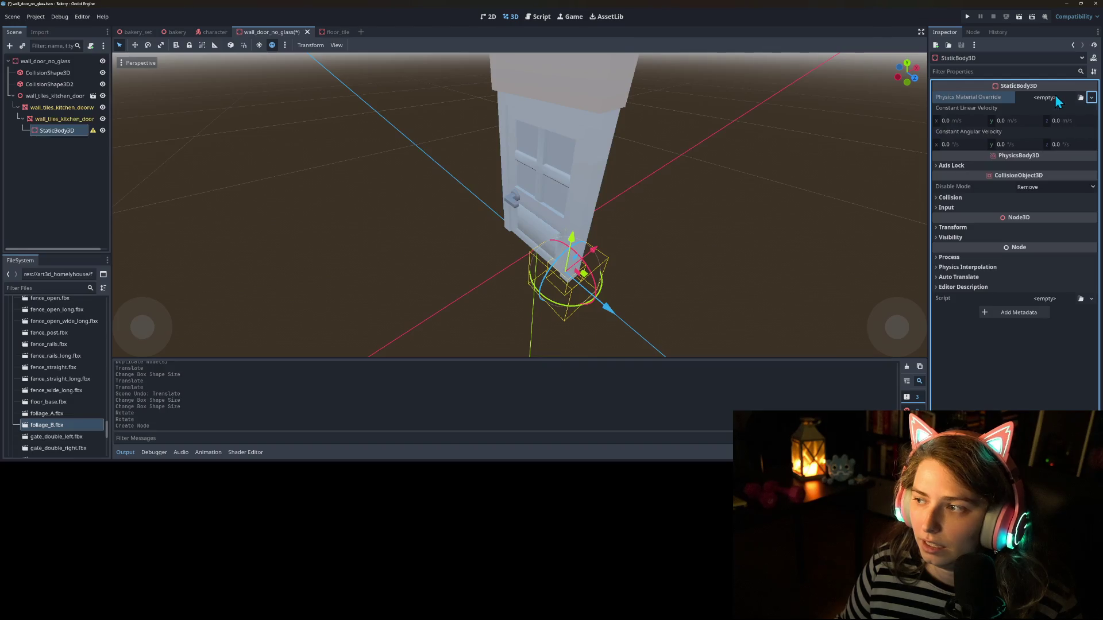
Step: Add a CollisionShape3D child to the new StaticBody3D
right_click(56, 136)
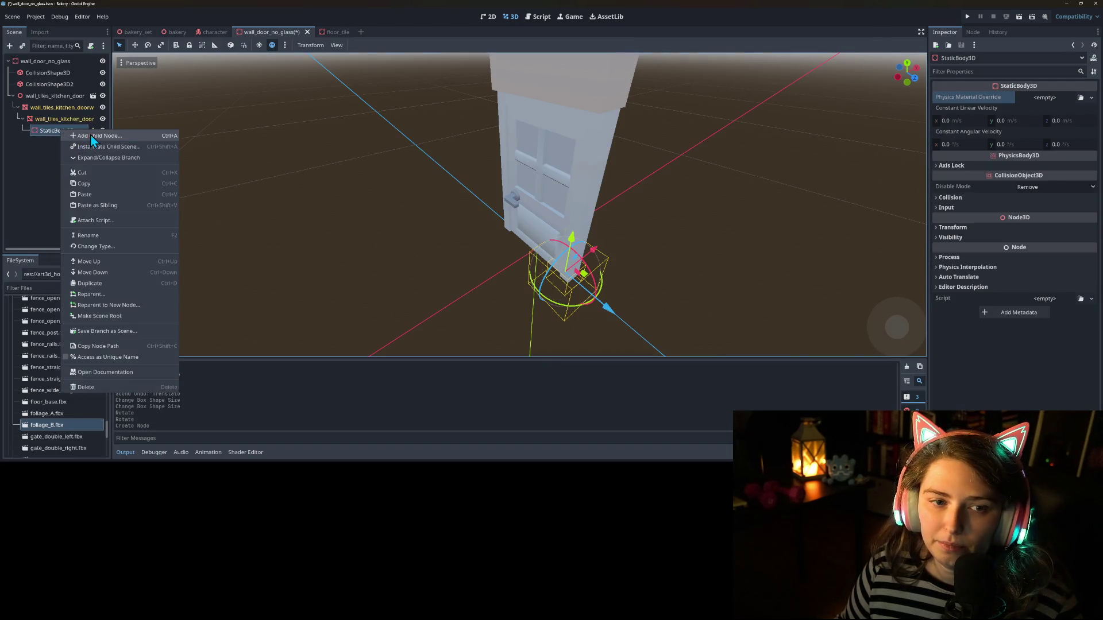
click(80, 135)
text(collisionshape)
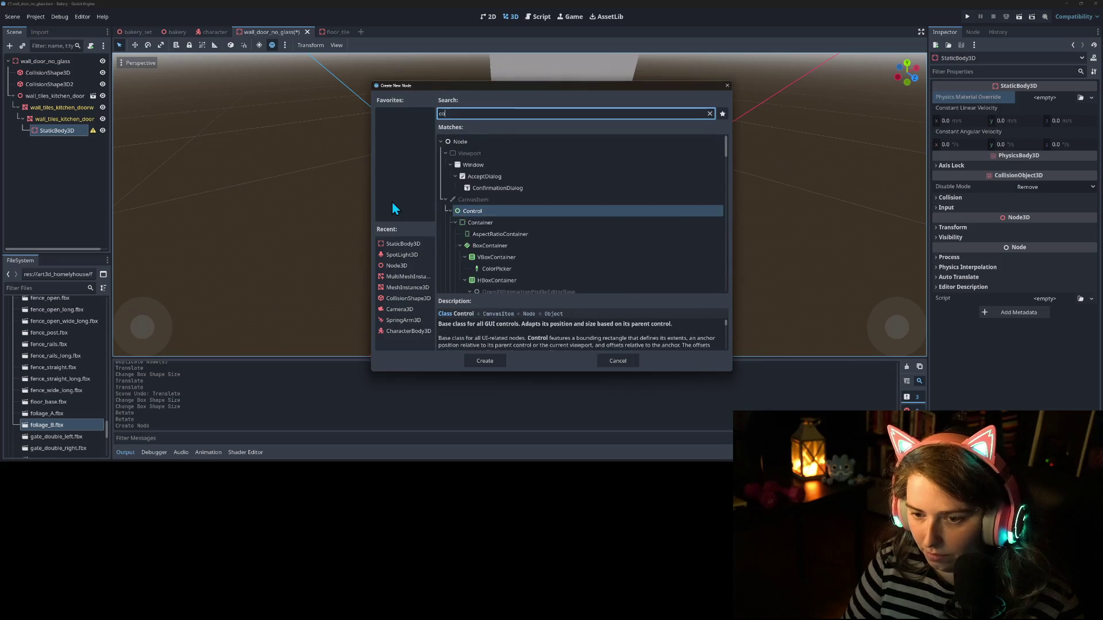
key(Return)
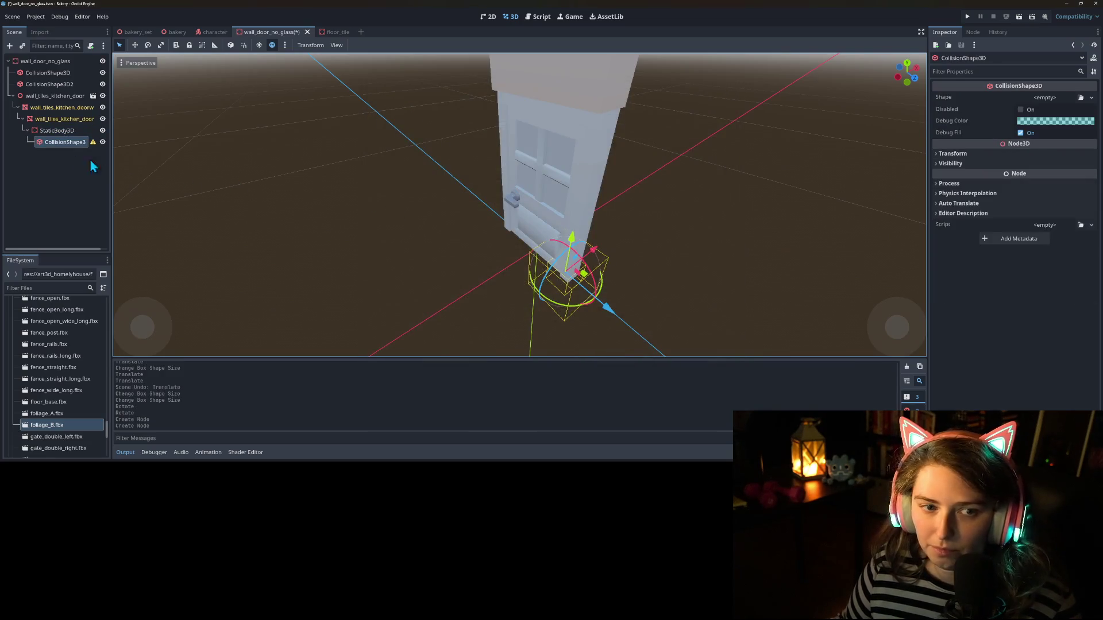
Step: Assign a new BoxShape3D to the door's collision shape
click(1092, 98)
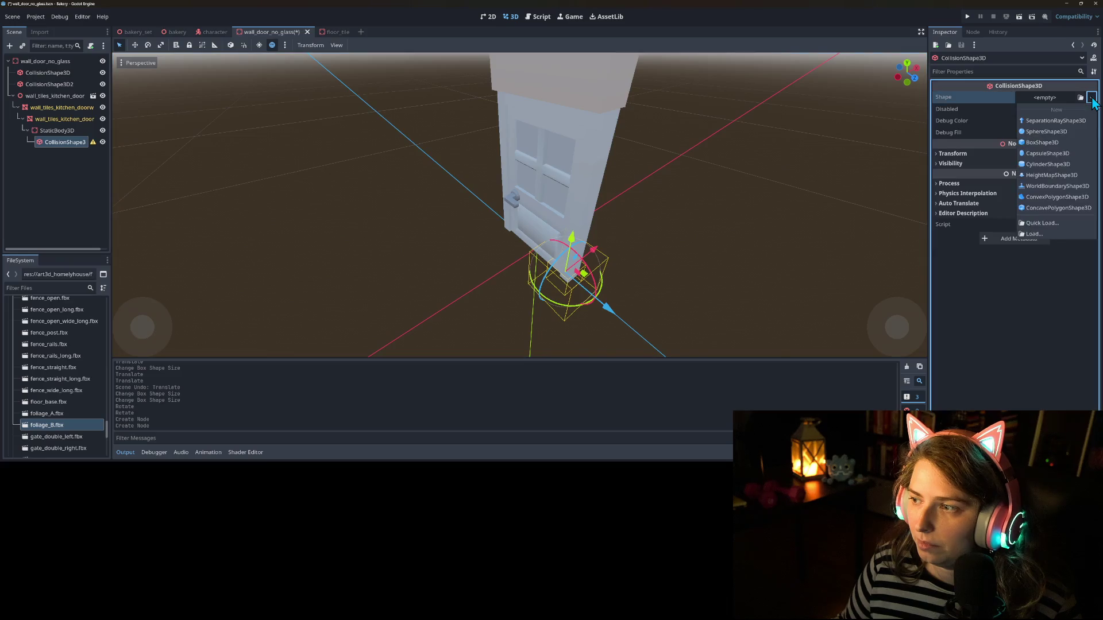
click(1042, 142)
key(KP_1)
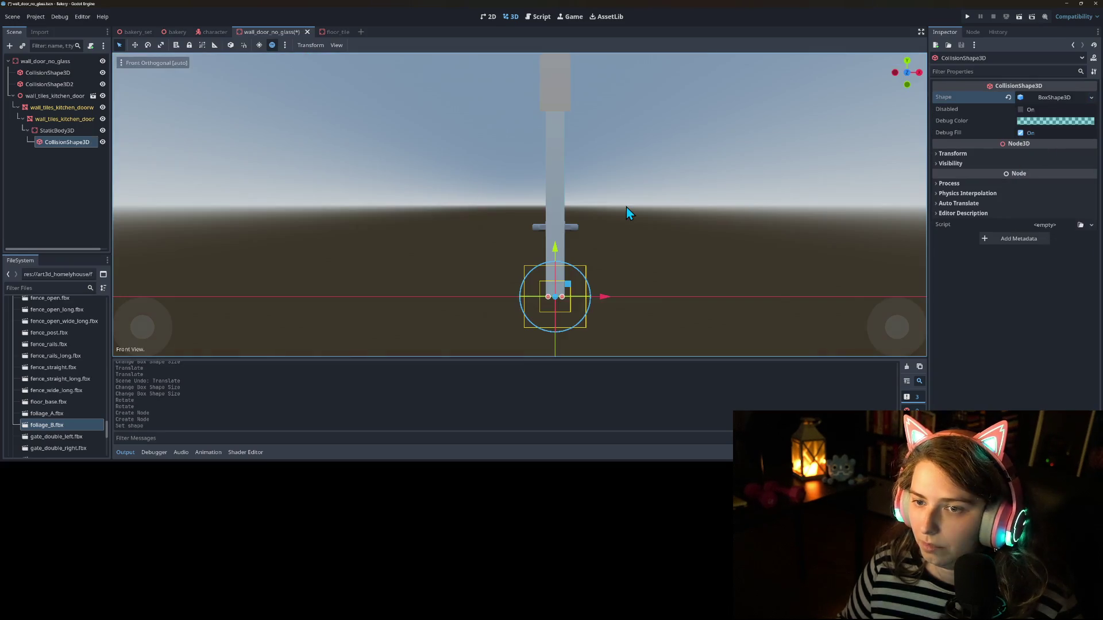
scroll(574, 267, down, 3)
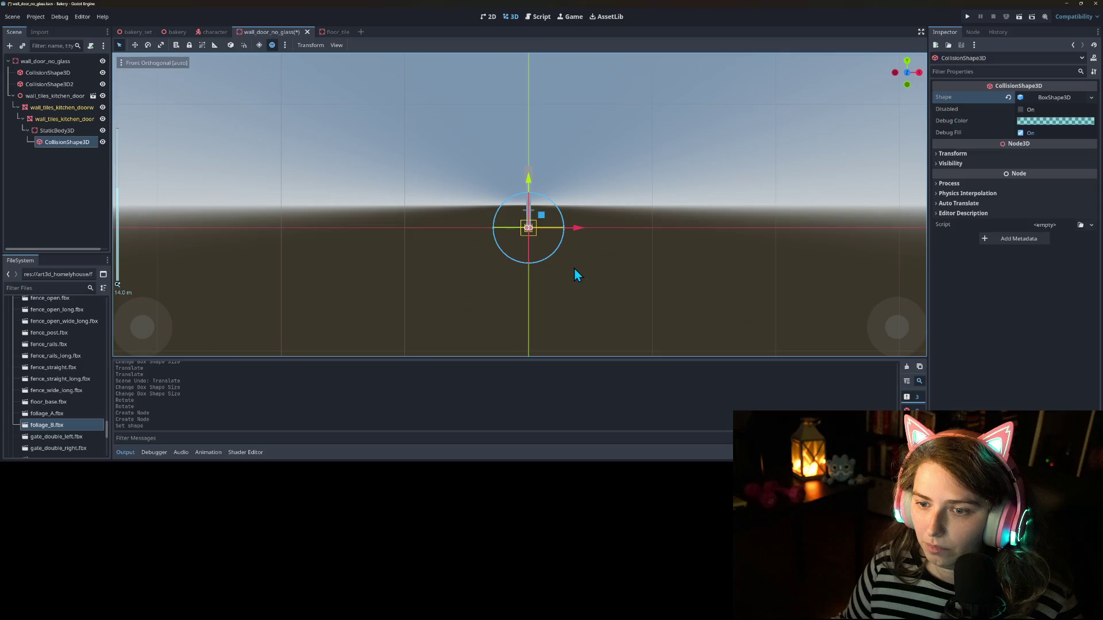
scroll(578, 264, up, 5)
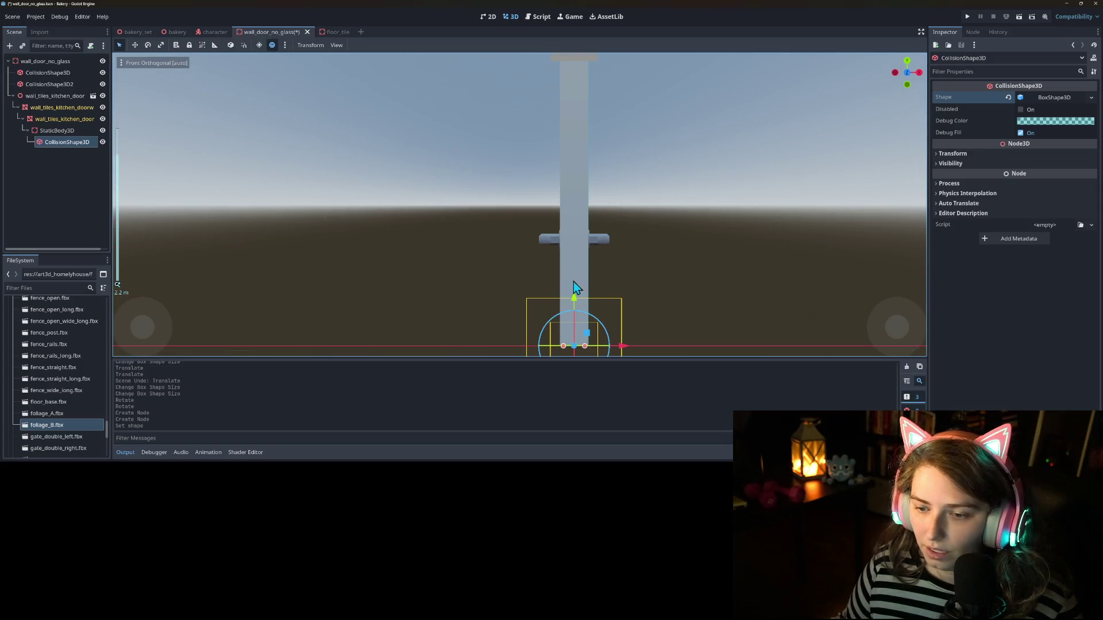
Step: Duplicate the wall_tiles_kitchen_door mesh along with its physics body
click(59, 120)
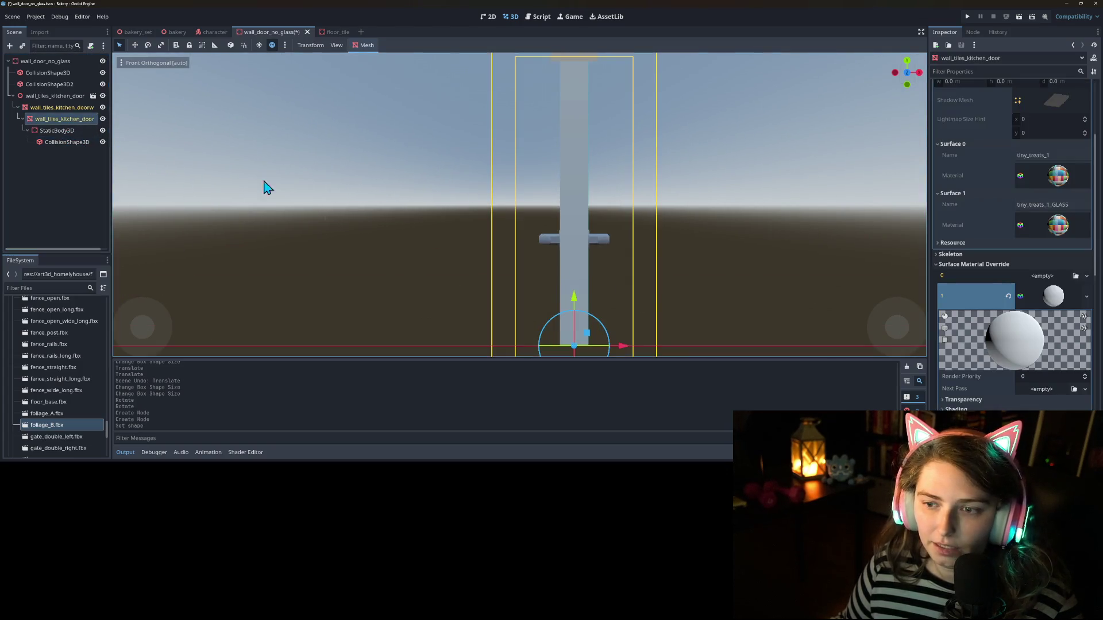
scroll(432, 231, down, 3)
mouse_move(431, 226)
mouse_down()
mouse_move(408, 239)
mouse_move(336, 235)
mouse_up()
right_click(73, 120)
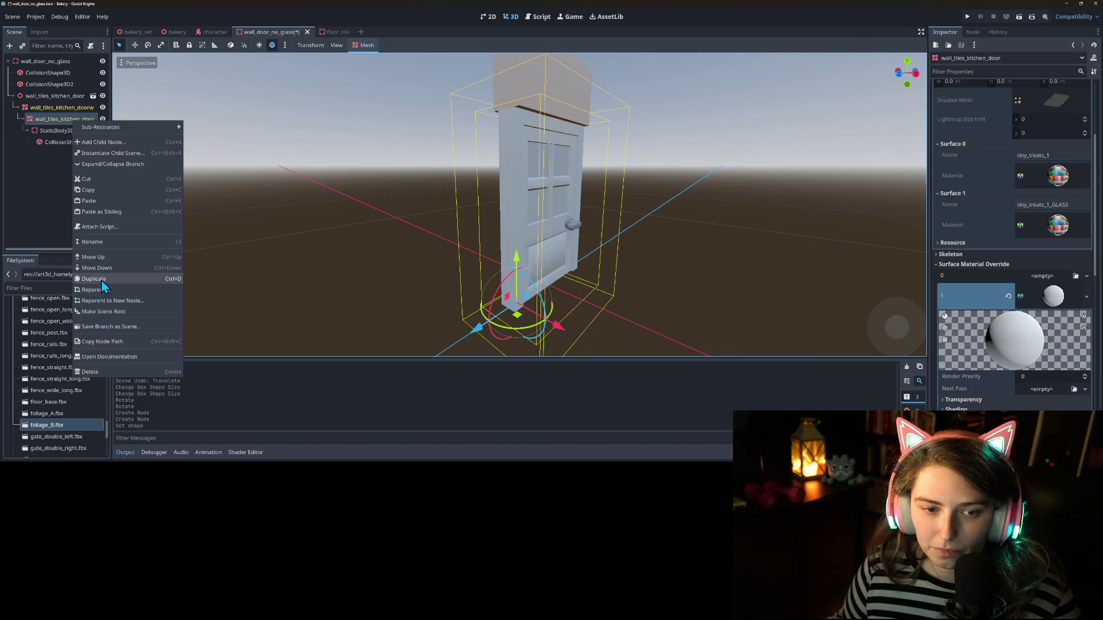
click(99, 279)
Step: Delete the StaticBody3D and CollisionShape3D from the original door mesh
click(87, 119)
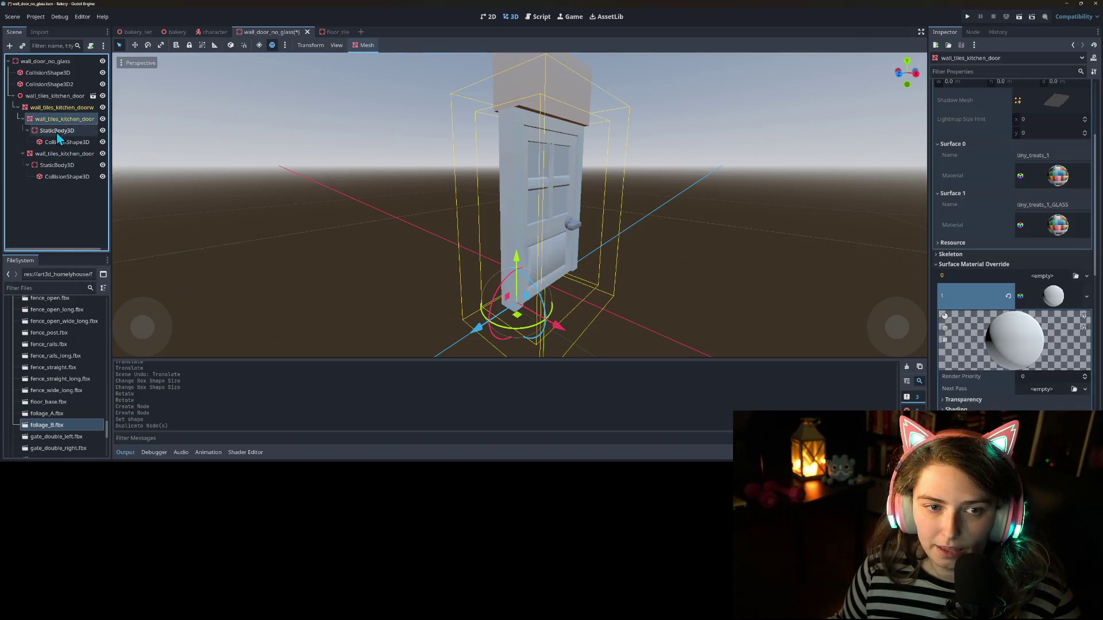
click(65, 143)
click(64, 132)
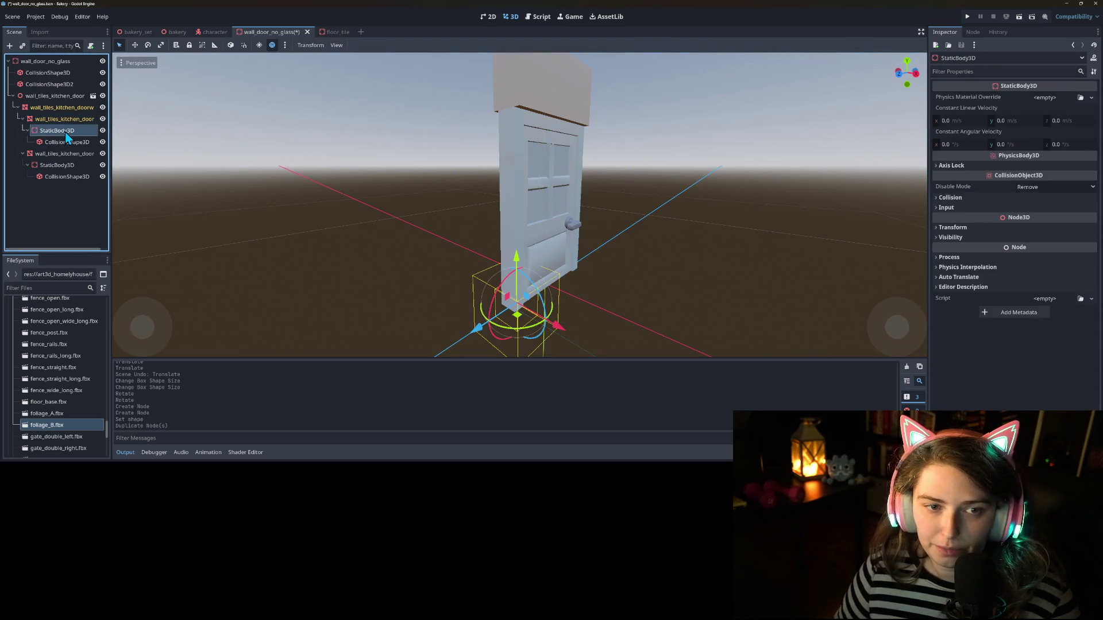
key(Delete)
key(Return)
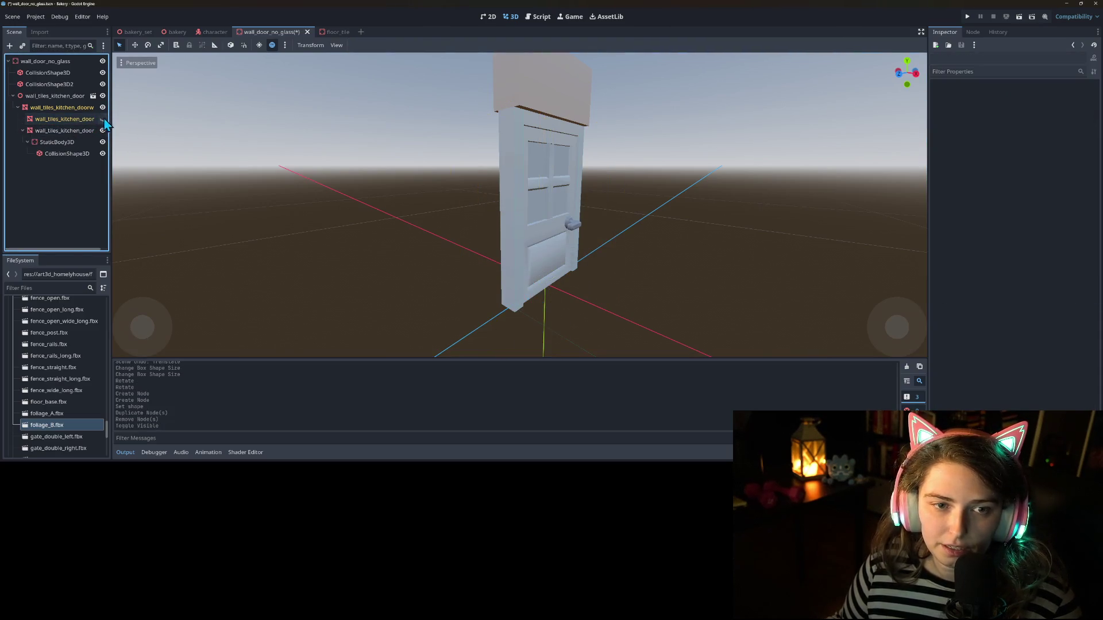
click(73, 133)
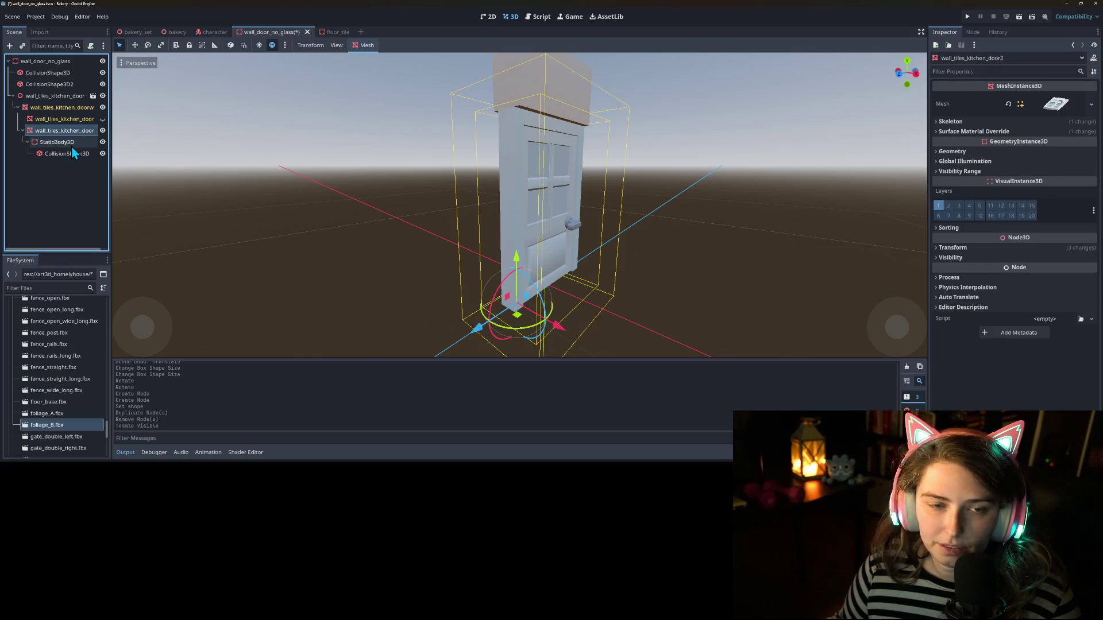
right_click(50, 109)
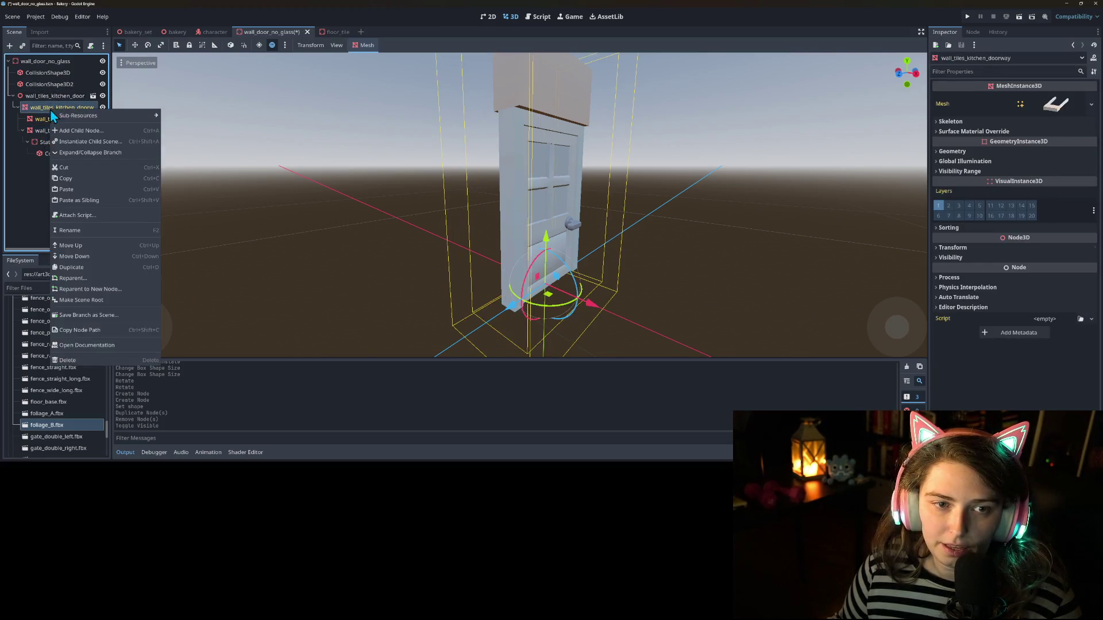
Step: Add a HingeJoint3D child to the doorway node
click(83, 130)
text(hinge)
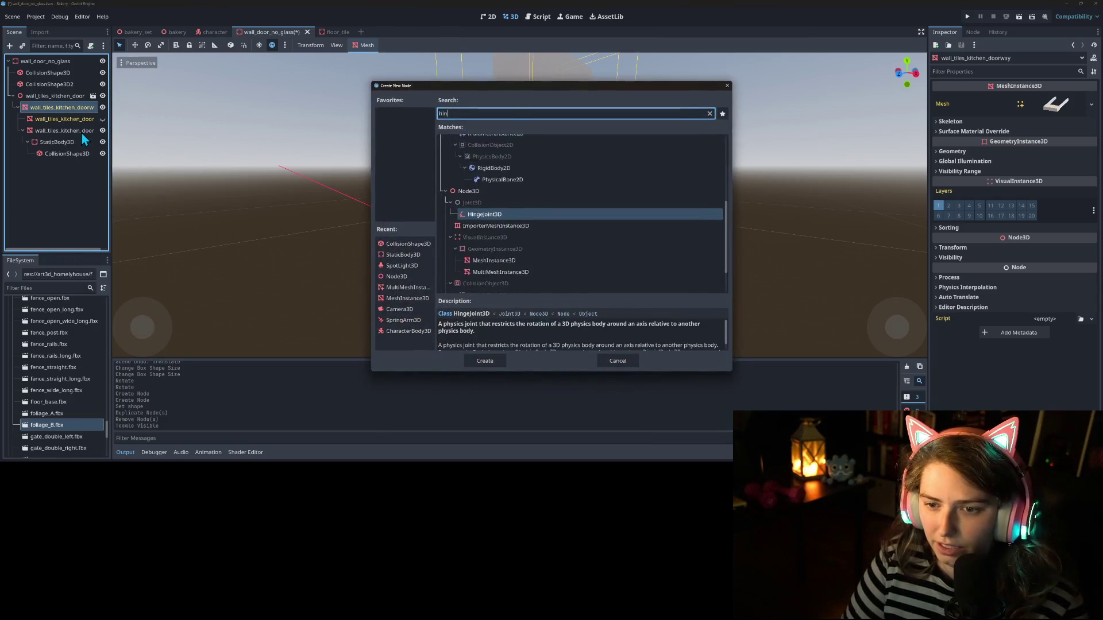
key(Return)
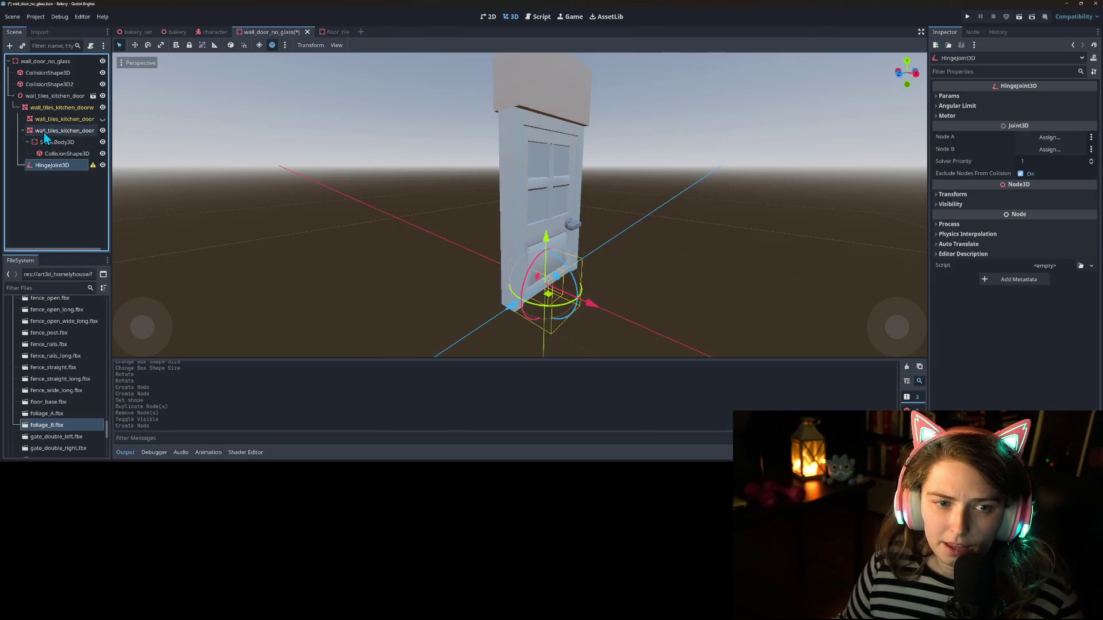
click(999, 97)
click(991, 120)
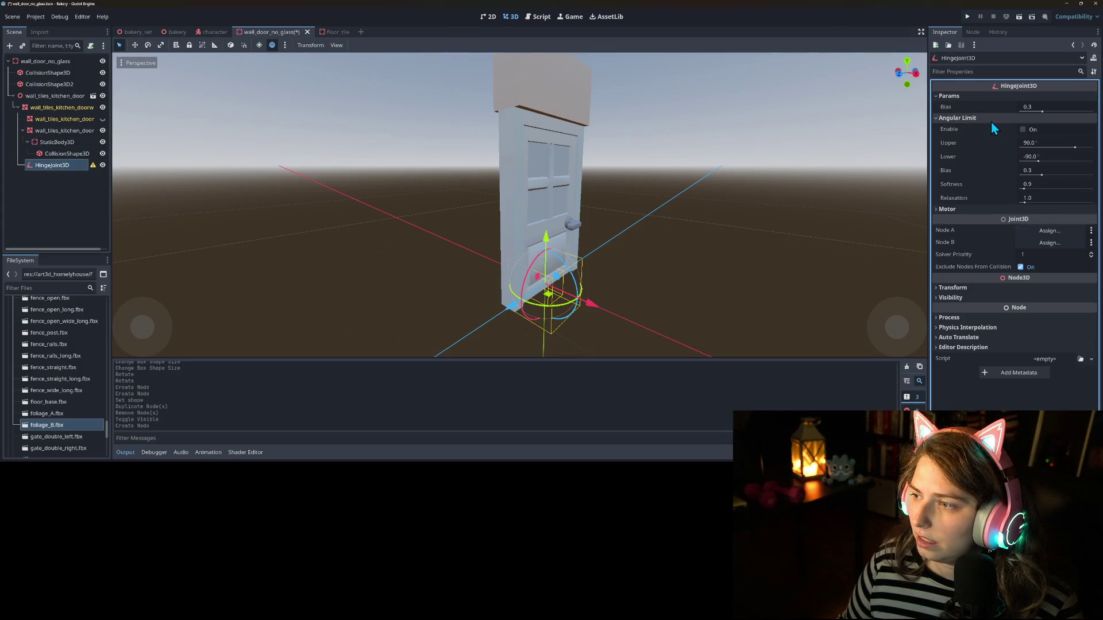
click(991, 119)
click(983, 97)
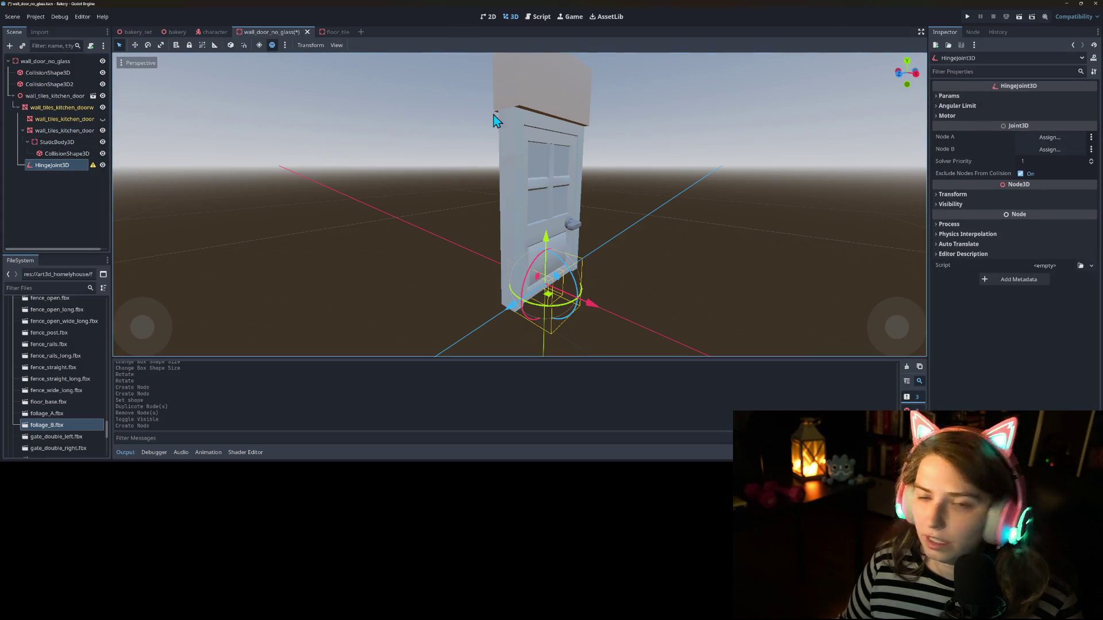
Step: Move StaticBody3D back under the original door, delete the duplicate, and unhide the door
drag(53, 141, 51, 121)
click(48, 154)
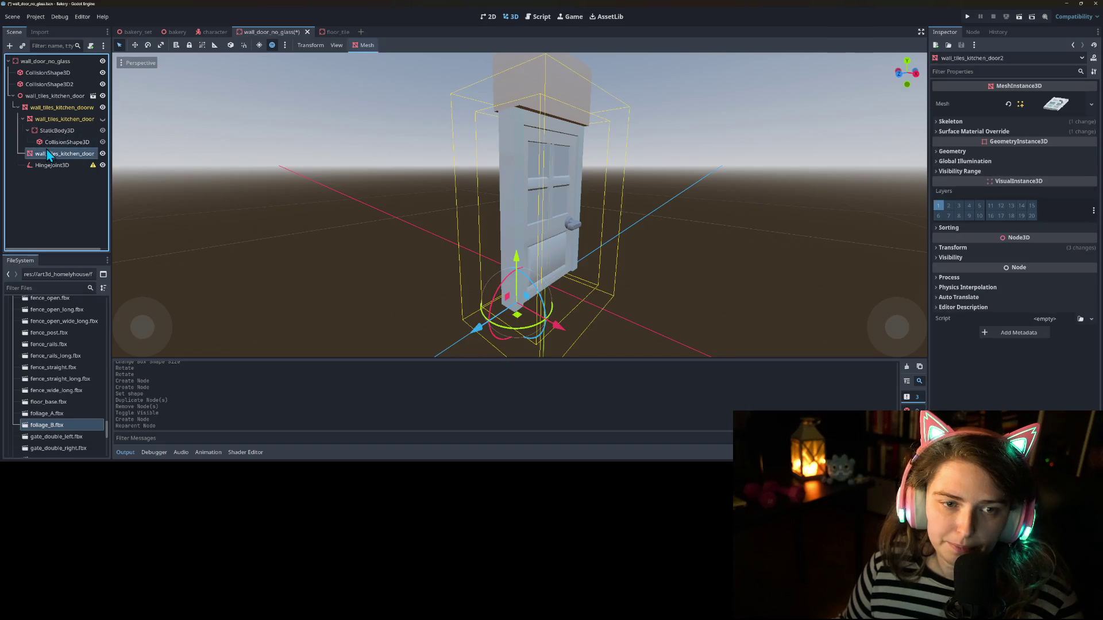
key(Delete)
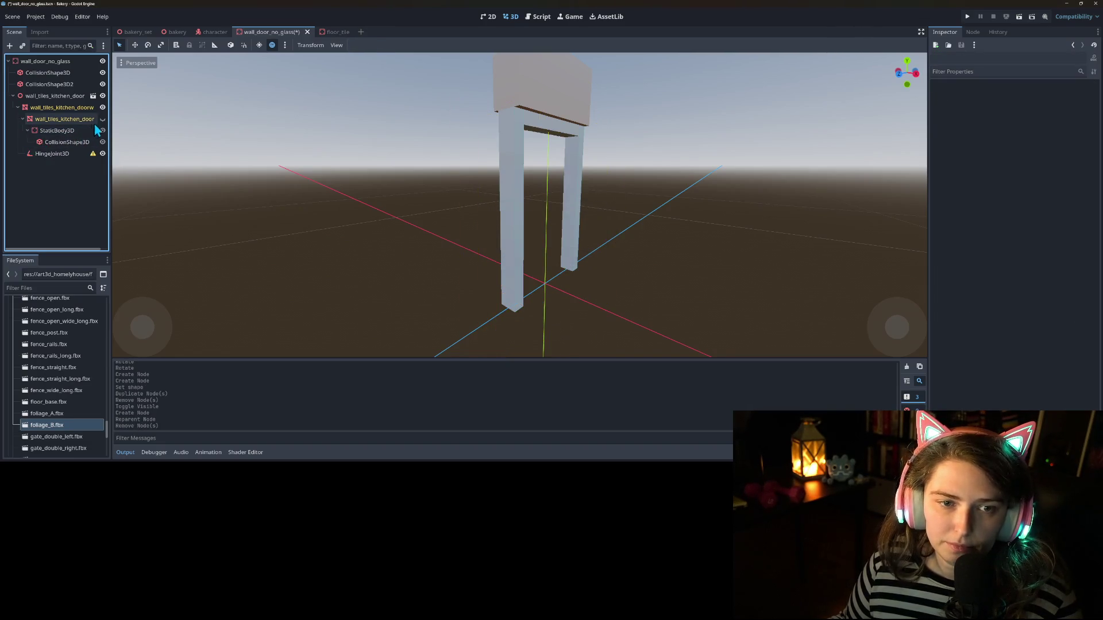
click(103, 118)
click(67, 132)
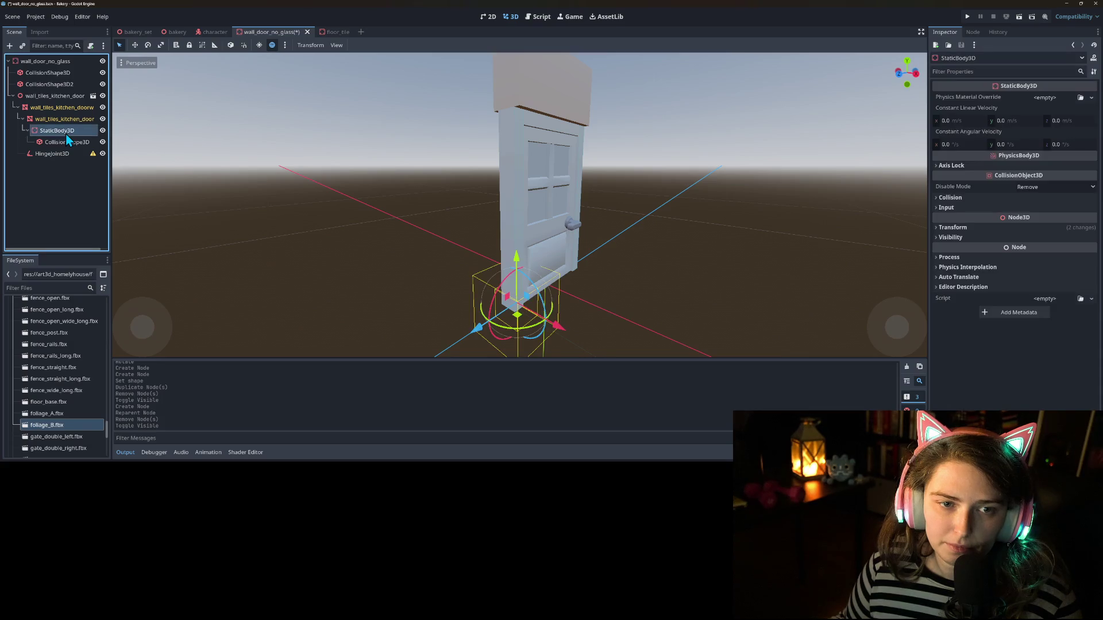
click(53, 122)
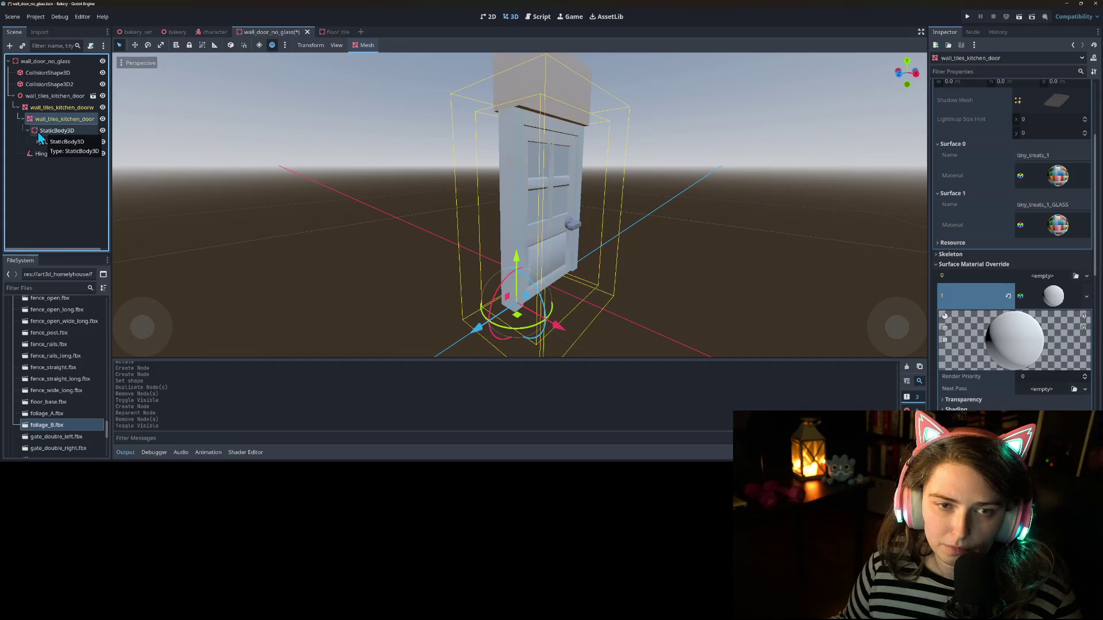
drag(37, 133, 40, 112)
Step: Paste a copy of the door mesh under StaticBody3D and hide it
right_click(46, 145)
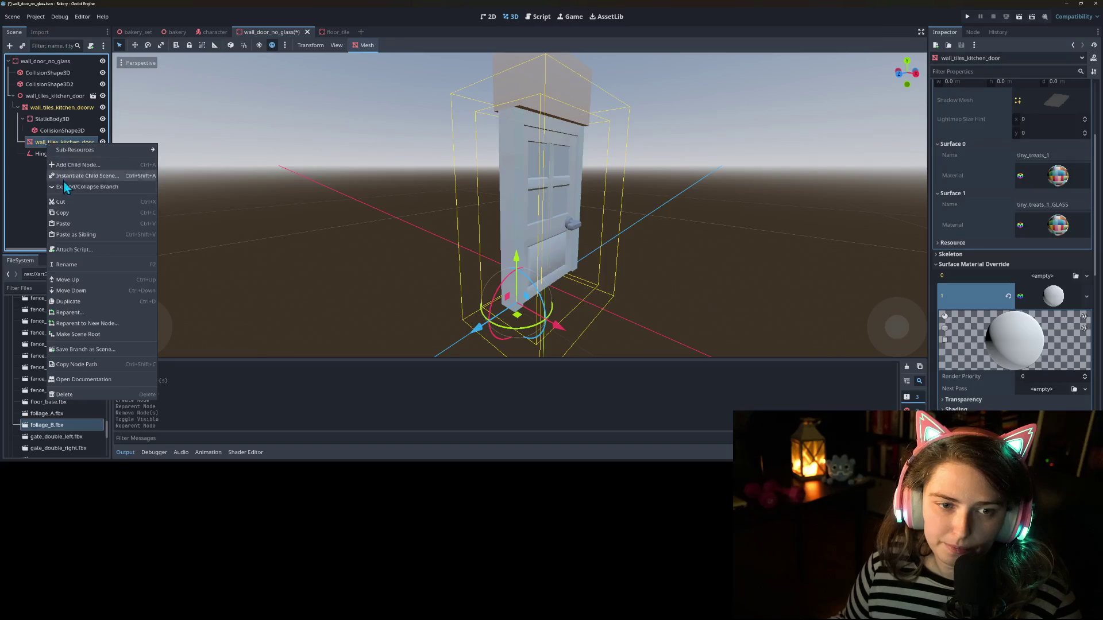
click(68, 222)
click(53, 119)
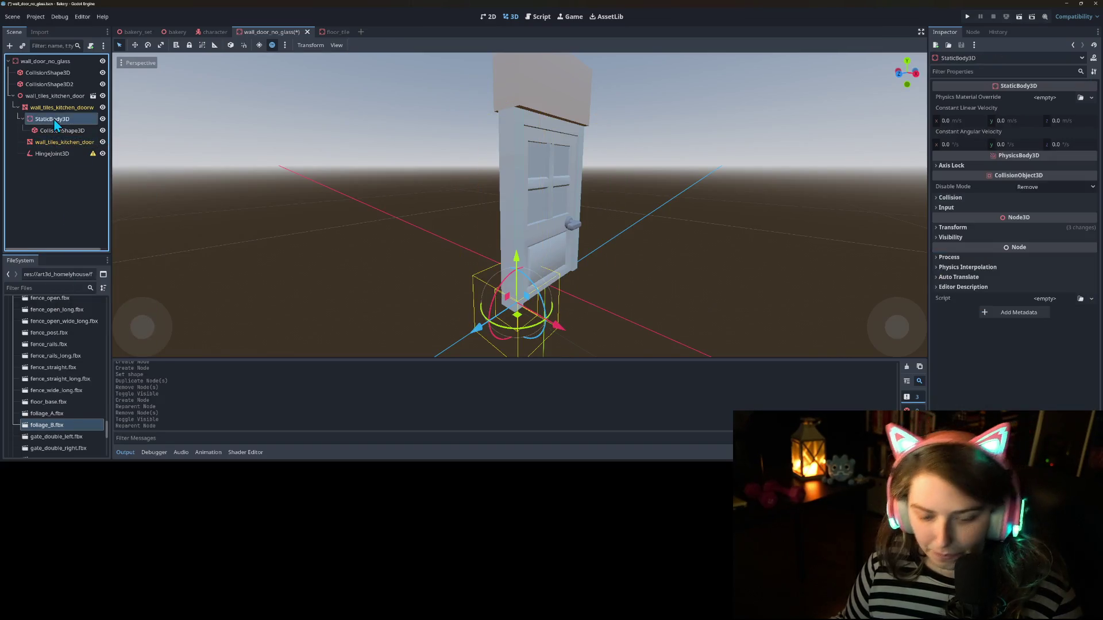
key(ctrl+v)
click(102, 154)
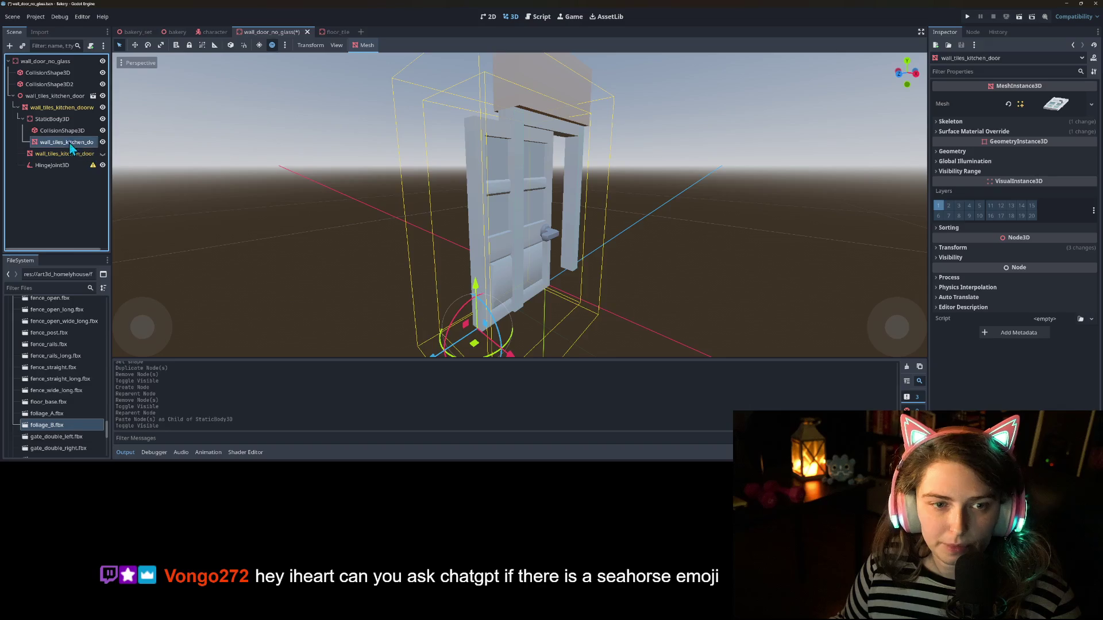
Step: Slide the door mesh about -0.76 along Z so its edge sits at the body's pivot
click(62, 123)
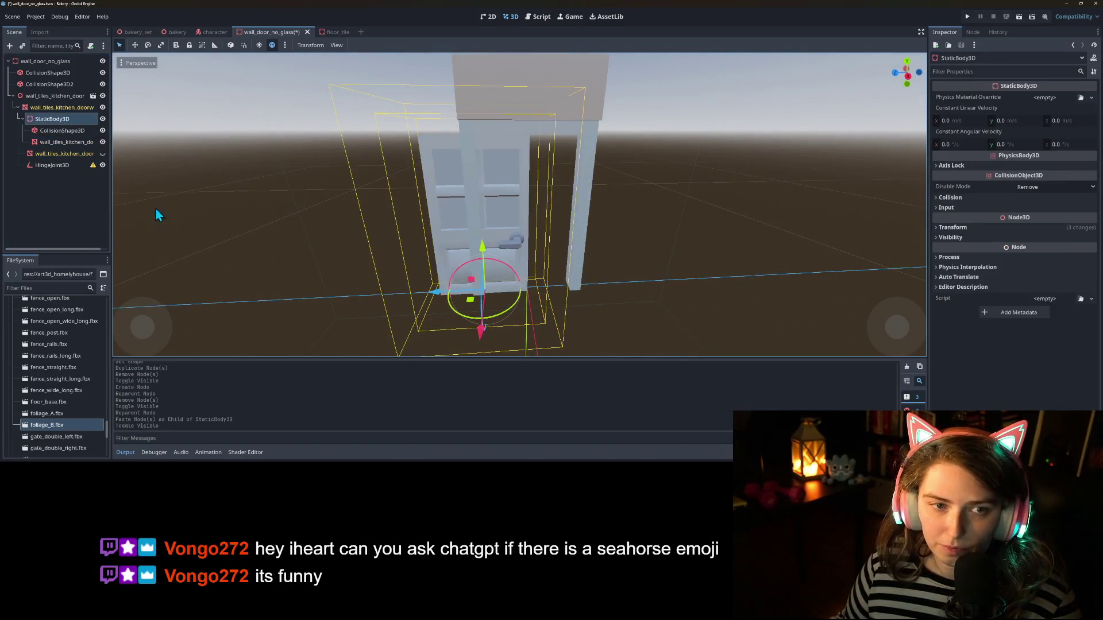
click(56, 132)
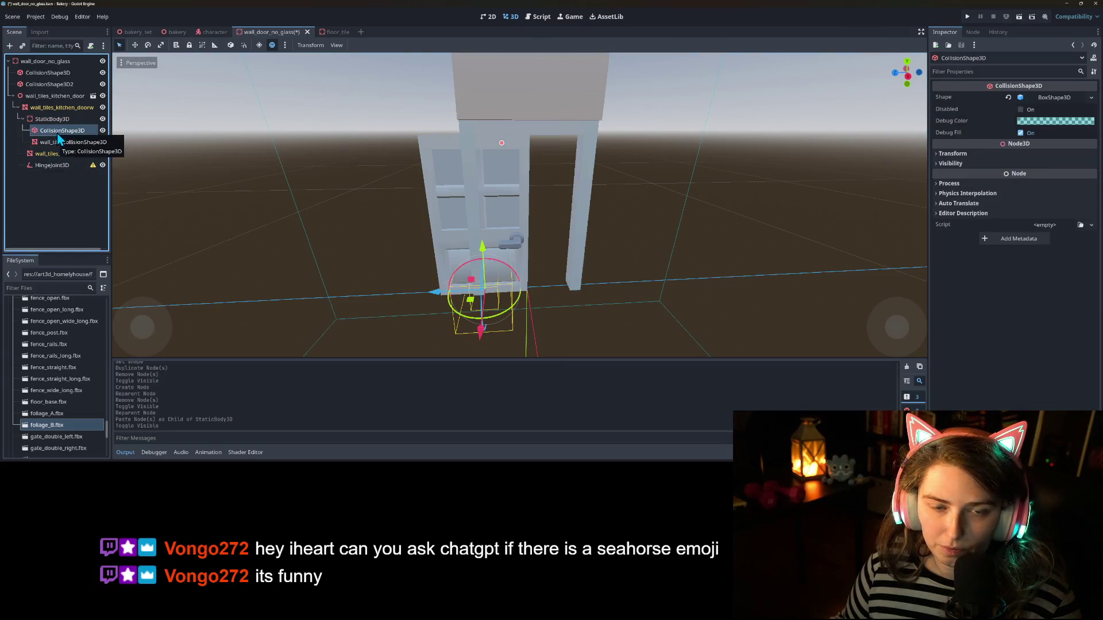
click(61, 142)
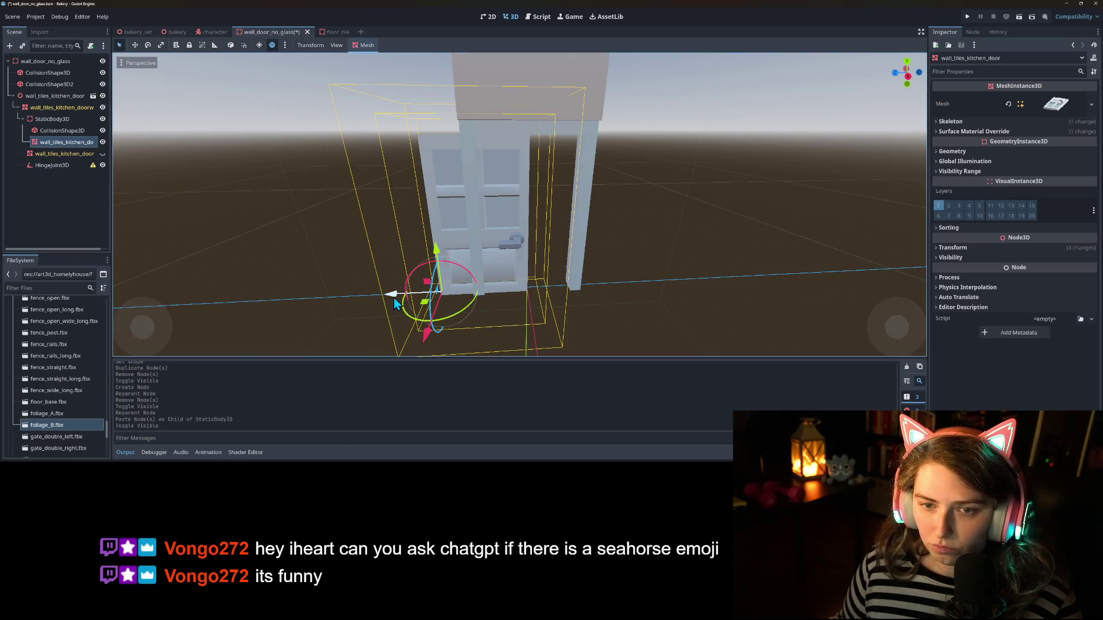
drag(389, 295, 432, 294)
mouse_move(566, 336)
mouse_down()
mouse_move(635, 315)
mouse_move(743, 310)
mouse_up()
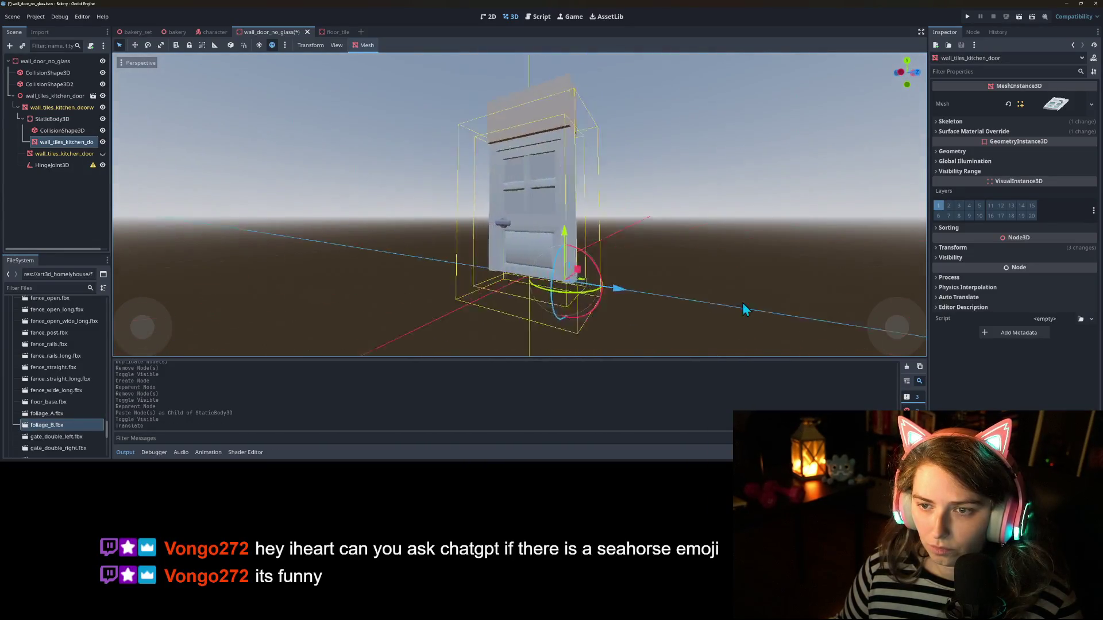
scroll(583, 266, up, 3)
mouse_move(583, 266)
mouse_down()
mouse_move(609, 307)
mouse_move(569, 322)
mouse_move(674, 328)
mouse_move(580, 321)
mouse_move(615, 311)
mouse_up()
click(52, 119)
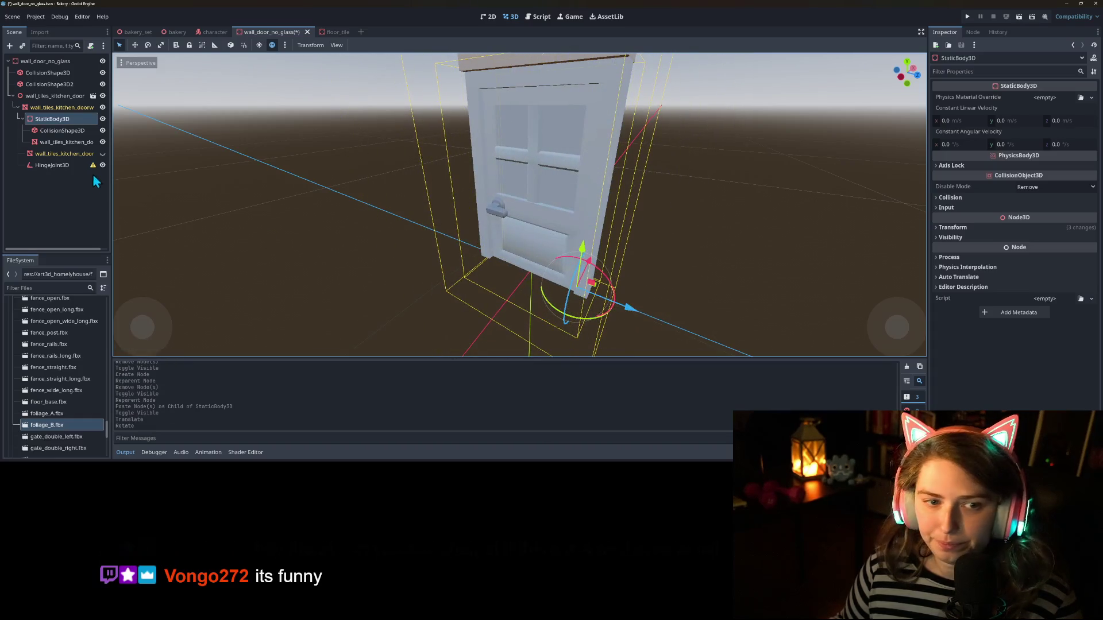
click(62, 130)
Step: Narrow the door's collision box along X in the front view
key(KP_1)
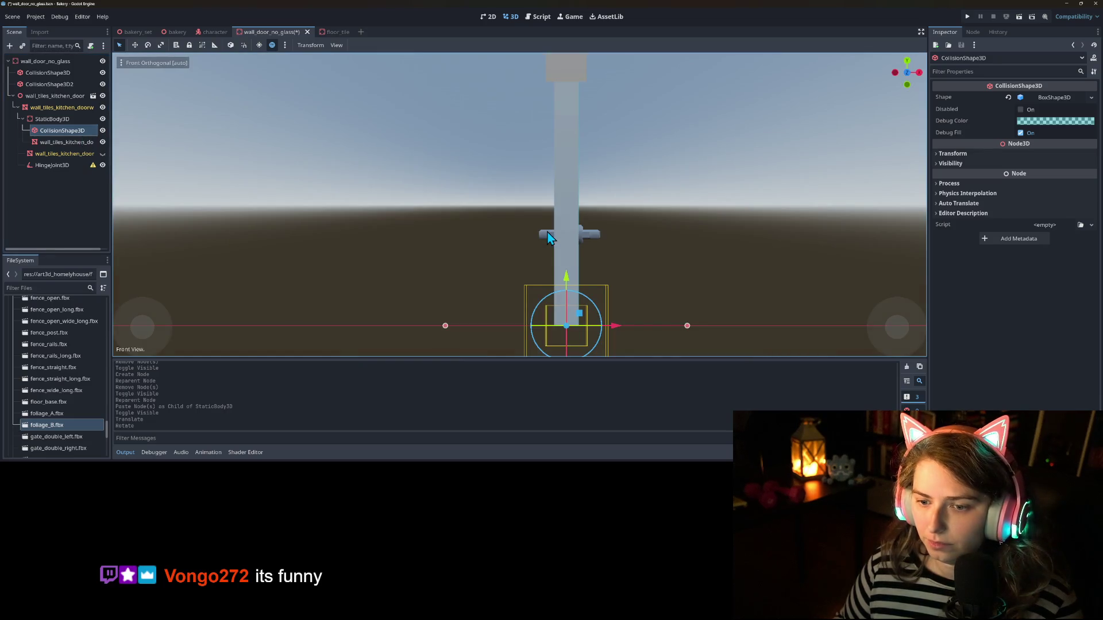
scroll(560, 258, down, 6)
scroll(571, 279, up, 3)
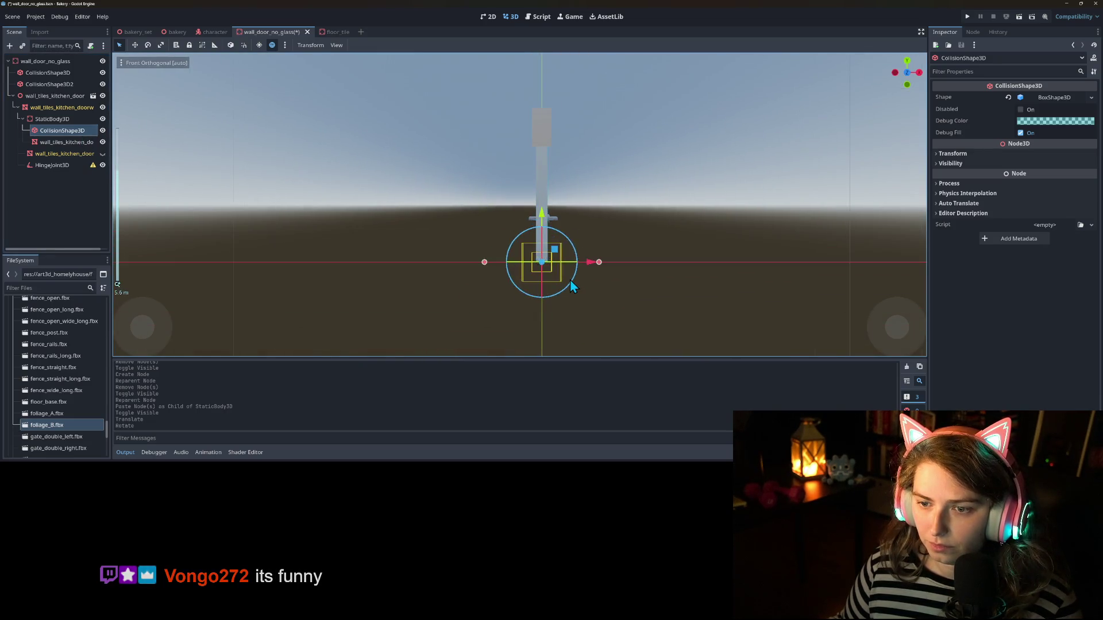
scroll(570, 280, up, 3)
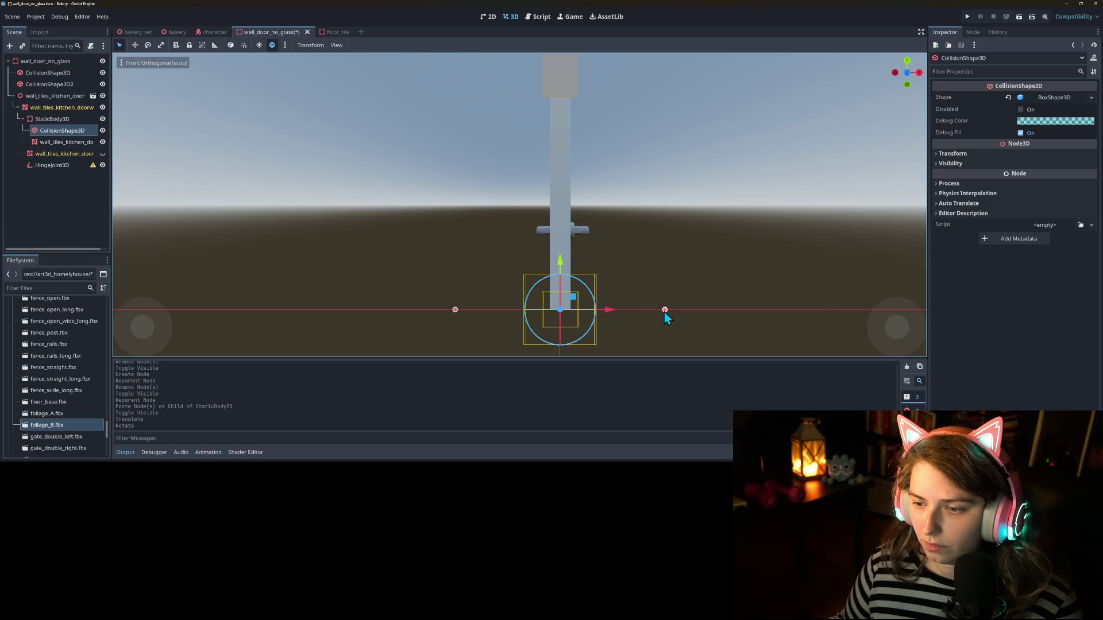
mouse_move(665, 310)
mouse_down()
mouse_move(634, 316)
mouse_move(675, 312)
mouse_up()
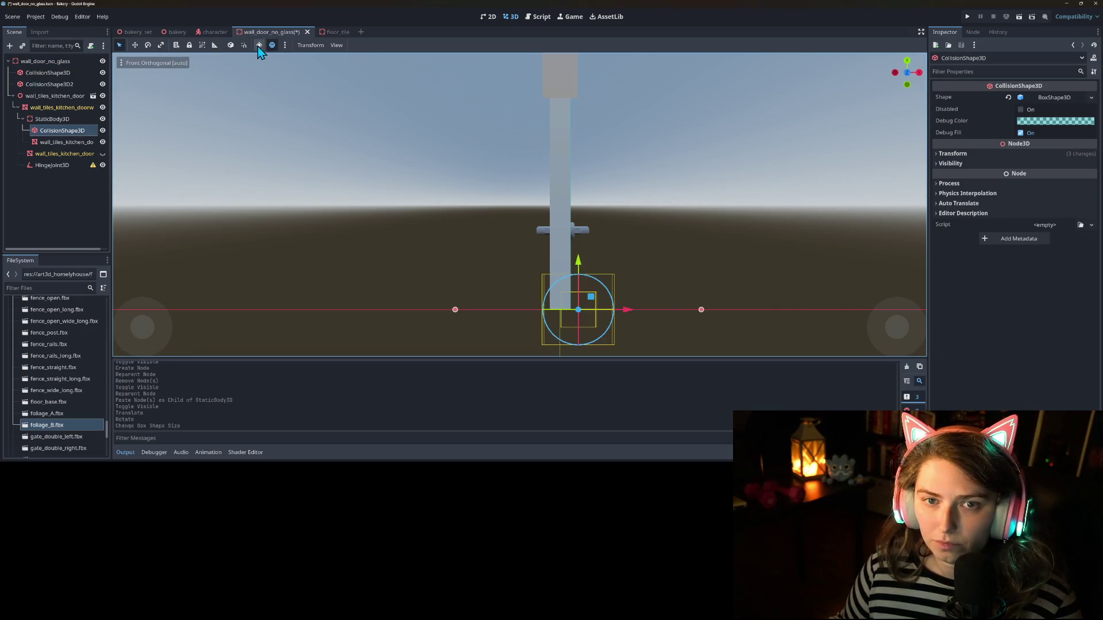
scroll(371, 258, down, 3)
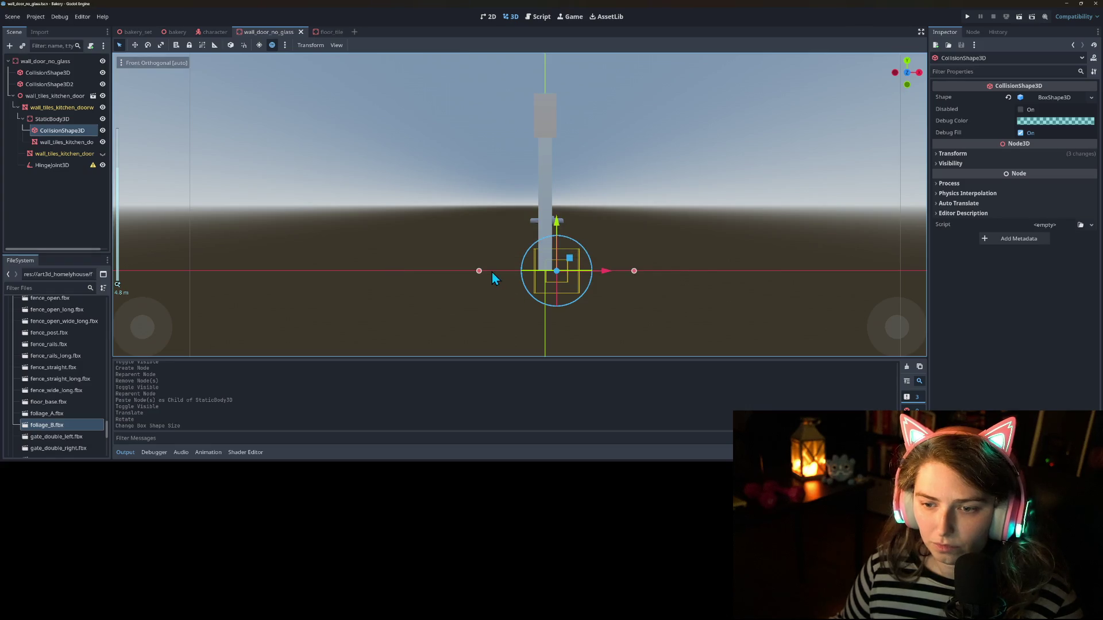
click(64, 142)
click(62, 130)
Step: Replace the collision shape with a new BoxShape3D and review the node transforms
click(1091, 98)
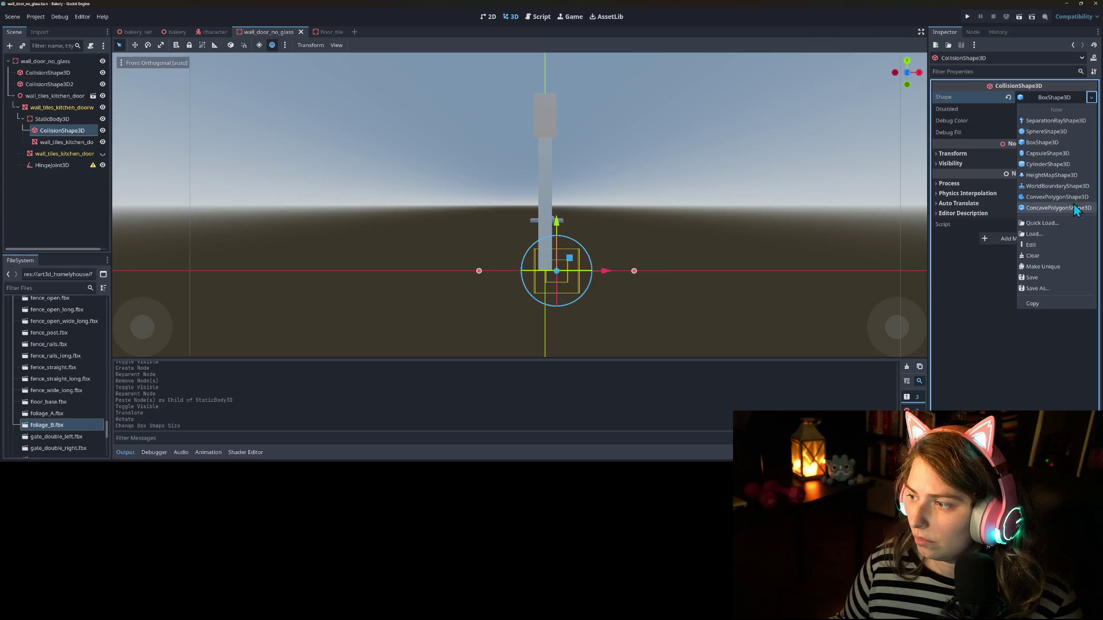
click(1038, 143)
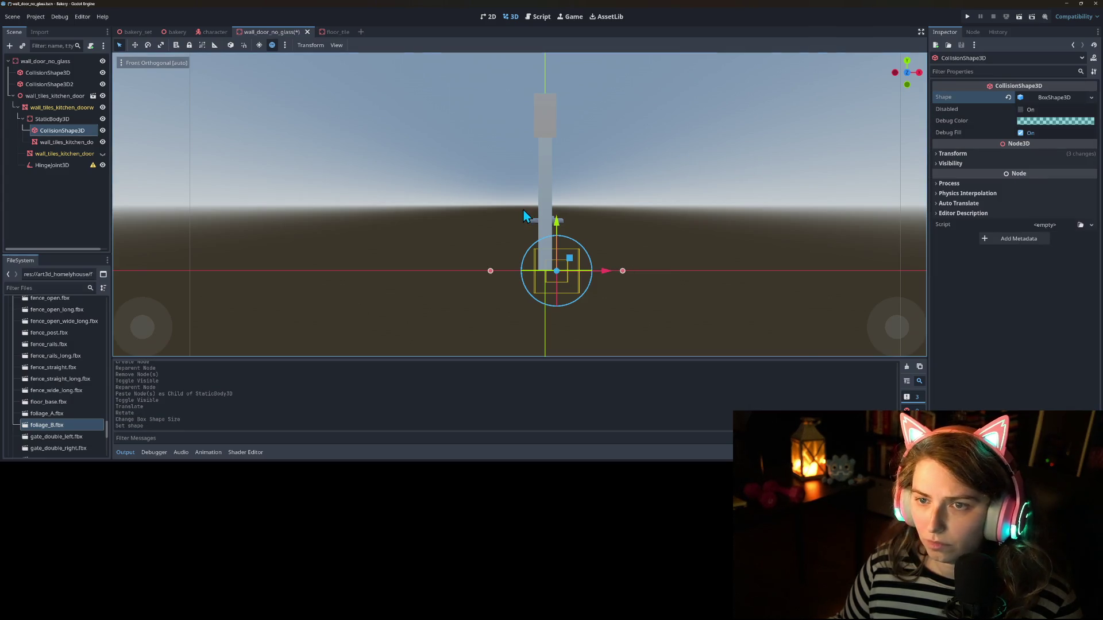
scroll(523, 217, up, 3)
scroll(610, 294, down, 15)
scroll(610, 306, down, 10)
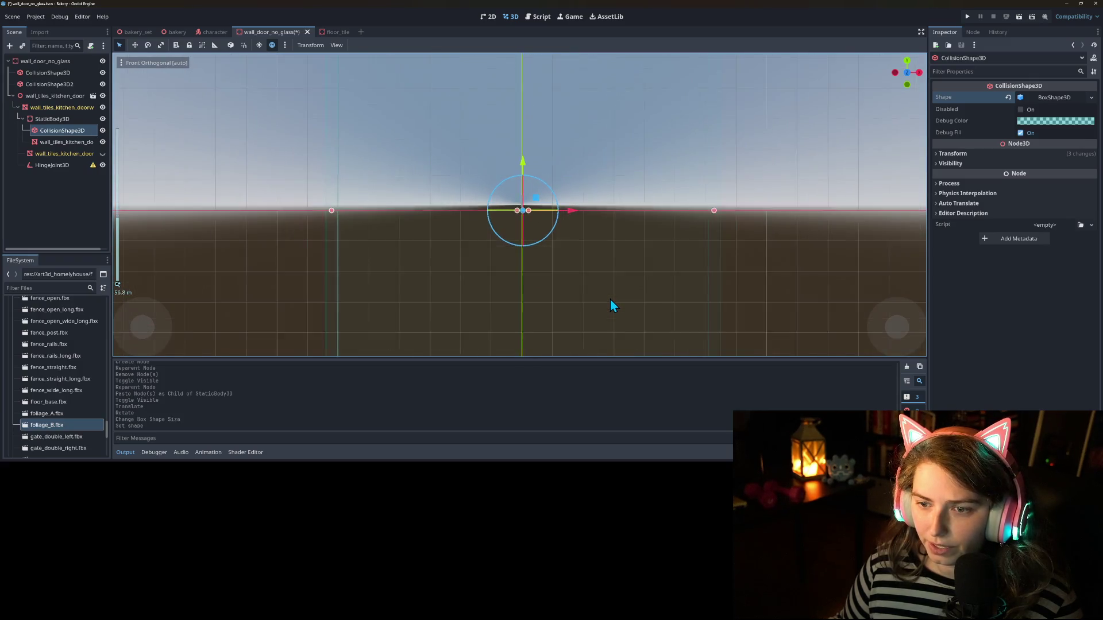
click(986, 153)
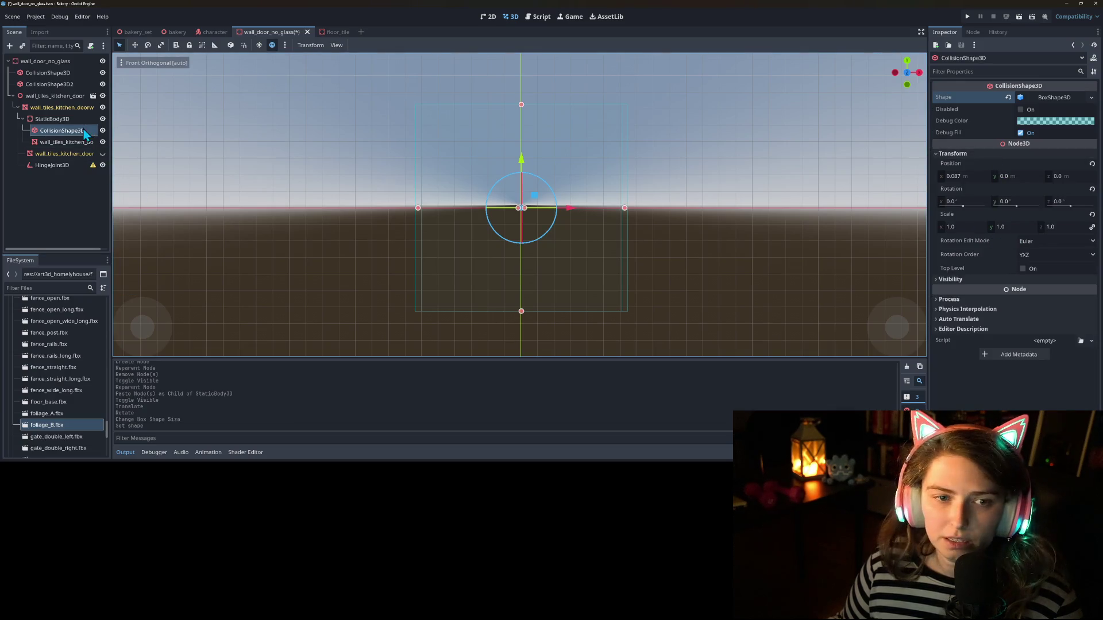
click(52, 119)
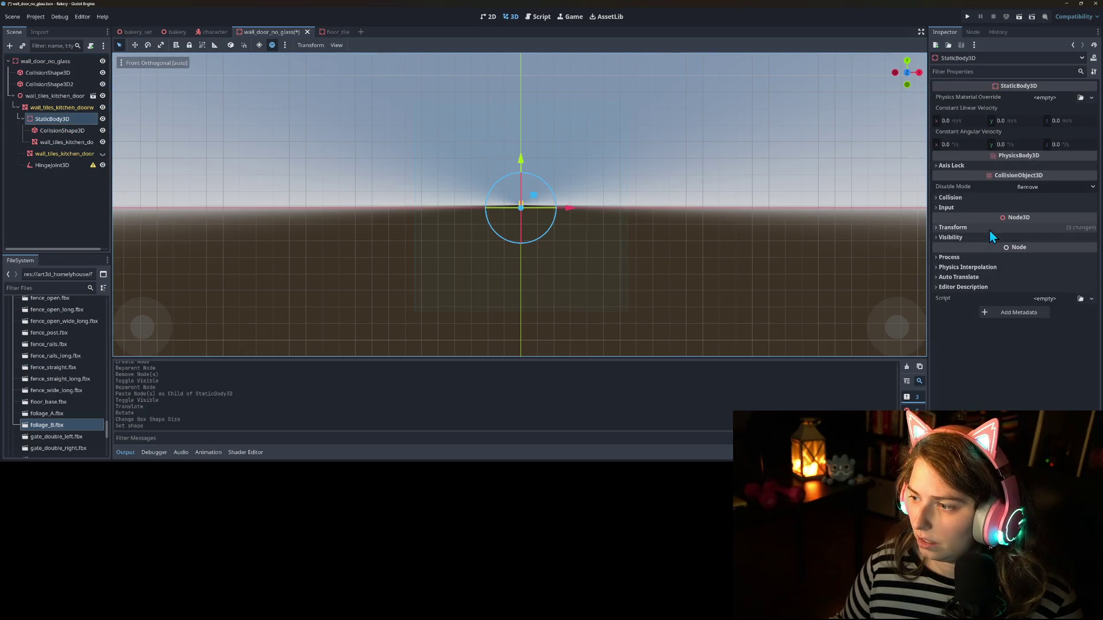
click(989, 228)
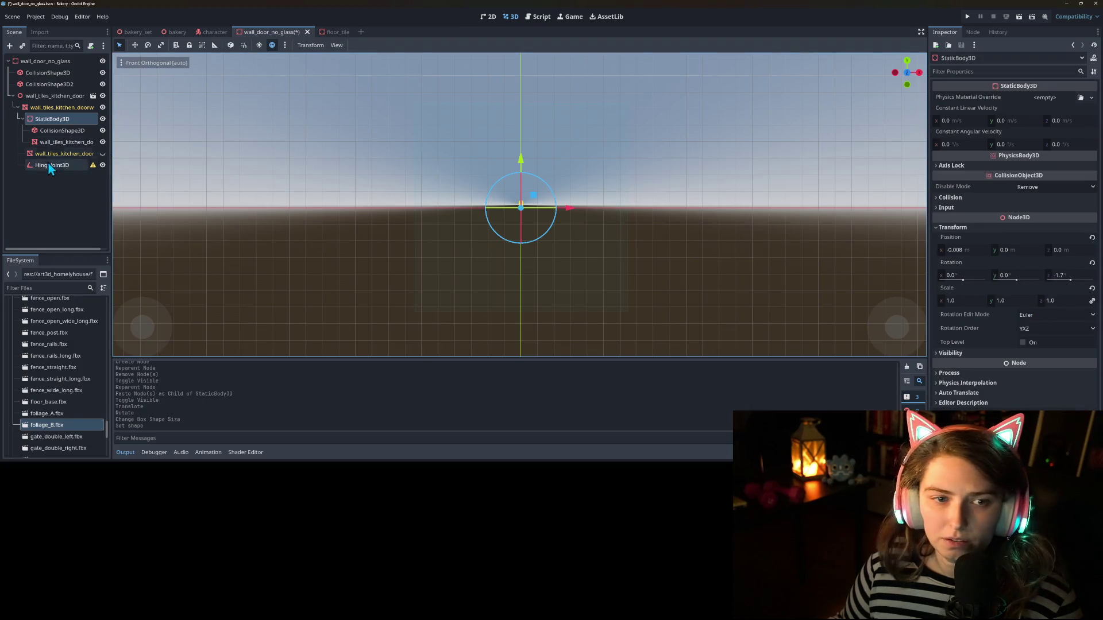
click(50, 143)
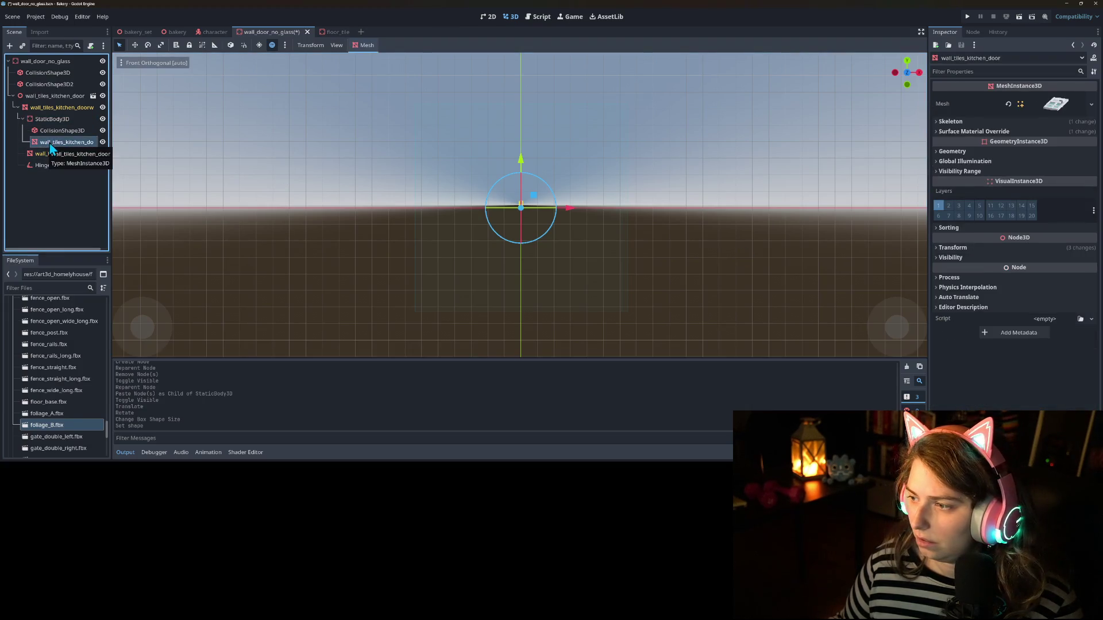
click(966, 248)
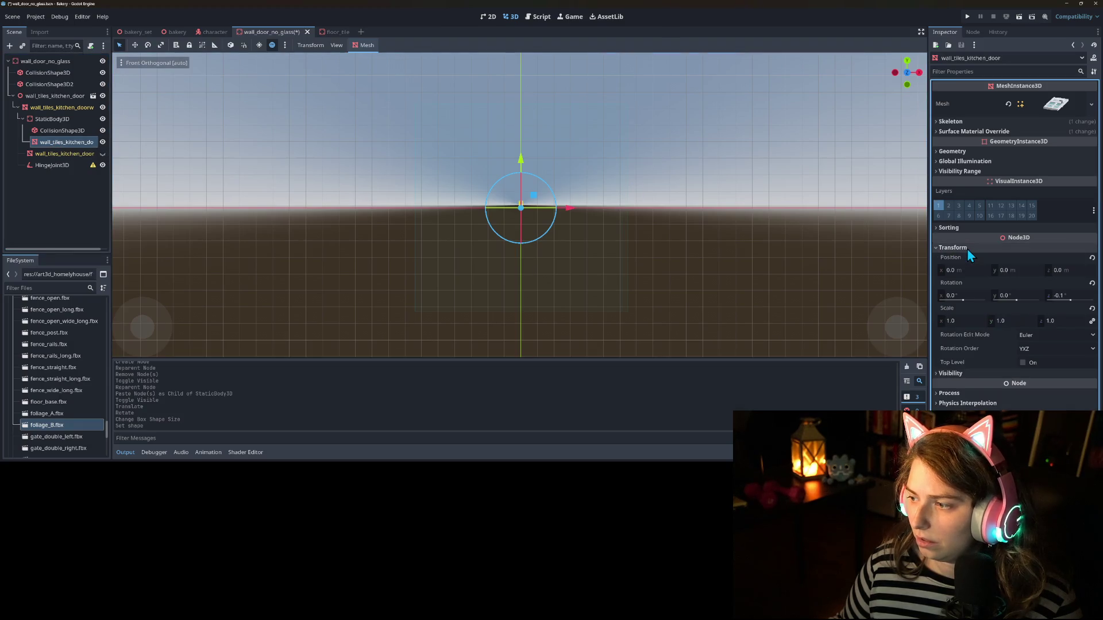
click(967, 249)
drag(583, 261, 490, 274)
click(63, 130)
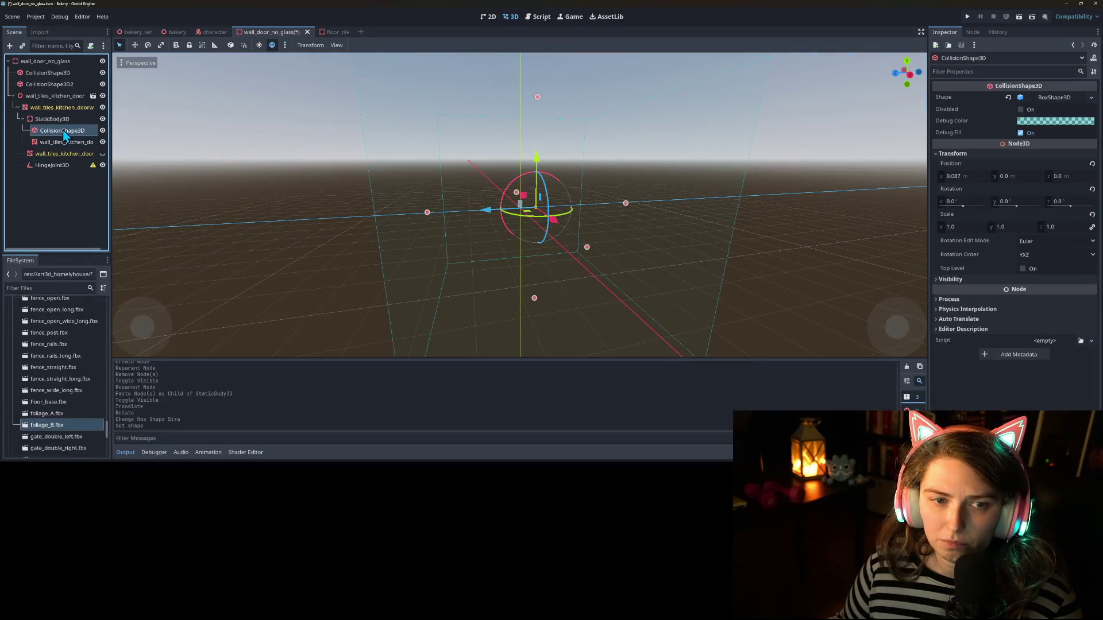
Step: Delete the CollisionShape3D under the door's StaticBody3D
right_click(63, 130)
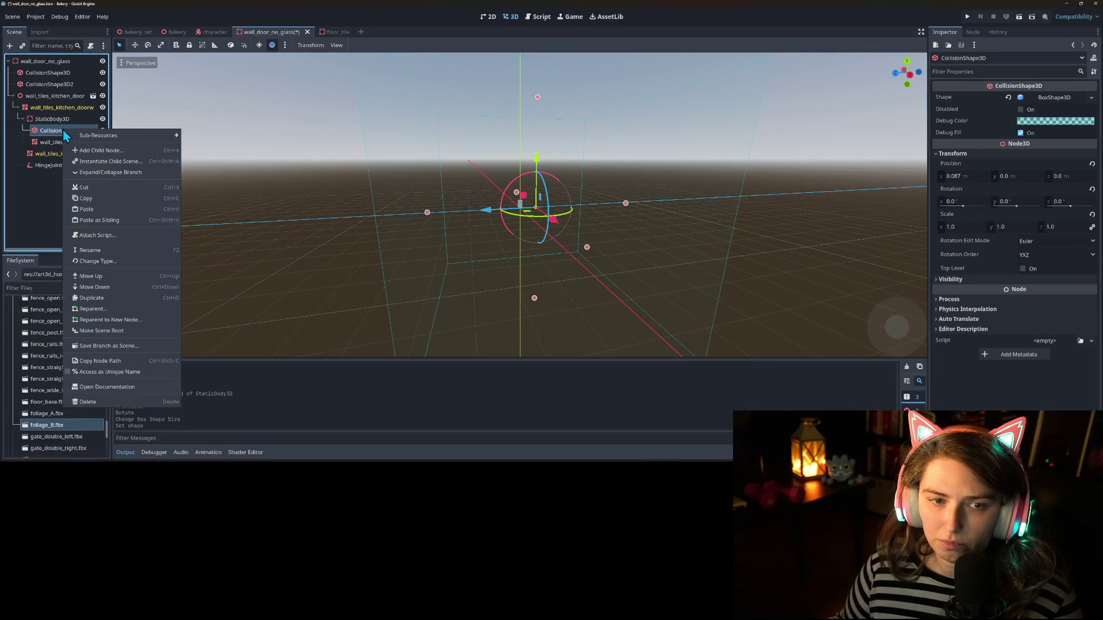
click(91, 402)
key(Return)
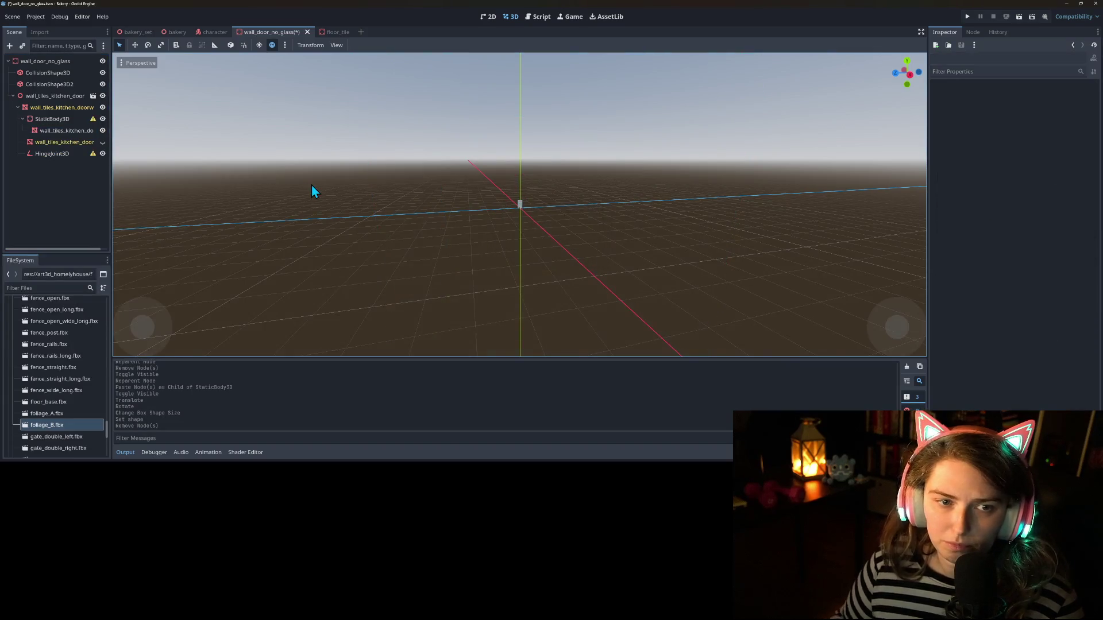
Step: Check the door mesh's transform, then select the StaticBody3D
click(66, 143)
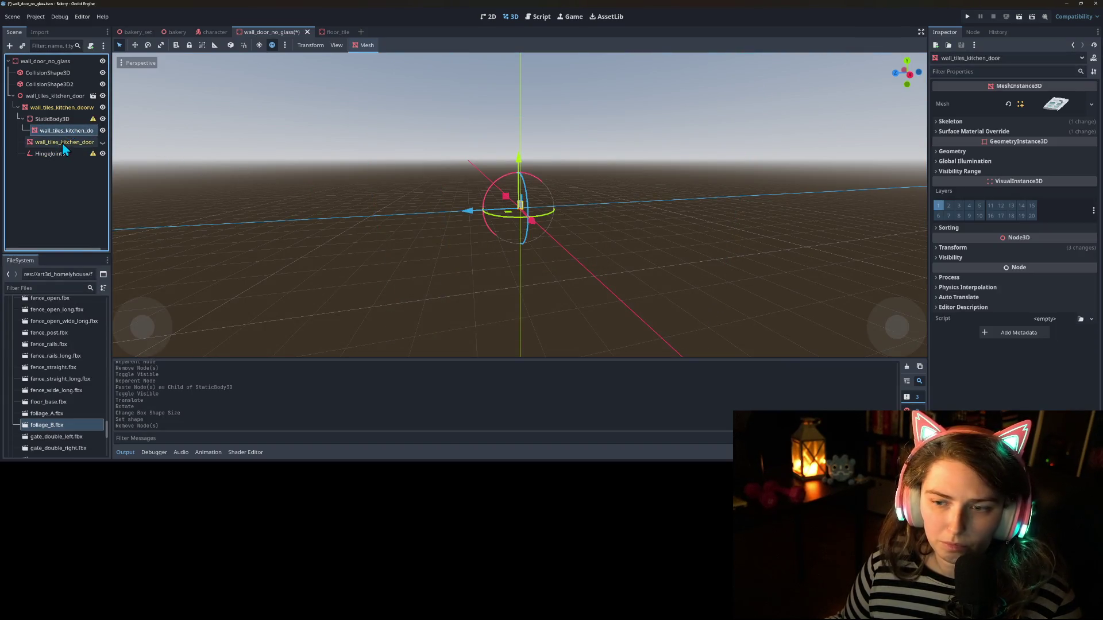
scroll(987, 306, down, 10)
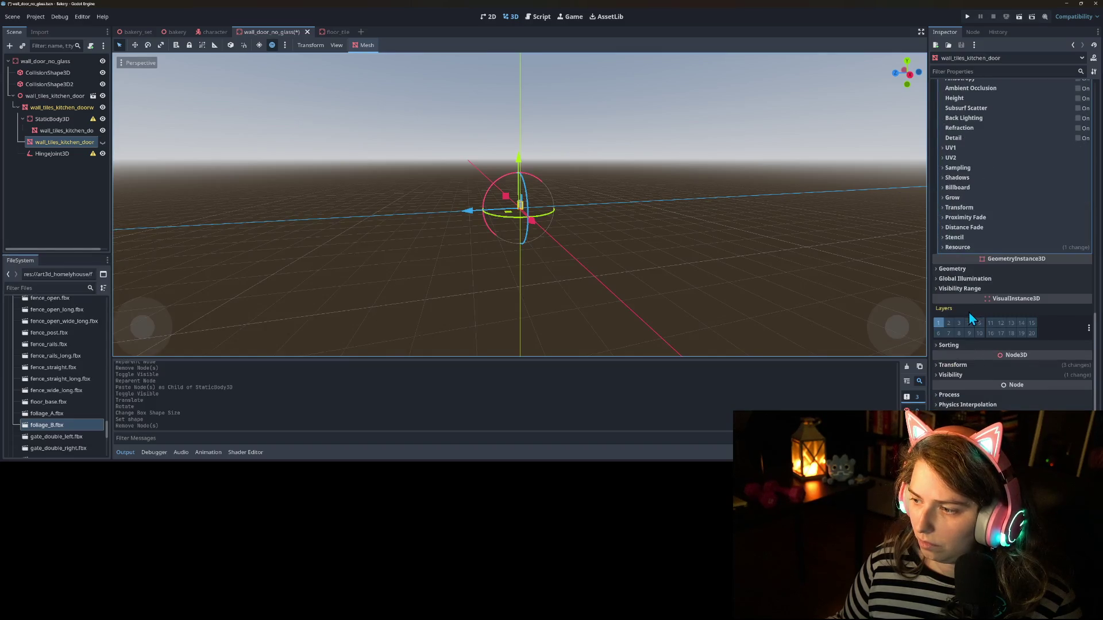
click(970, 368)
scroll(970, 368, down, 2)
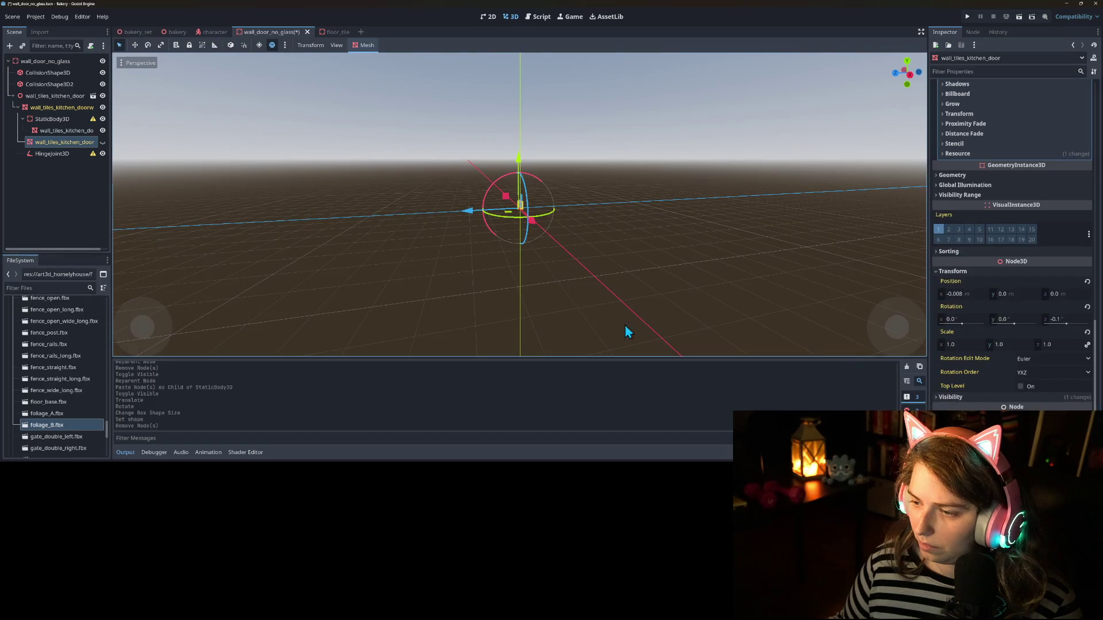
click(41, 120)
right_click(48, 122)
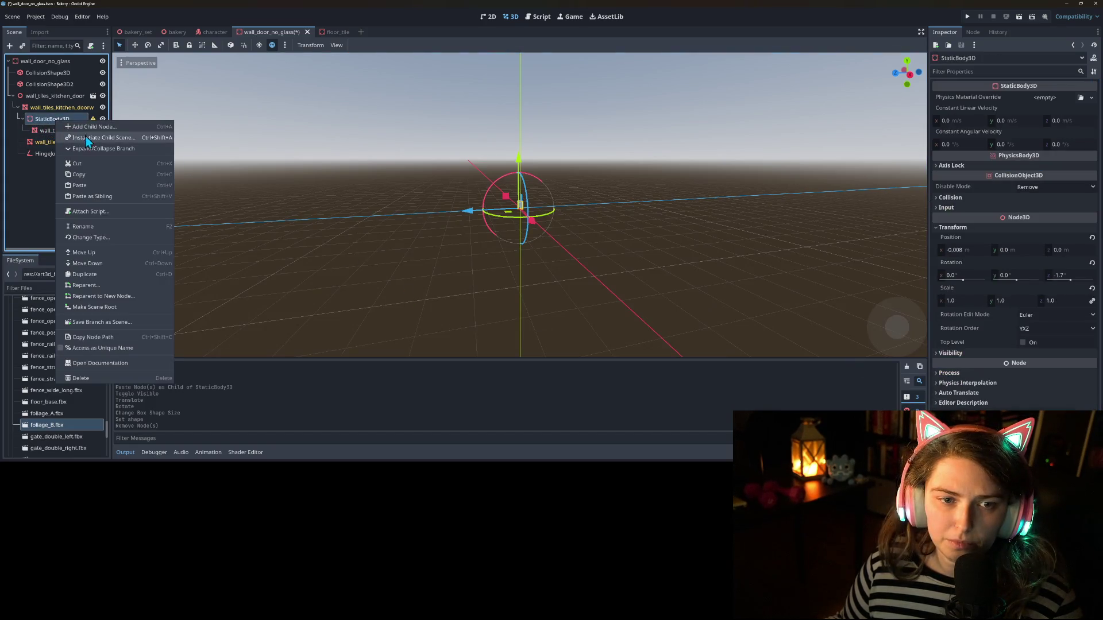
Step: Add a fresh CollisionShape3D under the StaticBody3D
key(Escape)
right_click(38, 120)
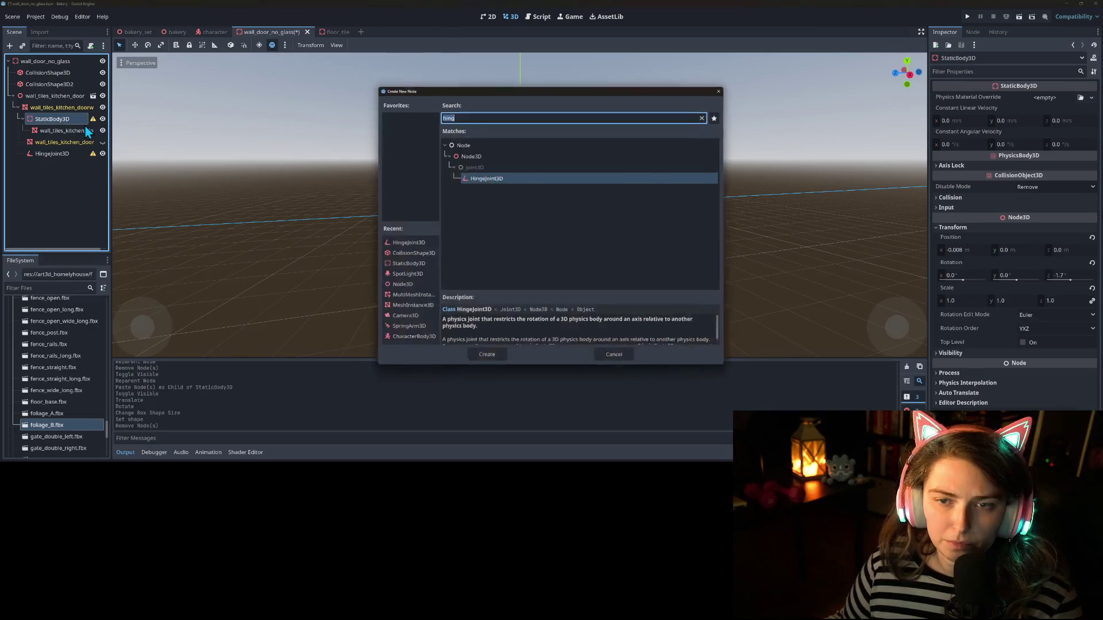
click(86, 127)
text(coll)
key(Return)
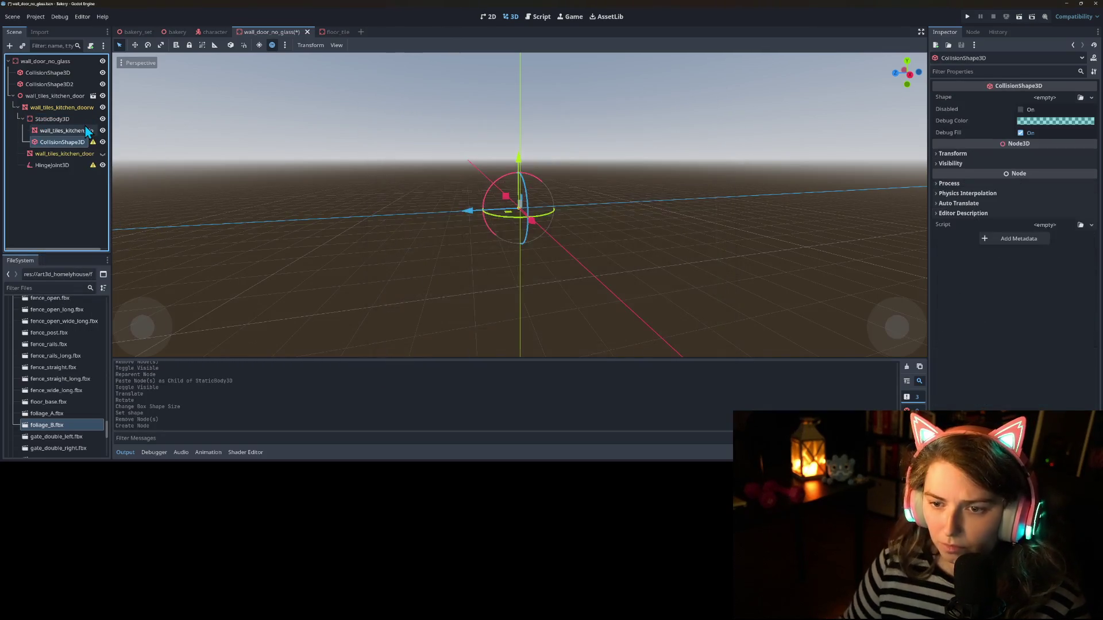
scroll(570, 225, up, 5)
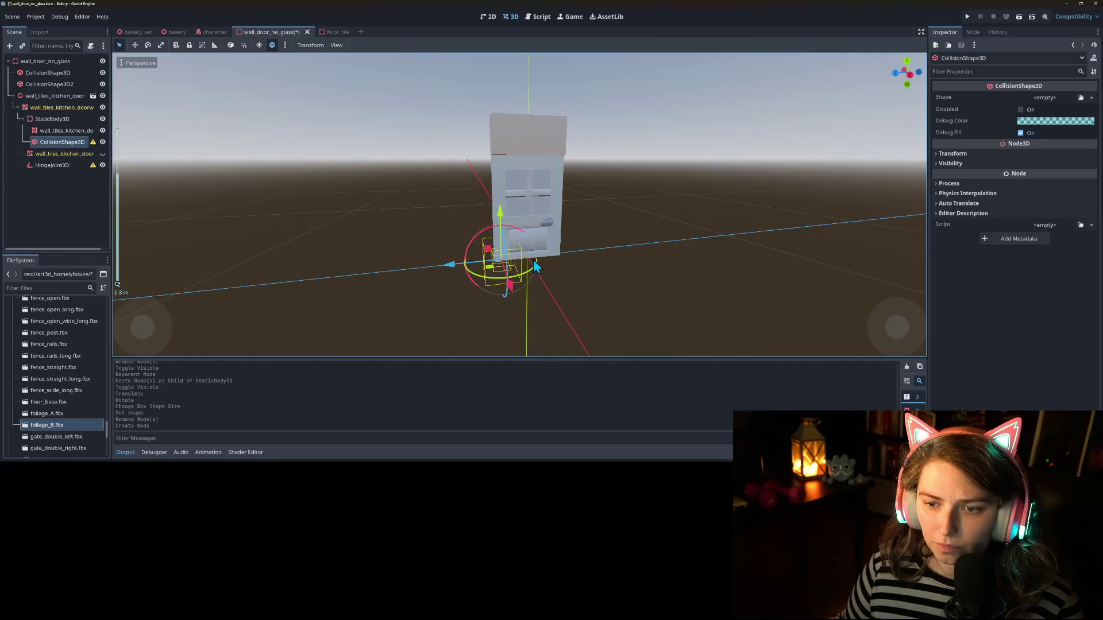
scroll(539, 263, down, 6)
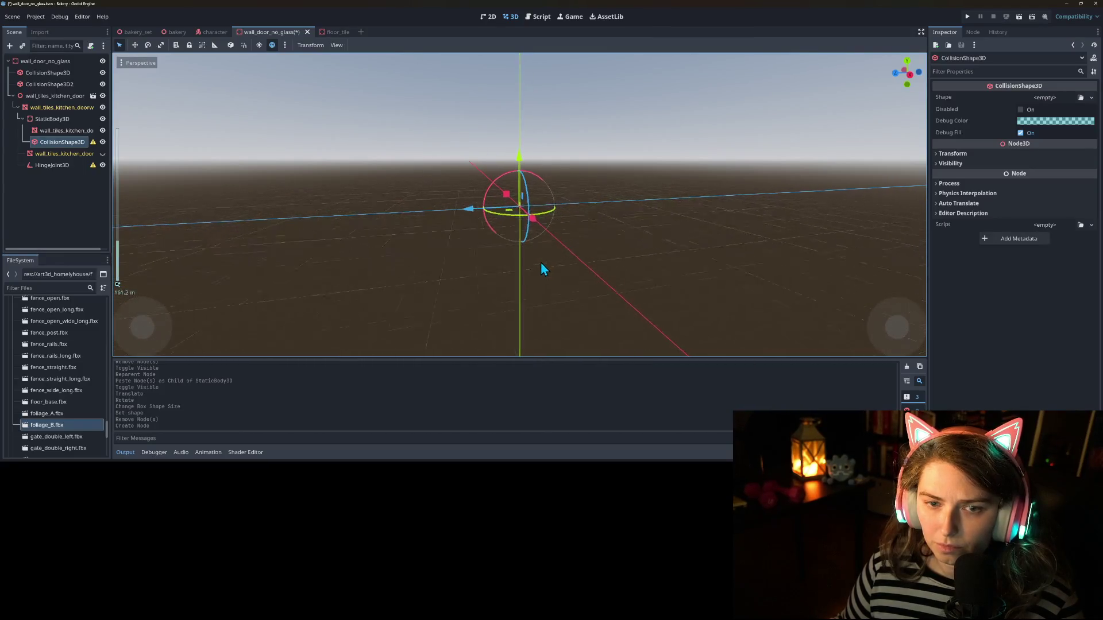
Step: Assign a new BoxShape3D to the fresh collision shape
click(1091, 97)
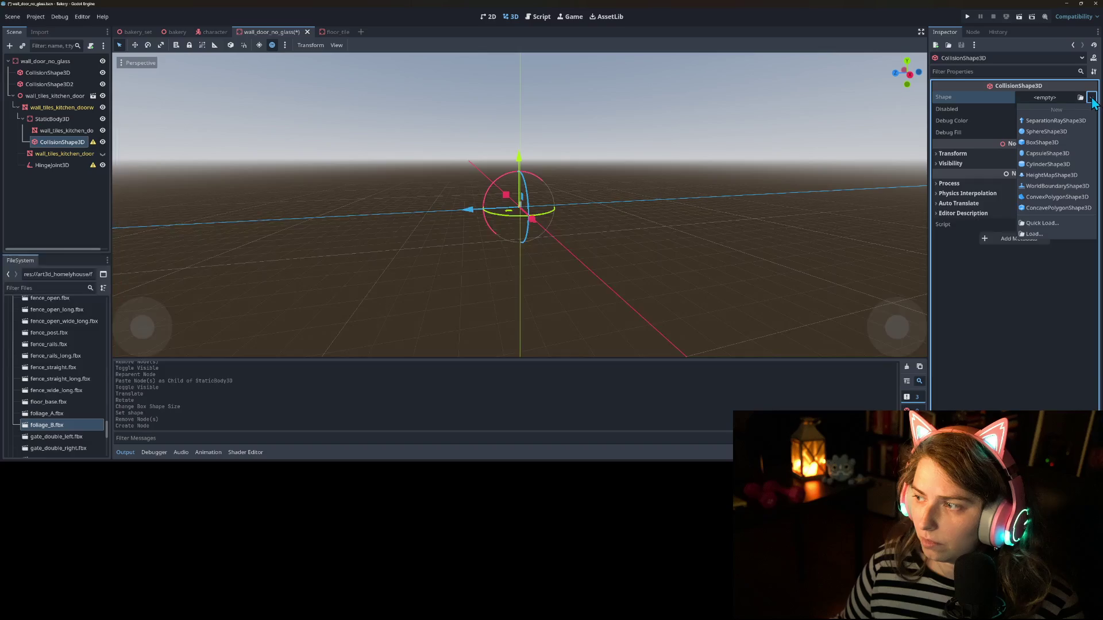
click(1038, 145)
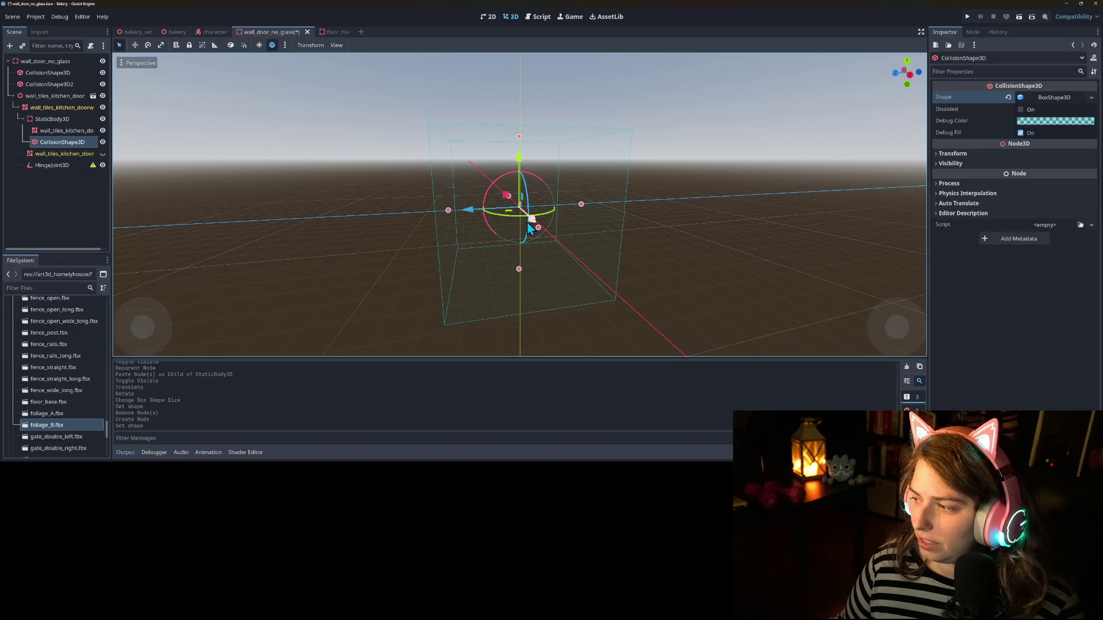
scroll(473, 295, down, 2)
key(KP_1)
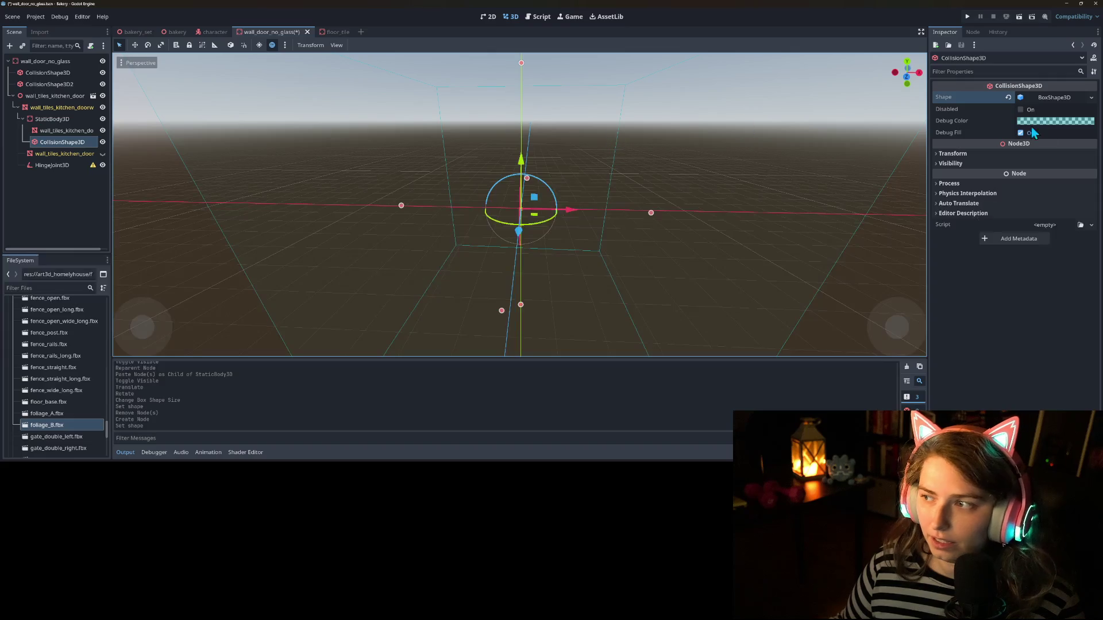
Step: Set the CollisionShape3D scale to 0.01 on x, y and z after trying 0.1 and 0.001
click(1042, 97)
click(1019, 122)
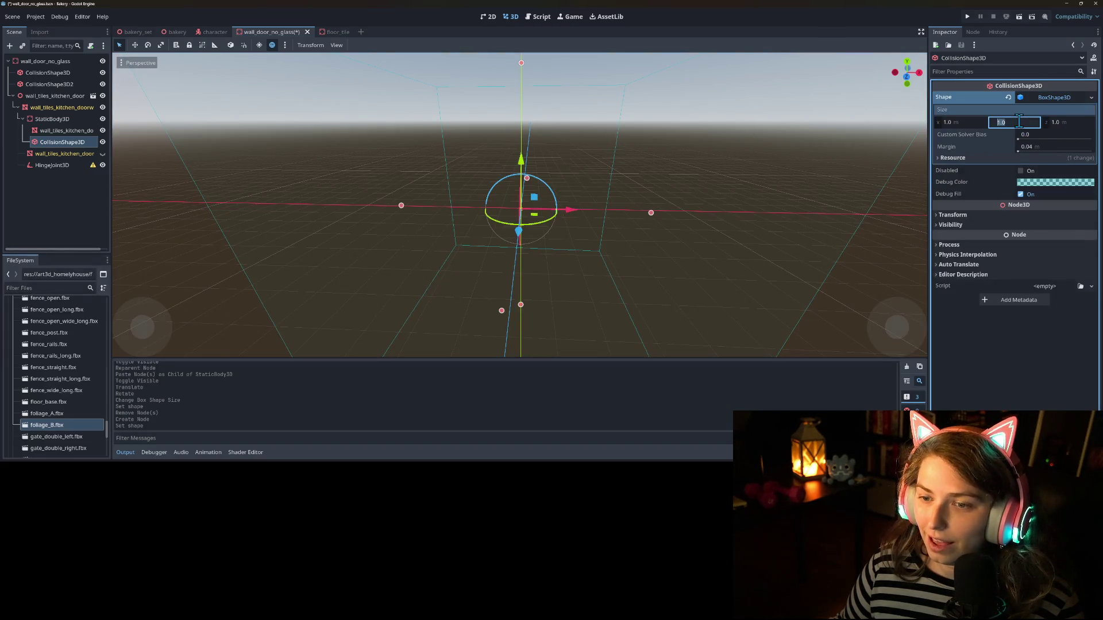
click(975, 214)
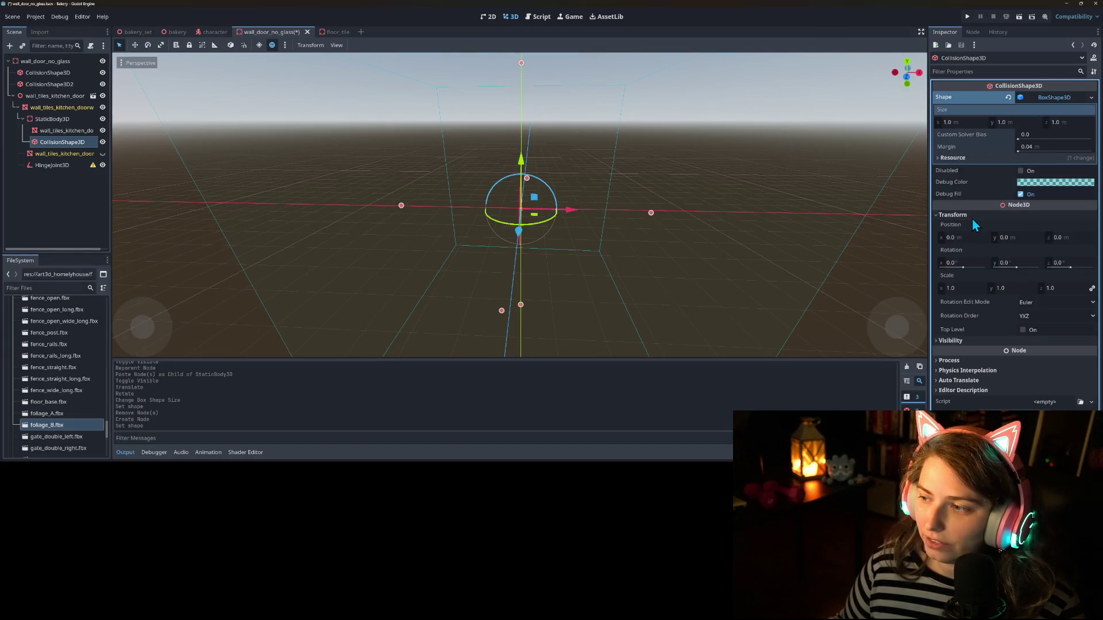
click(1011, 288)
text(0.1)
key(Return)
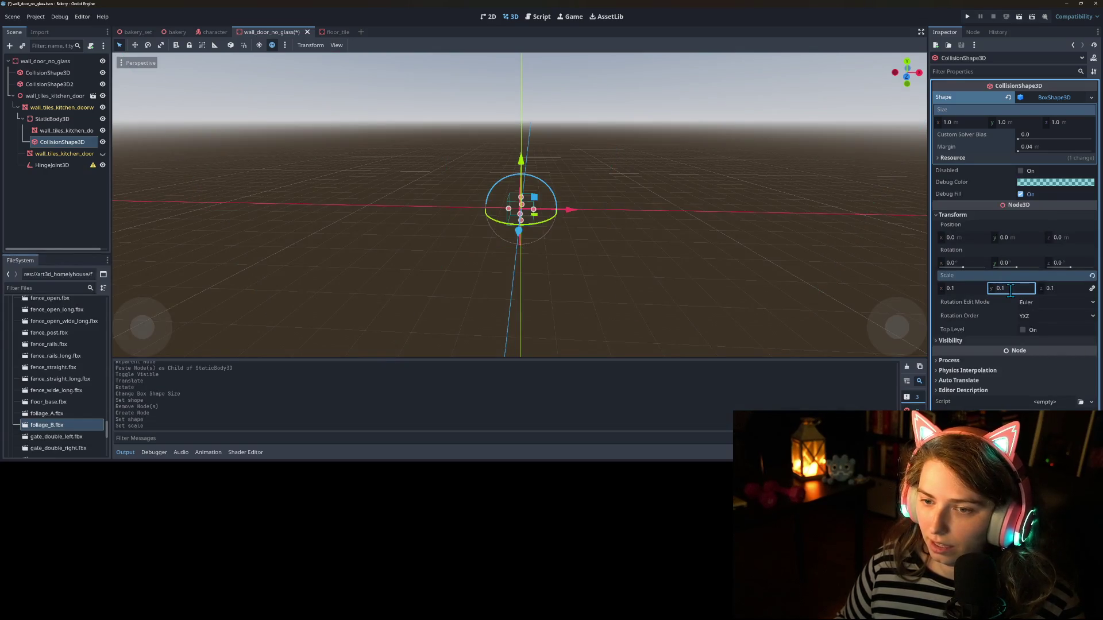
scroll(699, 254, up, 5)
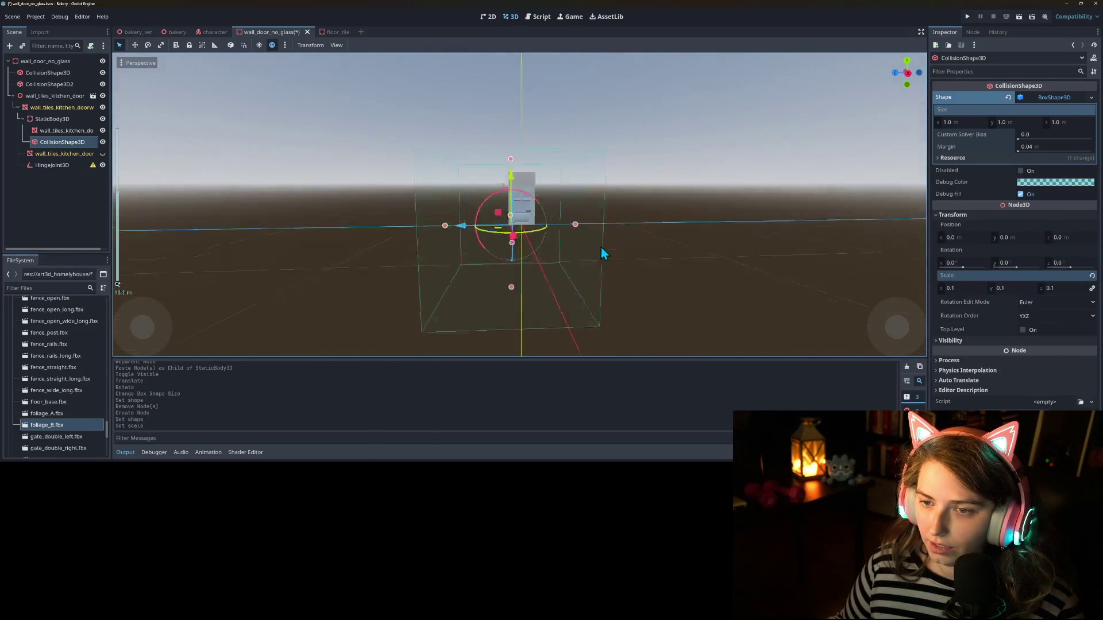
click(1016, 289)
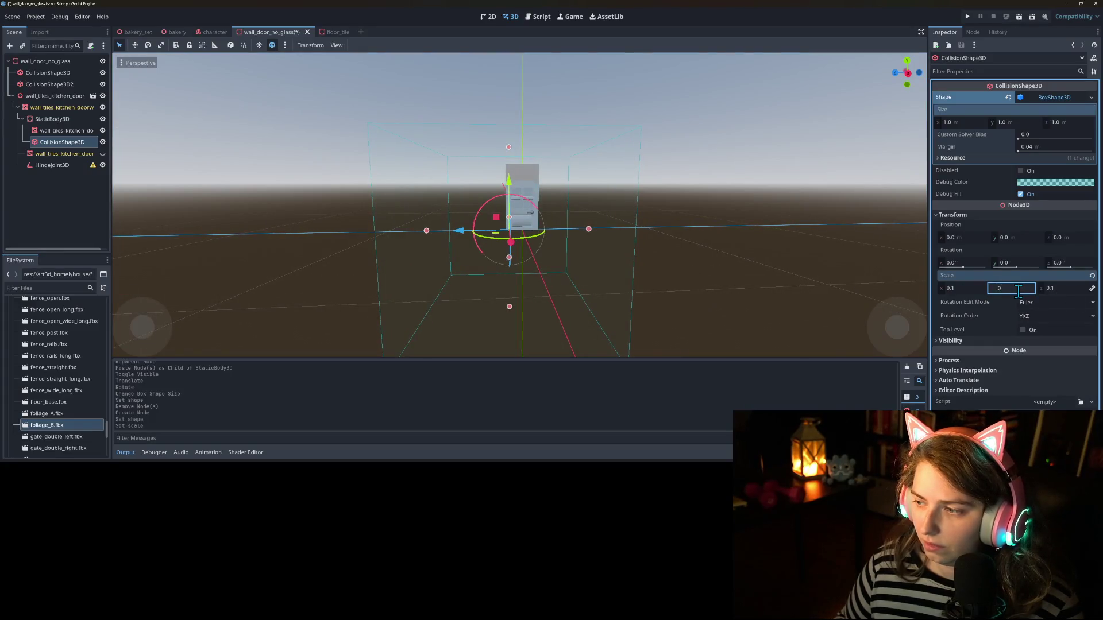
text(0)
key(Return)
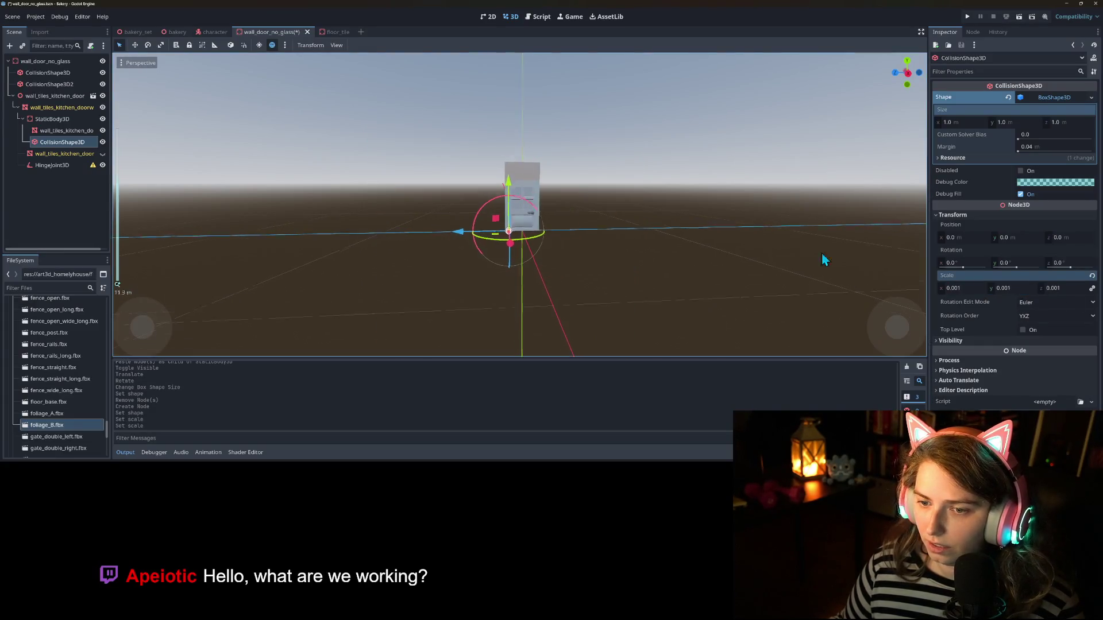
scroll(599, 268, up, 5)
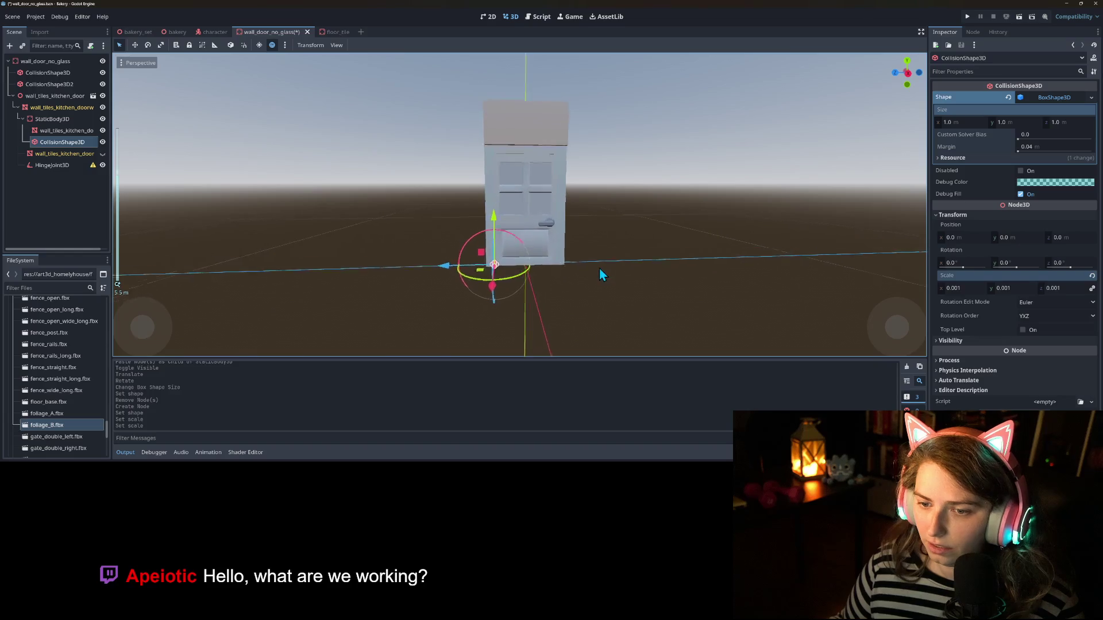
click(1003, 288)
text(0.01)
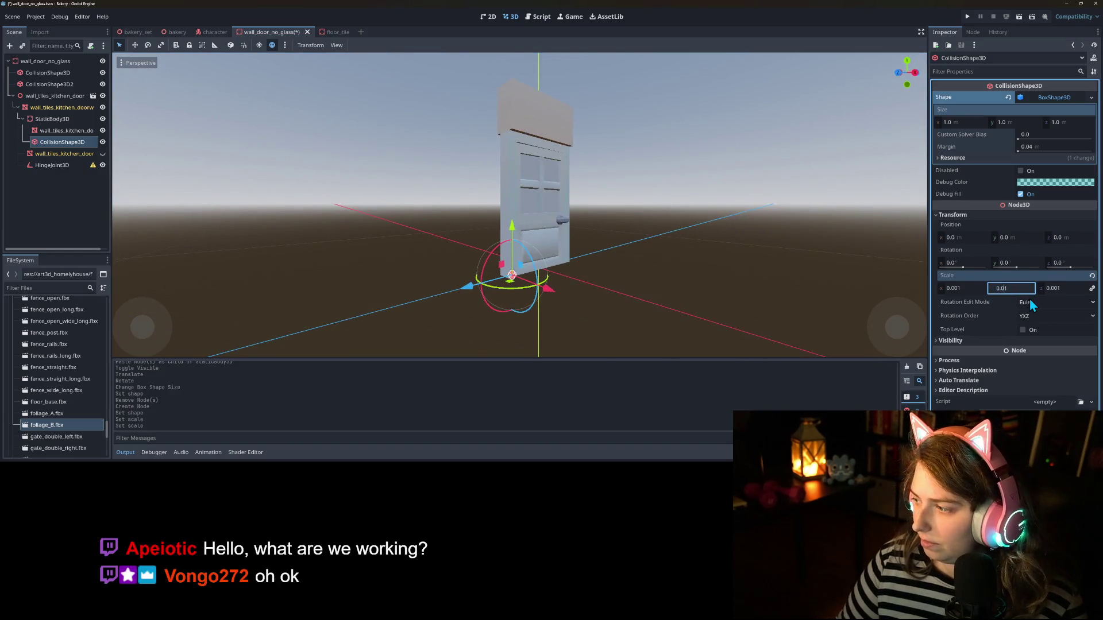
key(Return)
scroll(543, 264, up, 2)
drag(542, 265, 539, 277)
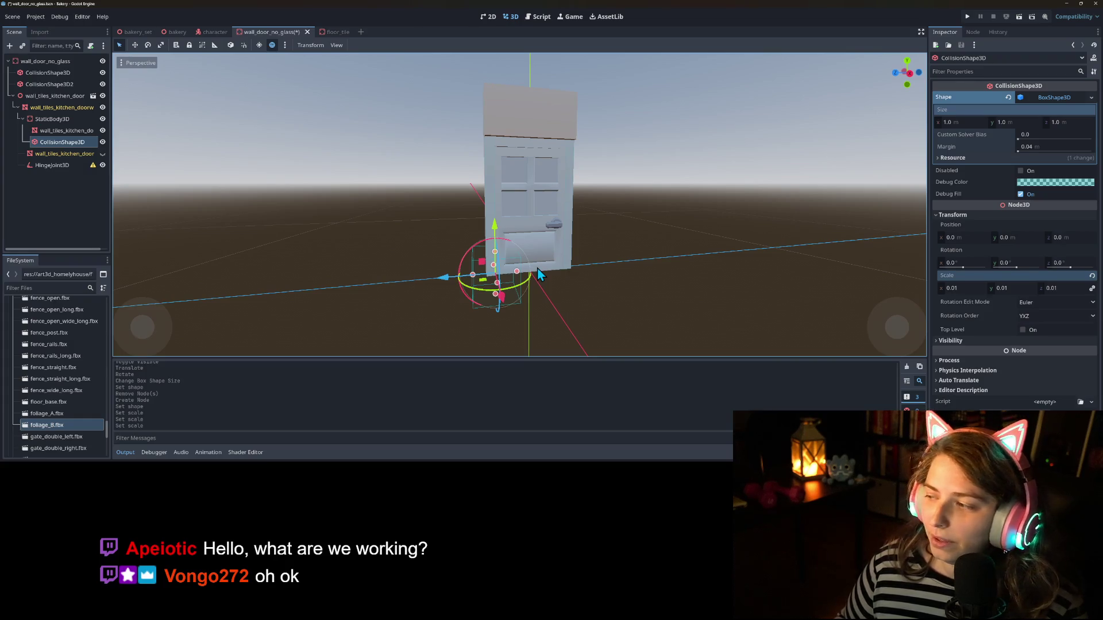
Step: Undo the trial stretch and tilt of the collision box
key(KP_1)
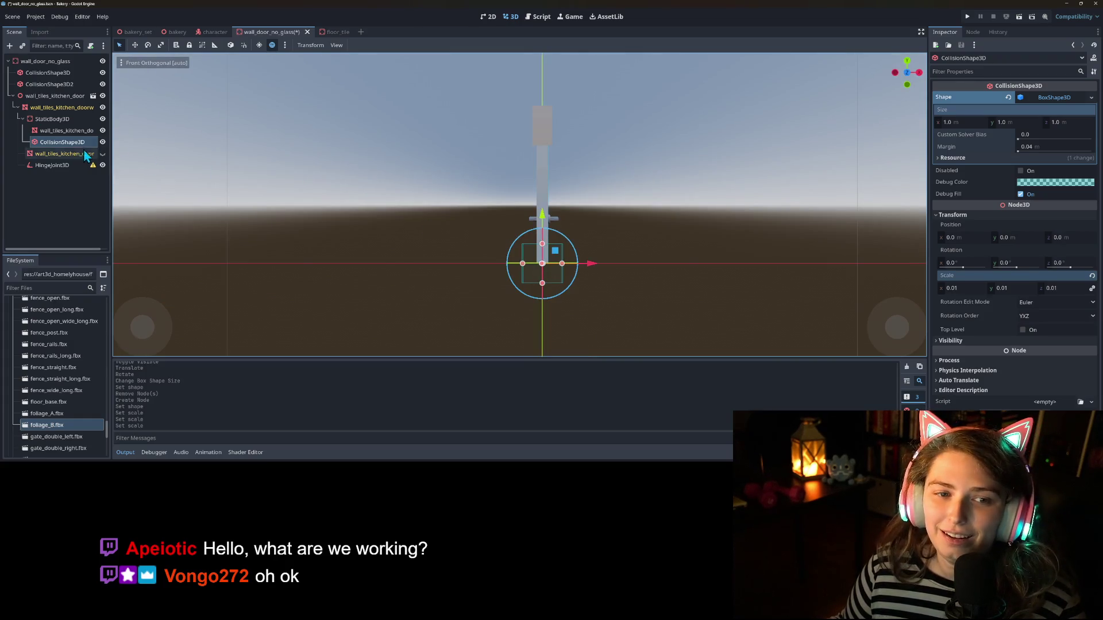
drag(545, 248, 547, 151)
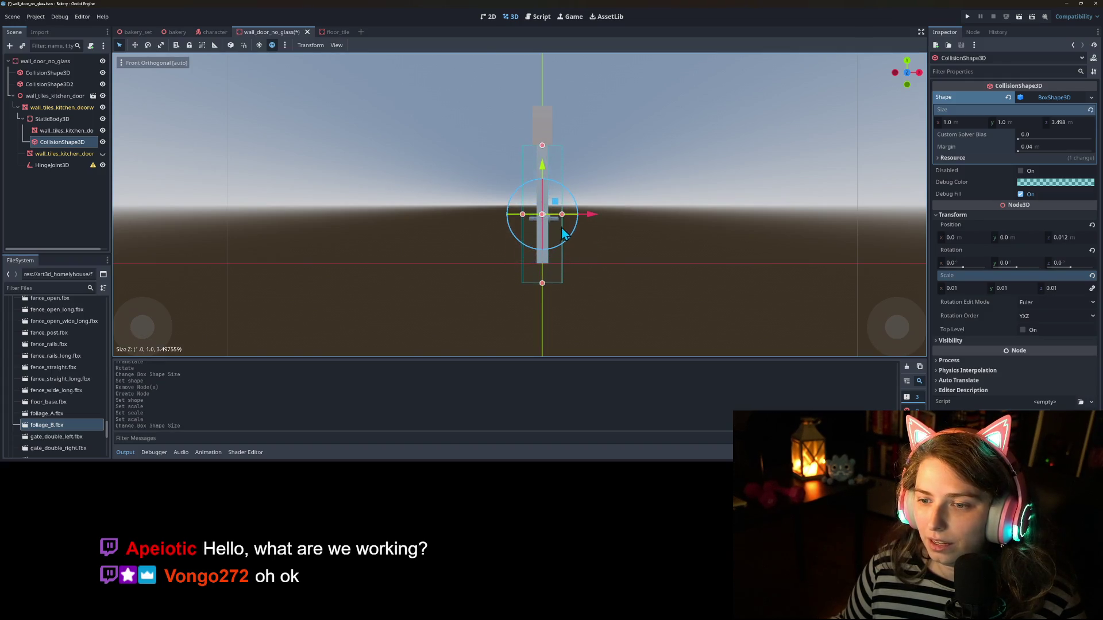
drag(562, 213, 559, 212)
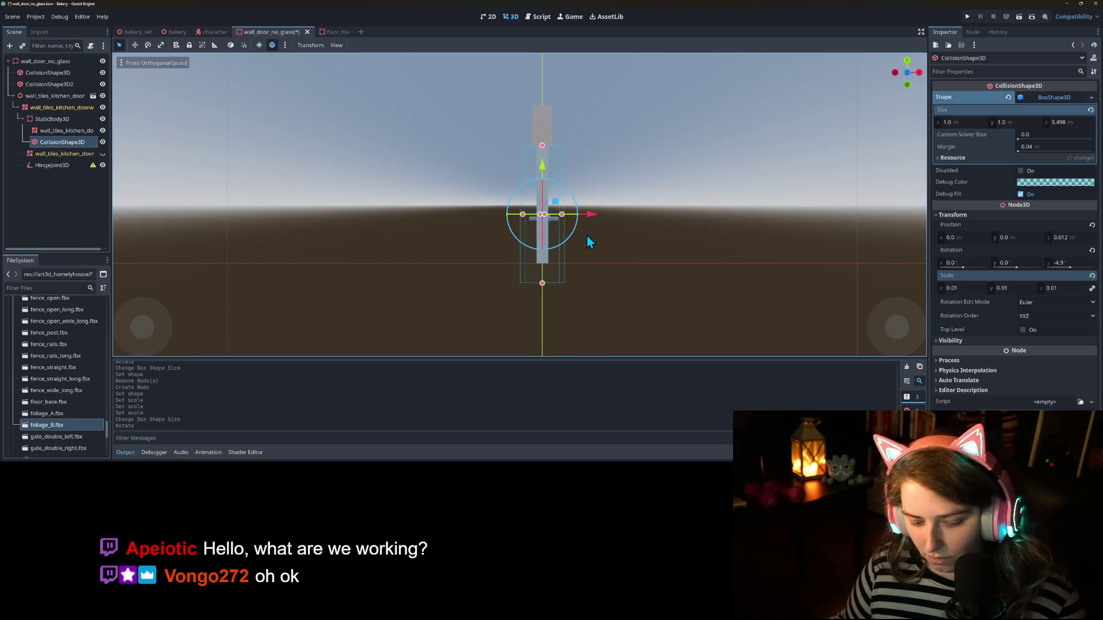
key(ctrl+z)
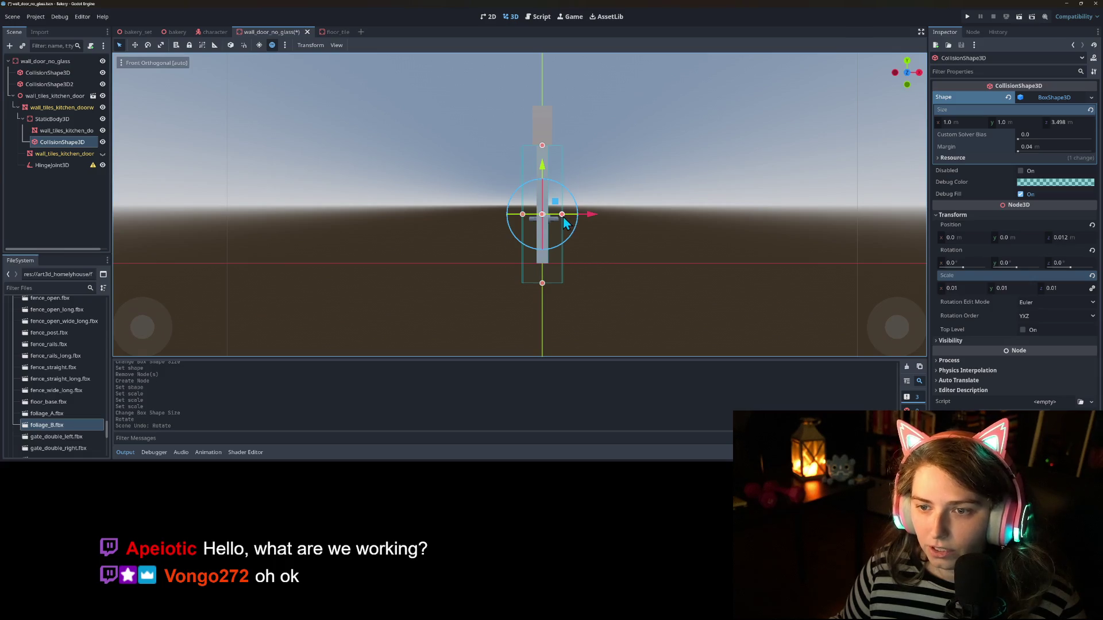
key(ctrl+z)
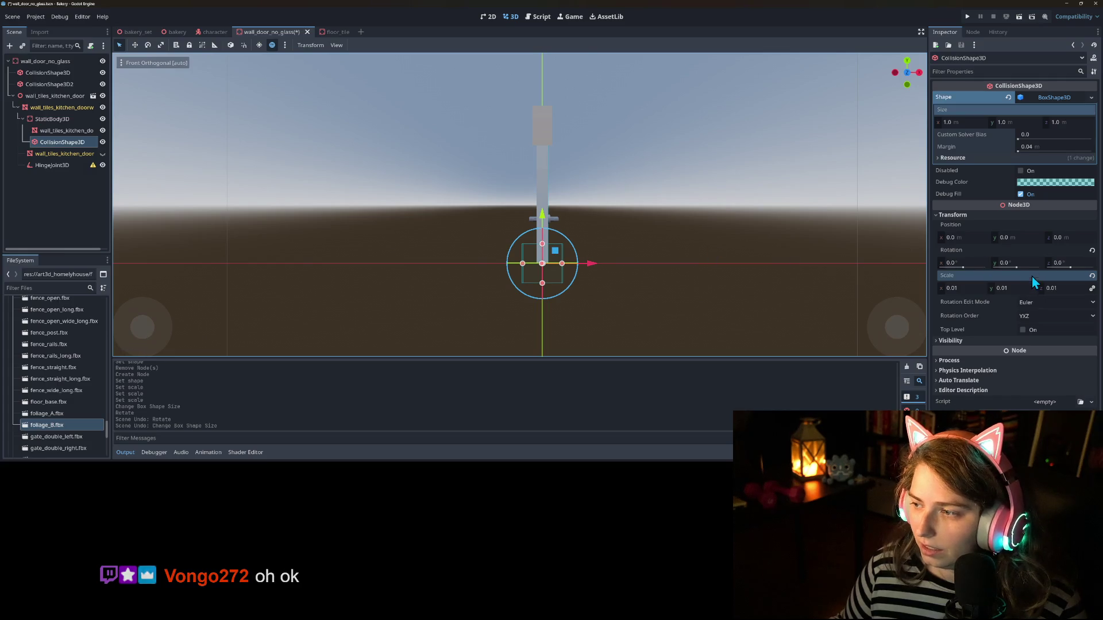
Step: Set the StaticBody3D's Z rotation to 0
click(56, 133)
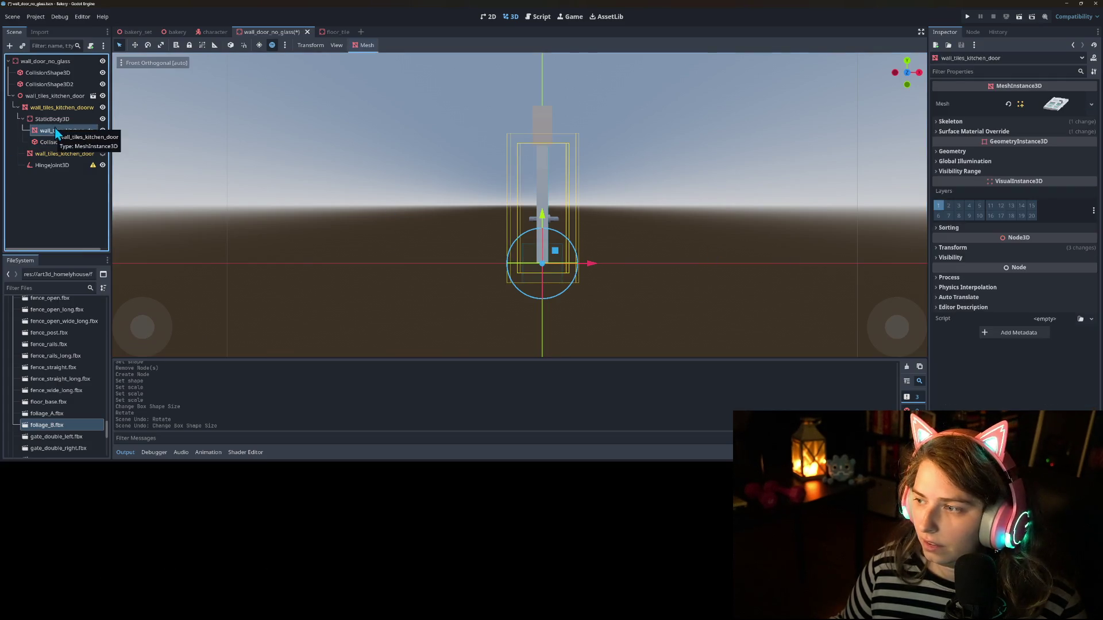
click(52, 118)
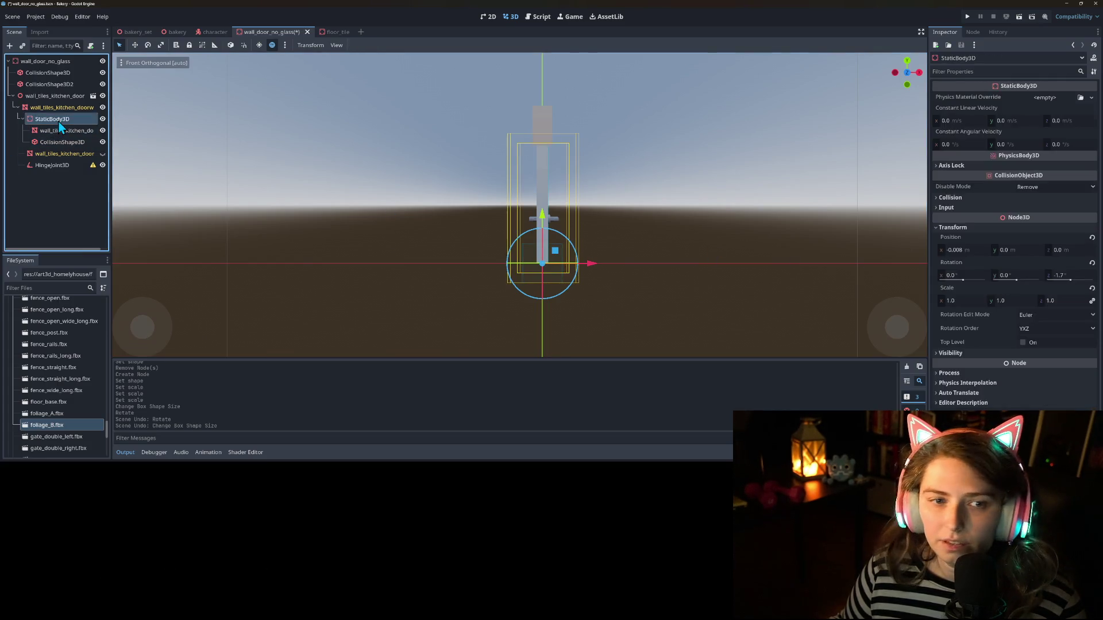
click(1078, 275)
text(0)
key(Return)
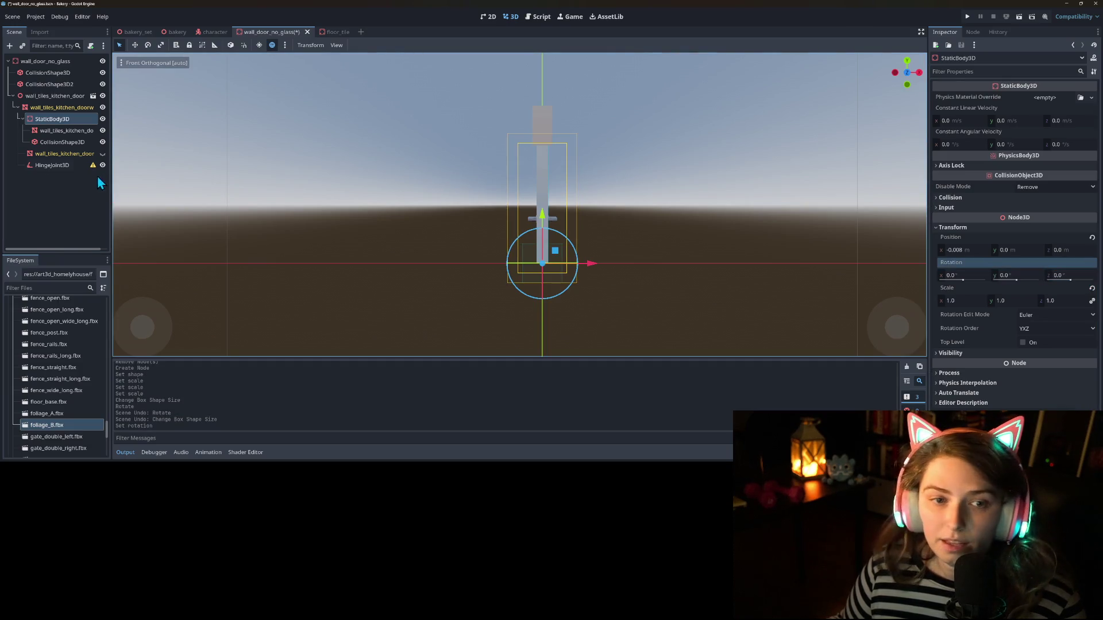
click(62, 142)
Step: Resize the collision box in front view to the door's height and 0.308 thickness
drag(544, 243, 549, 146)
scroll(551, 230, up, 5)
drag(556, 332, 567, 297)
drag(524, 204, 545, 210)
drag(565, 110, 564, 112)
mouse_move(588, 206)
mouse_down()
mouse_move(543, 205)
mouse_move(550, 267)
mouse_move(625, 273)
mouse_up()
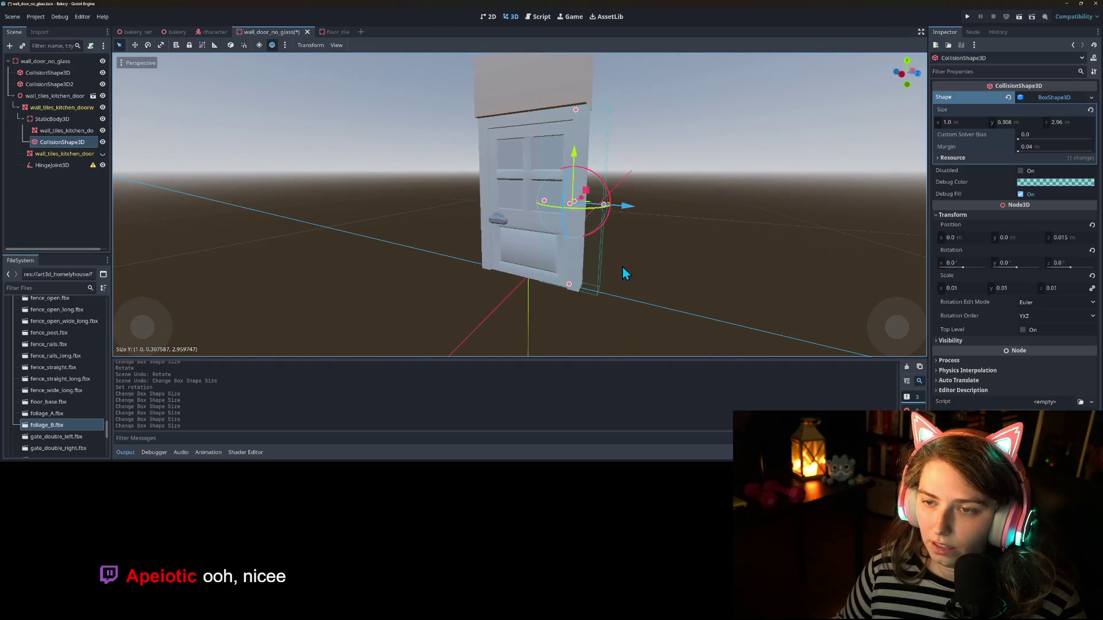
Step: Fit the box to the door's width, about 1.575, in right view and save
key(KP_3)
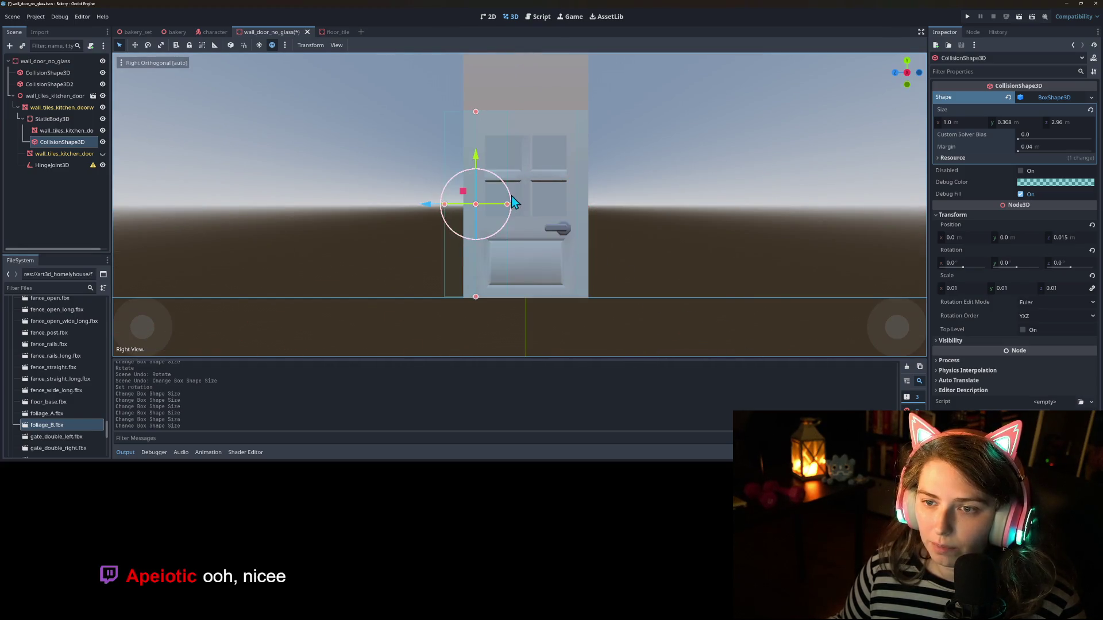
drag(508, 205, 576, 202)
drag(444, 204, 478, 207)
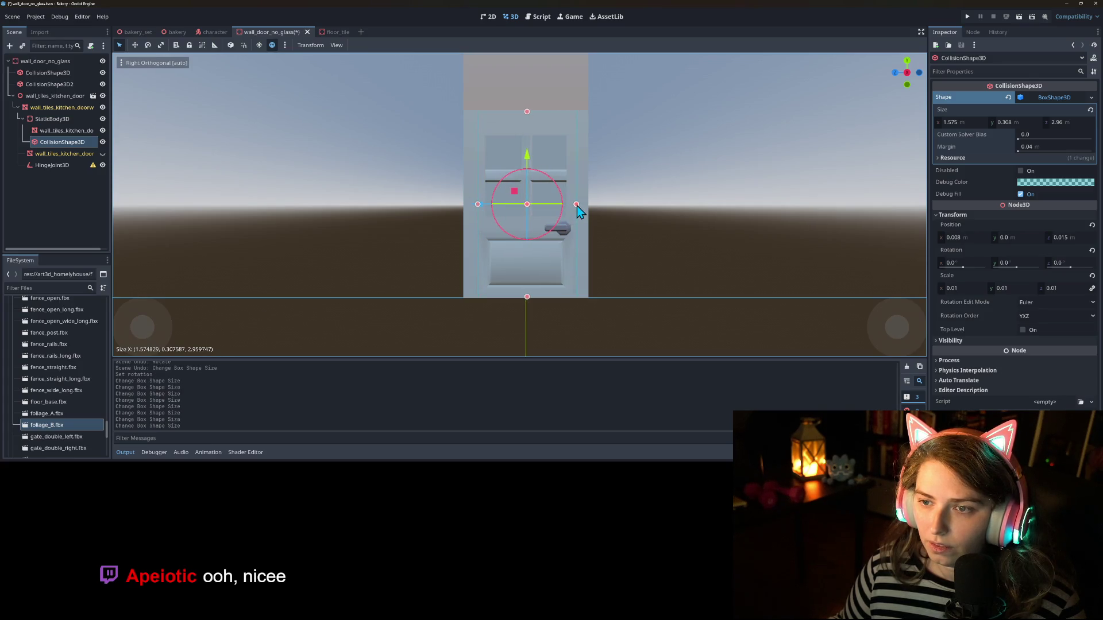
key(ctrl+s)
Step: Lower the box's top slightly so it stands about 2.724 tall
mouse_move(559, 212)
mouse_down()
mouse_move(456, 251)
mouse_move(432, 273)
mouse_move(466, 248)
mouse_up()
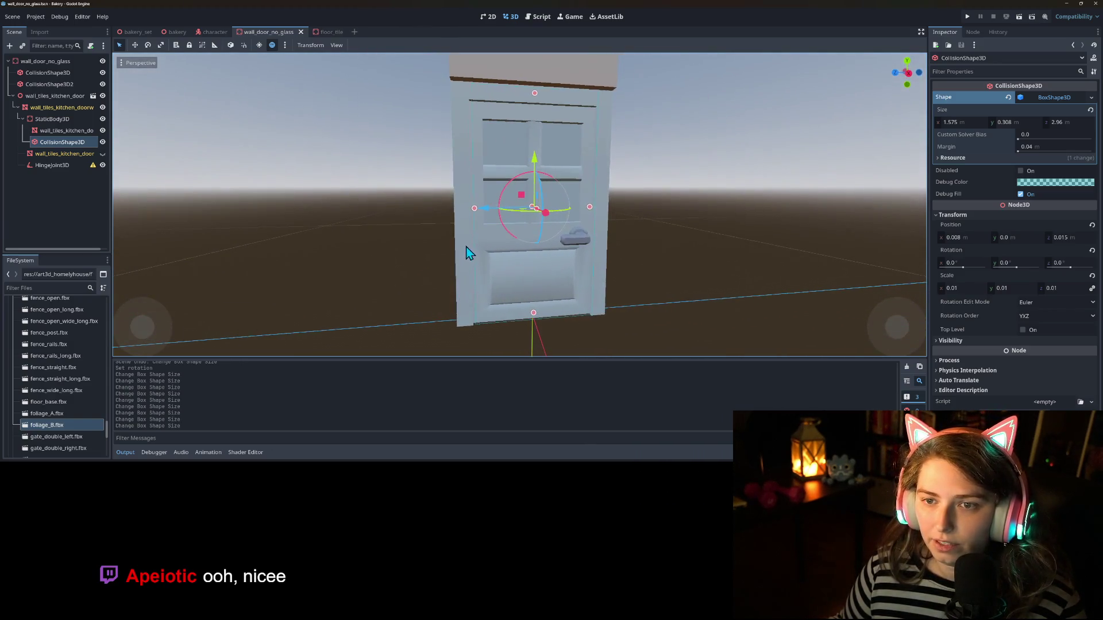
key(KP_1)
key(KP_3)
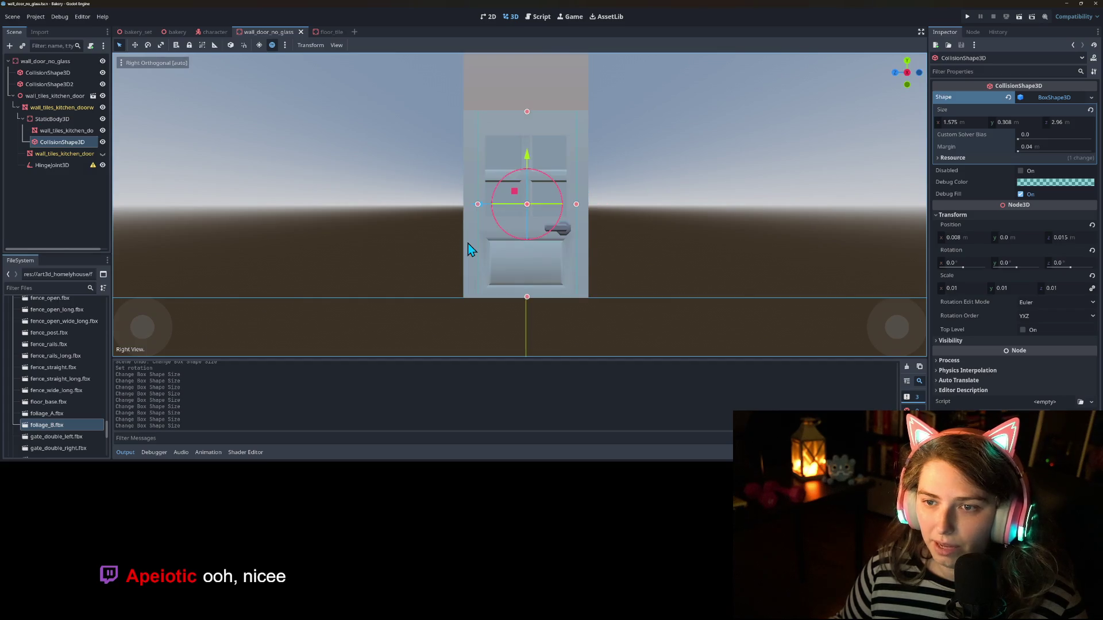
drag(527, 115, 526, 129)
drag(553, 193, 536, 238)
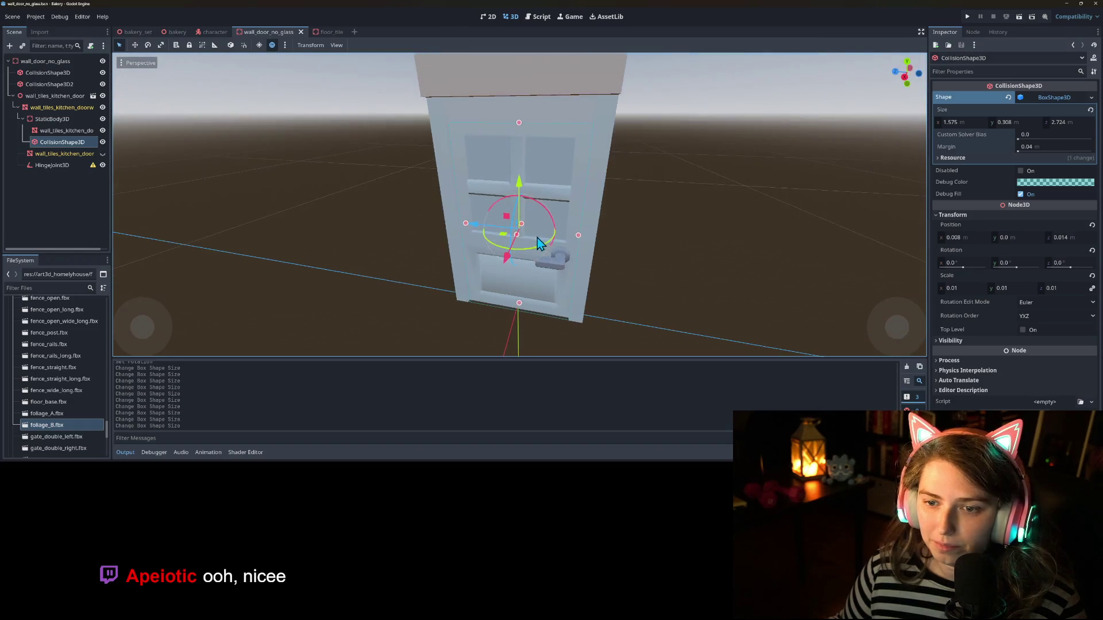
click(53, 165)
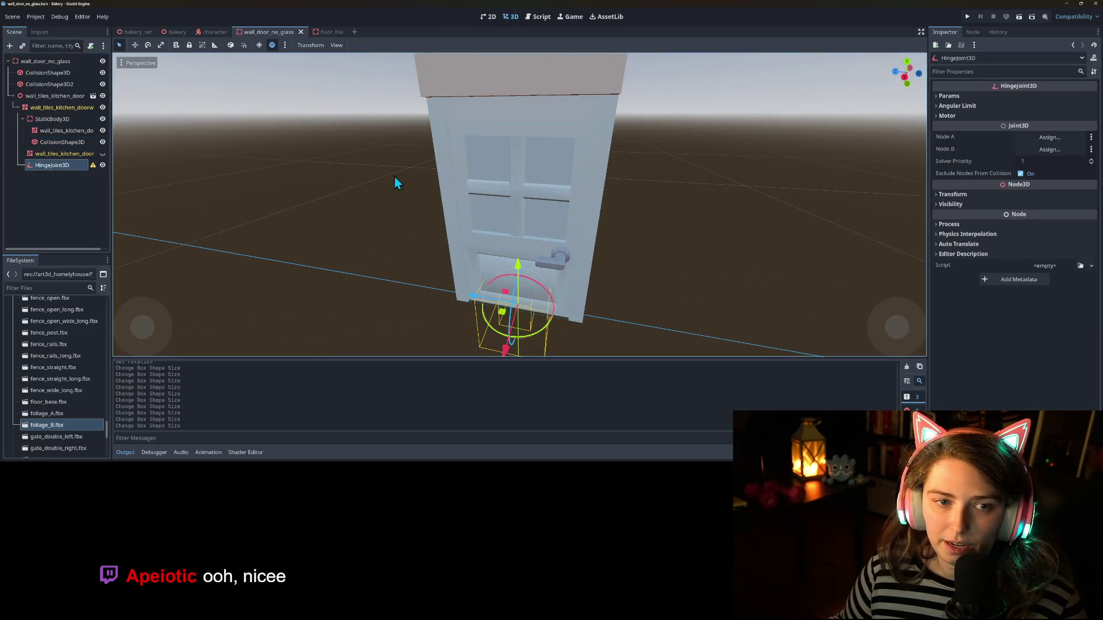
Step: Set the hinge's Node A to wall_door_no_glass and Node B to StaticBody3D
click(1053, 140)
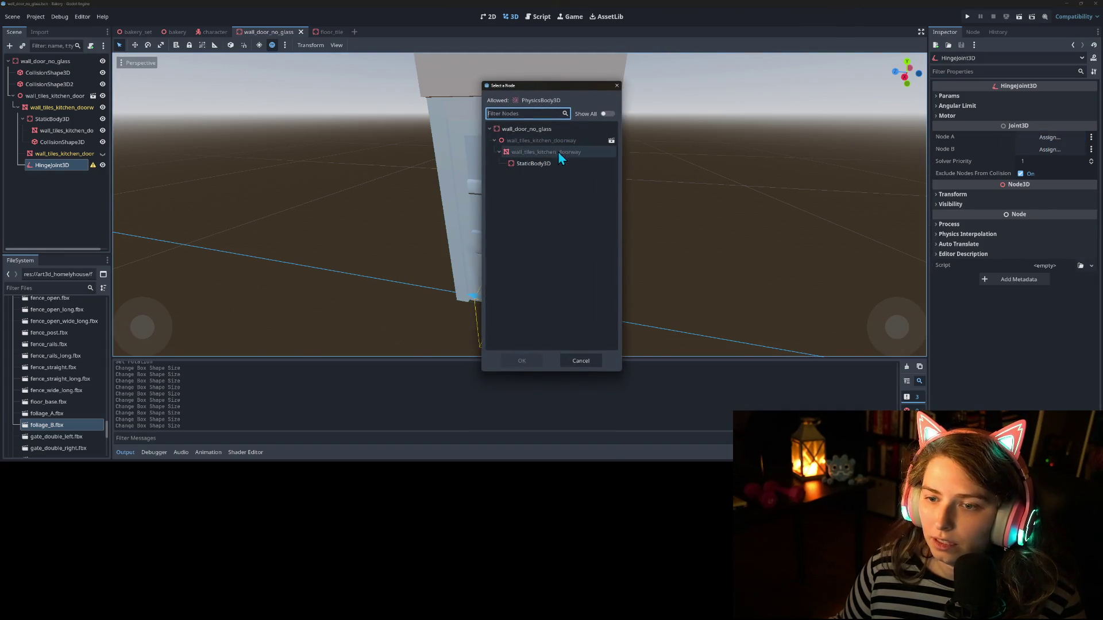
click(532, 130)
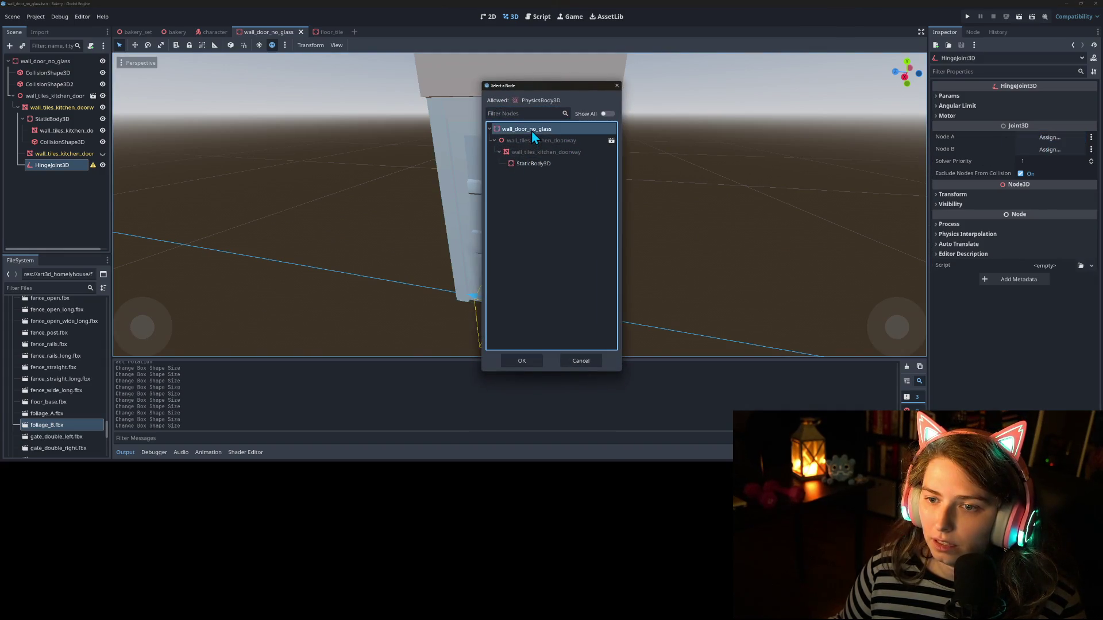
click(519, 360)
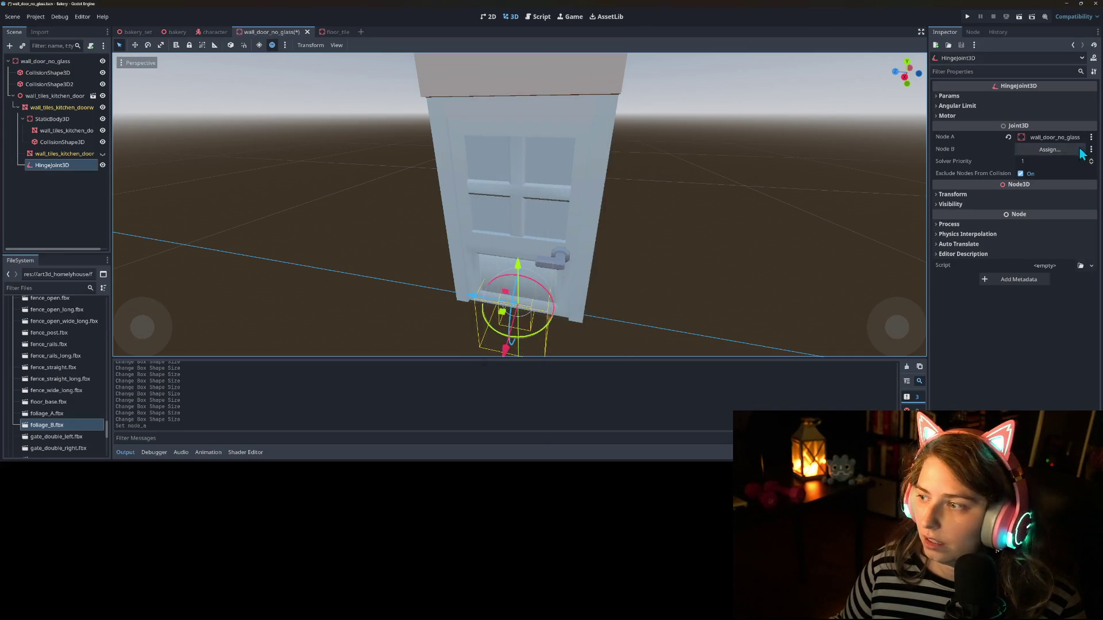
click(1045, 149)
click(535, 165)
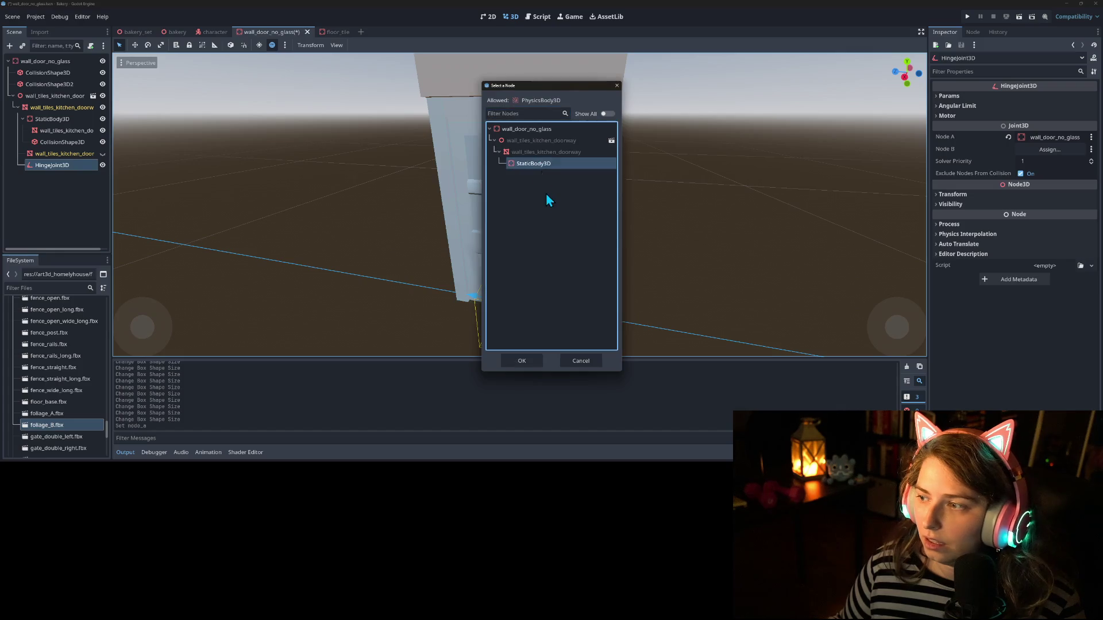
click(522, 361)
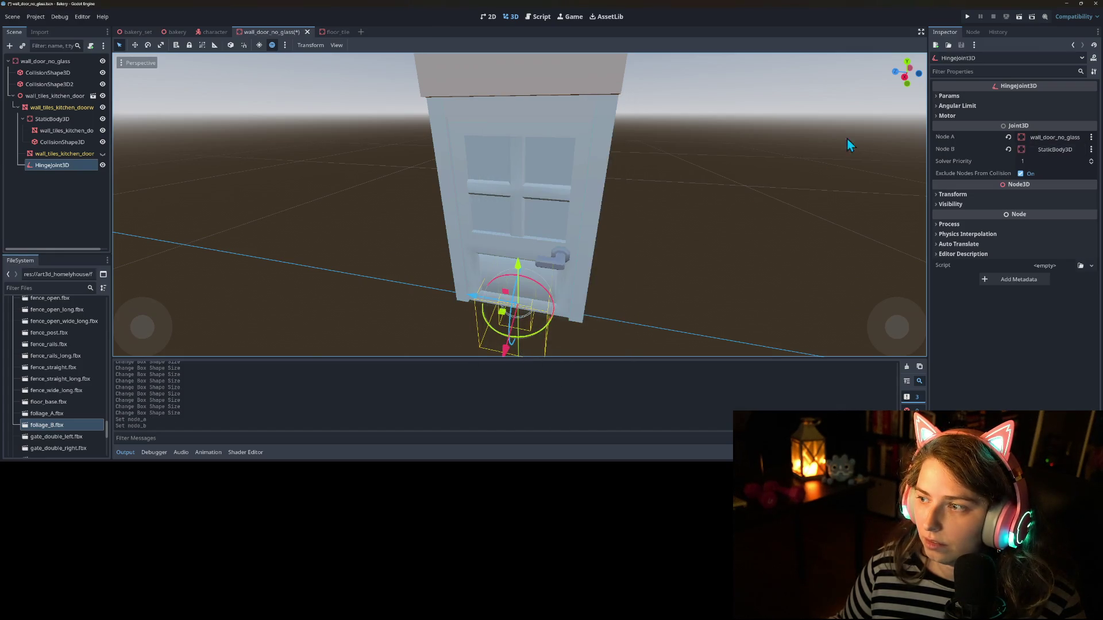
Step: Turn off Exclude Nodes From Collision, enable Angular Limit, and save the door scene
click(967, 99)
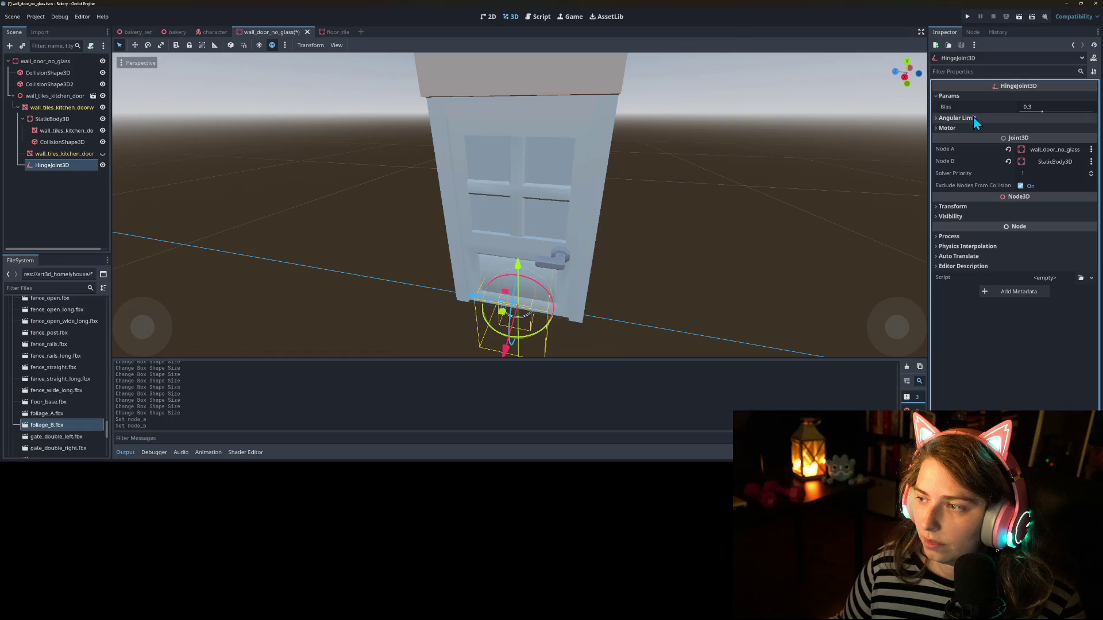
click(1021, 186)
click(975, 119)
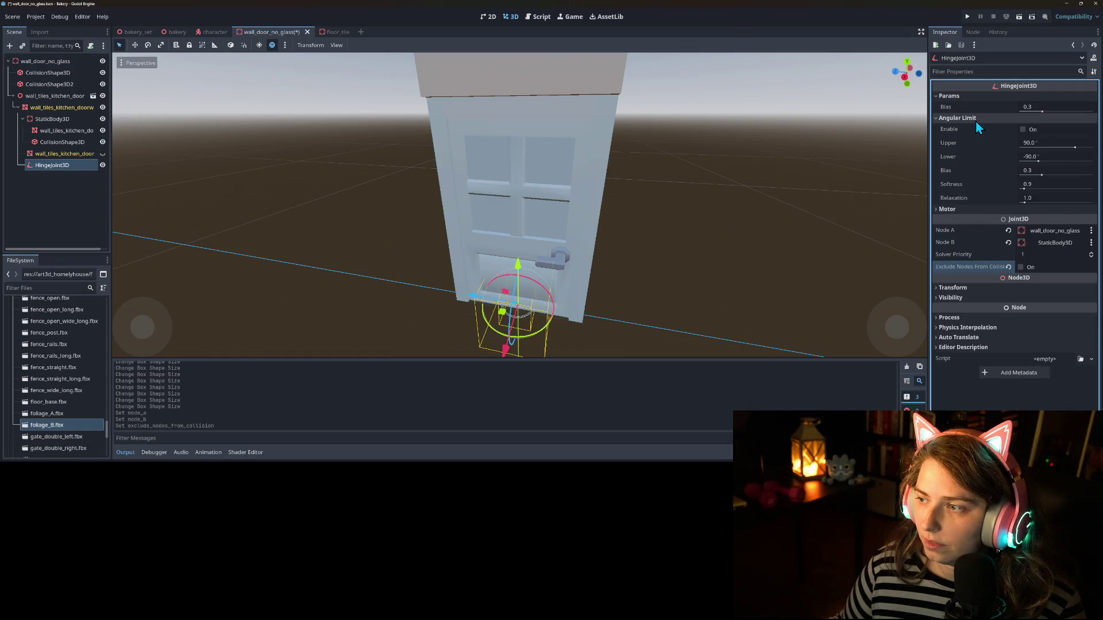
key(ctrl+s)
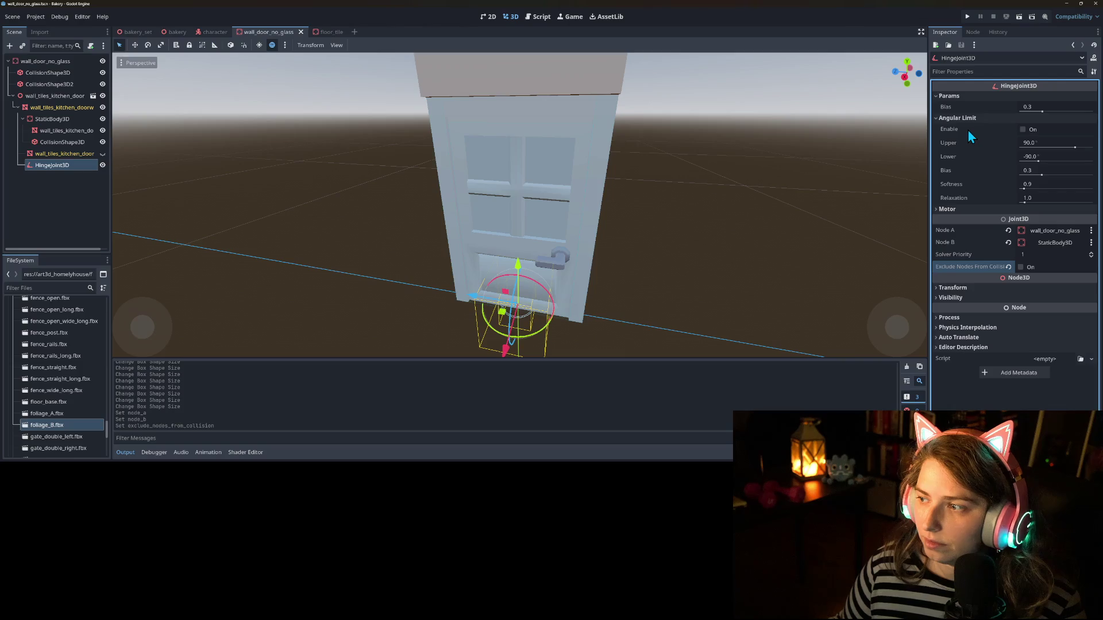
click(1046, 128)
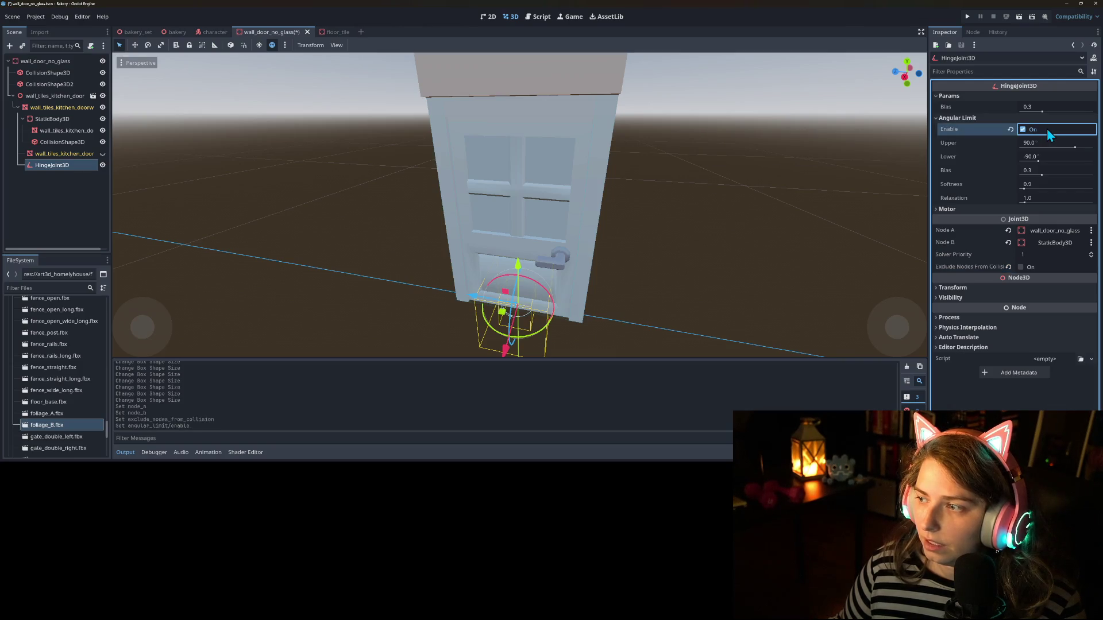
scroll(567, 261, down, 3)
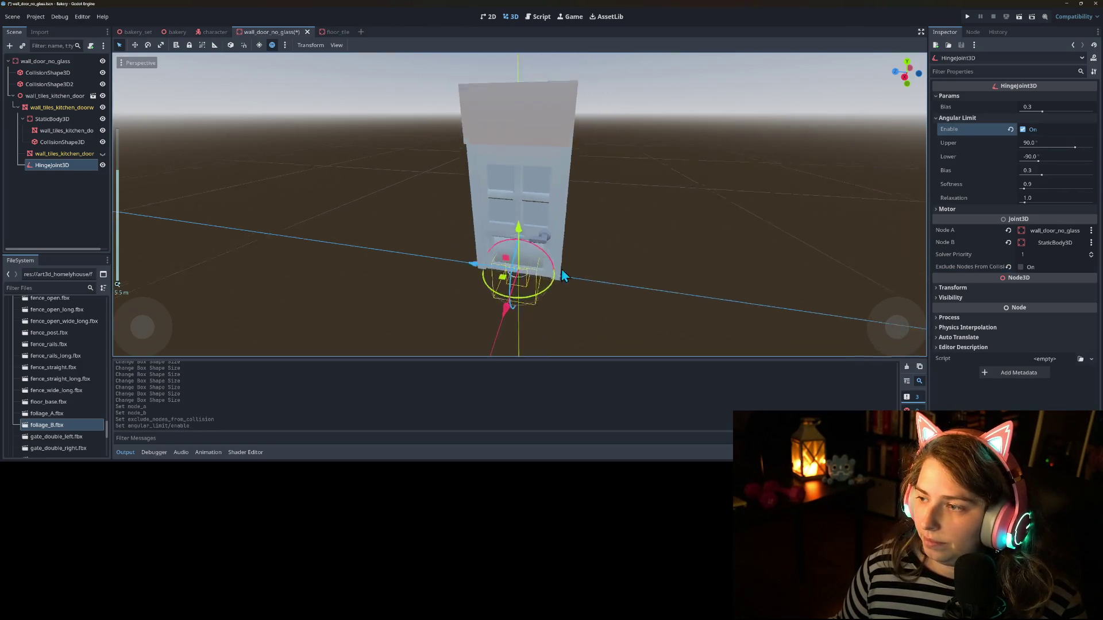
key(ctrl+s)
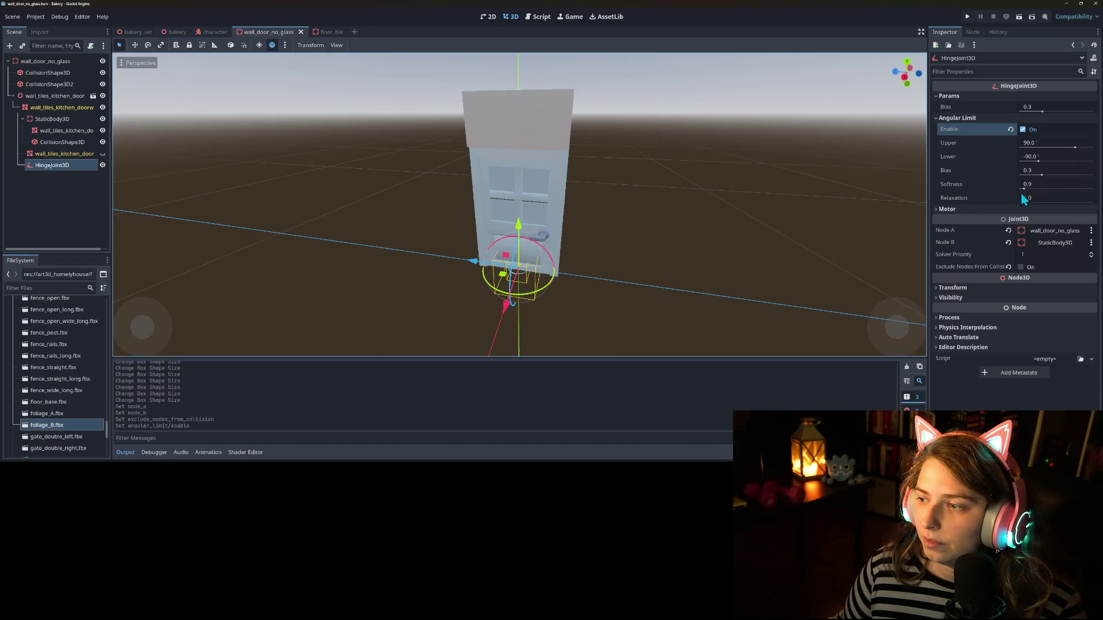
click(951, 209)
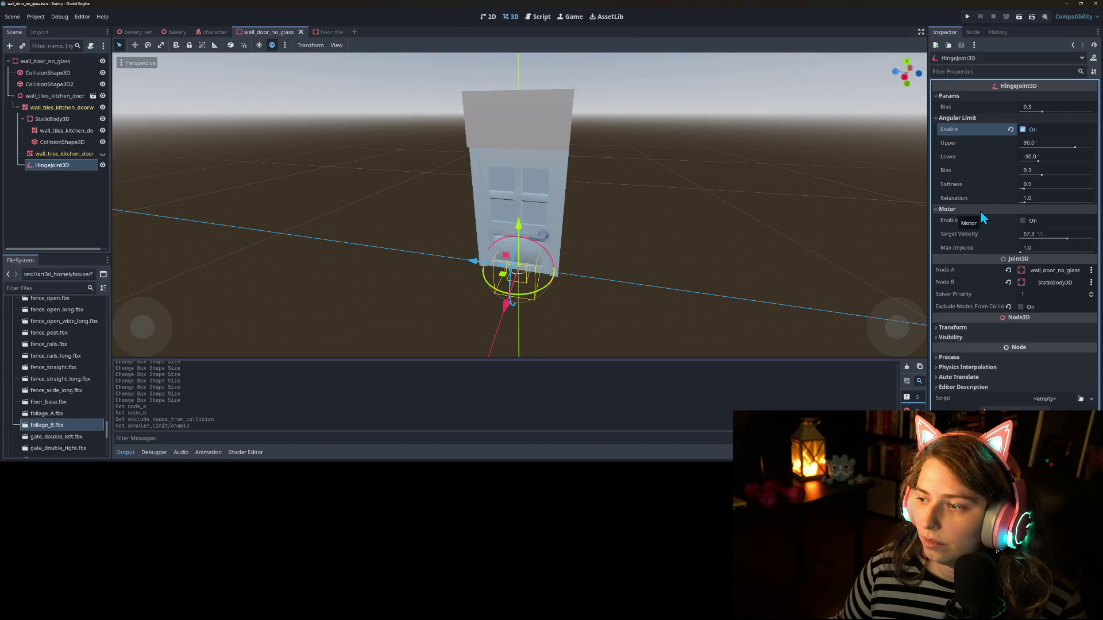
click(979, 210)
click(138, 32)
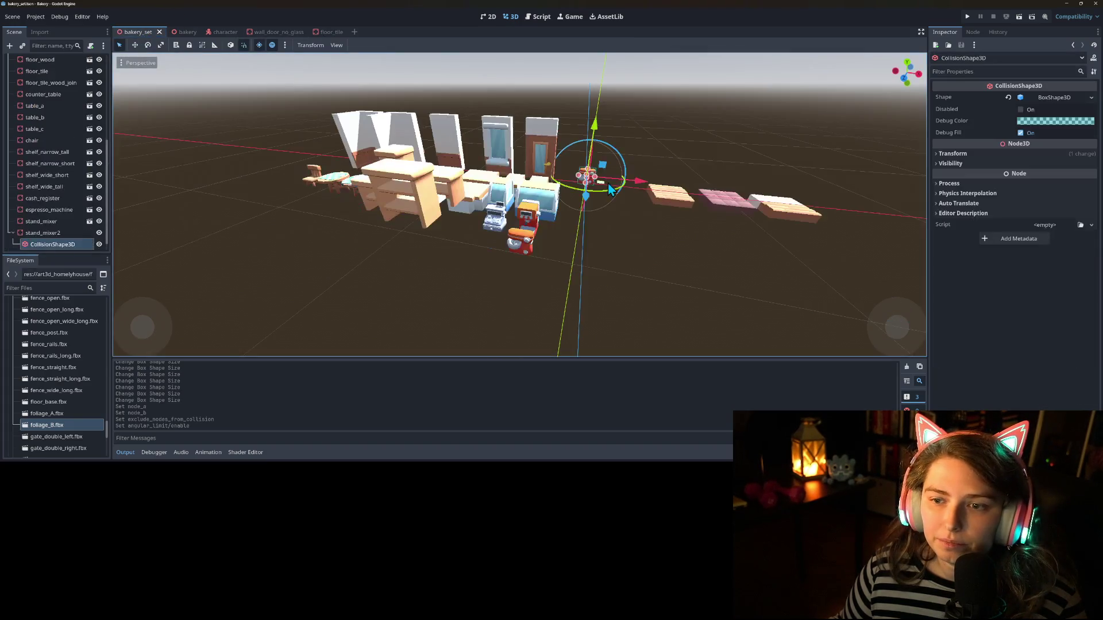
Step: In the bakery scene, expand walls and unlock wall_door_no_glass and wall_door_no_glass2
click(181, 32)
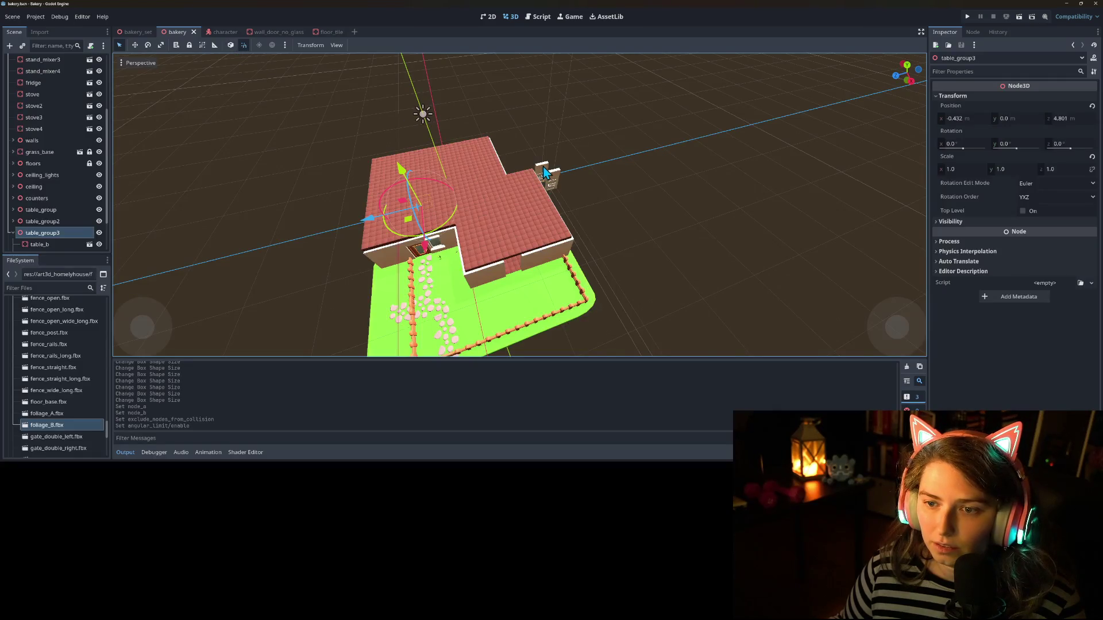
scroll(41, 219, down, 2)
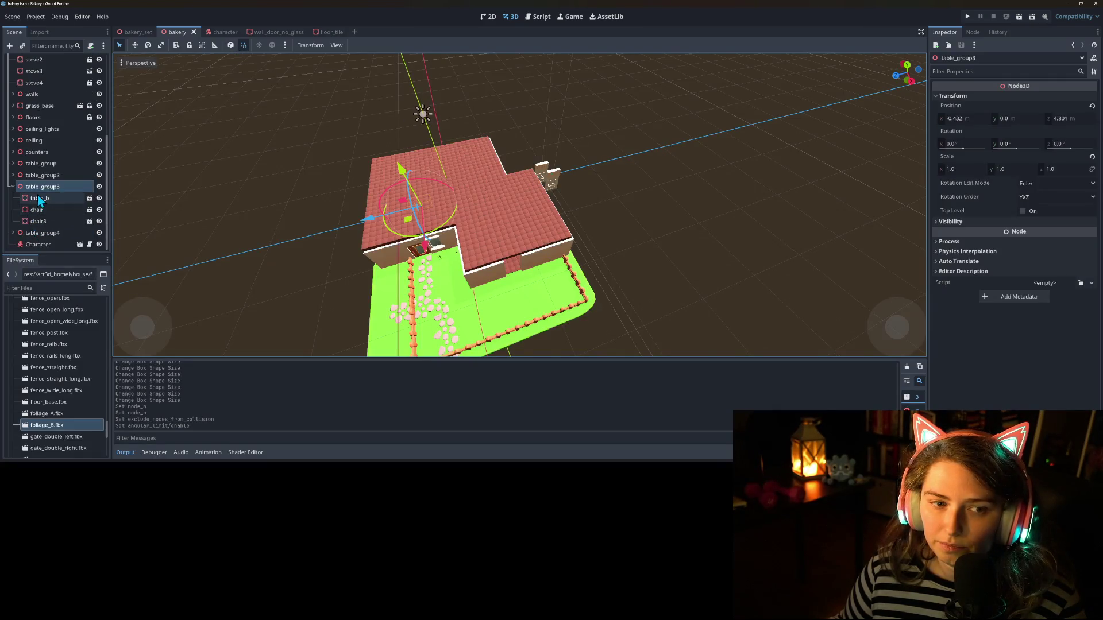
scroll(29, 202, up, 3)
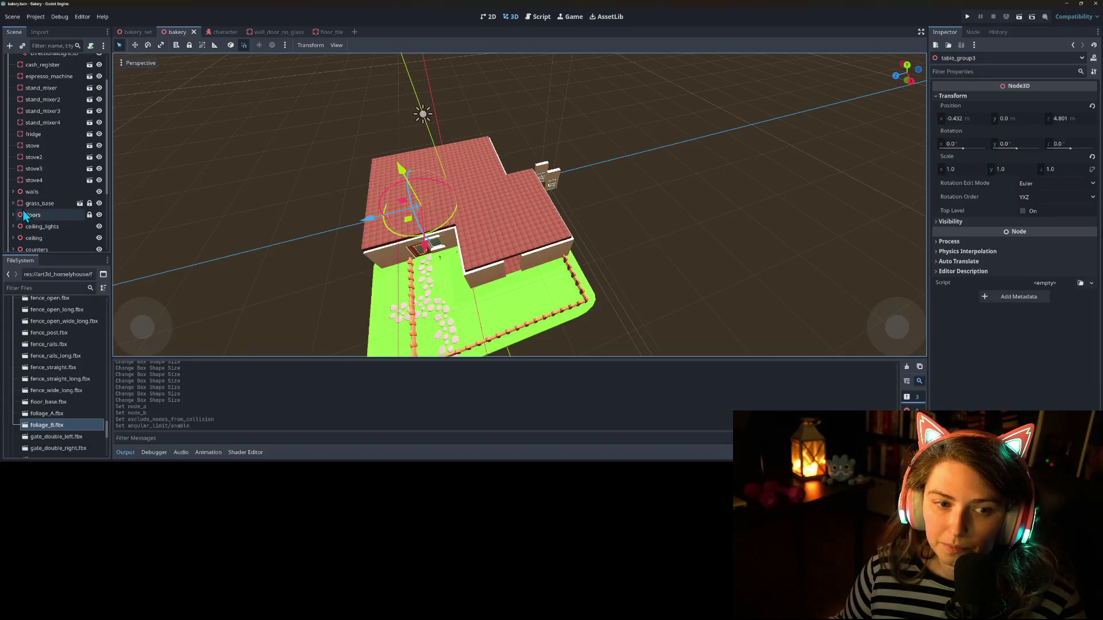
click(13, 192)
scroll(40, 195, down, 5)
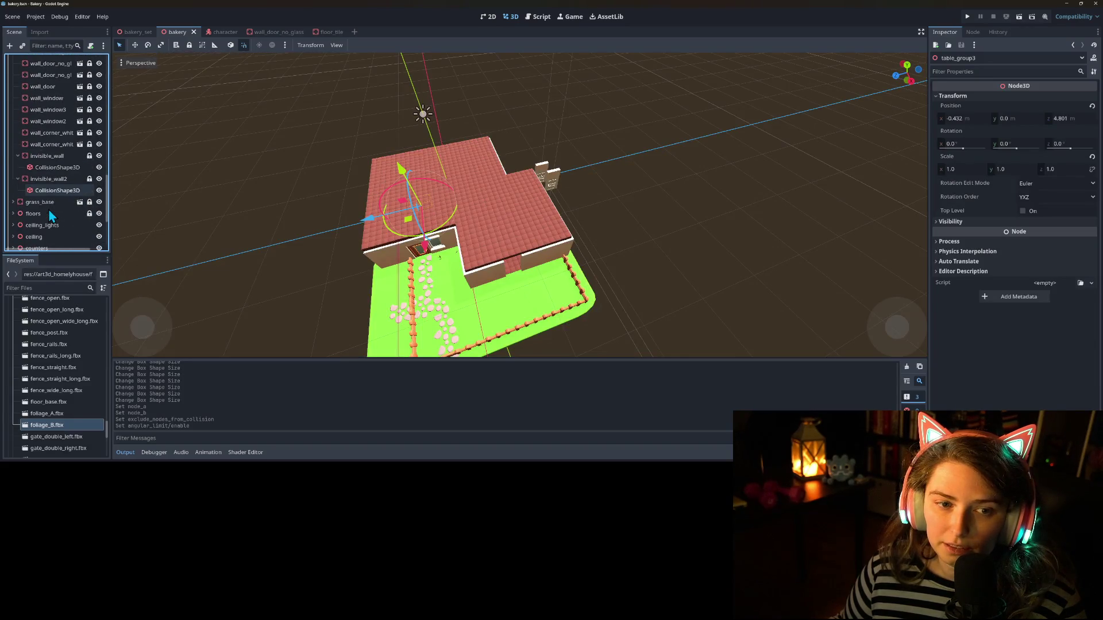
scroll(85, 195, up, 2)
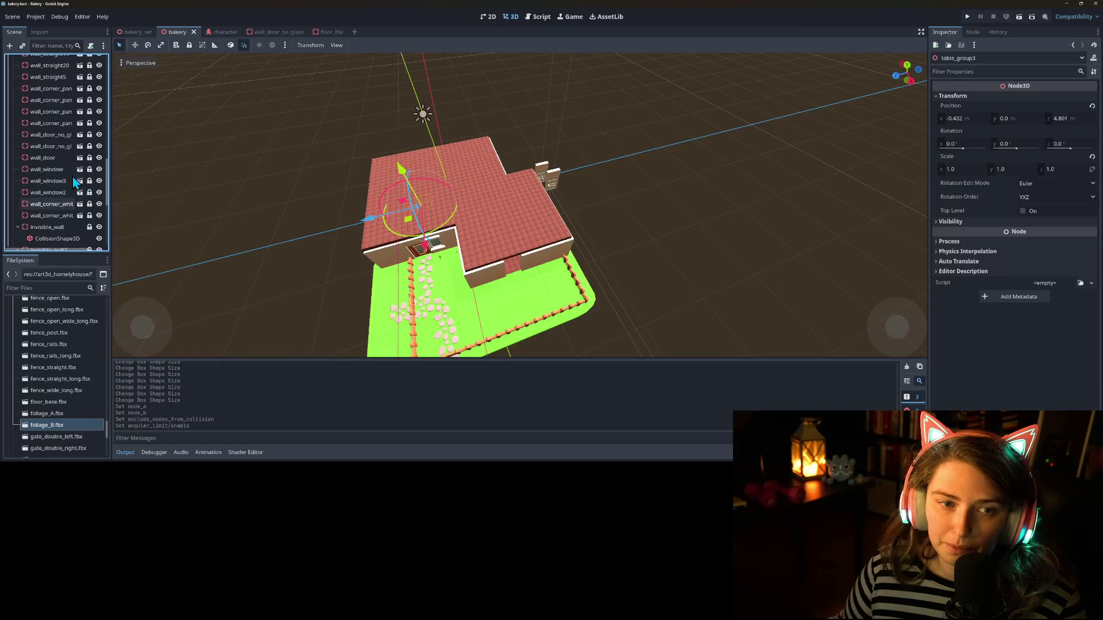
click(89, 158)
click(89, 169)
Step: Move both glassless door wall pieces into new positions and launch the game
click(55, 158)
drag(537, 208, 505, 299)
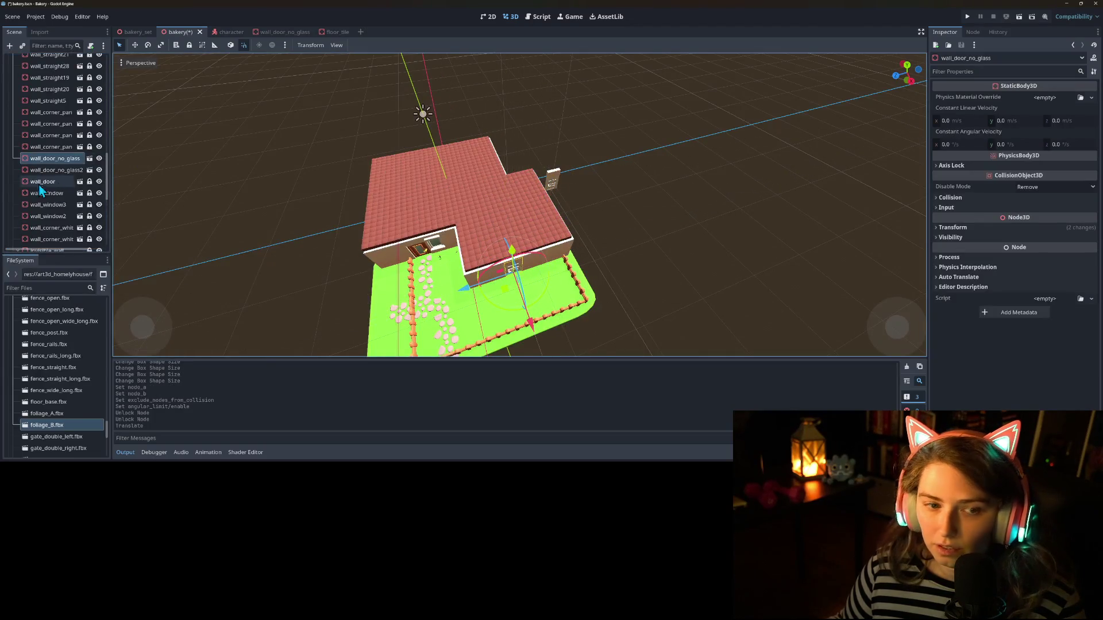
click(55, 170)
mouse_move(552, 214)
mouse_down()
mouse_move(485, 217)
mouse_move(548, 229)
mouse_move(495, 259)
mouse_move(575, 294)
mouse_move(619, 287)
mouse_move(659, 228)
mouse_up()
scroll(470, 216, up, 10)
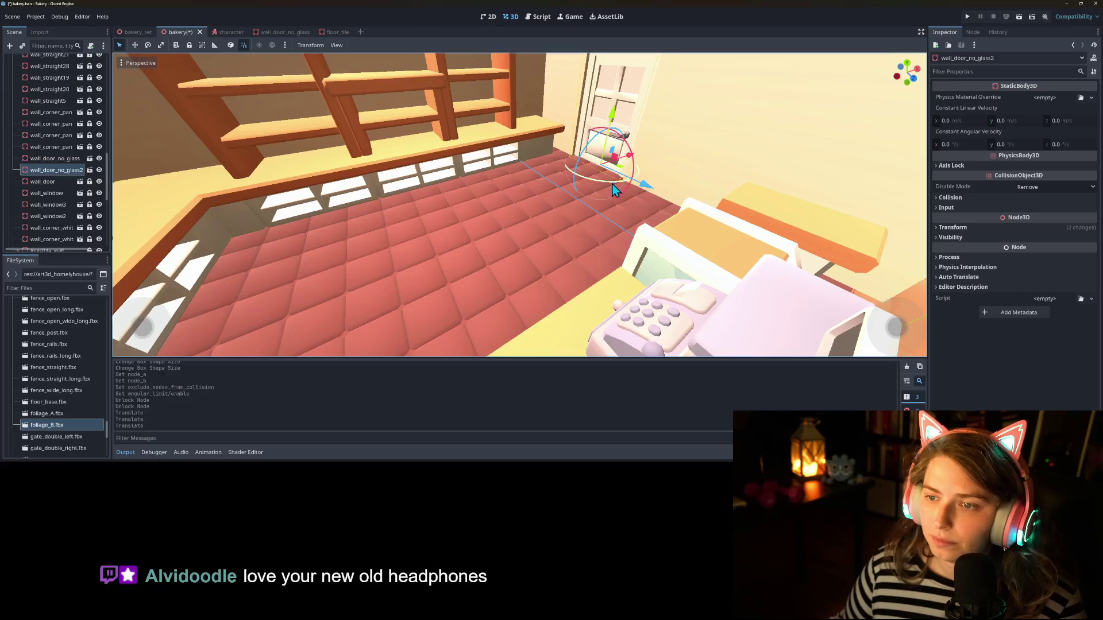
click(967, 17)
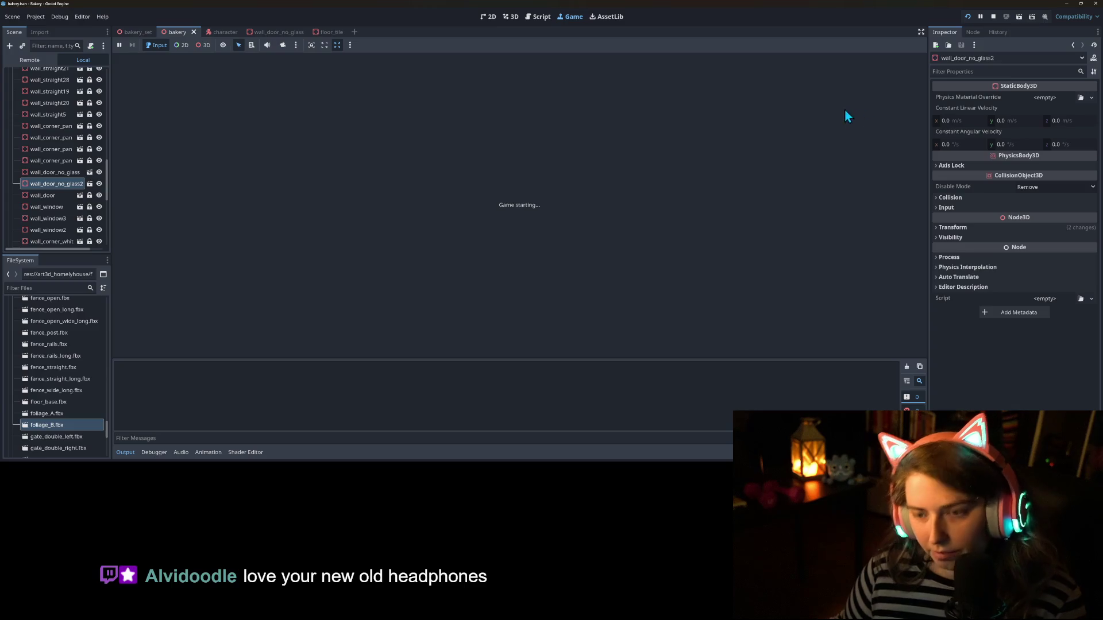
Step: Walk the player with WASD toward the glassless door, then stop the playtest
key(w)
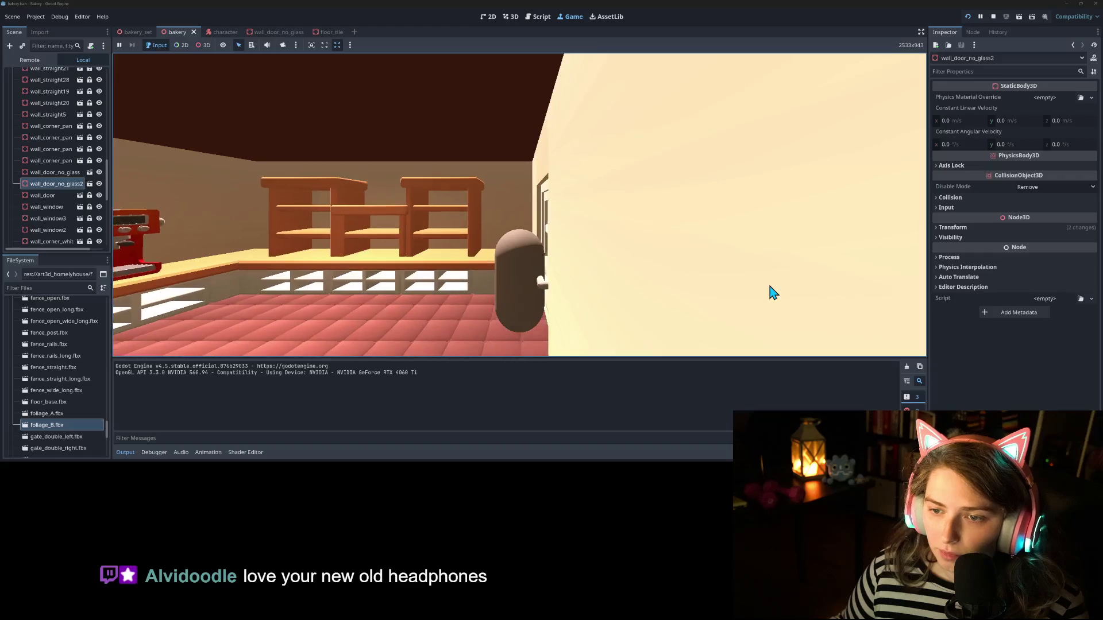
key(a)
key(d)
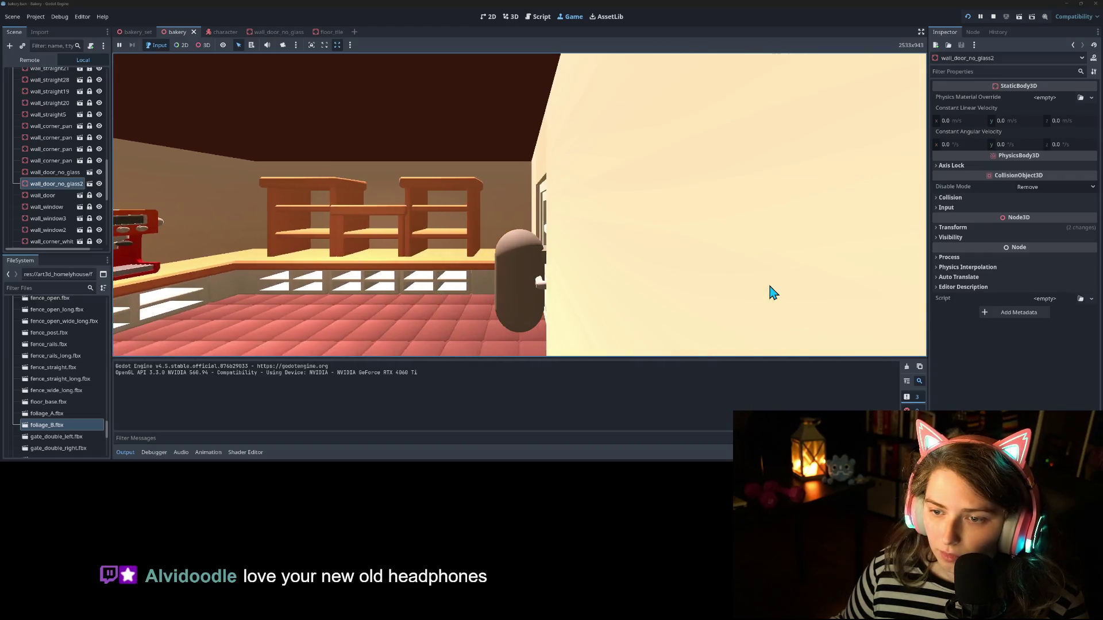
key(a)
key(d)
key(a)
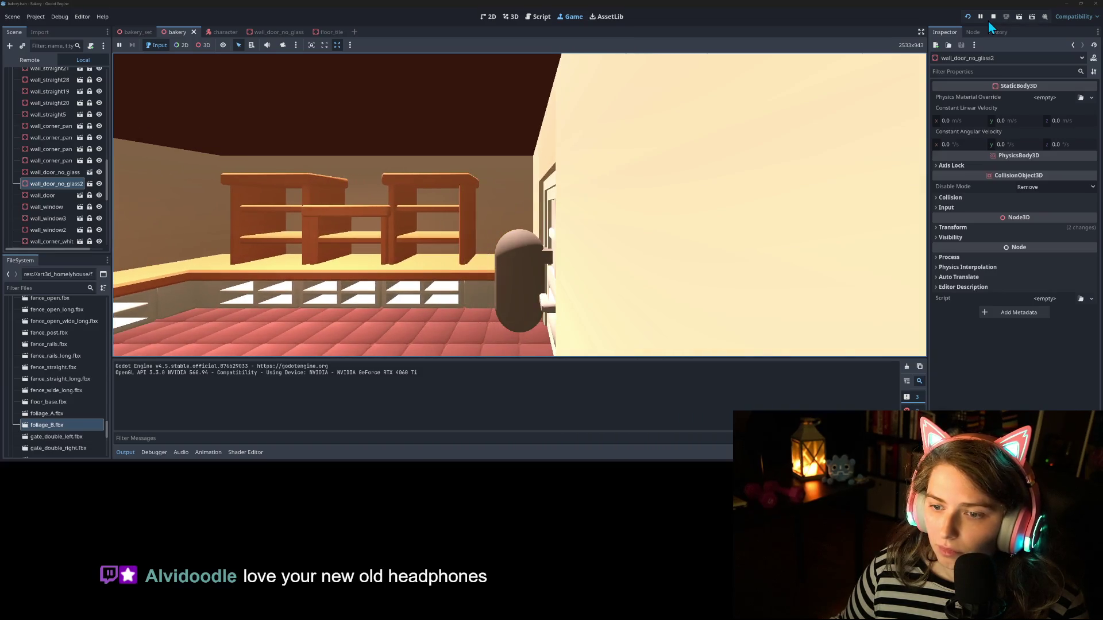
key(s)
click(993, 16)
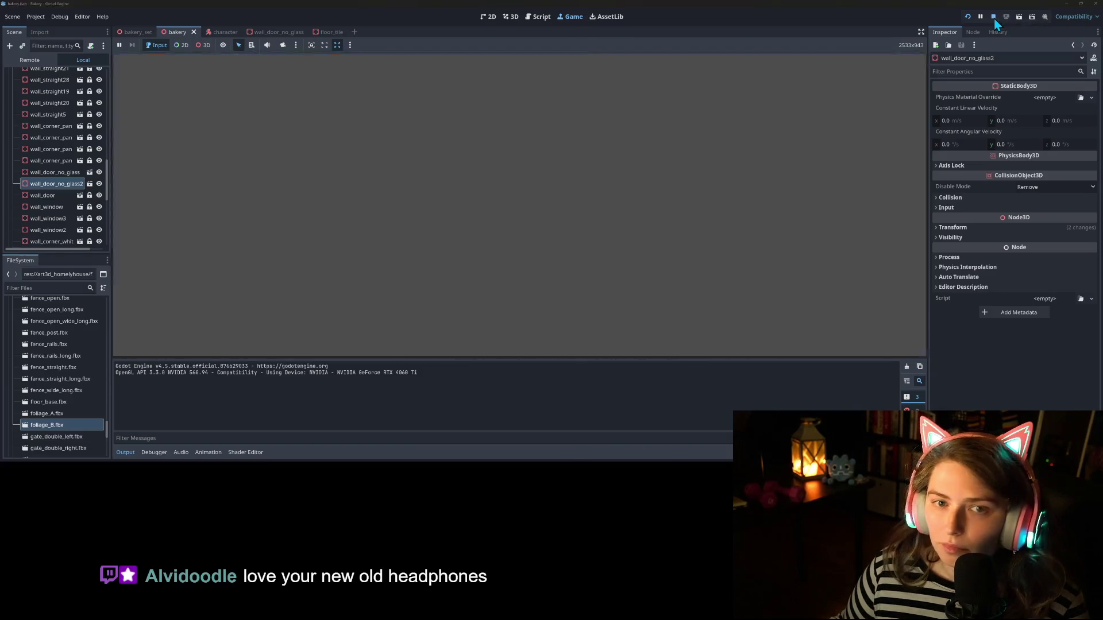
scroll(383, 255, up, 3)
mouse_move(383, 254)
mouse_down()
mouse_move(376, 229)
mouse_move(481, 226)
mouse_up()
Step: Move the Character capsule toward the door and save the bakery scene
click(579, 258)
mouse_move(579, 259)
mouse_down()
mouse_move(694, 253)
mouse_move(334, 258)
mouse_up()
key(f)
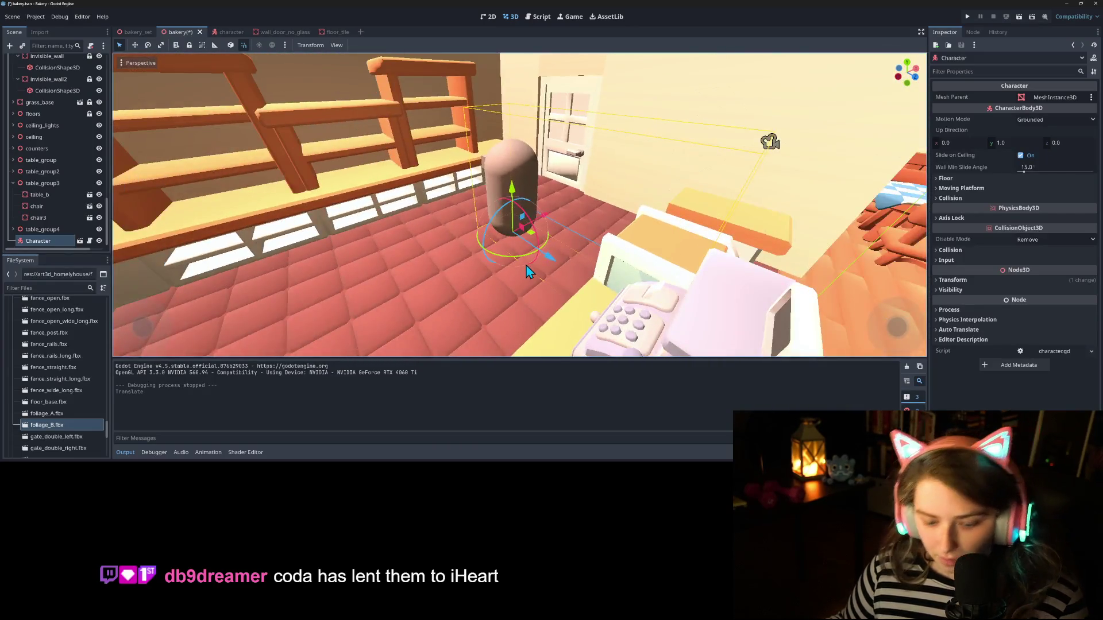
key(ctrl+s)
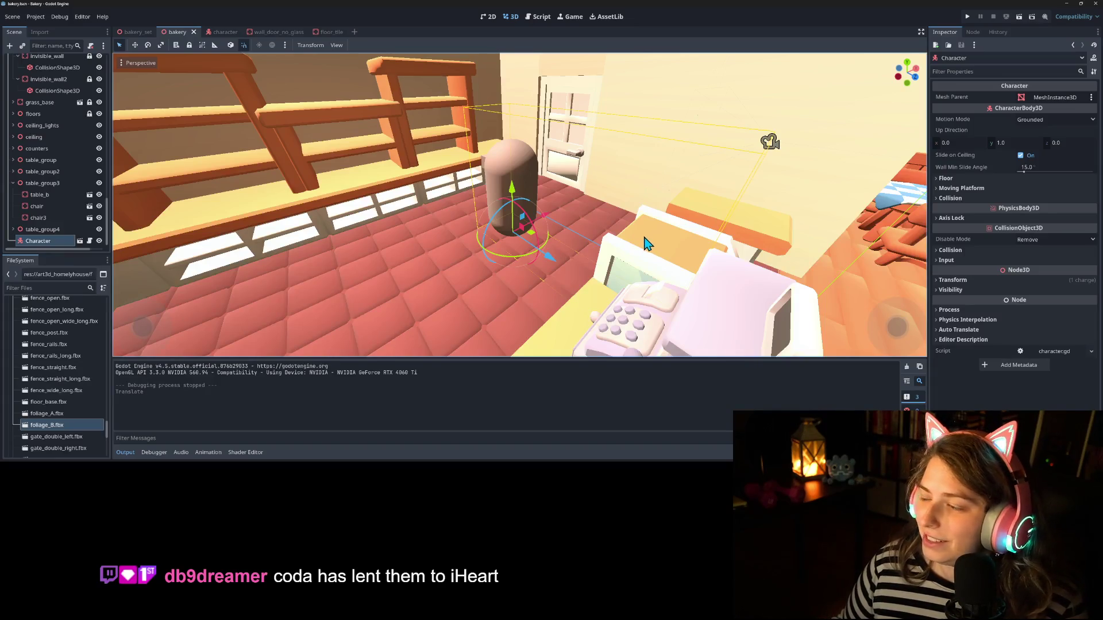
mouse_move(646, 244)
mouse_down()
mouse_move(546, 274)
mouse_move(266, 210)
mouse_up()
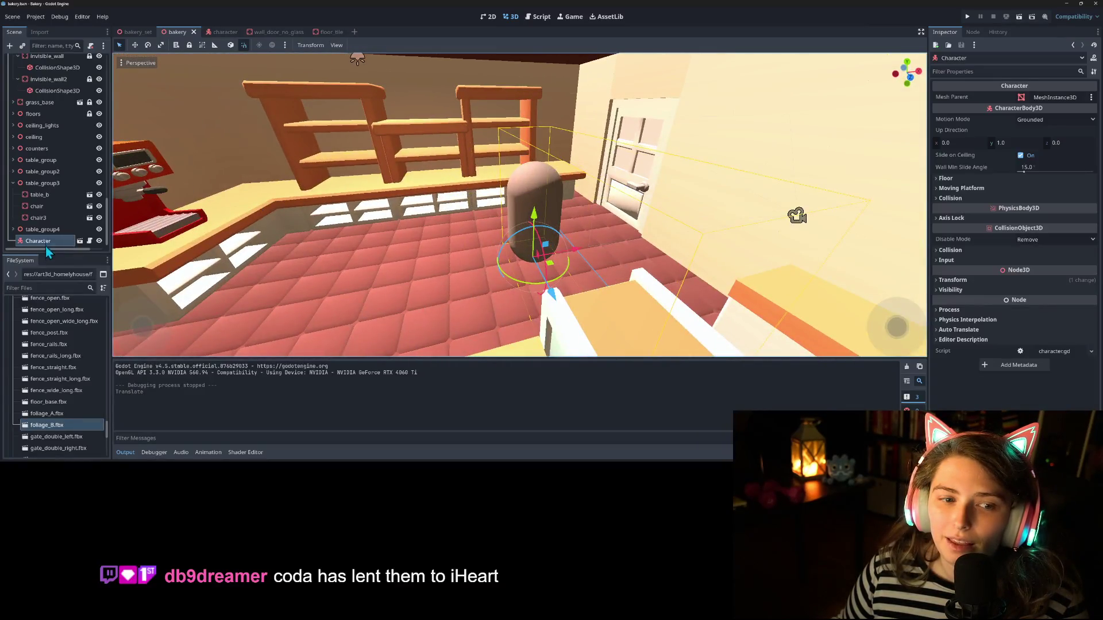
click(278, 33)
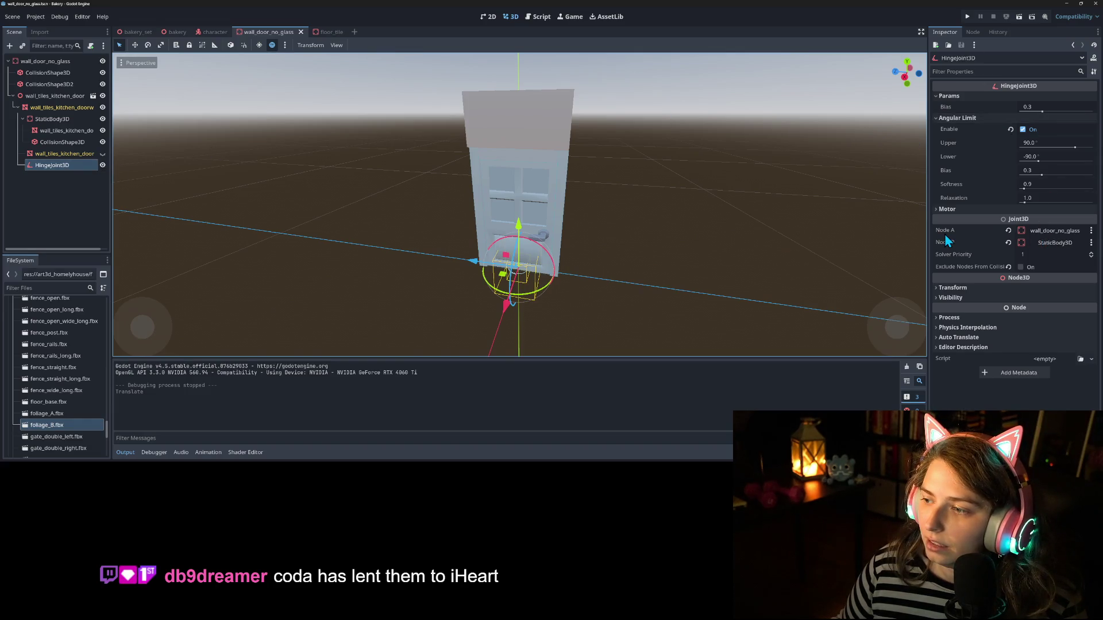
Step: Clear the hinge's Node A and change the door's StaticBody3D type to RigidBody3D
mouse_move(944, 235)
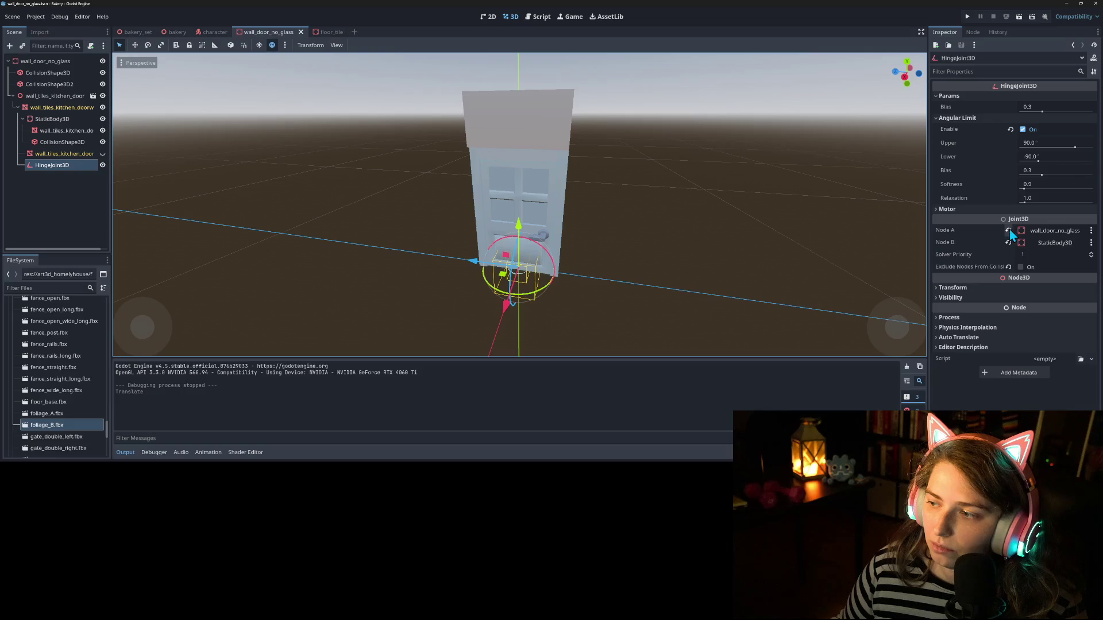
click(1009, 232)
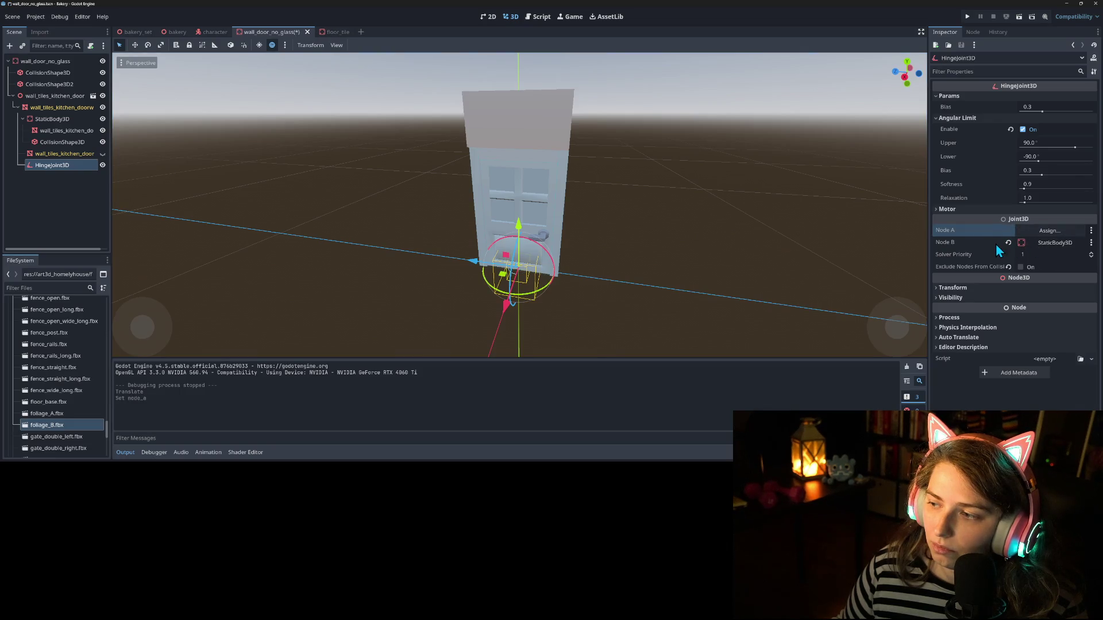
mouse_move(996, 245)
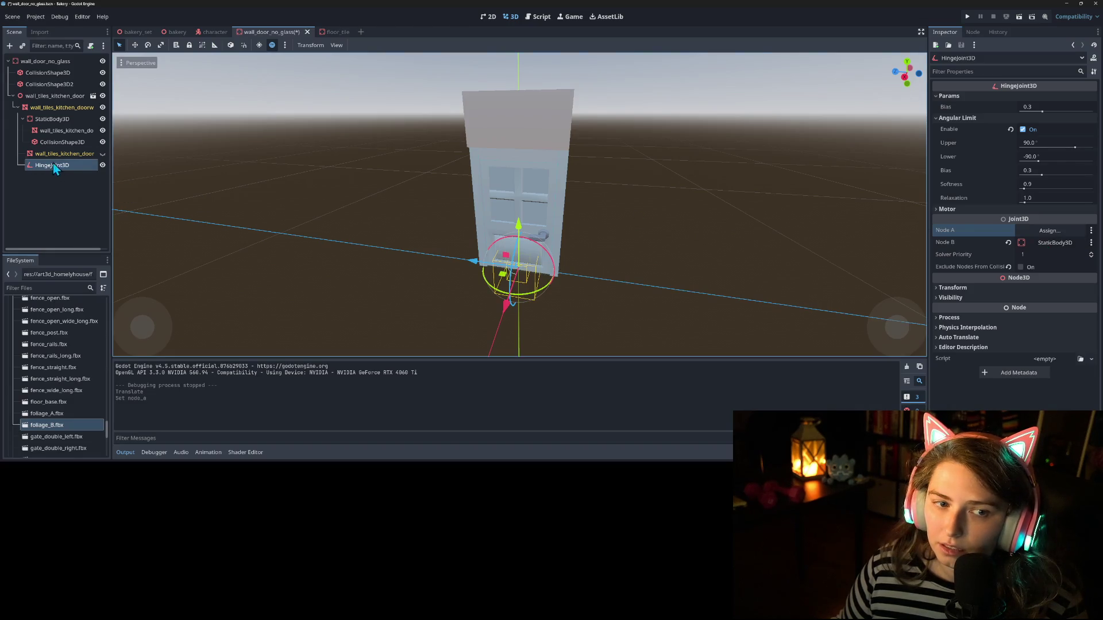
click(51, 120)
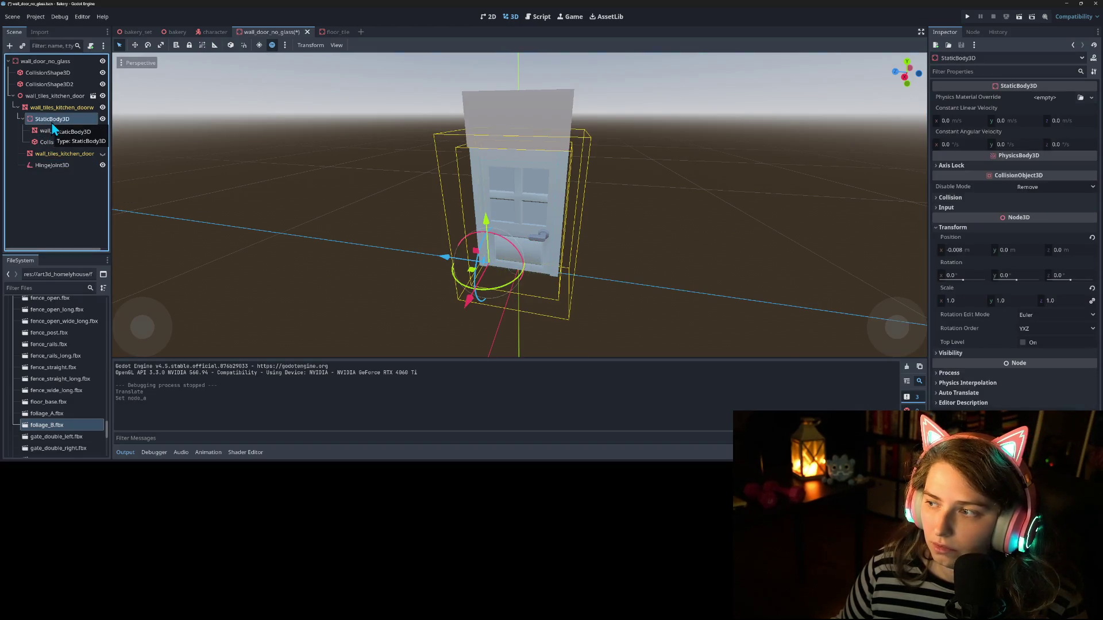
right_click(51, 120)
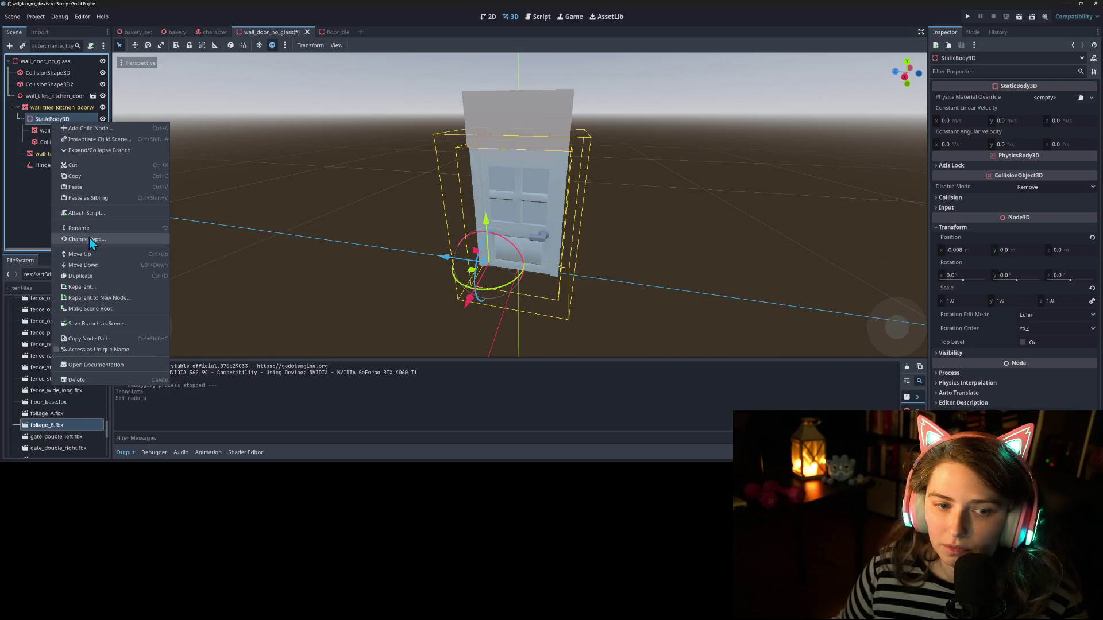
click(91, 240)
text(rigid)
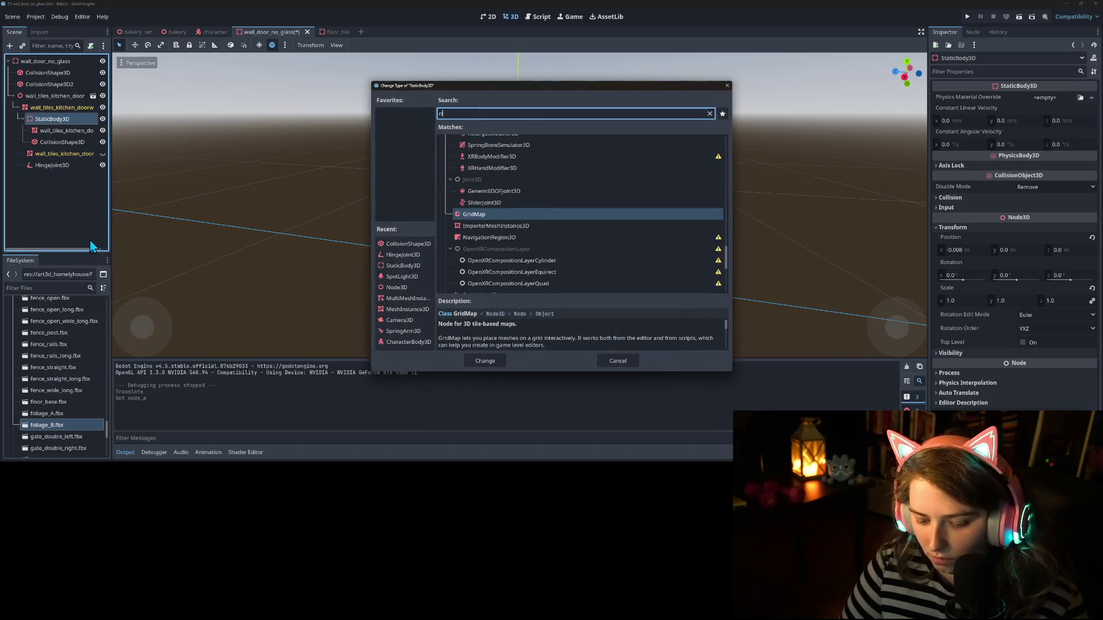
key(Return)
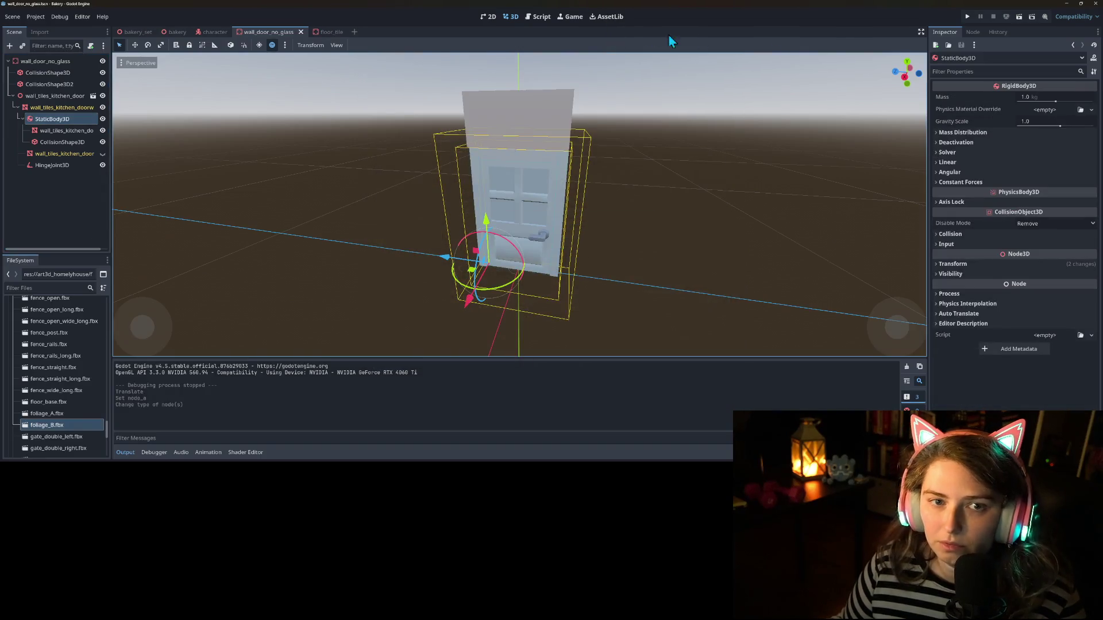
click(970, 17)
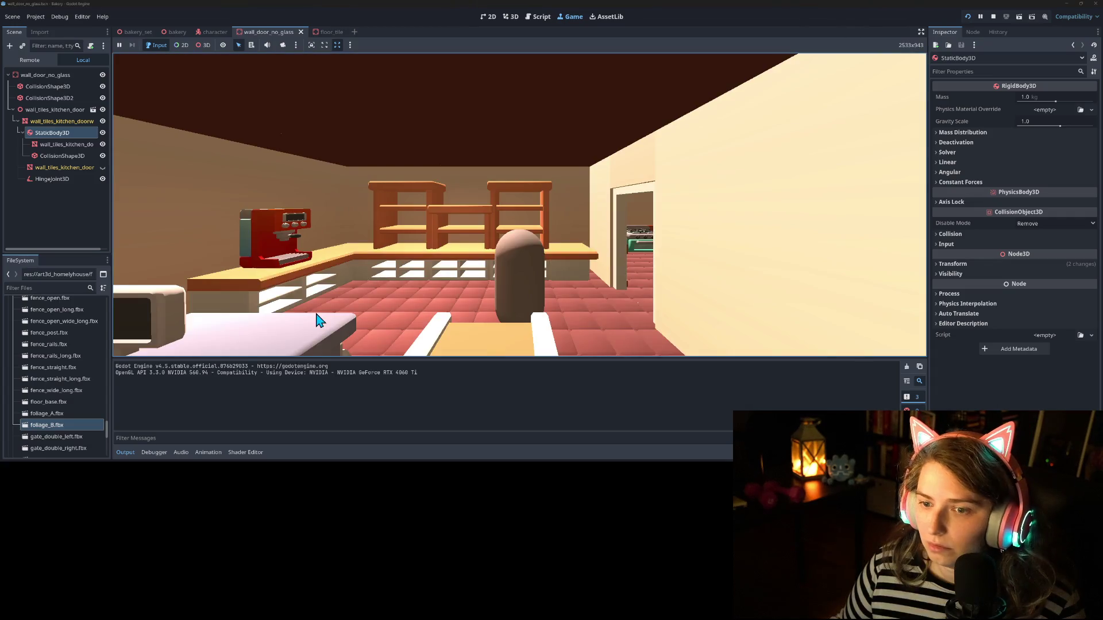
Step: Walk through the doorway, stop the game, and re-check the HingeJoint3D's Exclude Nodes From Collision
key(a)
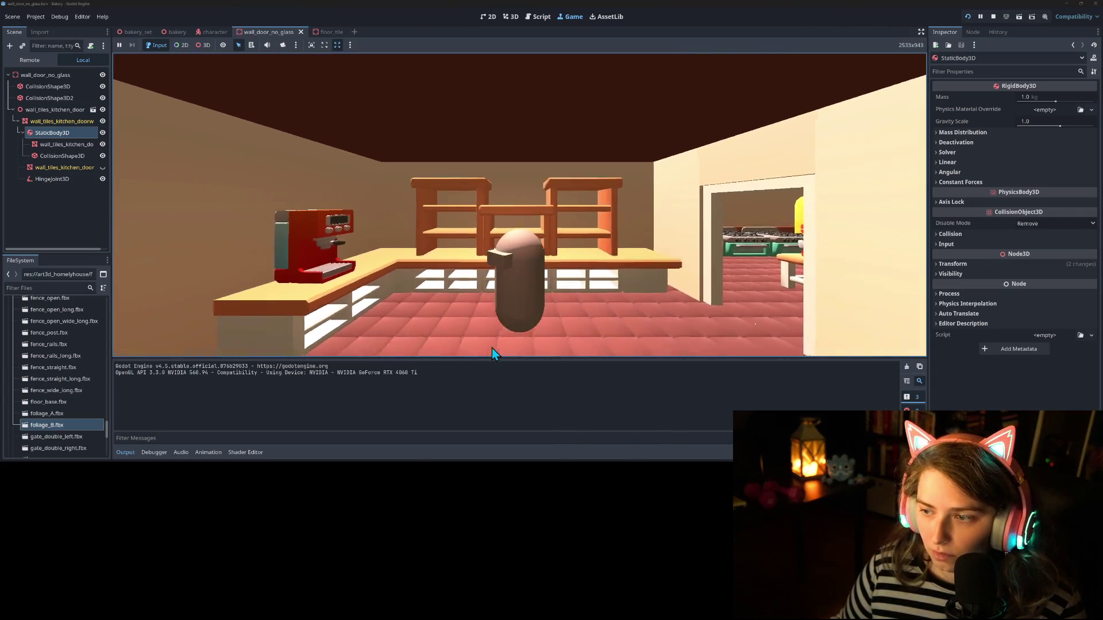
key(d)
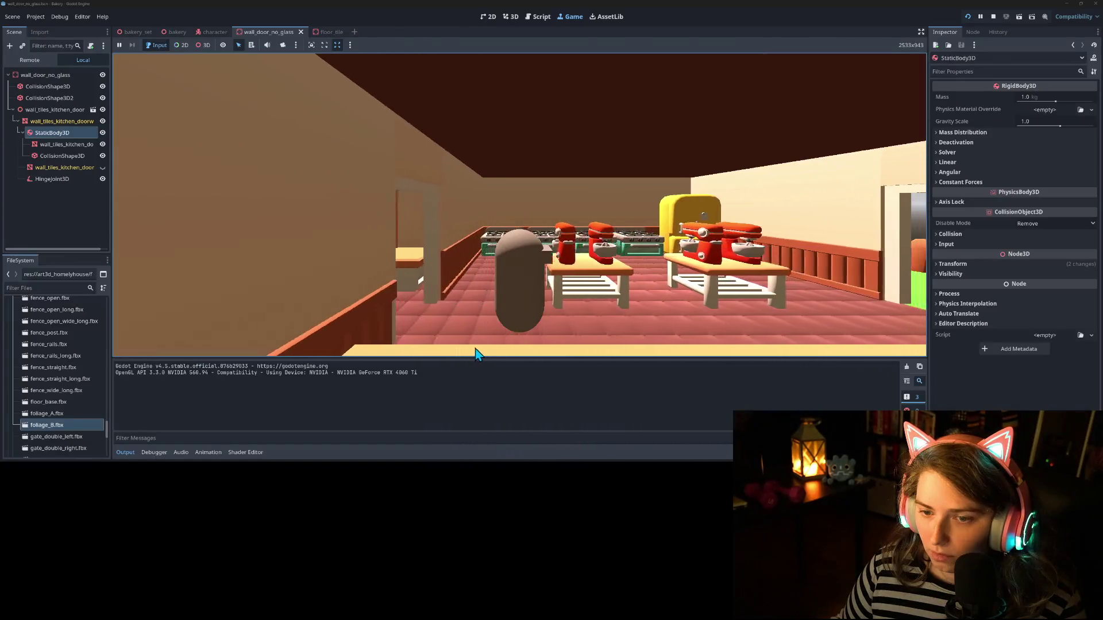
key(d)
key(a)
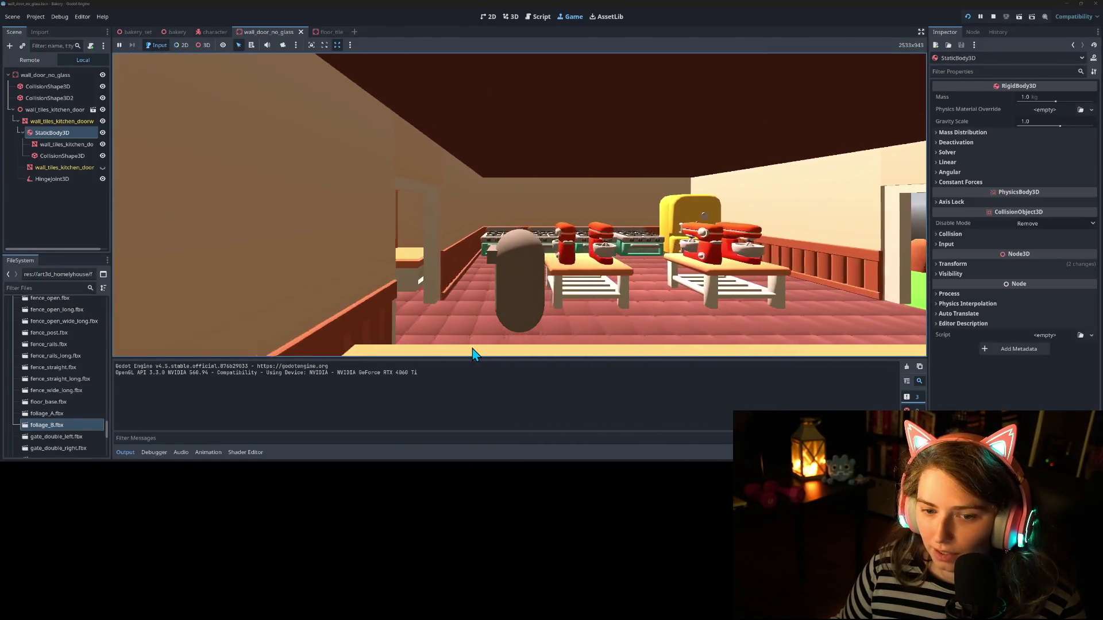
click(992, 19)
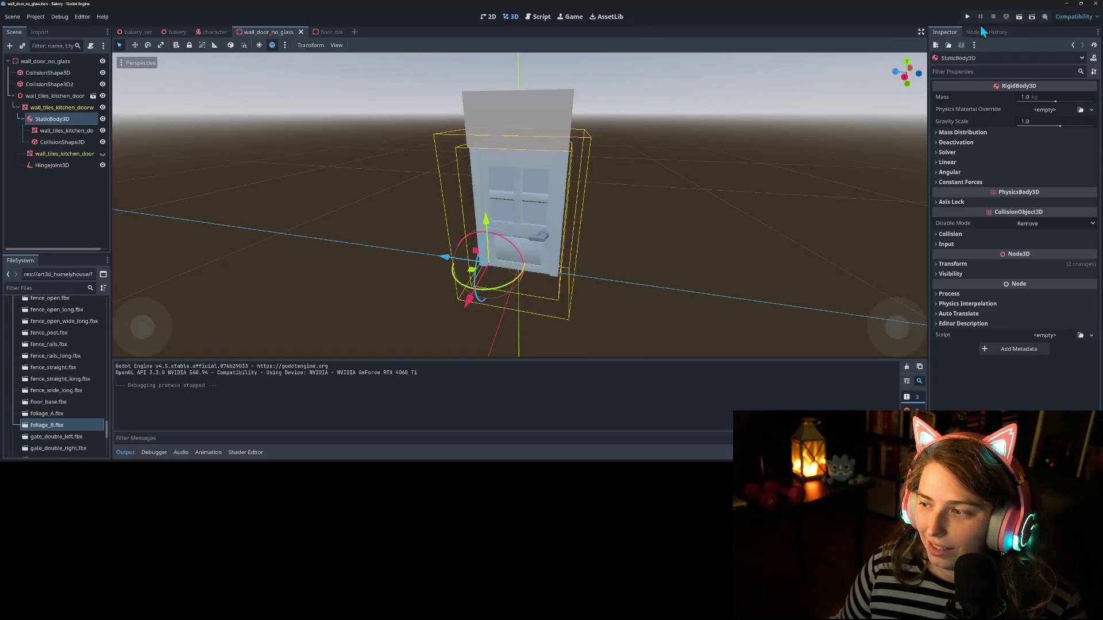
click(55, 165)
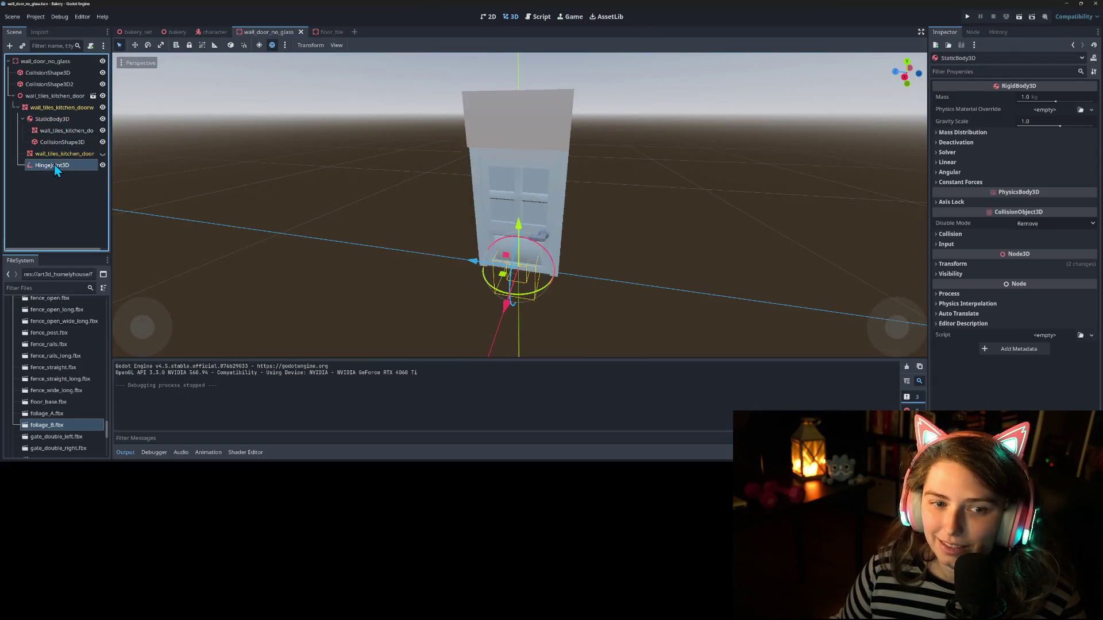
click(1030, 270)
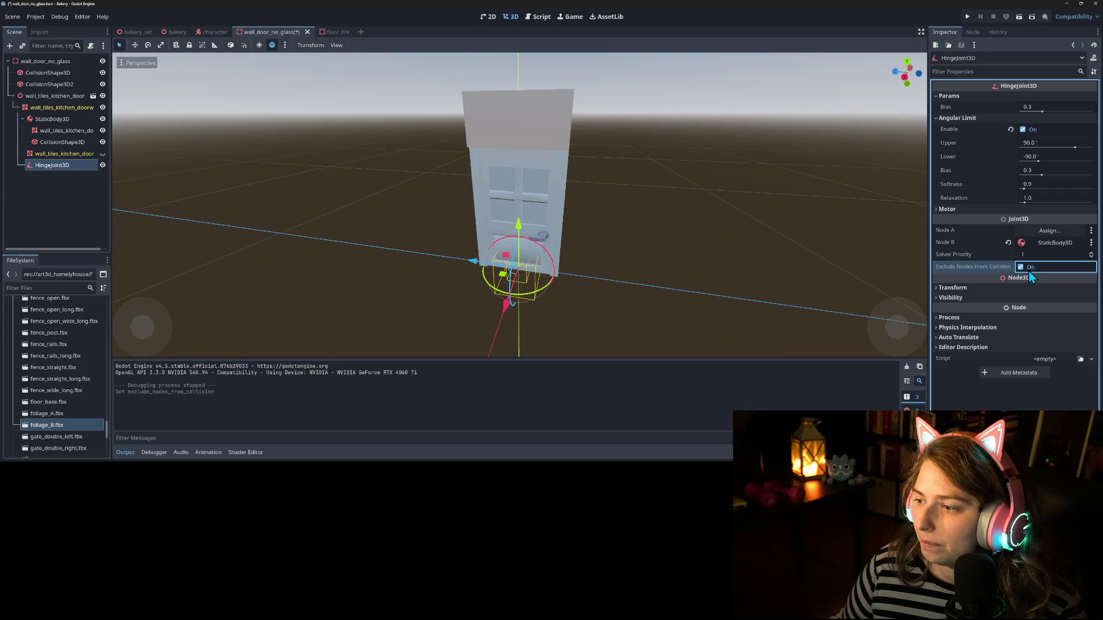
Step: Save the door scene, rerun the game, and walk the player into the kitchen
key(ctrl+s)
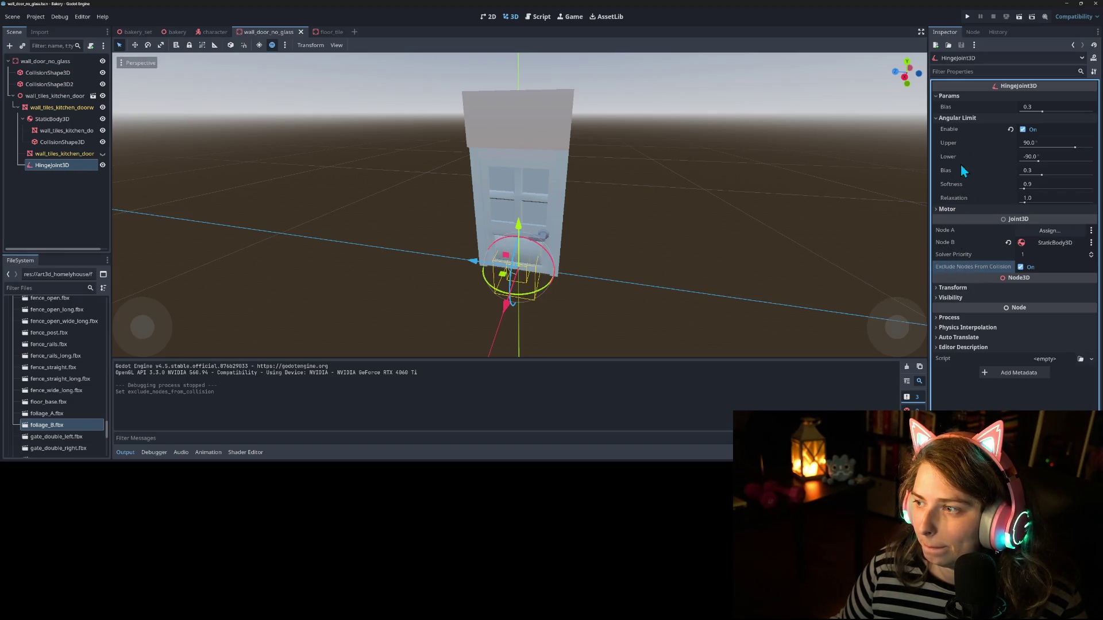
click(968, 15)
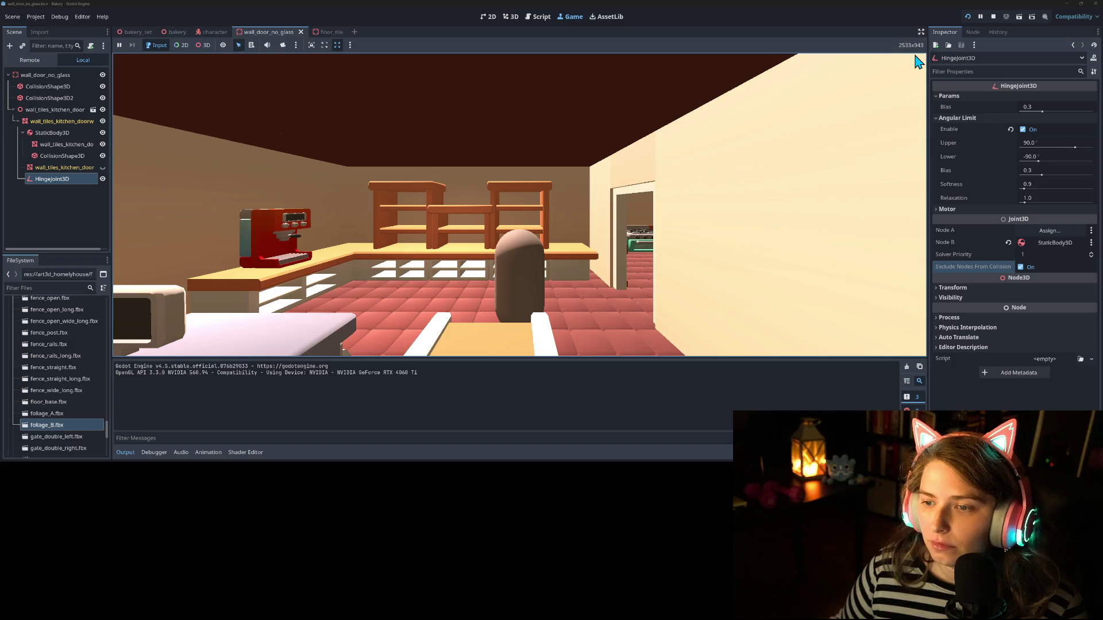
key(d)
key(d)
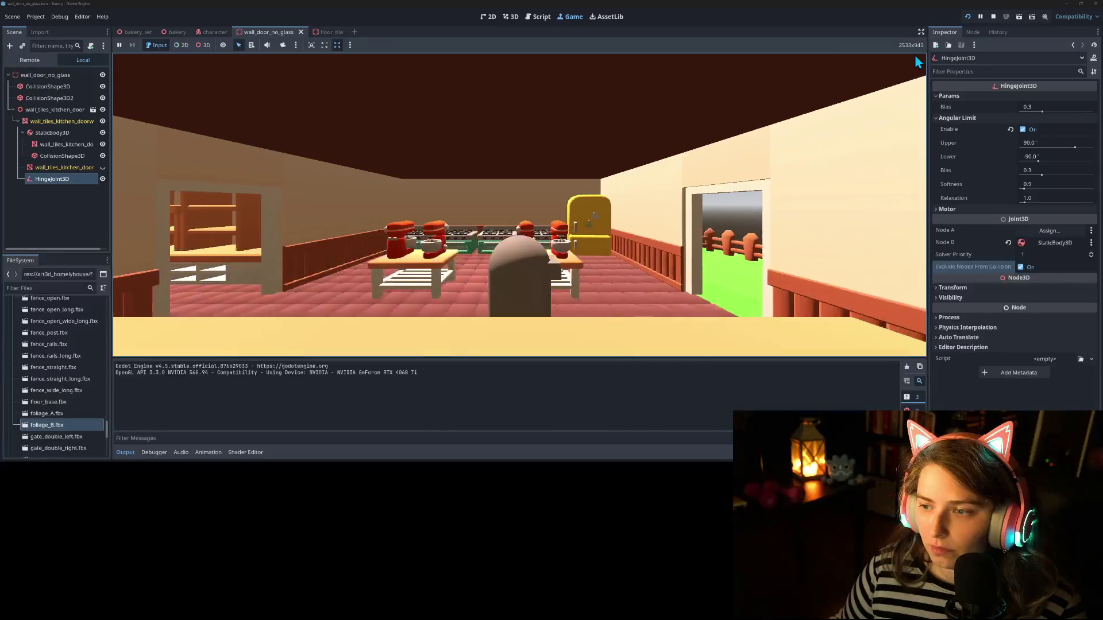
key(d)
key(a)
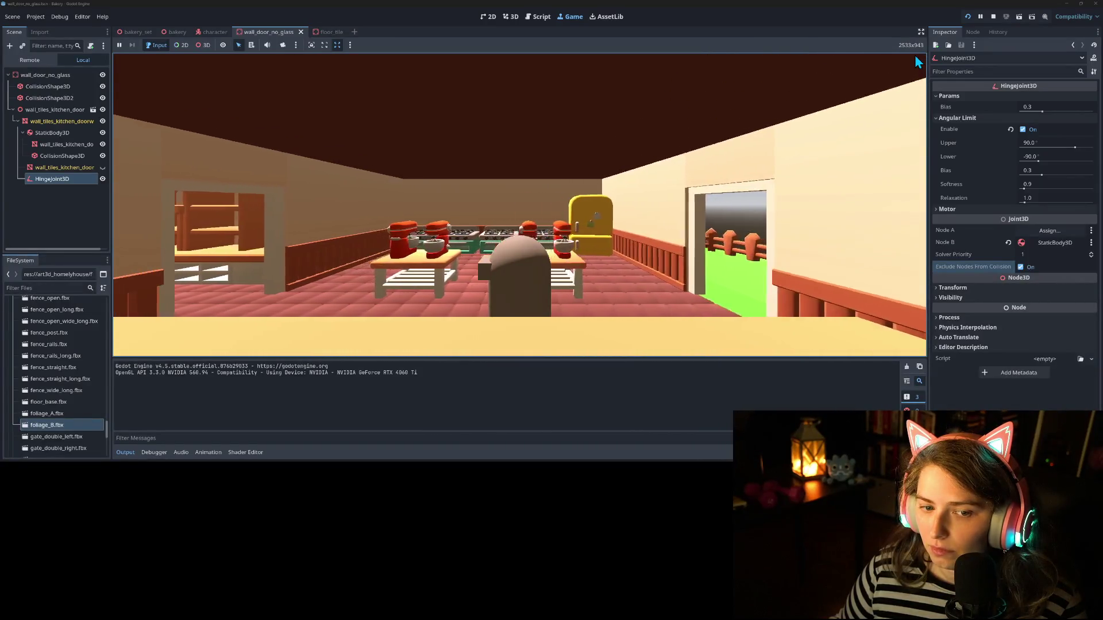
key(a)
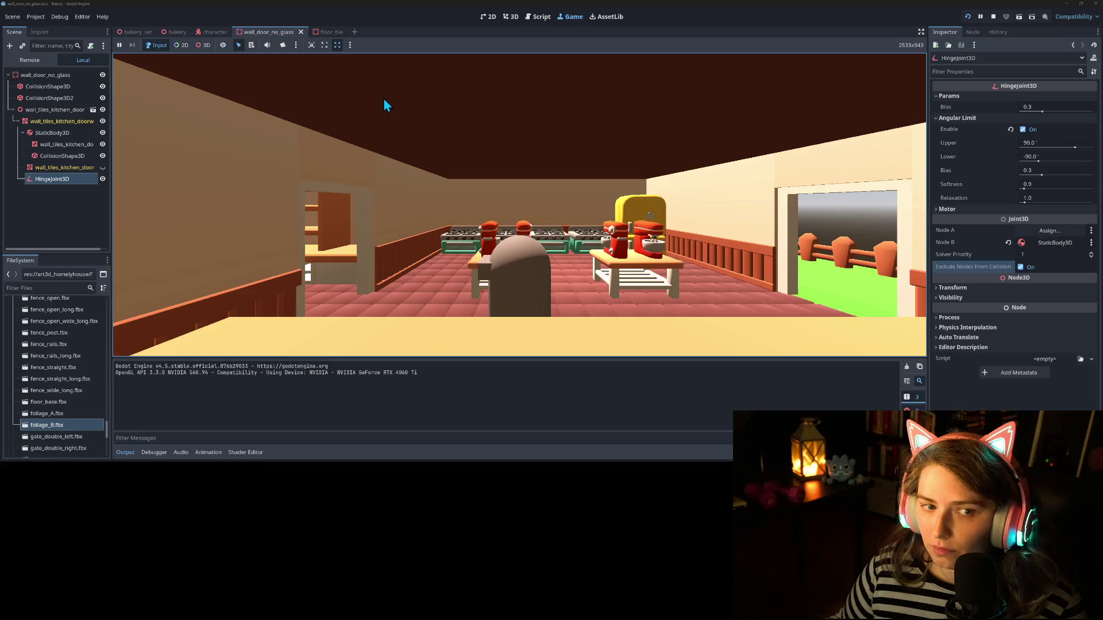
Step: In the Remote scene tree, expand Bakery > walls down to the live door body and inspect it
click(29, 60)
click(13, 86)
scroll(34, 173, down, 5)
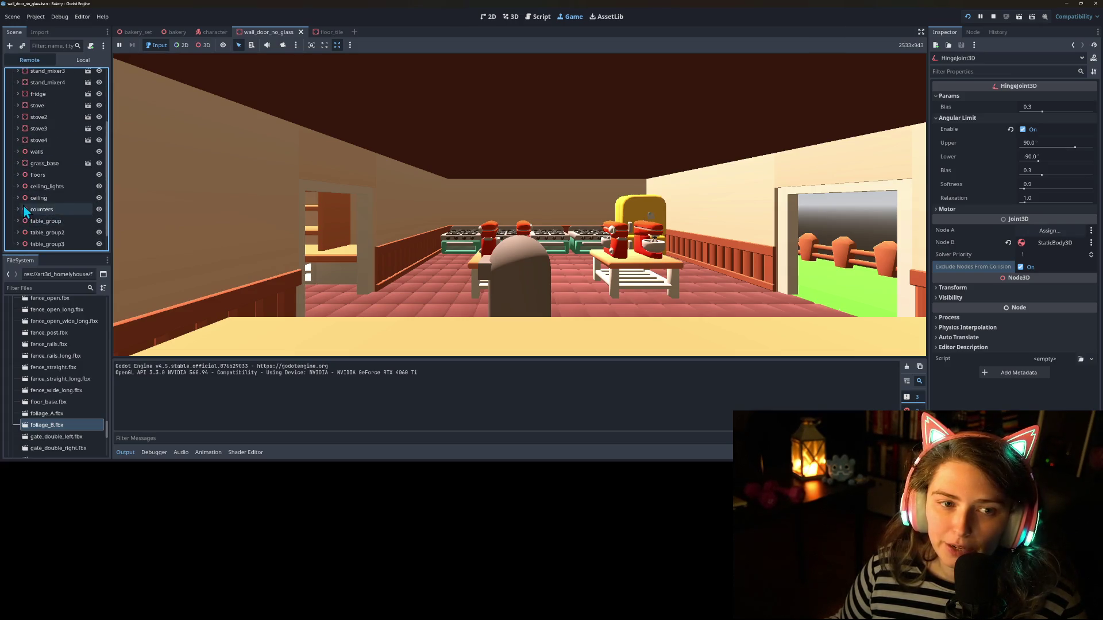
scroll(20, 195, up, 5)
scroll(18, 183, down, 4)
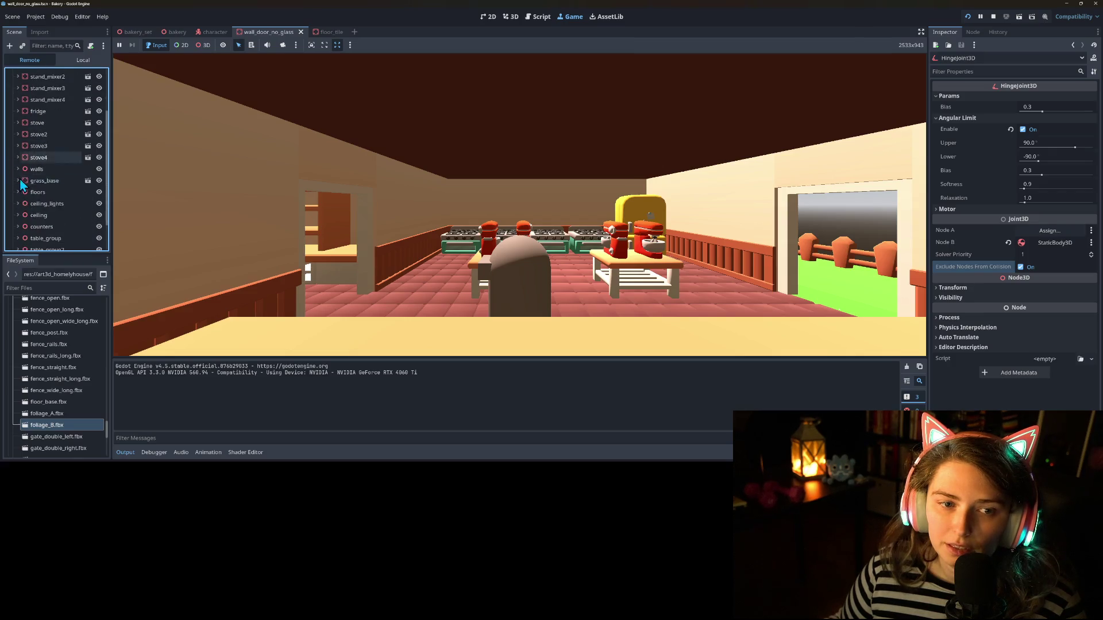
click(17, 146)
scroll(22, 166, down, 6)
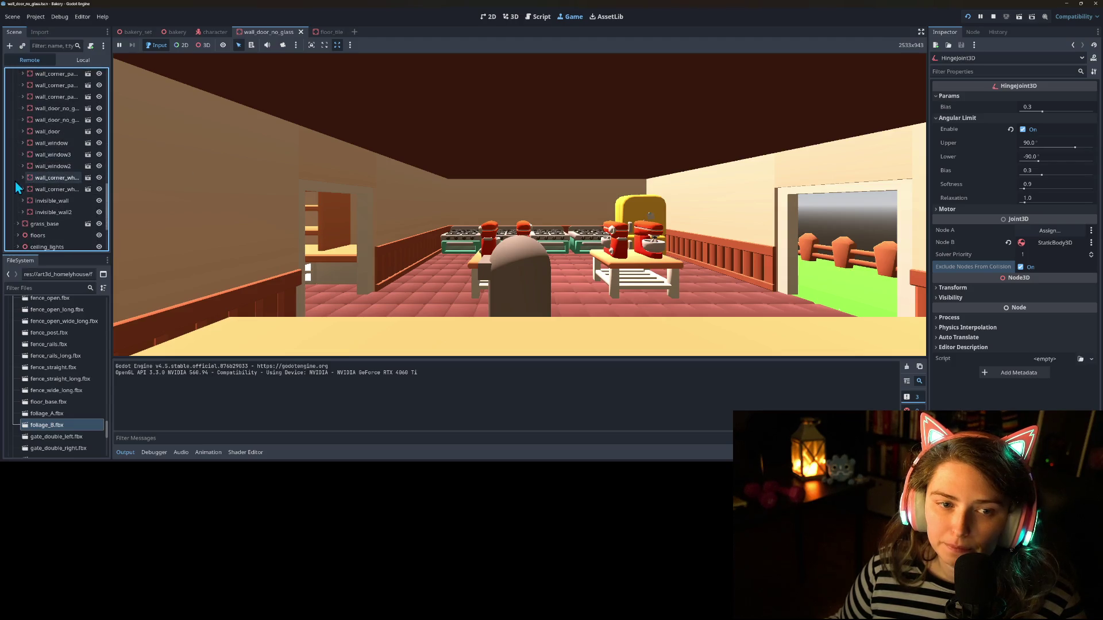
scroll(17, 164, up, 1)
click(22, 142)
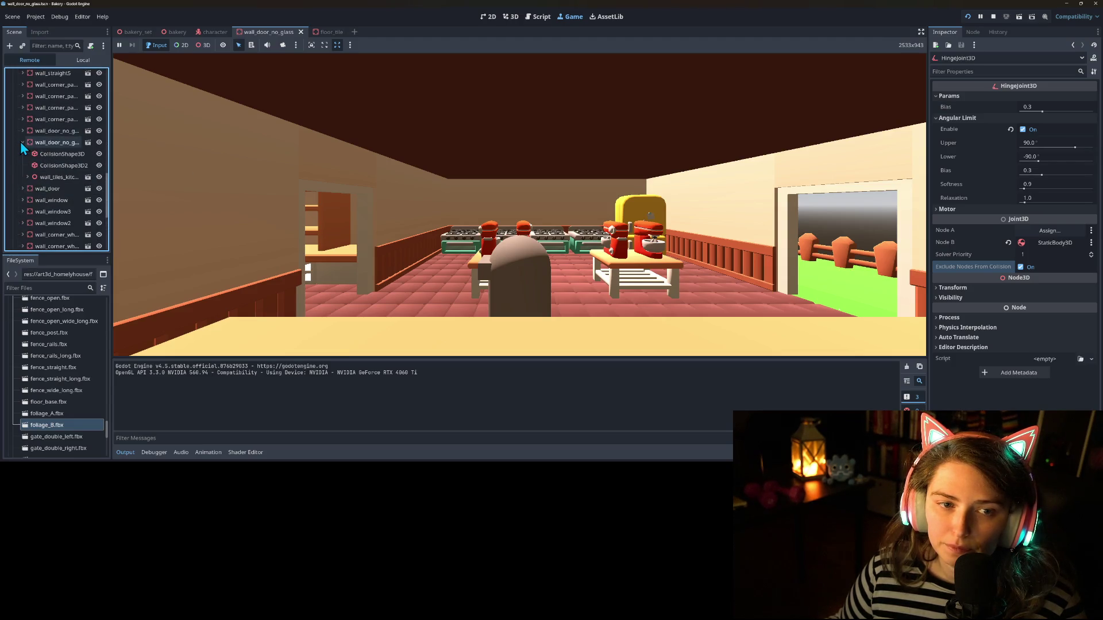
click(27, 176)
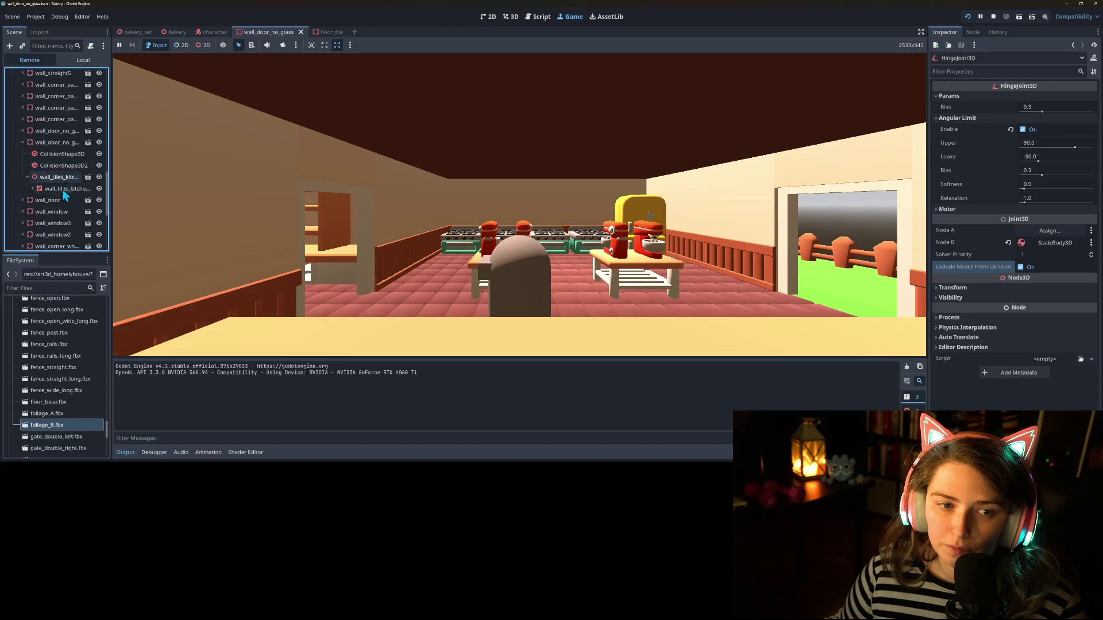
click(33, 189)
click(67, 201)
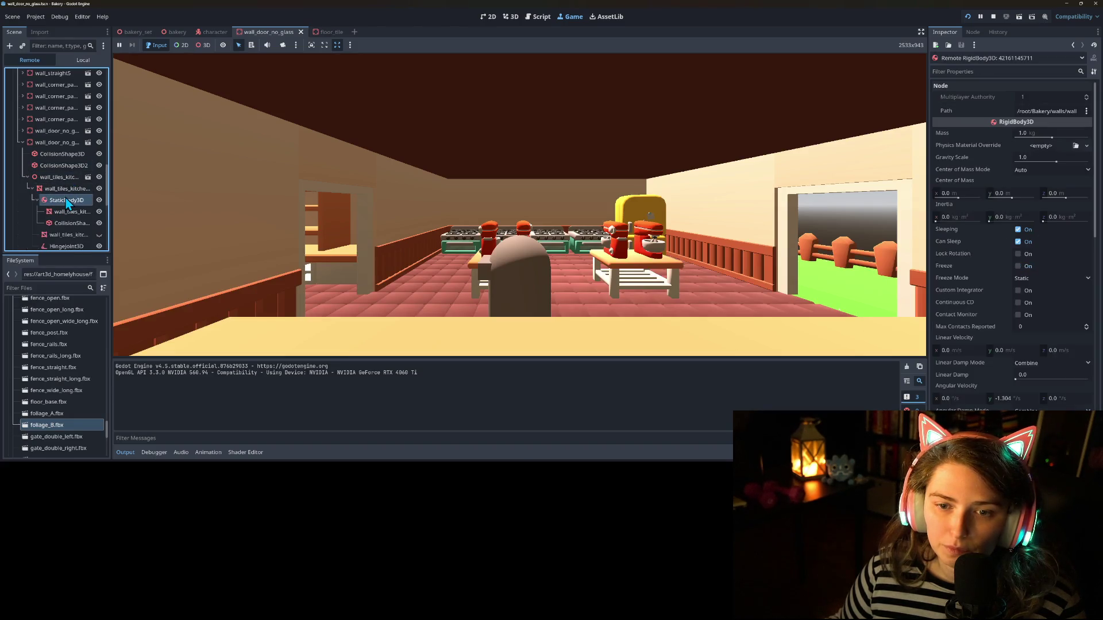
Step: Inspect the live door mesh's properties, then stop the game
click(427, 268)
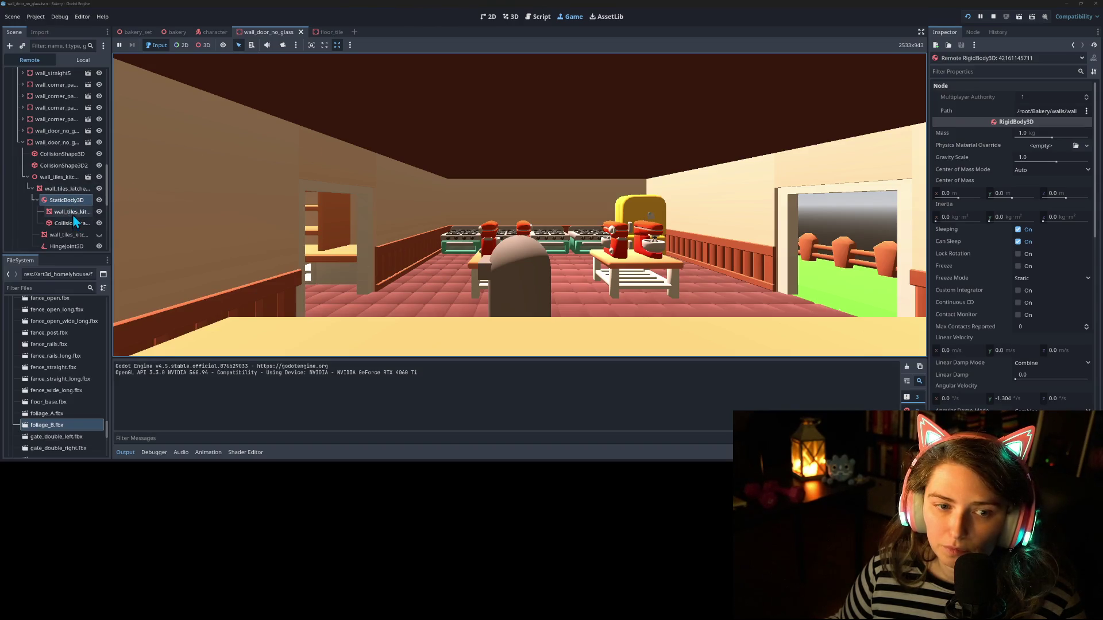
scroll(1043, 326, down, 8)
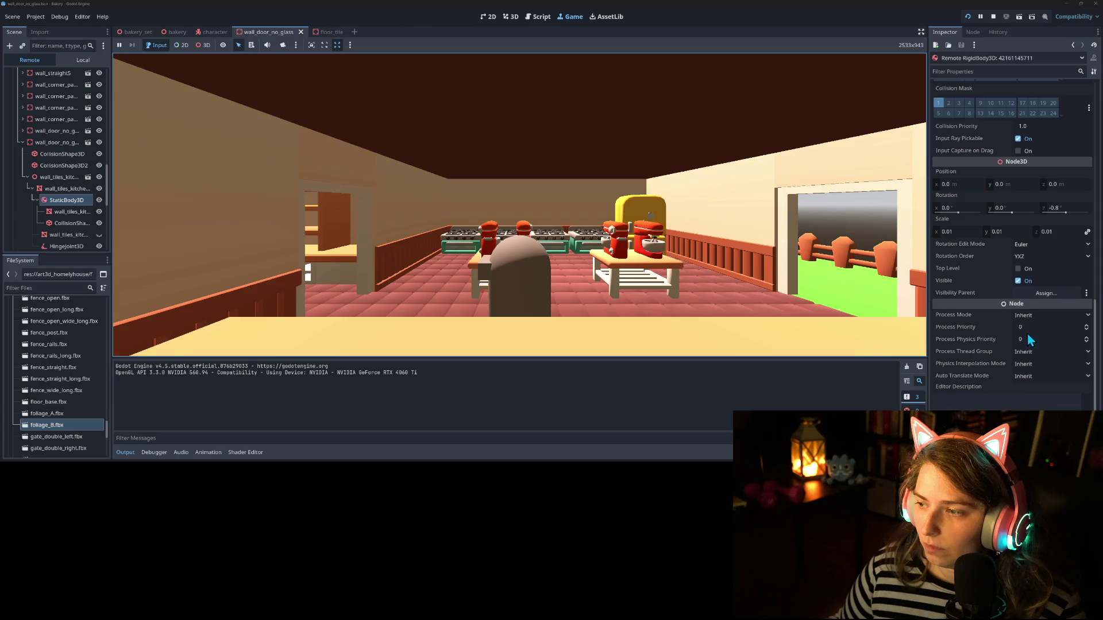
click(54, 236)
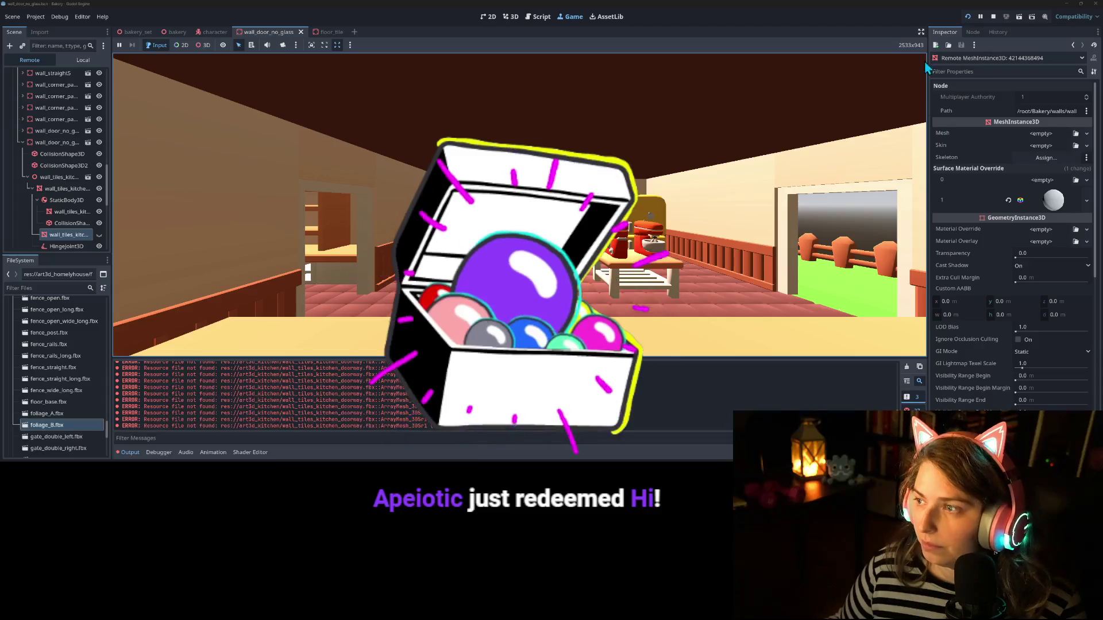
click(995, 19)
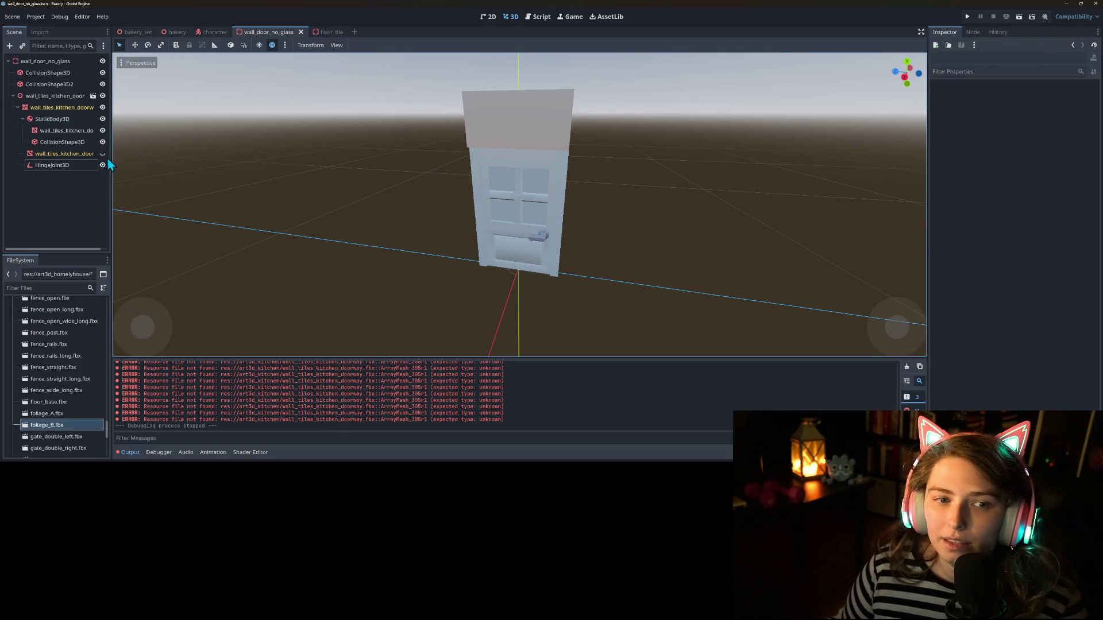
Step: Select the wall_tiles_kitchen_door mesh and toggle its visibility off and back on
click(61, 167)
click(60, 154)
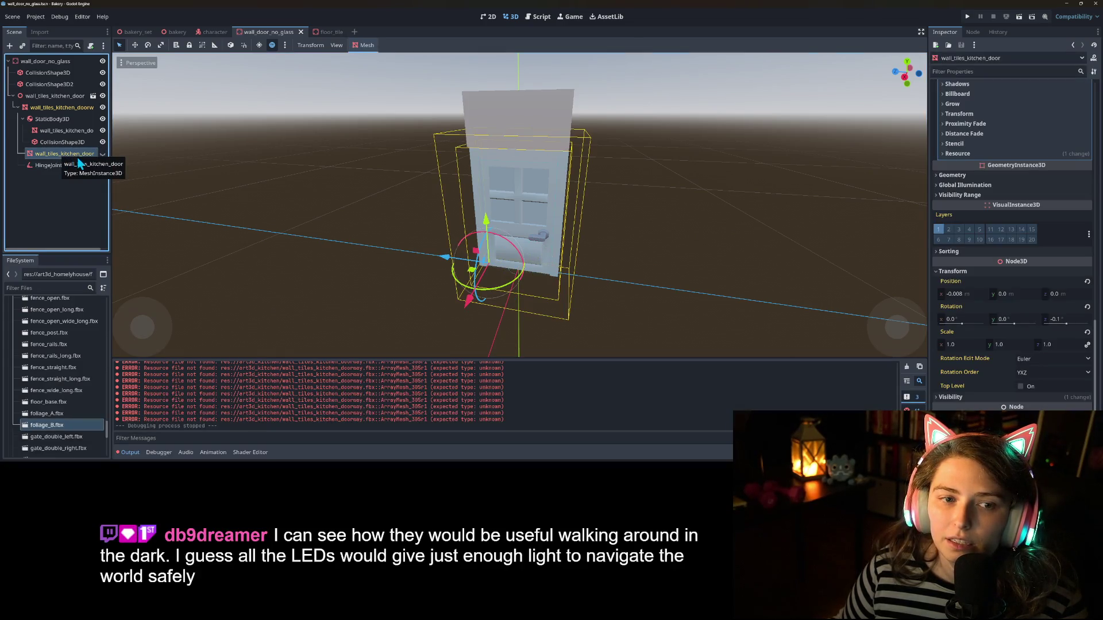
click(102, 153)
click(102, 153)
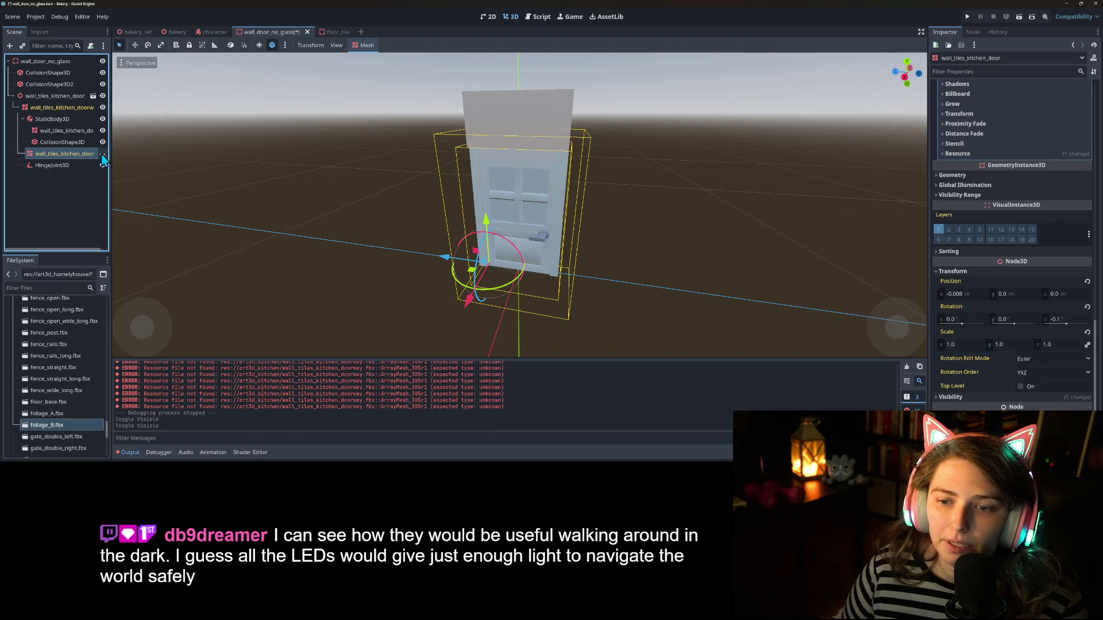
click(78, 131)
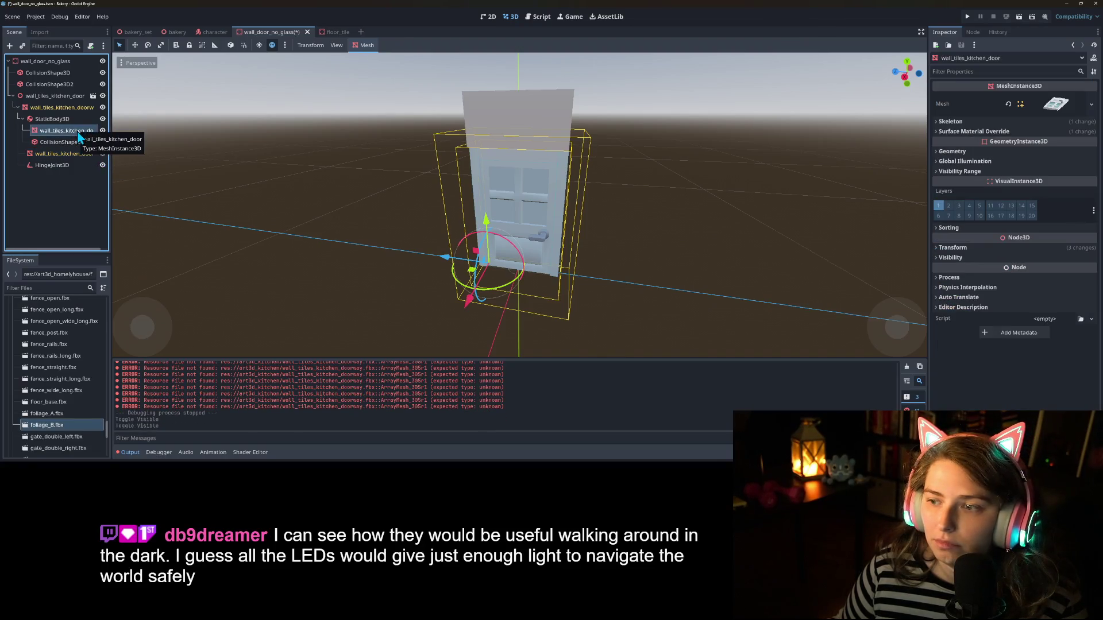
click(68, 153)
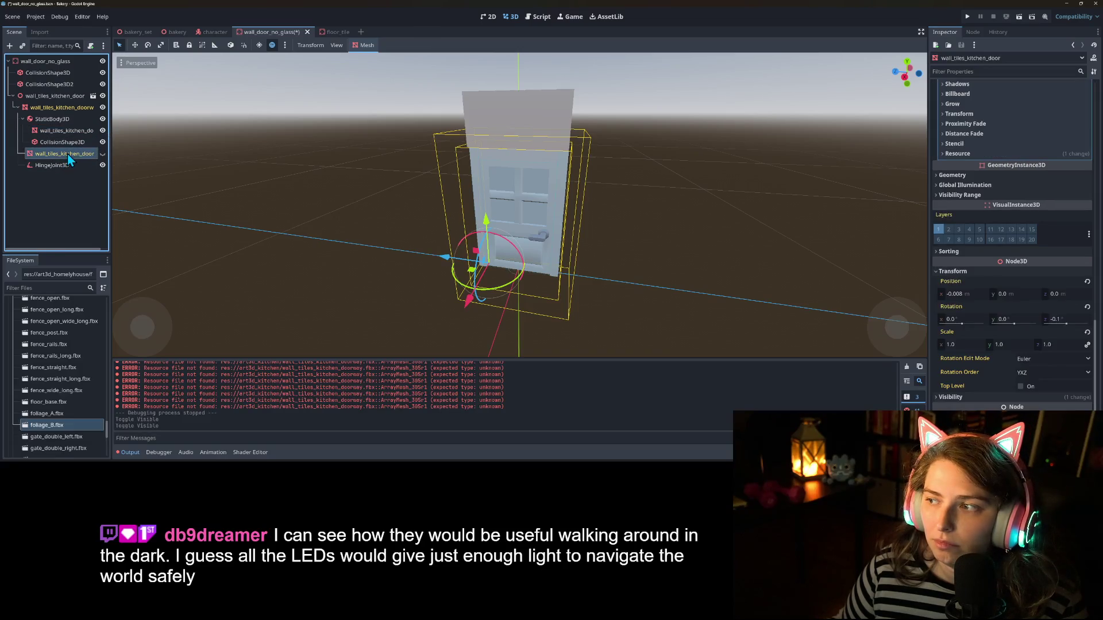
Step: Inspect the collision shape, door body and doorway mesh transform, ending on HingeJoint3D
click(70, 145)
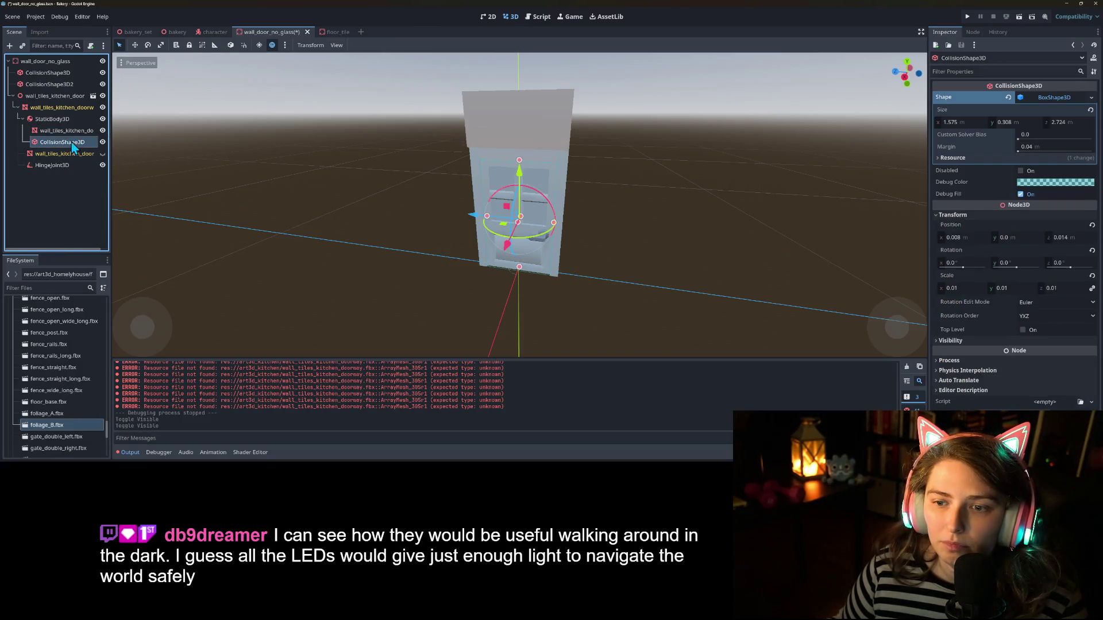
click(74, 132)
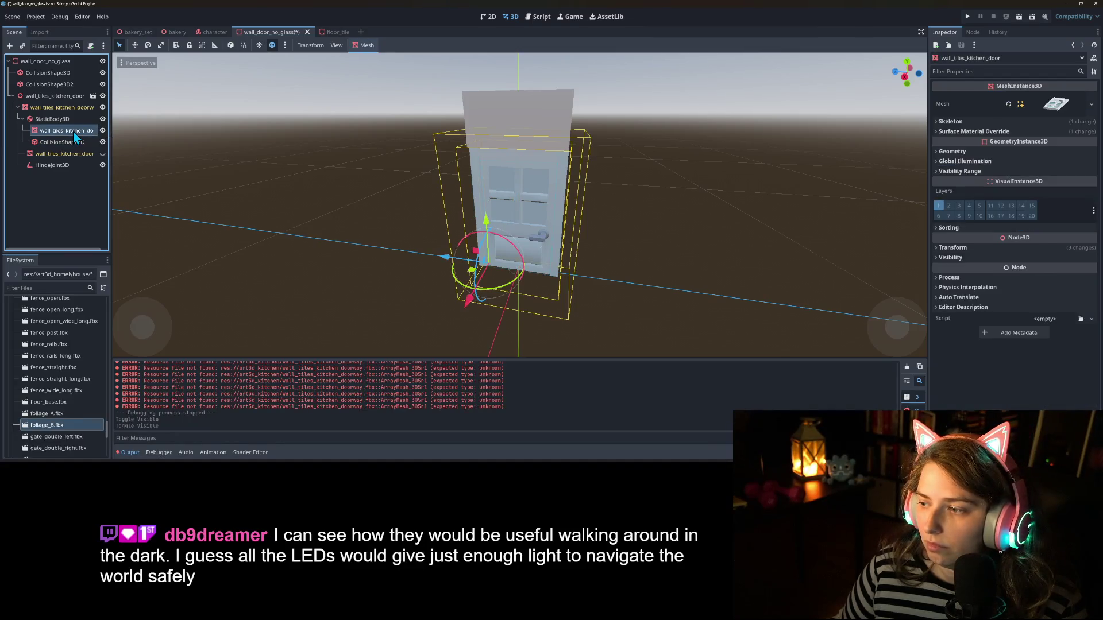
click(46, 119)
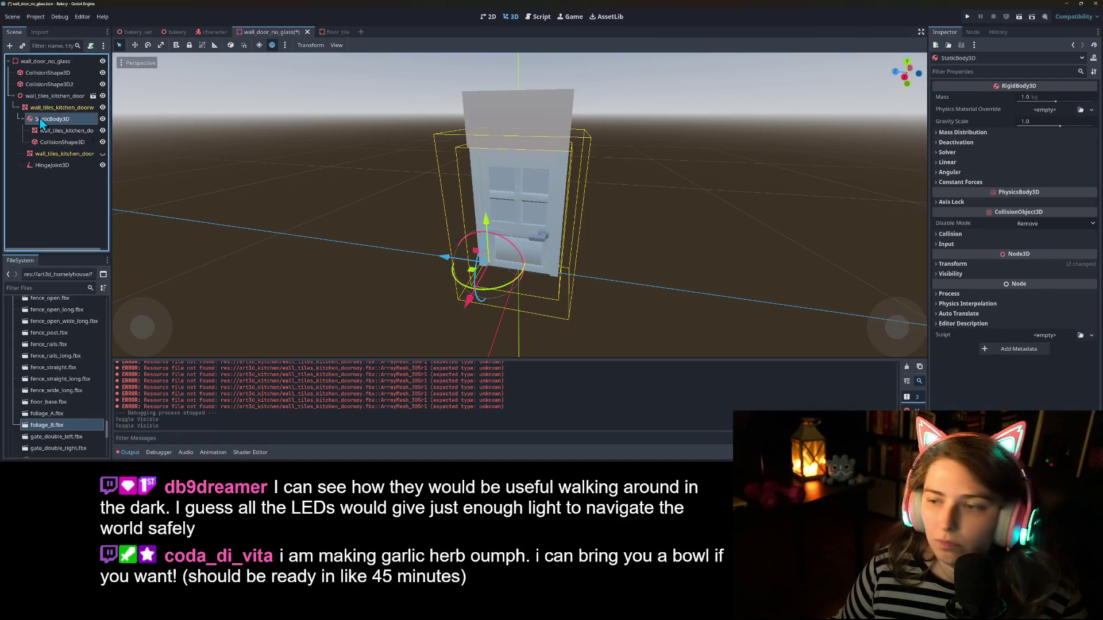
click(43, 109)
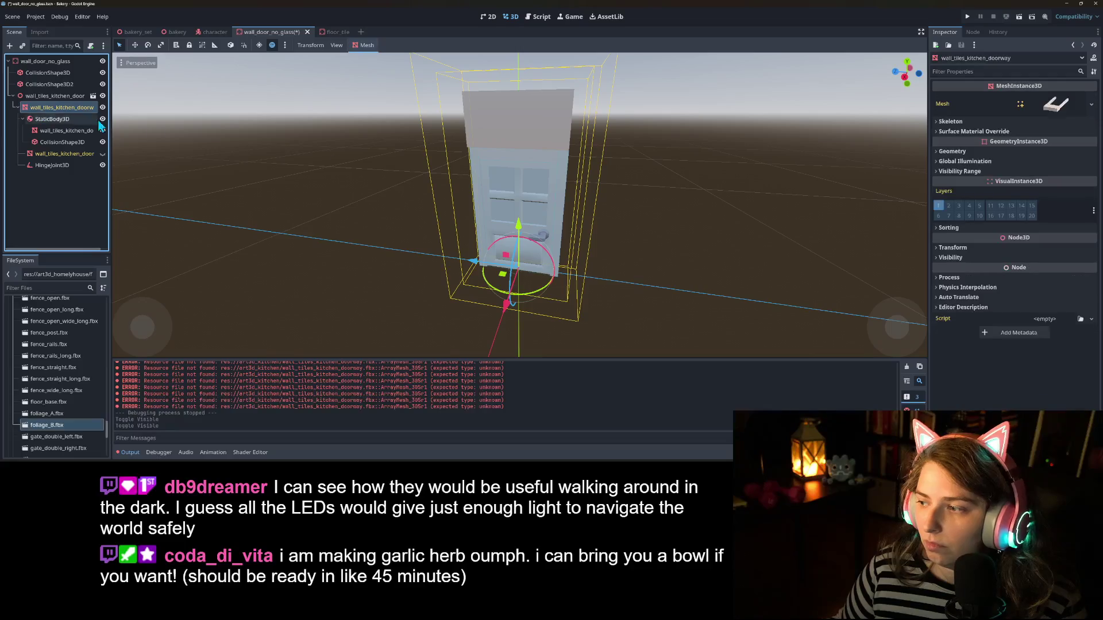
click(968, 248)
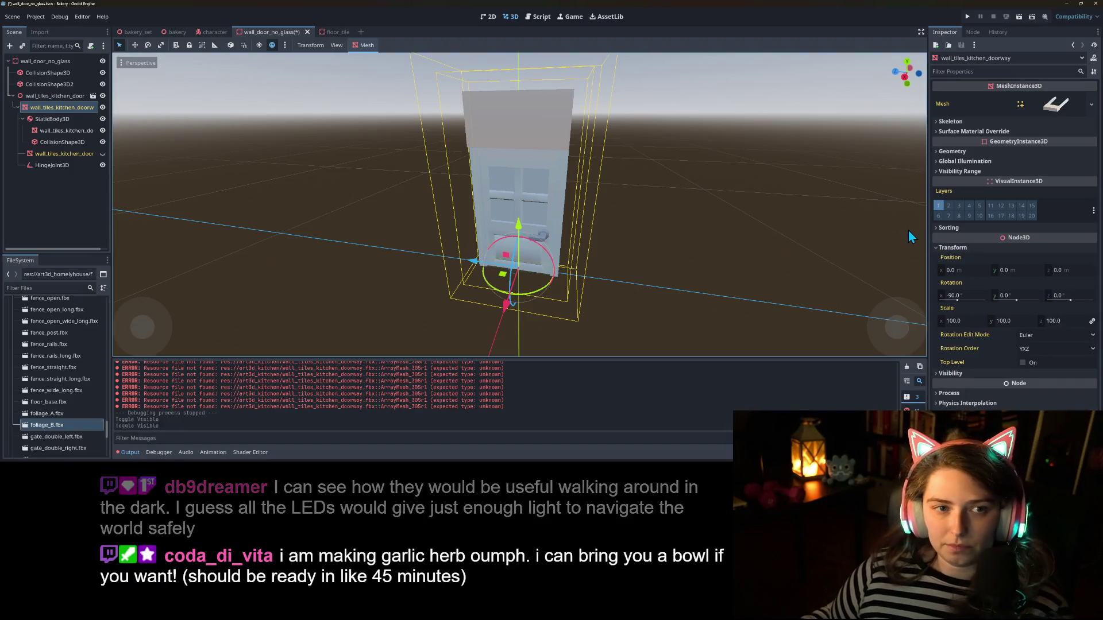
click(61, 144)
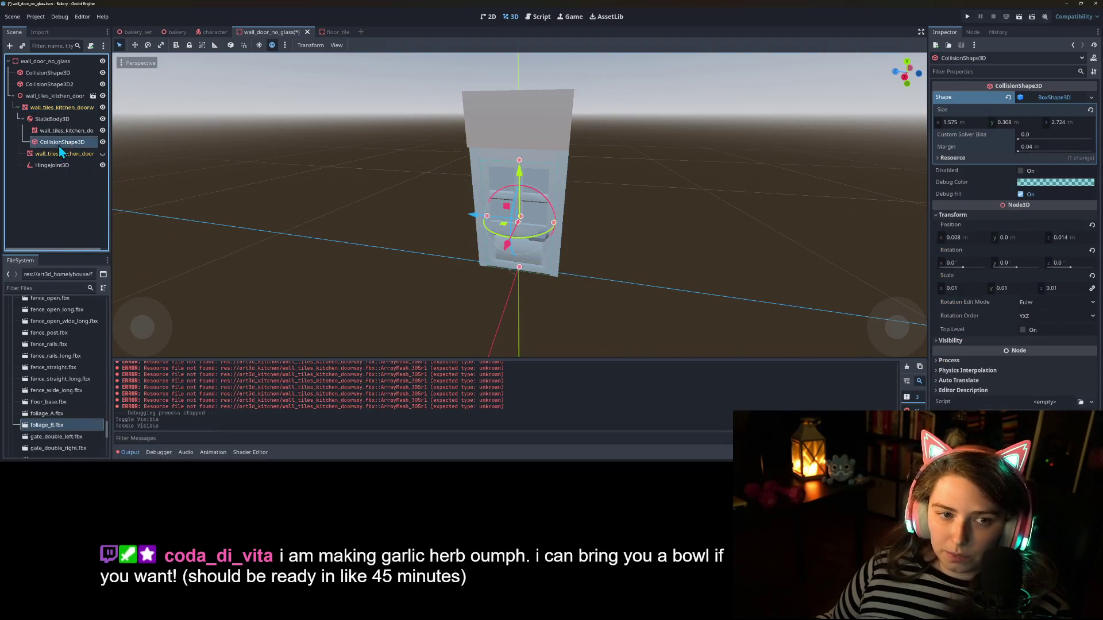
click(70, 133)
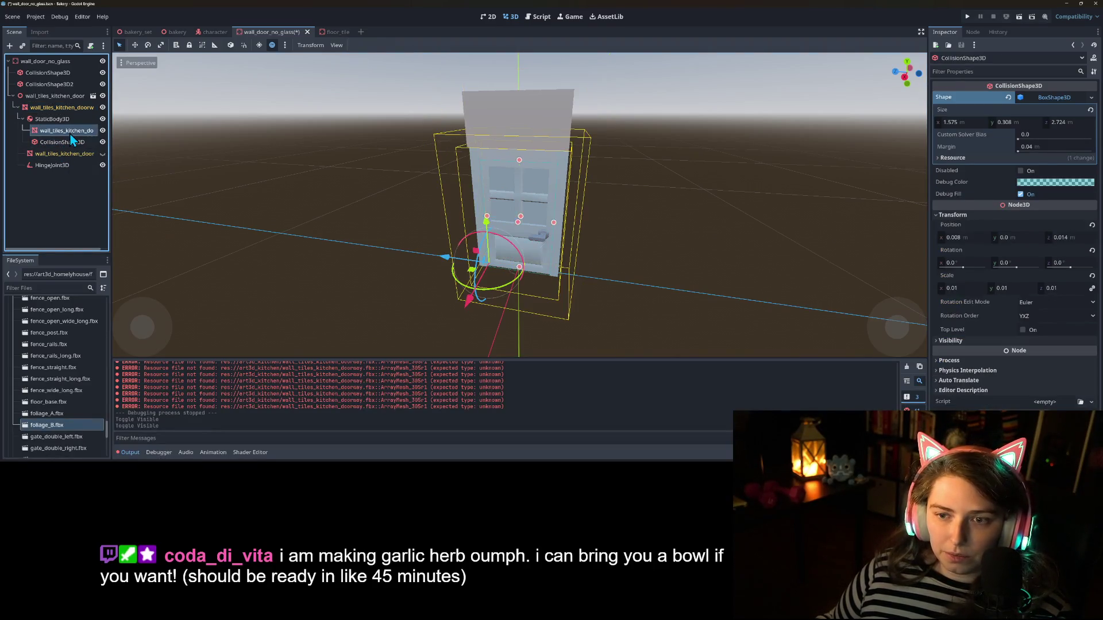
click(52, 166)
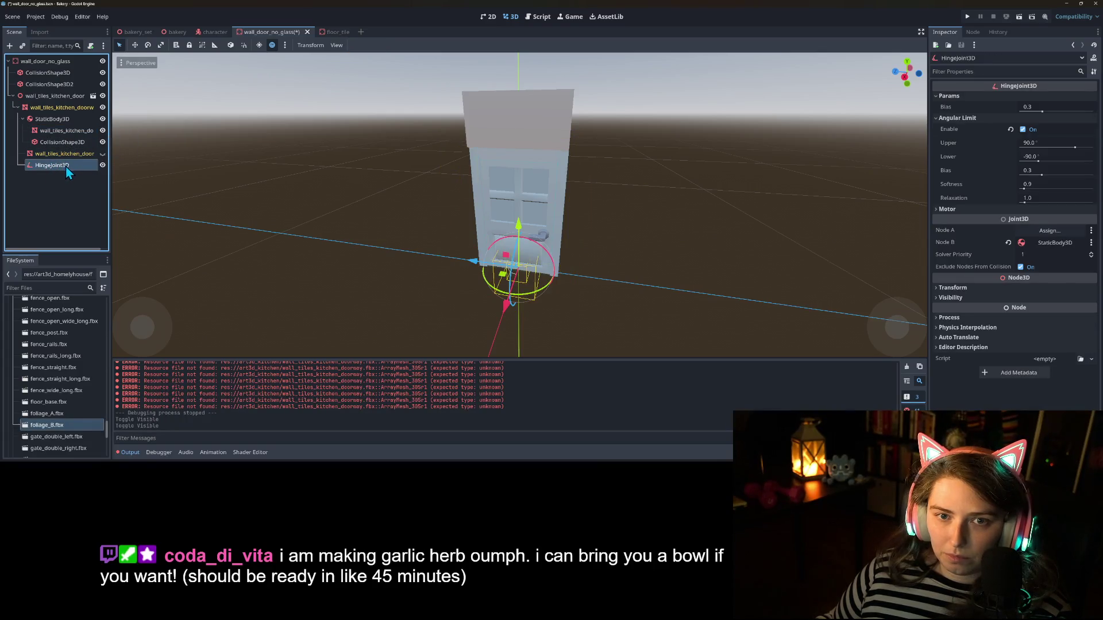
Step: Slide the HingeJoint3D beside the door toward its hinge edge and save the scene
mouse_move(592, 352)
mouse_down()
mouse_move(537, 322)
mouse_move(557, 299)
mouse_move(542, 266)
mouse_up()
scroll(550, 298, up, 3)
scroll(534, 298, down, 2)
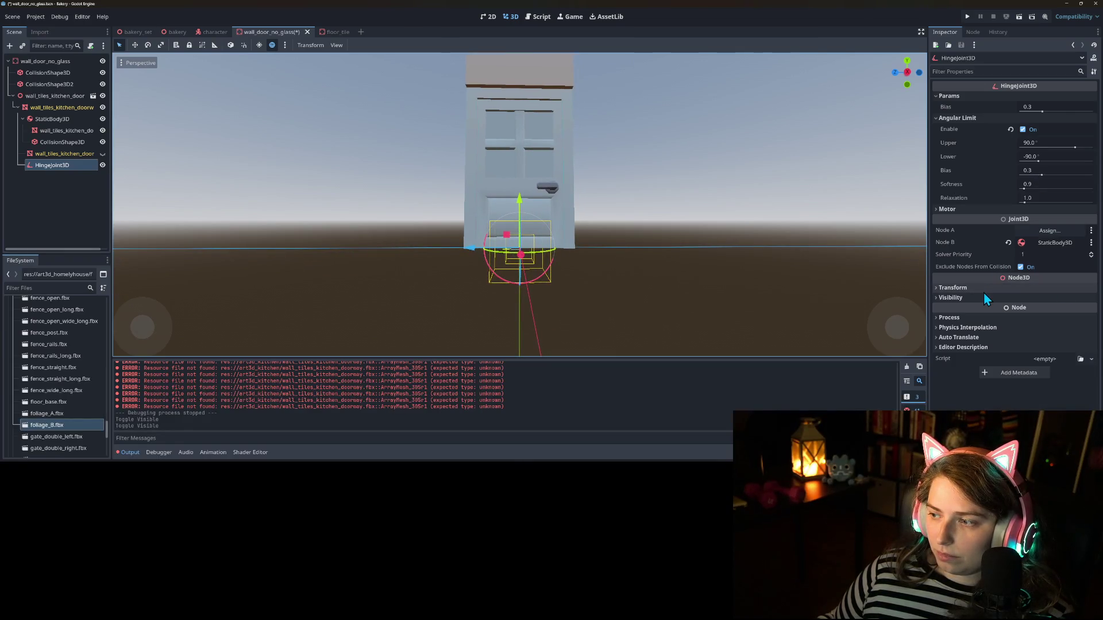
mouse_move(475, 291)
mouse_down()
mouse_move(464, 314)
mouse_move(486, 318)
mouse_move(472, 313)
mouse_up()
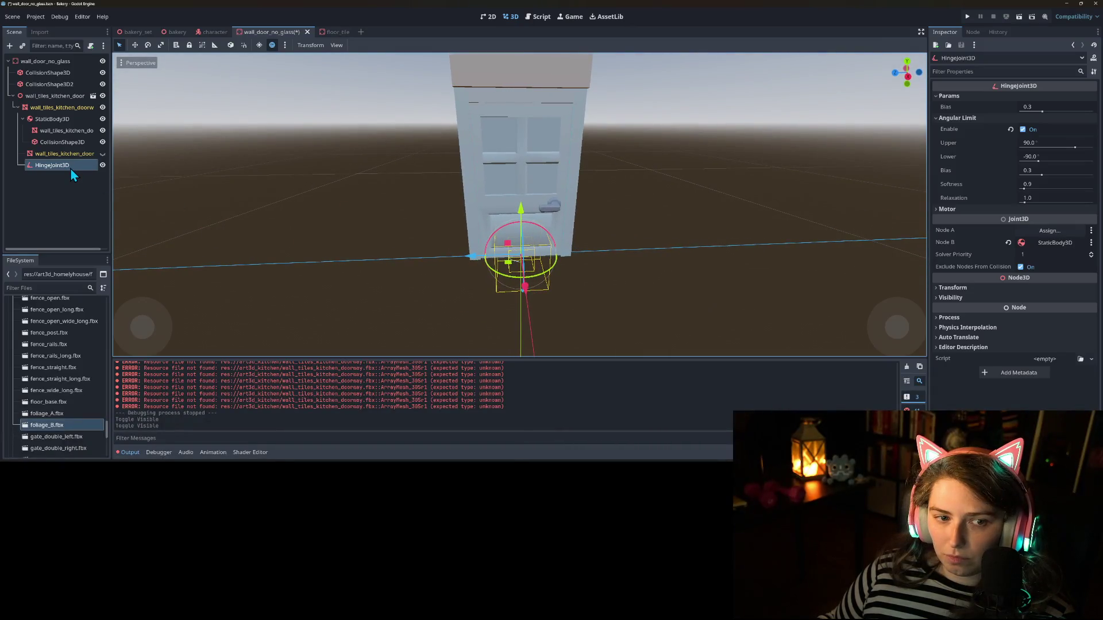
click(60, 120)
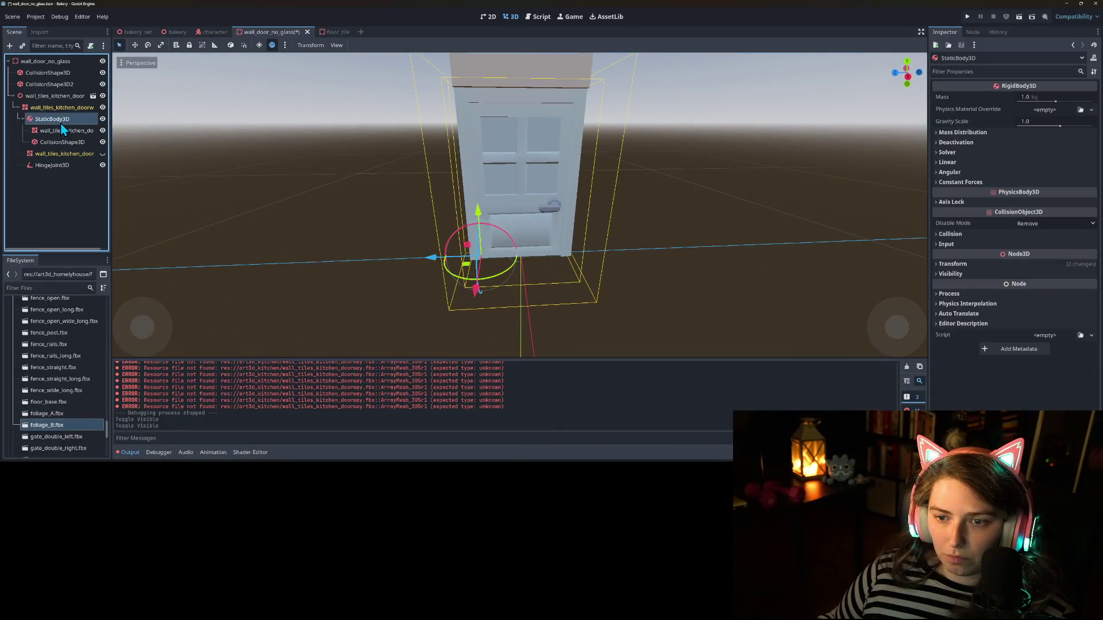
click(67, 169)
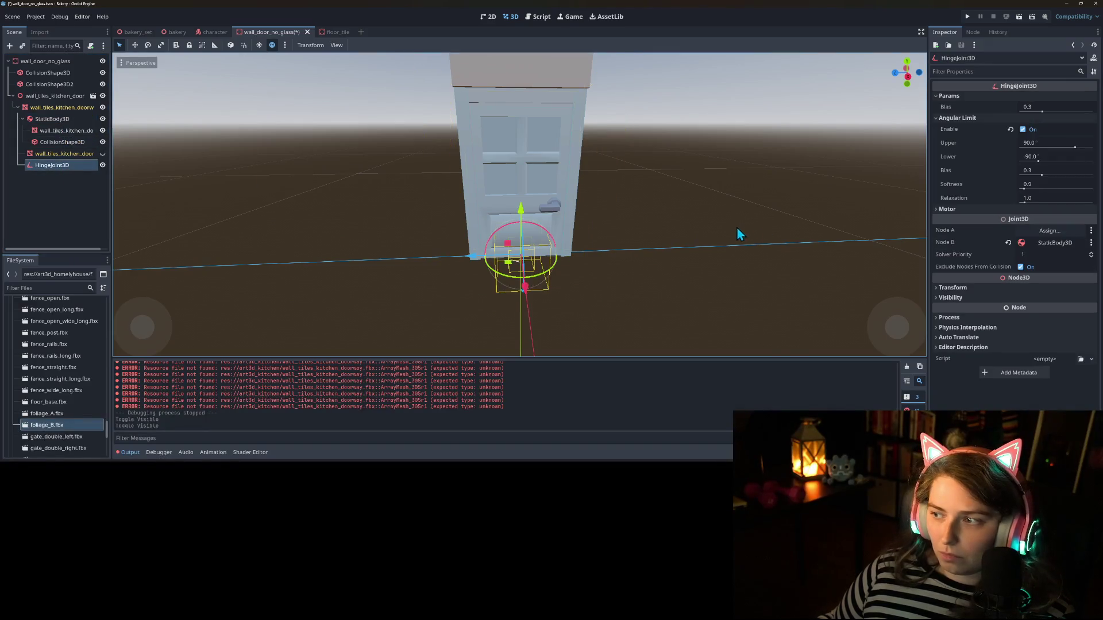
drag(518, 246, 382, 241)
click(409, 240)
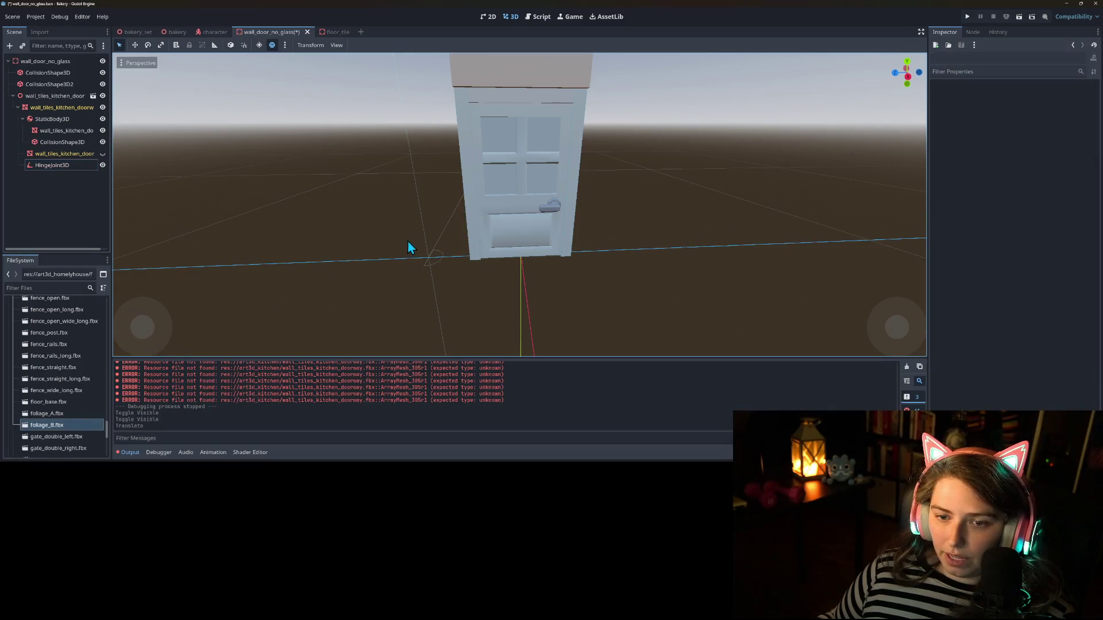
click(63, 166)
drag(370, 263, 653, 265)
key(ctrl+s)
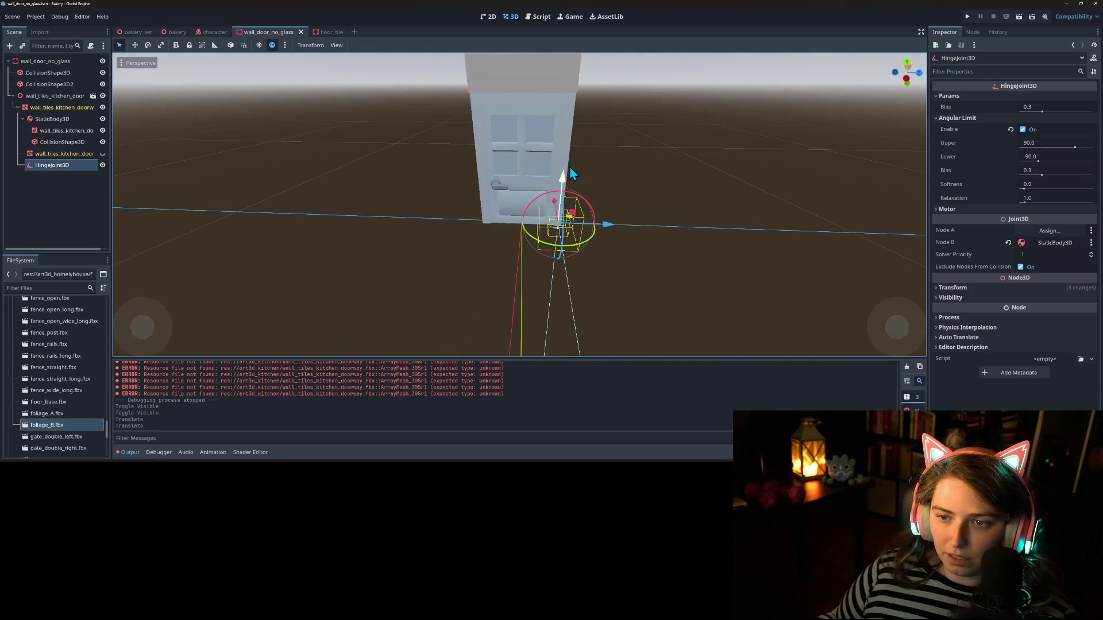
Step: Raise the hinge joint vertically, toggle its angular limit off and on, and save again
drag(565, 184, 583, 138)
mouse_move(601, 230)
mouse_down()
mouse_move(456, 219)
mouse_move(445, 232)
mouse_move(460, 246)
mouse_up()
scroll(480, 228, up, 2)
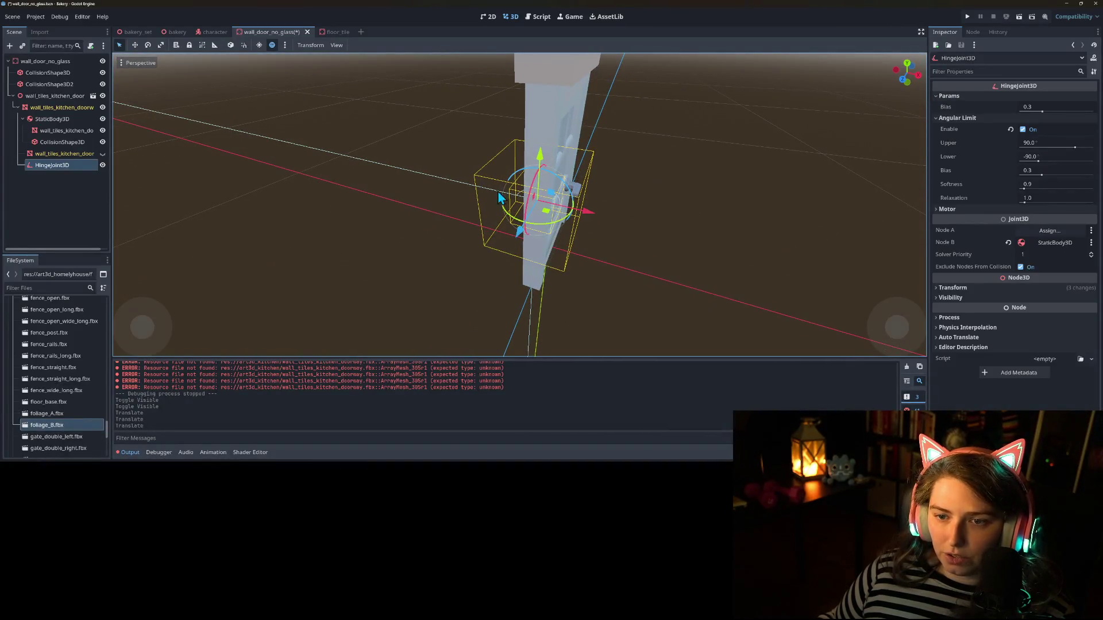
click(1022, 129)
click(1021, 130)
mouse_move(605, 279)
mouse_down()
mouse_move(599, 217)
mouse_move(451, 205)
mouse_move(424, 191)
mouse_move(435, 188)
mouse_up()
key(ctrl+s)
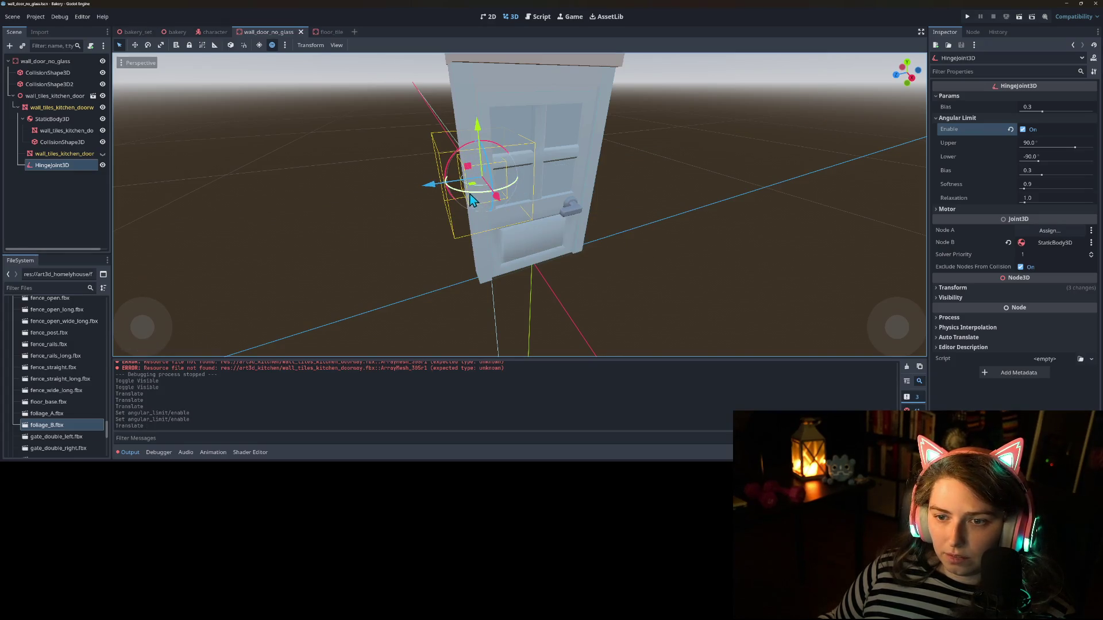
mouse_move(451, 186)
mouse_down()
mouse_move(541, 237)
mouse_move(606, 233)
mouse_up()
click(1047, 142)
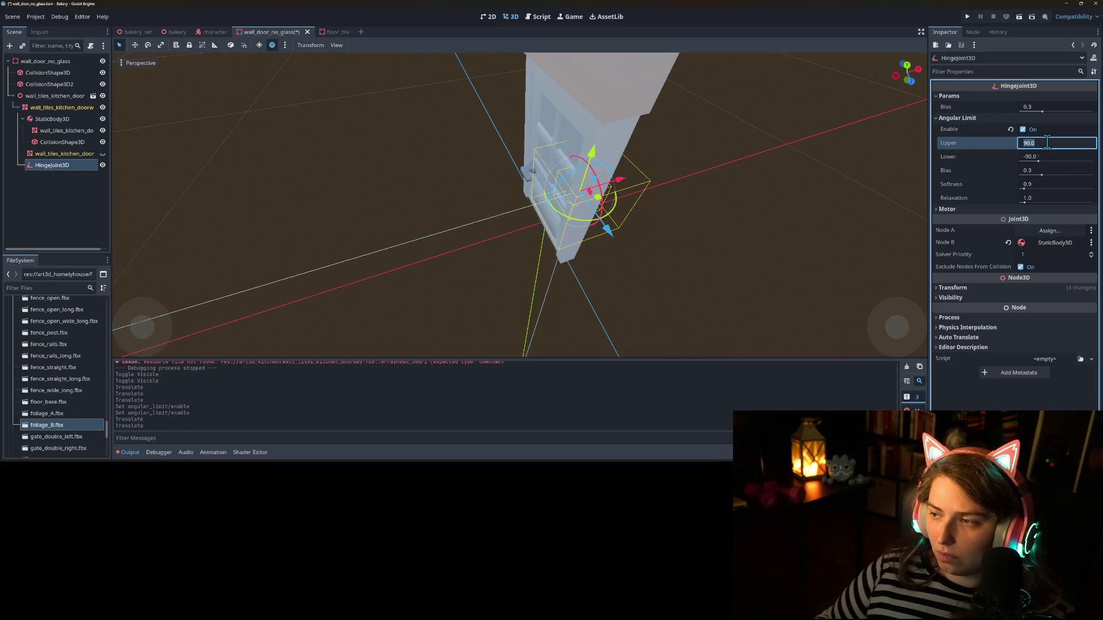
text(-90)
key(Return)
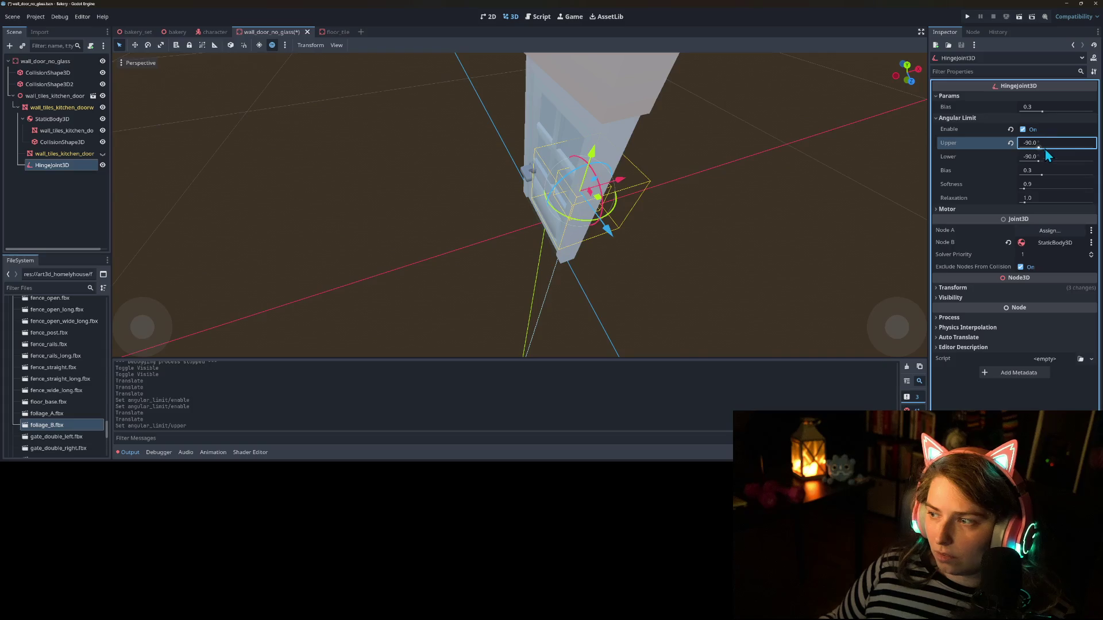
click(1042, 157)
text(90)
key(Return)
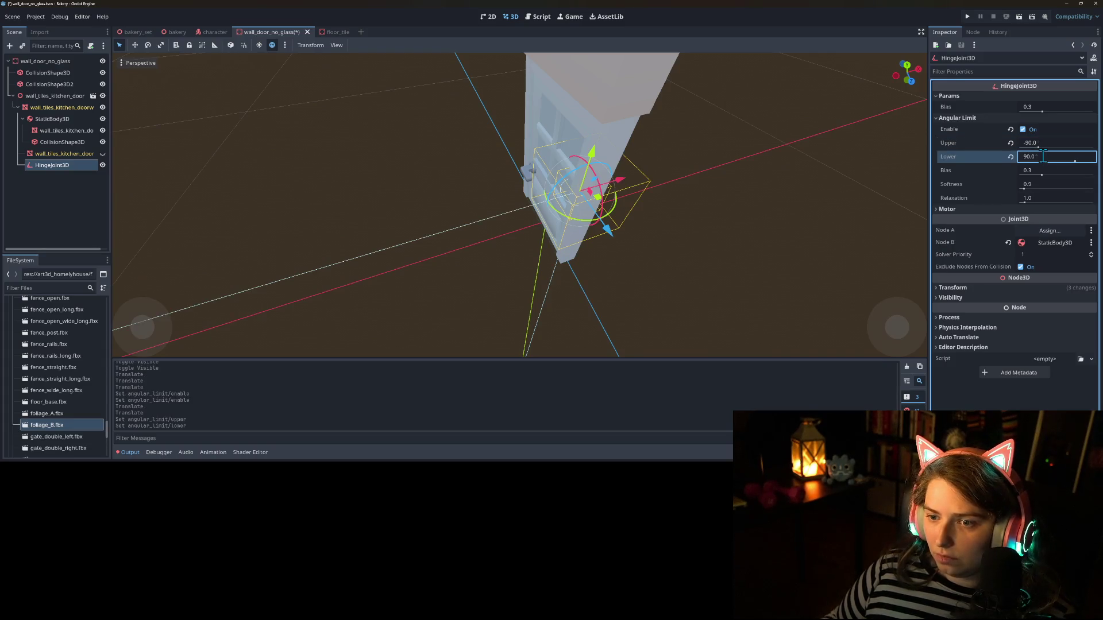
mouse_move(746, 207)
mouse_down()
mouse_move(682, 202)
mouse_move(725, 204)
mouse_up()
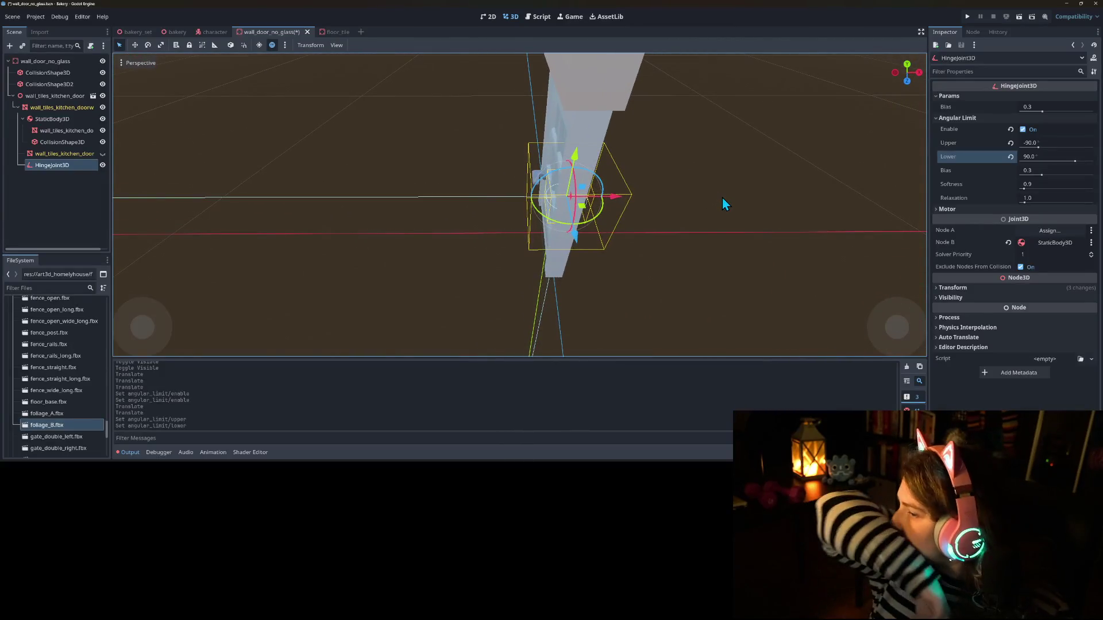
click(1038, 141)
key(Return)
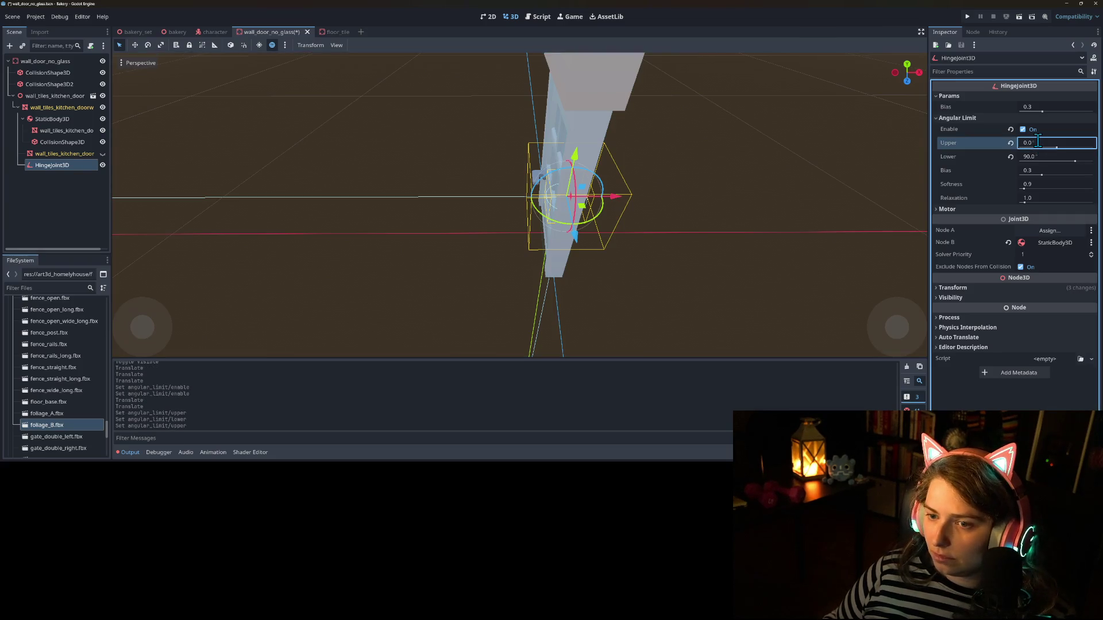
mouse_move(726, 180)
mouse_down()
mouse_move(577, 195)
mouse_move(652, 190)
mouse_move(629, 198)
mouse_move(694, 226)
mouse_move(576, 199)
mouse_move(584, 185)
mouse_move(646, 181)
mouse_up()
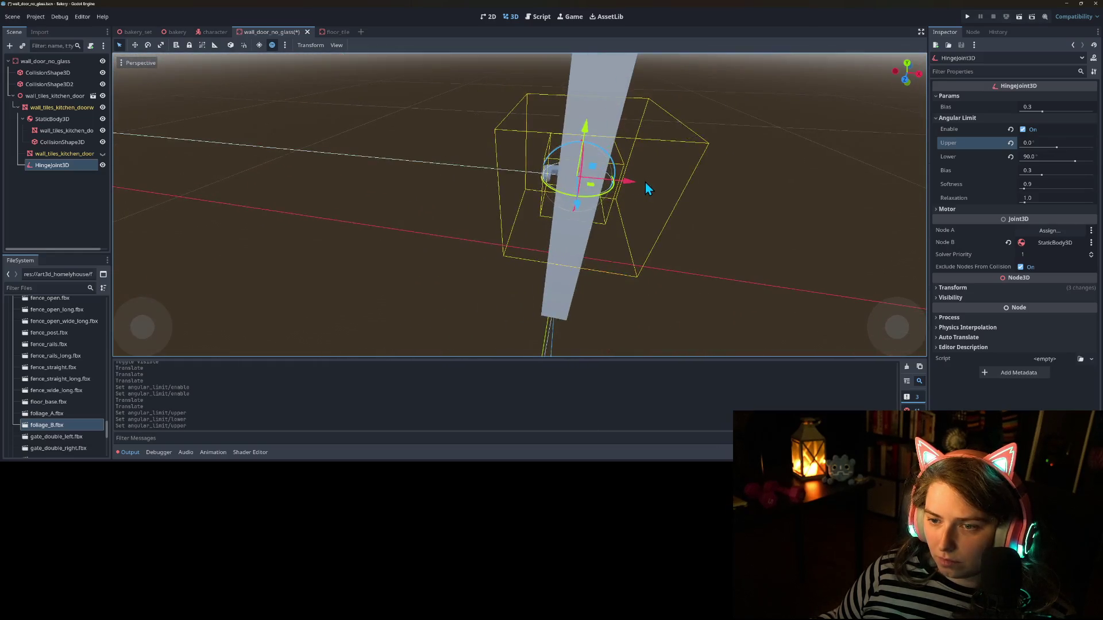
scroll(645, 181, up, 4)
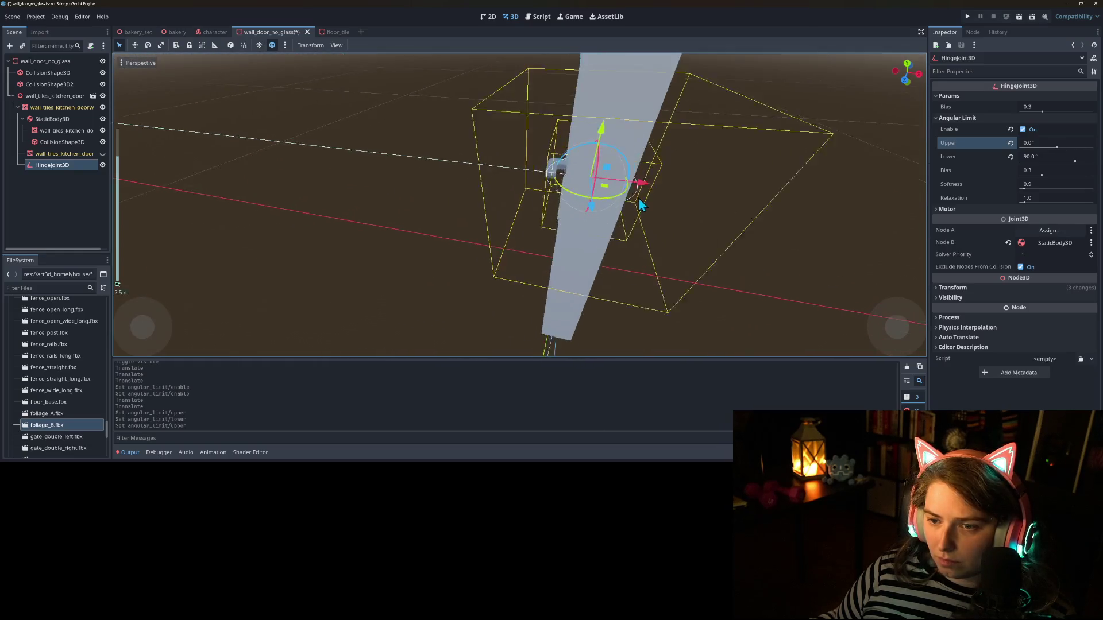
click(1021, 144)
text(90)
key(Return)
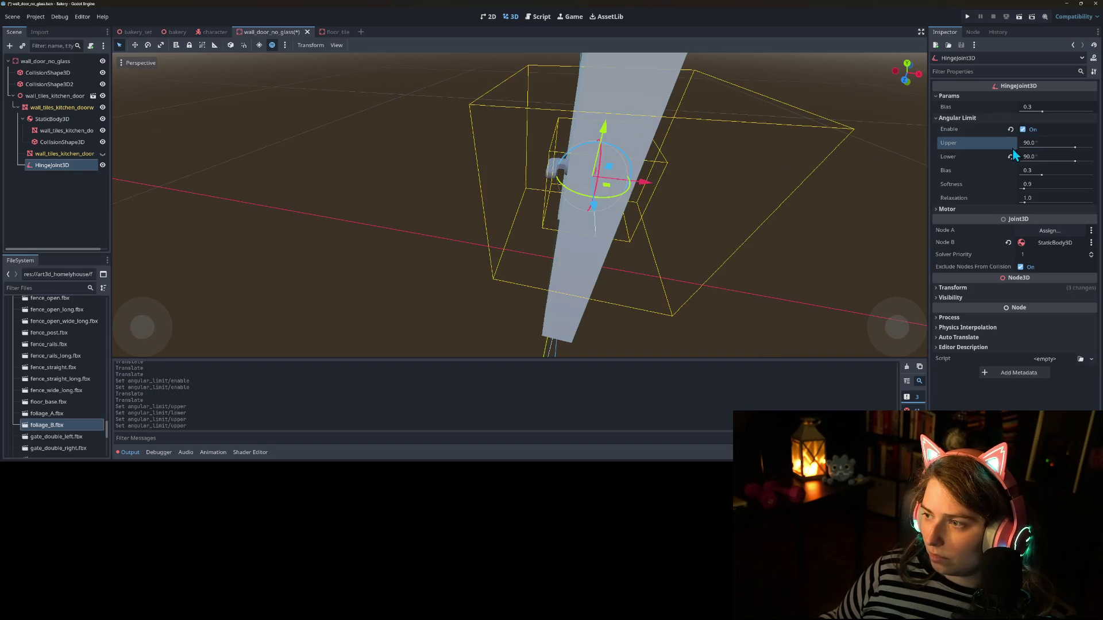
click(1012, 156)
text(-90)
key(Return)
mouse_move(857, 174)
mouse_down()
mouse_move(713, 215)
mouse_move(715, 201)
mouse_move(766, 180)
mouse_move(682, 187)
mouse_move(633, 220)
mouse_move(614, 212)
mouse_move(646, 183)
mouse_up()
scroll(633, 219, up, 3)
scroll(612, 206, down, 5)
scroll(647, 187, down, 2)
scroll(646, 188, up, 3)
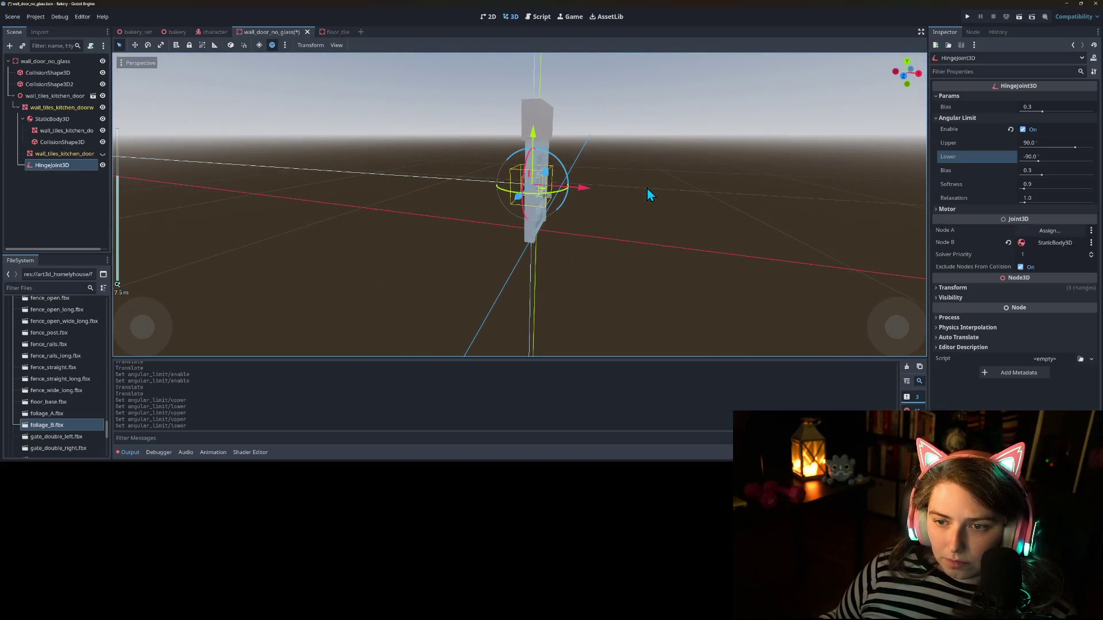
mouse_move(647, 188)
mouse_down()
mouse_move(635, 225)
mouse_move(608, 246)
mouse_move(660, 214)
mouse_up()
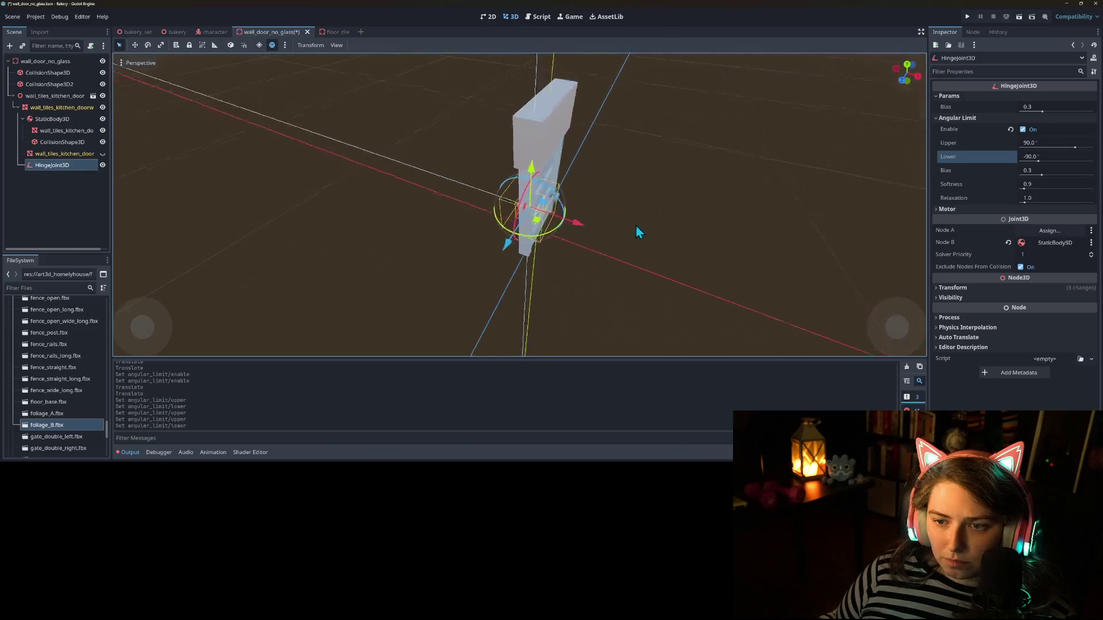
scroll(615, 242, up, 2)
scroll(635, 236, down, 2)
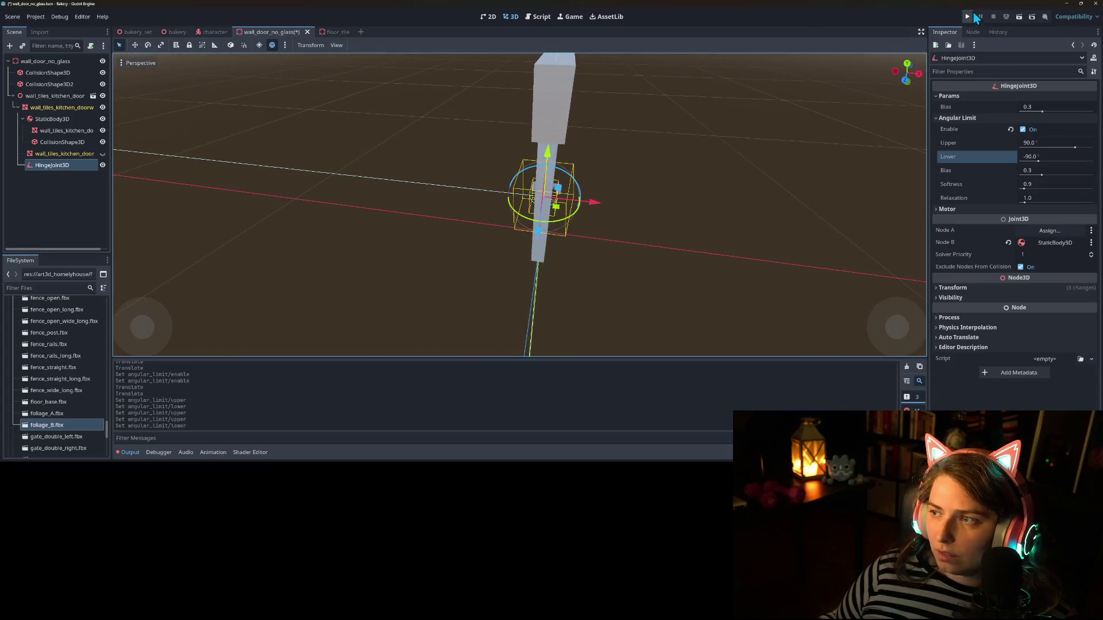
click(1022, 130)
key(ctrl+s)
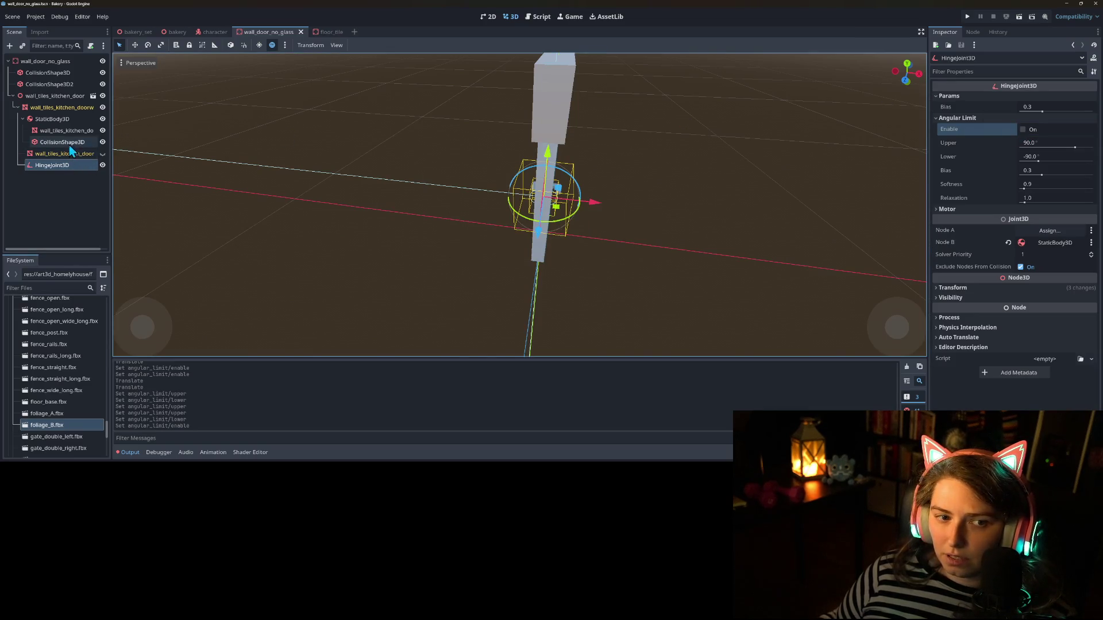
Step: Set the door body's Gravity Scale to 0 and launch the game to test it
click(64, 119)
right_click(46, 119)
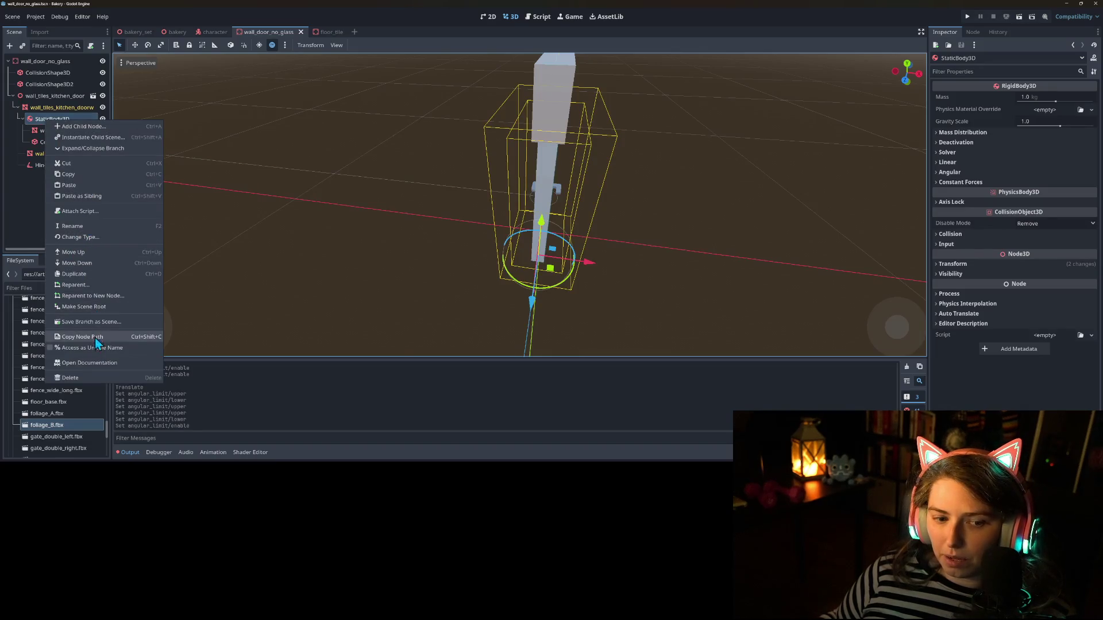
click(40, 124)
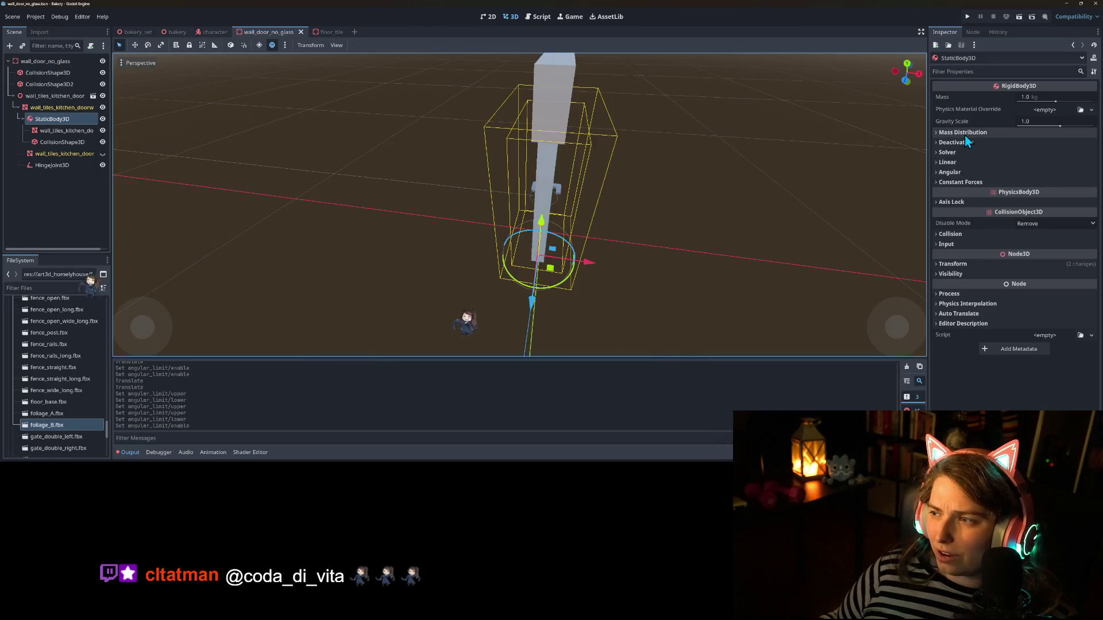
click(1028, 122)
text(0)
key(Return)
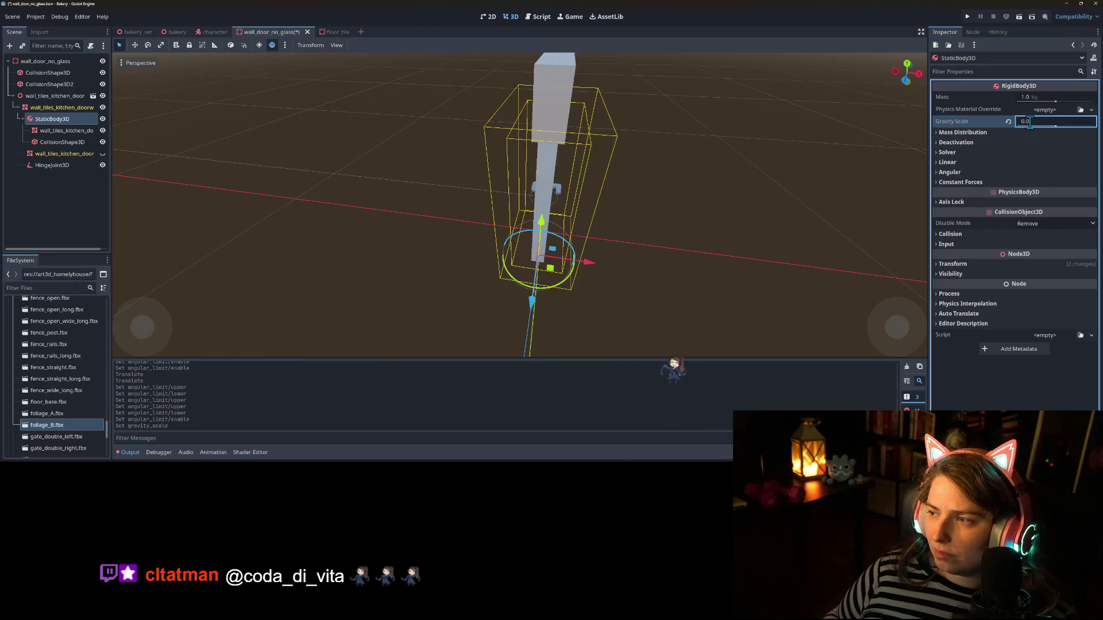
click(967, 17)
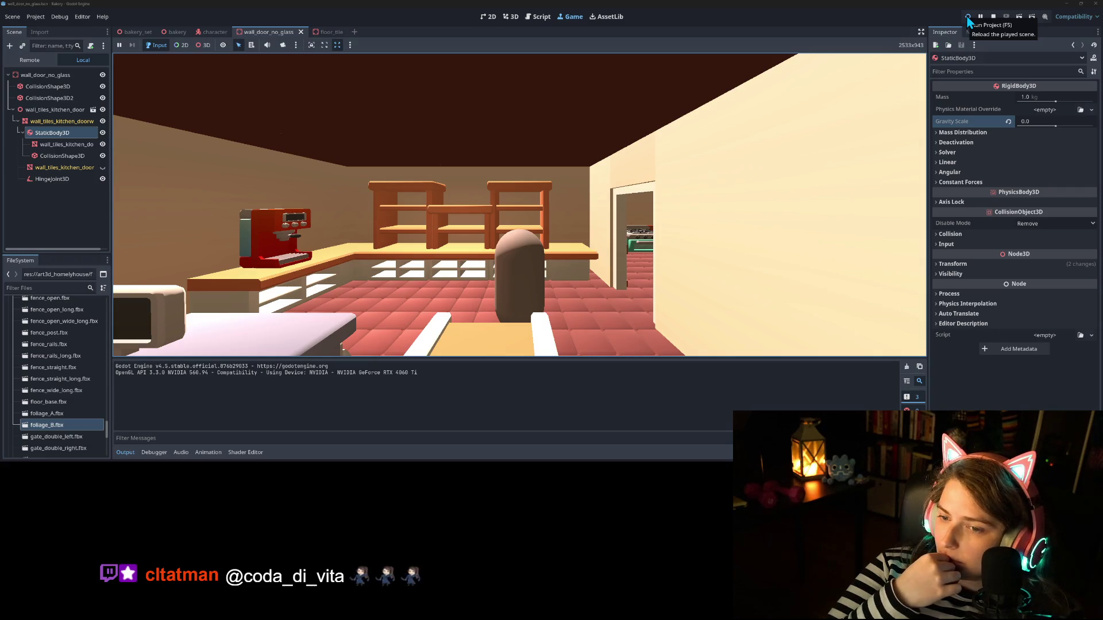
key(w)
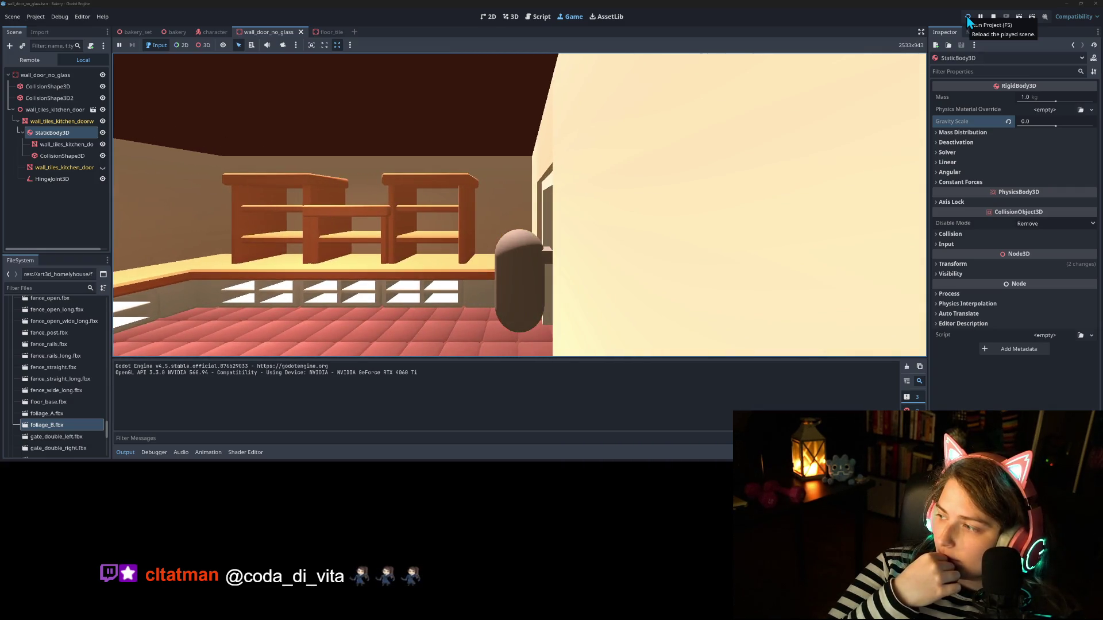
key(d)
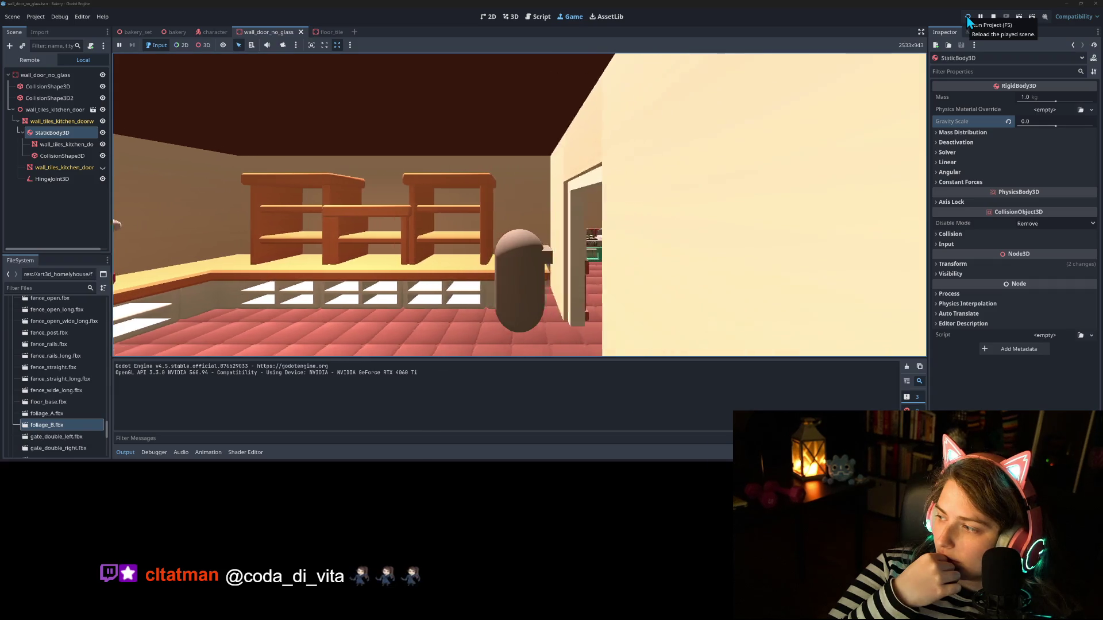
key(s)
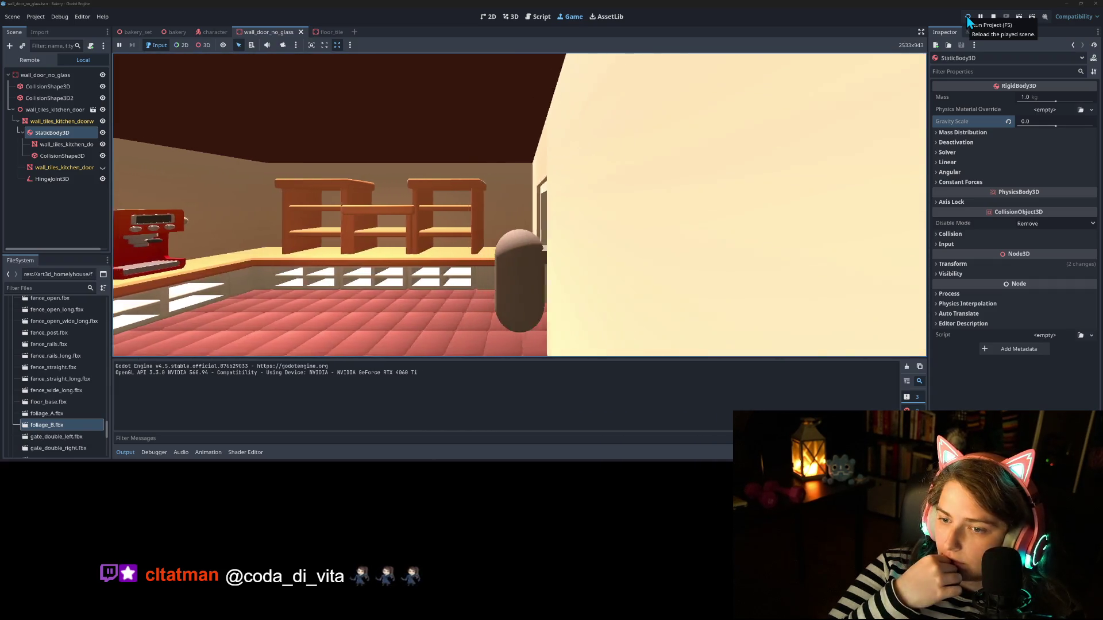
key(d)
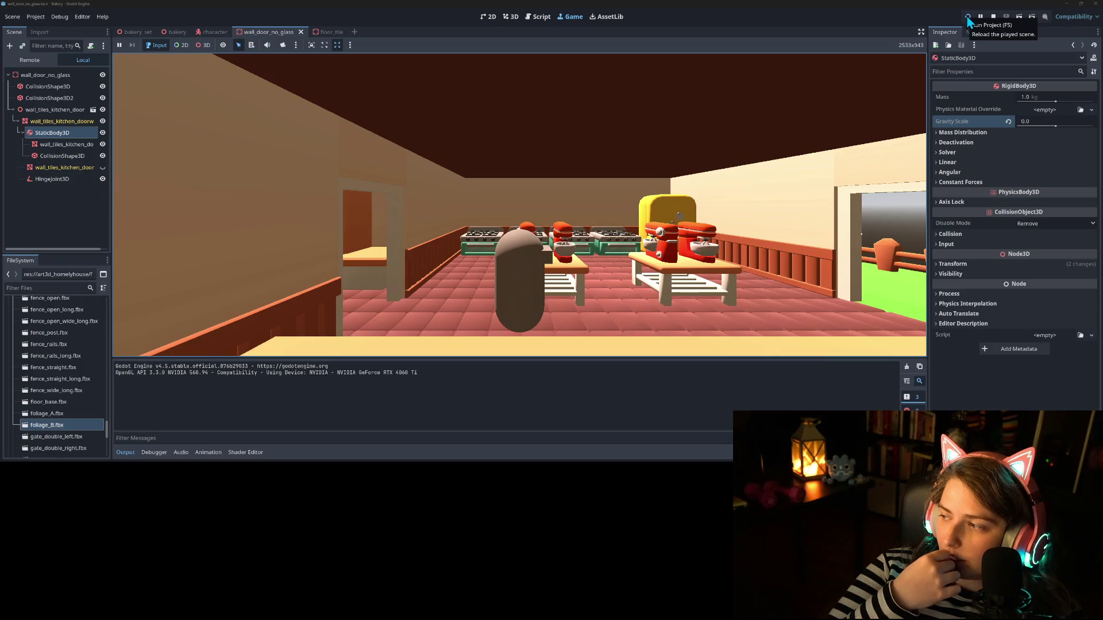
key(a)
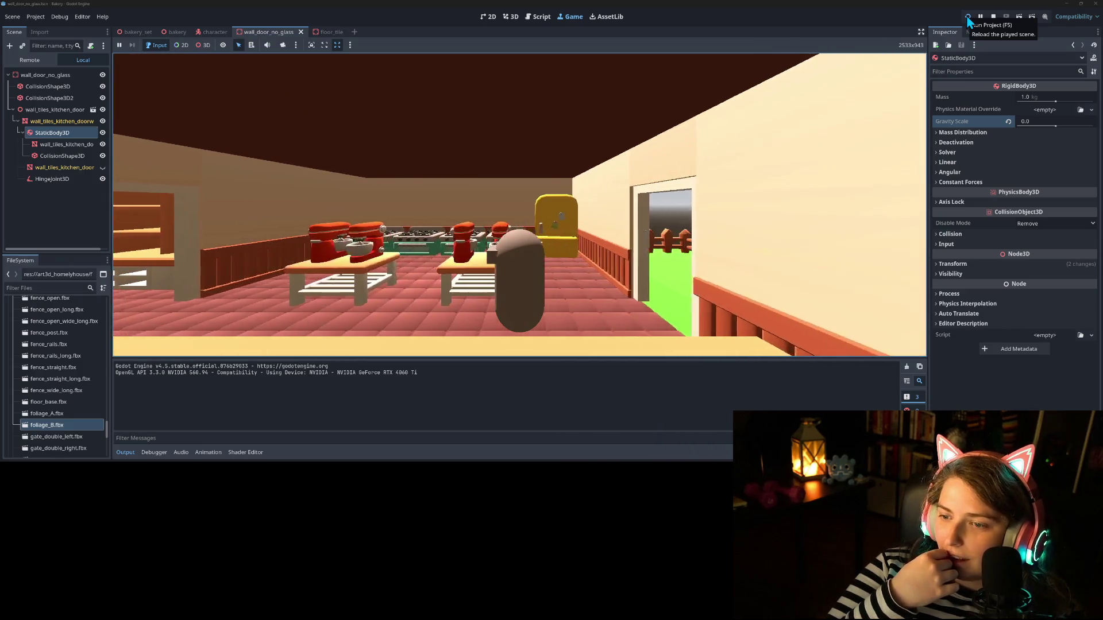
key(a)
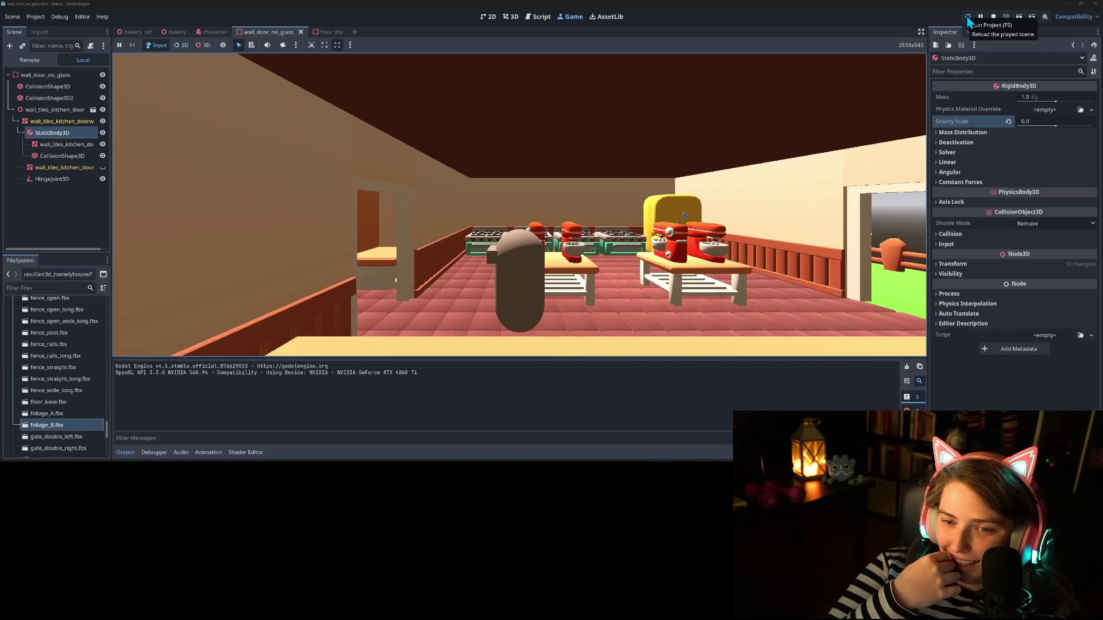
key(d)
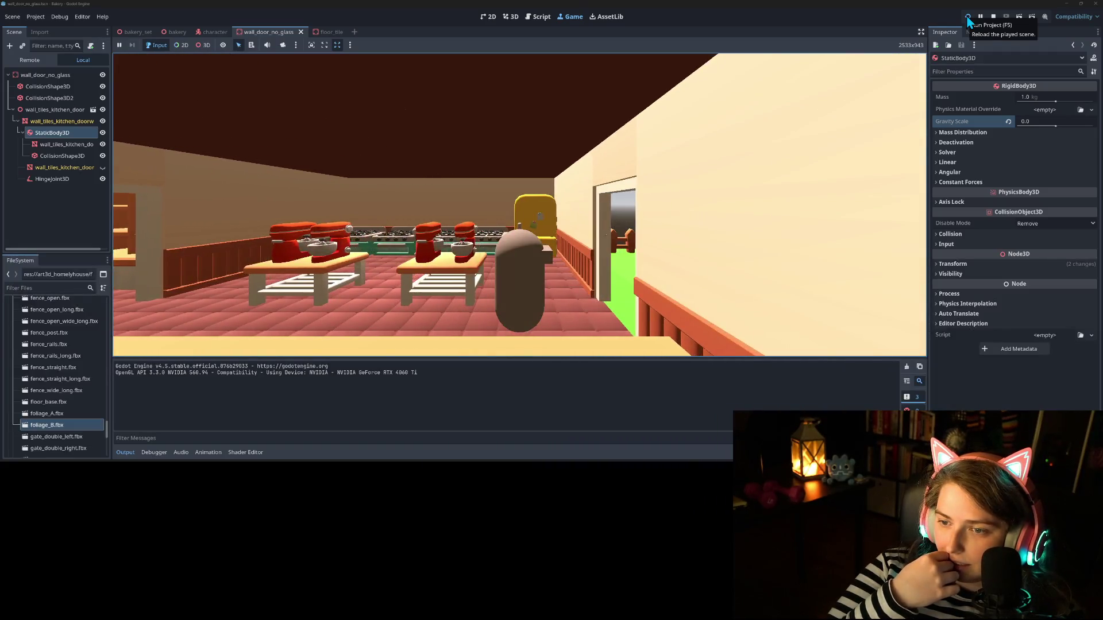
key(w)
key(d)
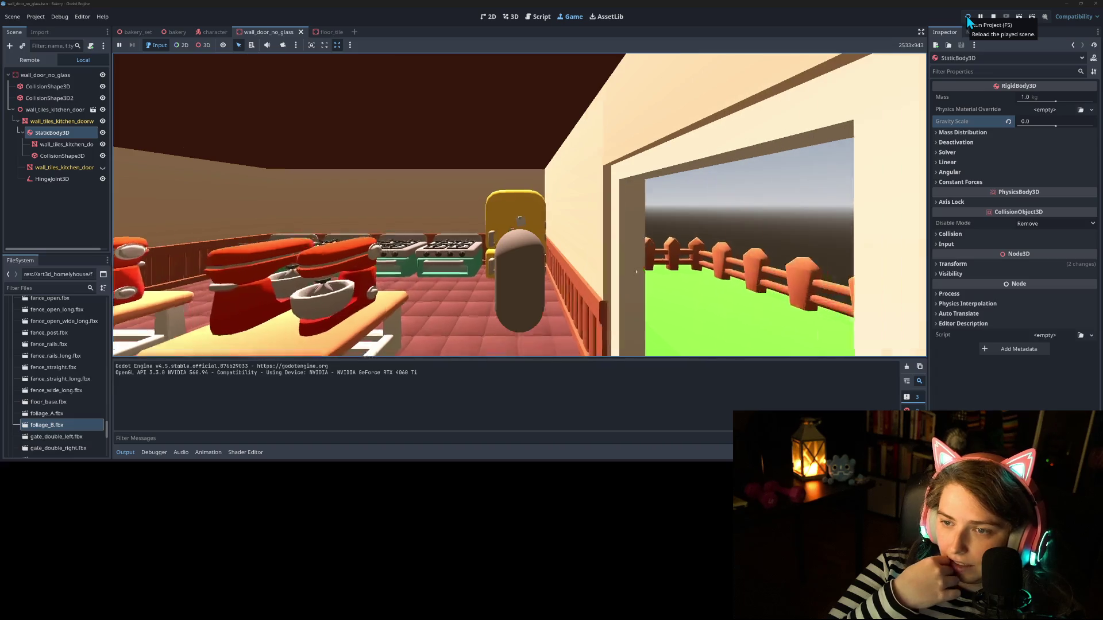
key(s)
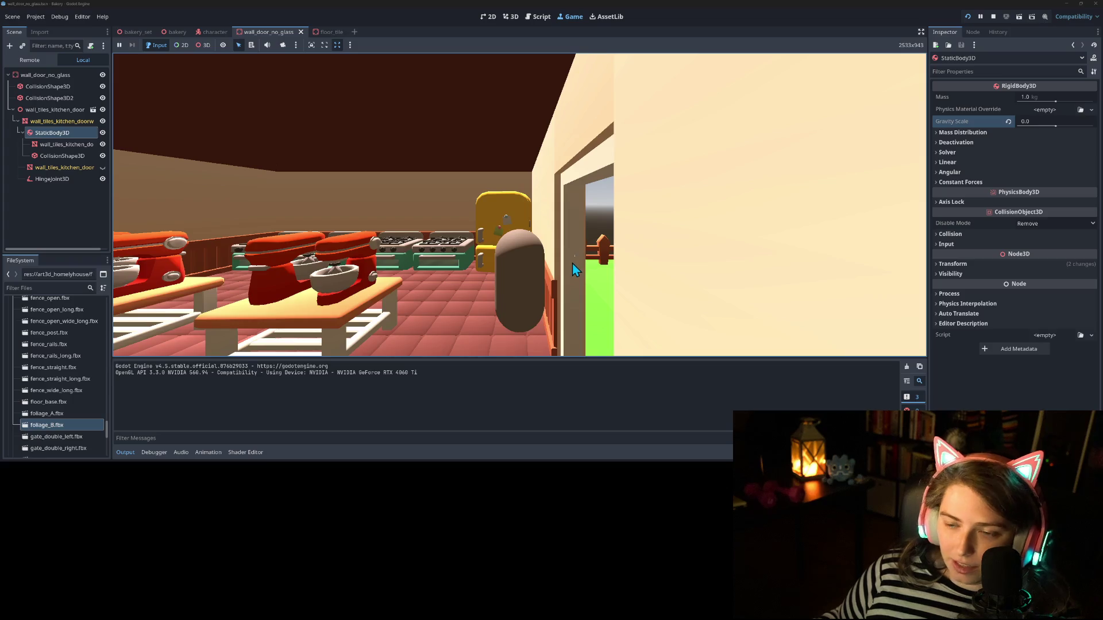
key(d)
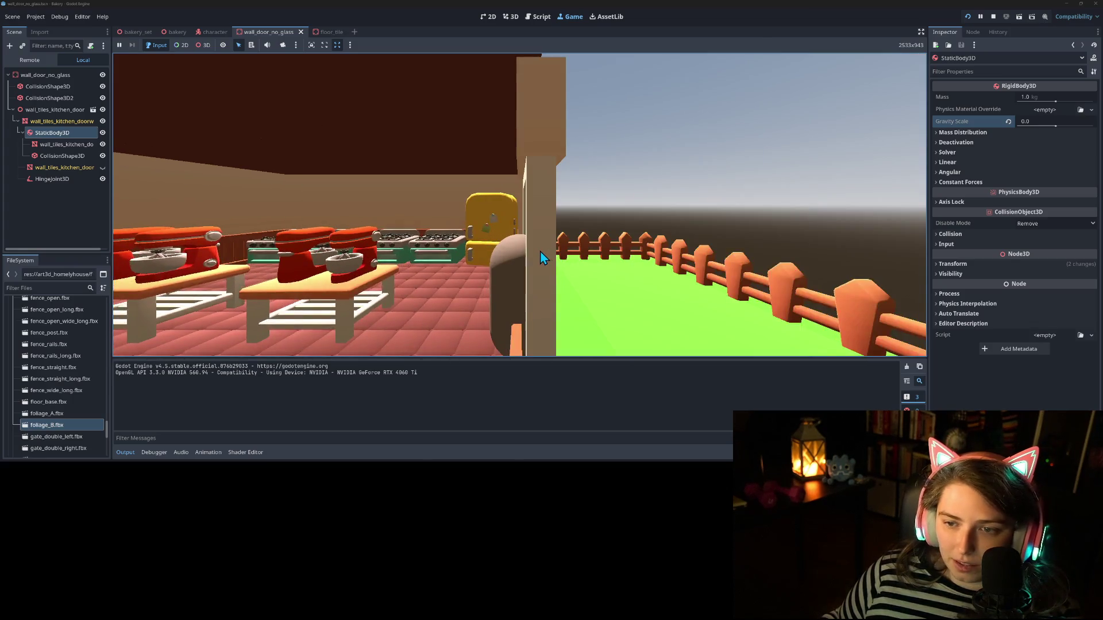
key(d)
key(a)
key(a)
mouse_move(518, 261)
mouse_down()
mouse_move(624, 274)
mouse_move(443, 300)
mouse_move(412, 271)
mouse_move(465, 265)
mouse_move(454, 292)
mouse_up()
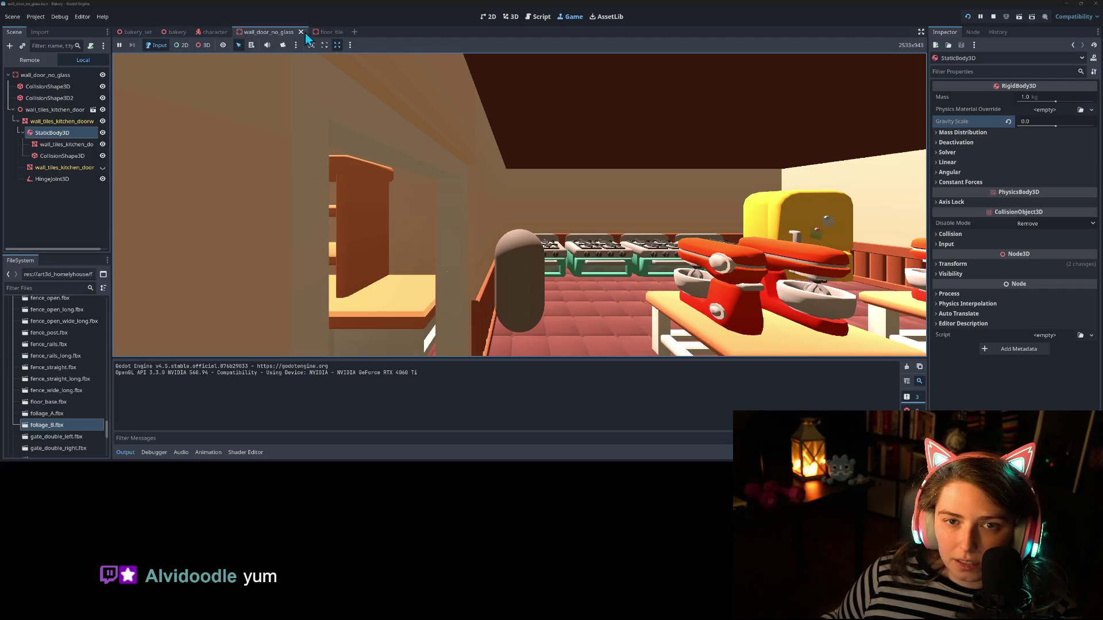
Step: In the 3D view, move the HingeJoint3D along one axis and save the door scene
click(508, 17)
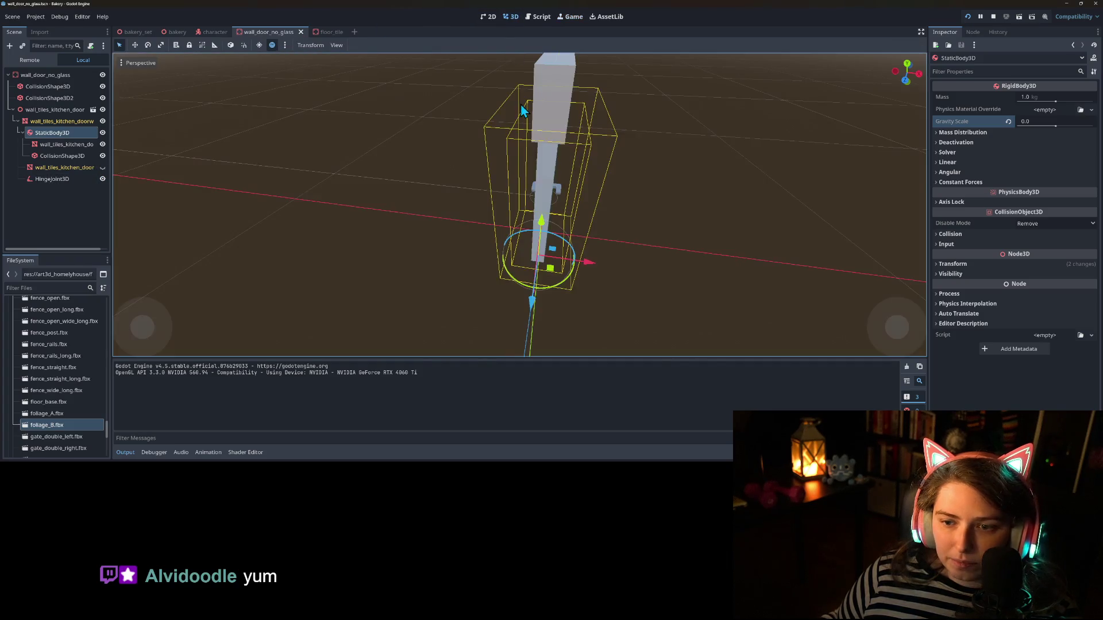
drag(593, 328, 500, 305)
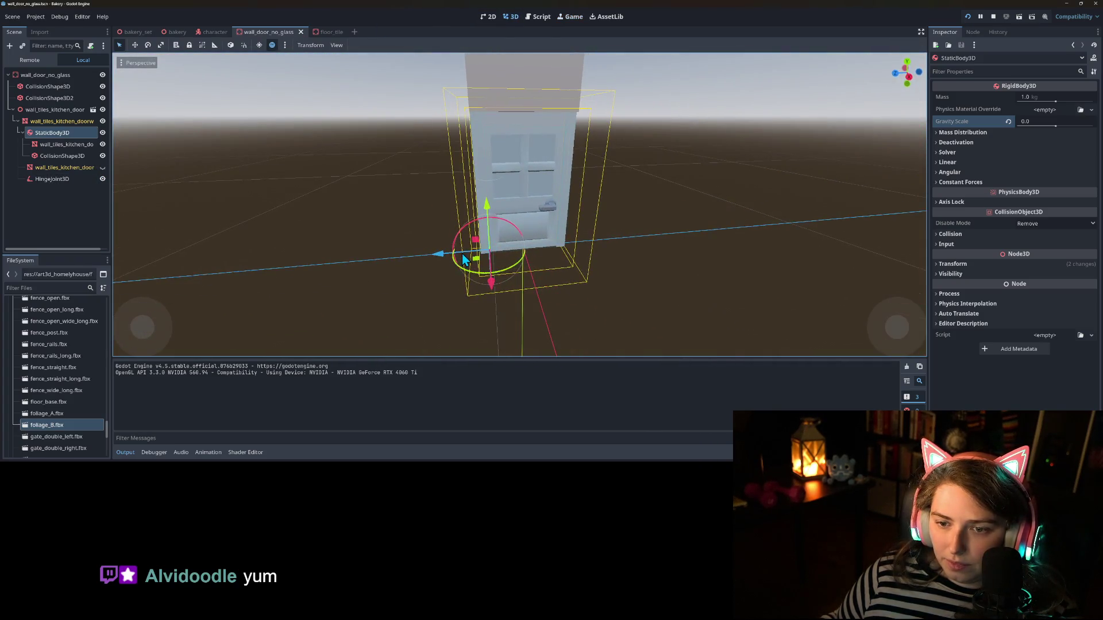
click(56, 177)
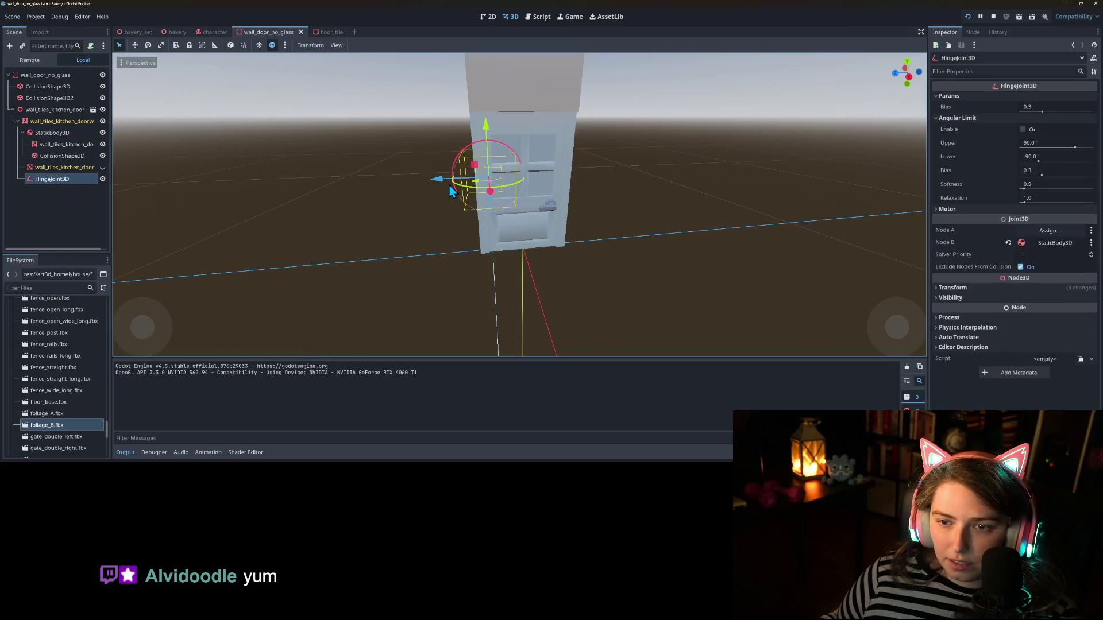
mouse_move(441, 185)
mouse_down()
mouse_move(408, 181)
mouse_move(483, 182)
mouse_up()
key(ctrl+s)
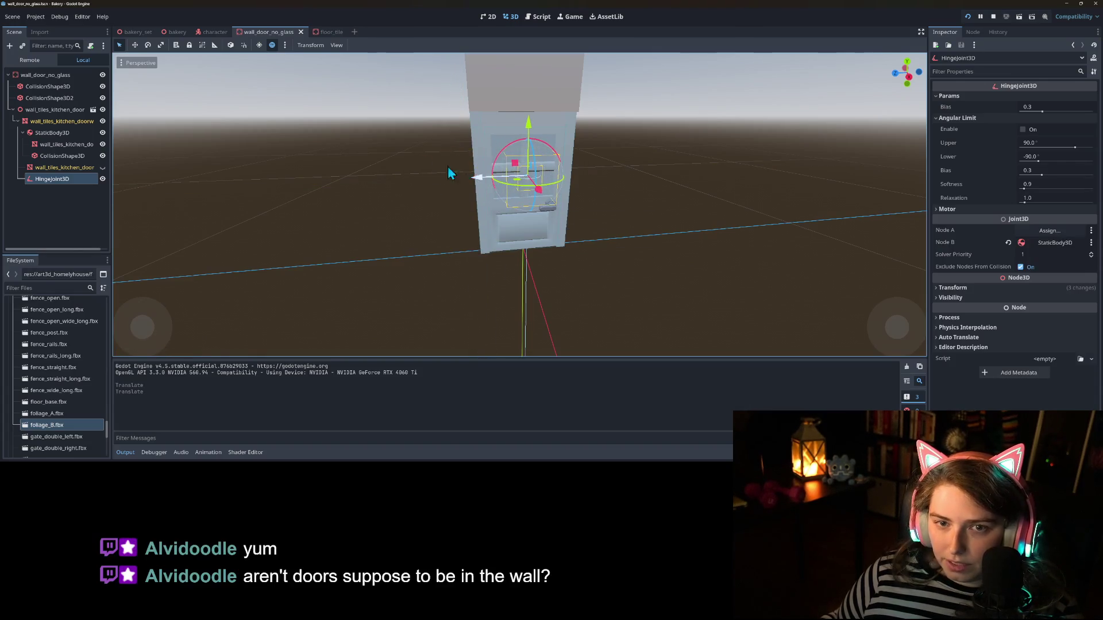
Step: Playtest the bakery, walking the player into the door with WASD, then stop the game
key(F5)
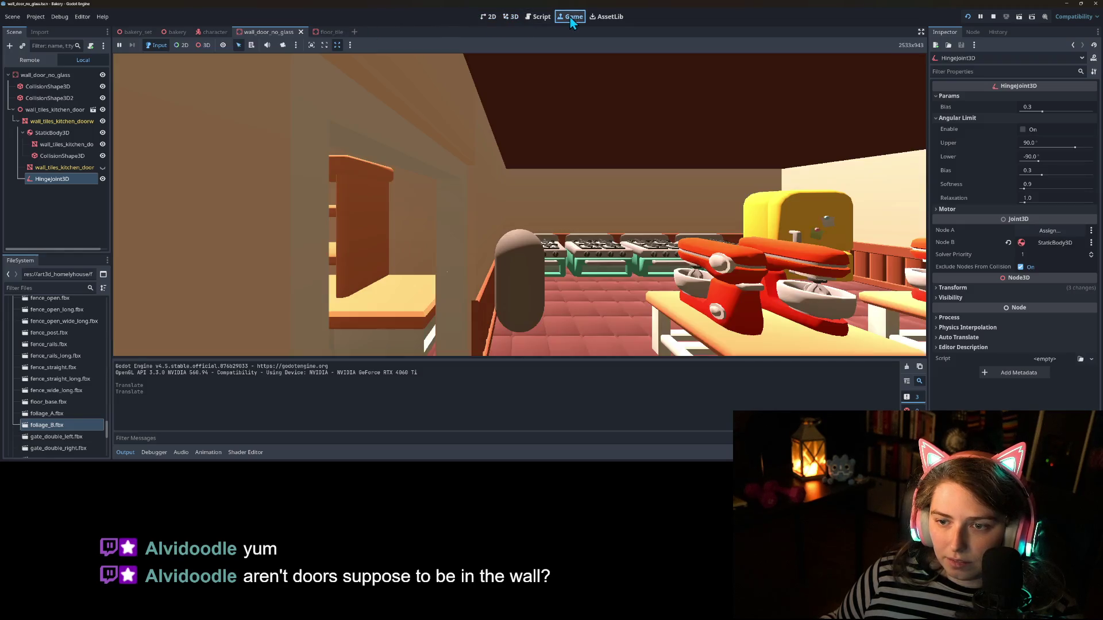
key(F5)
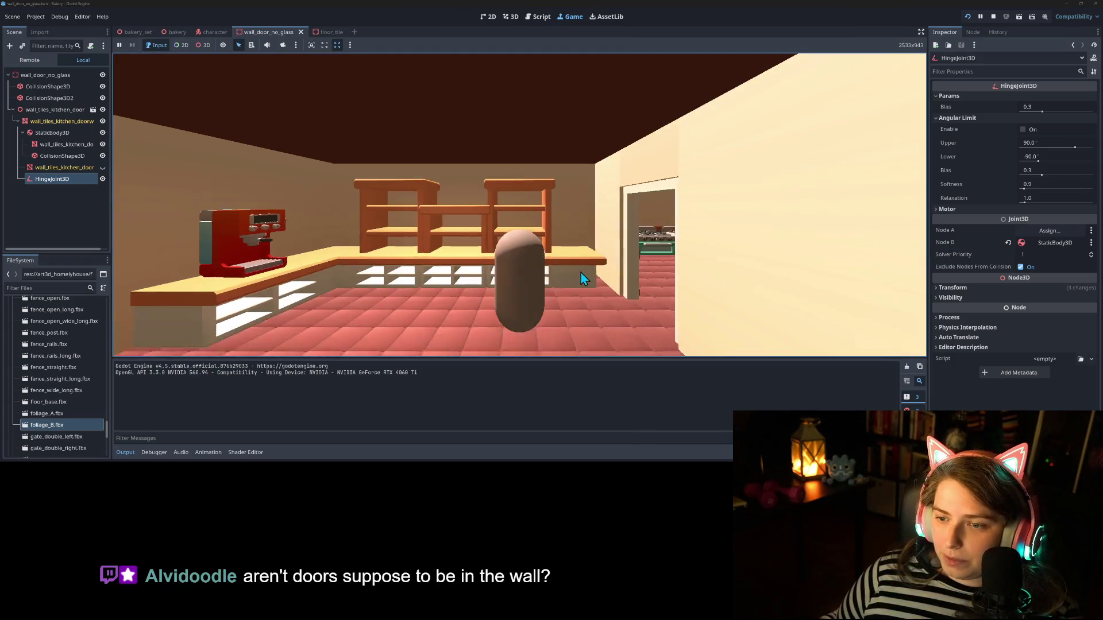
key(w)
key(w)
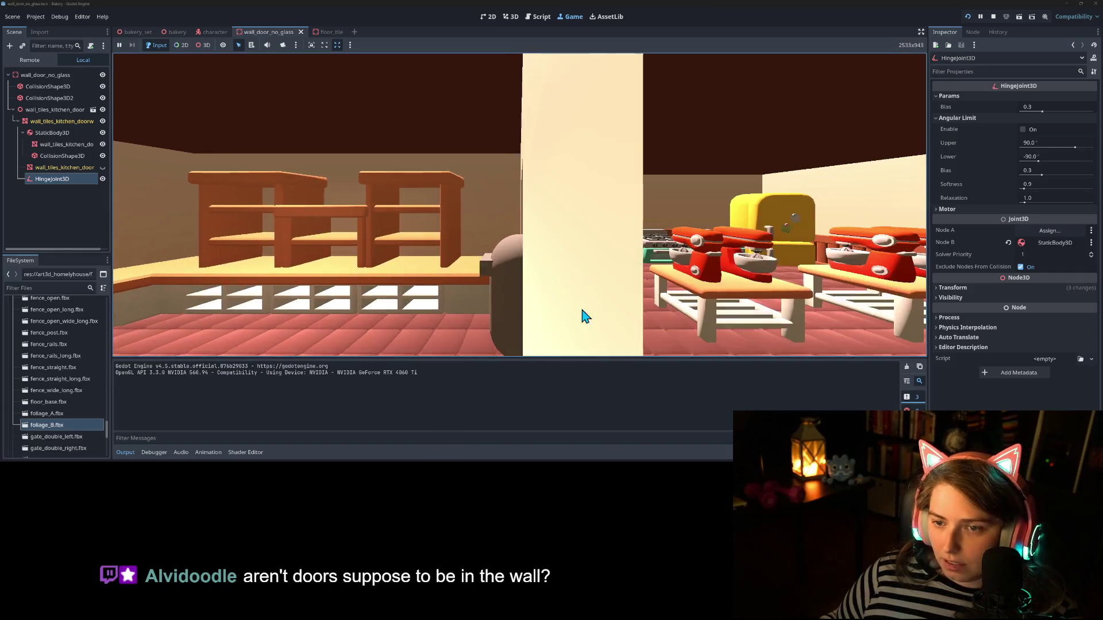
key(a)
key(w)
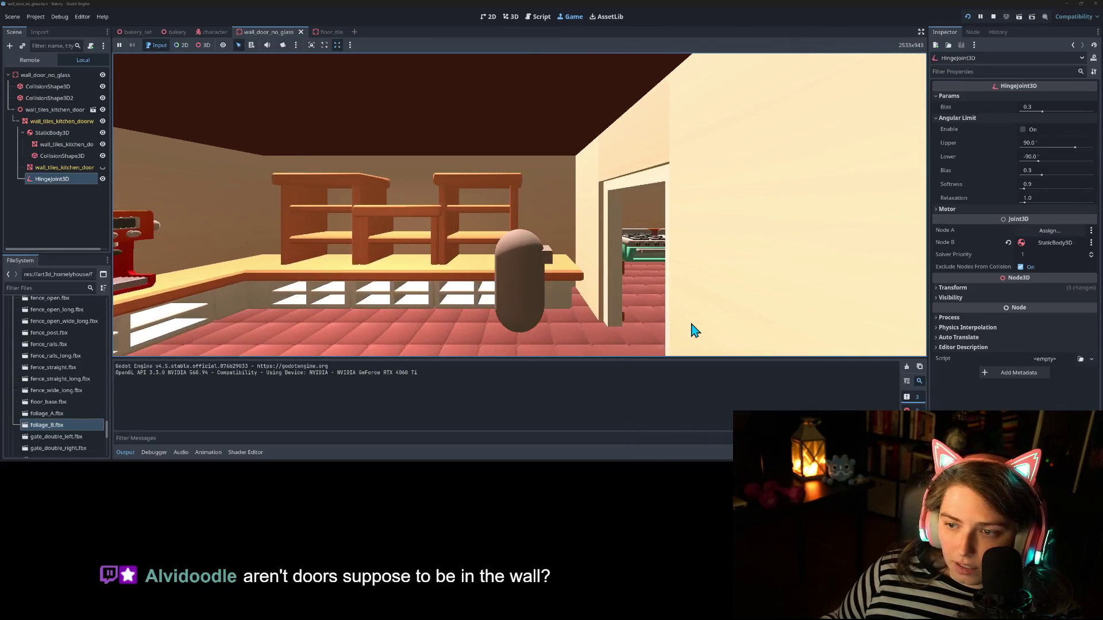
key(a)
key(a)
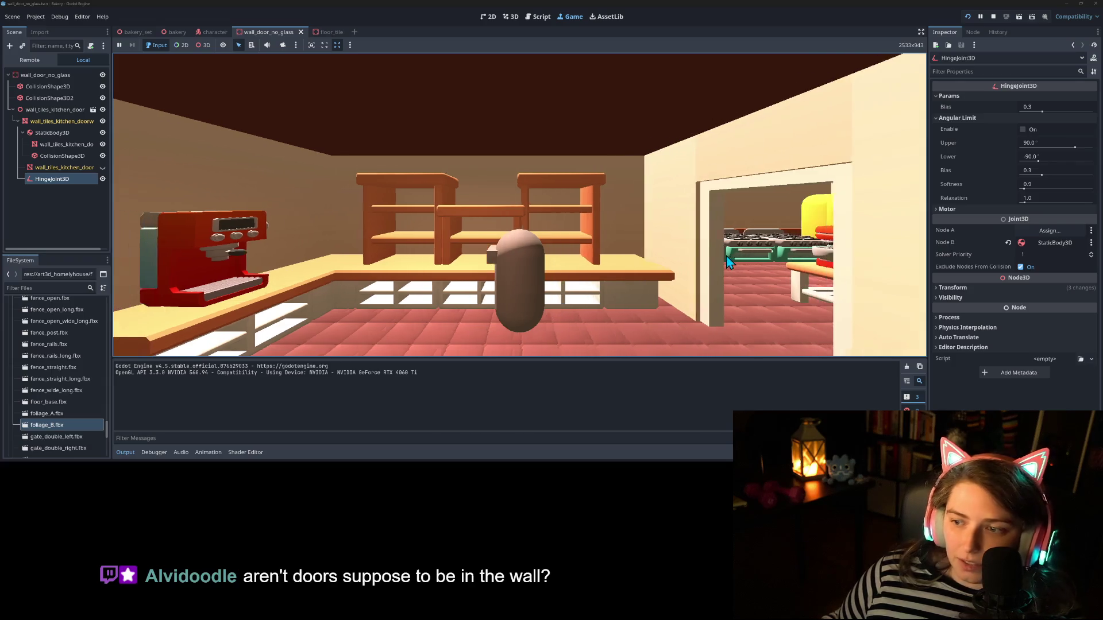
key(d)
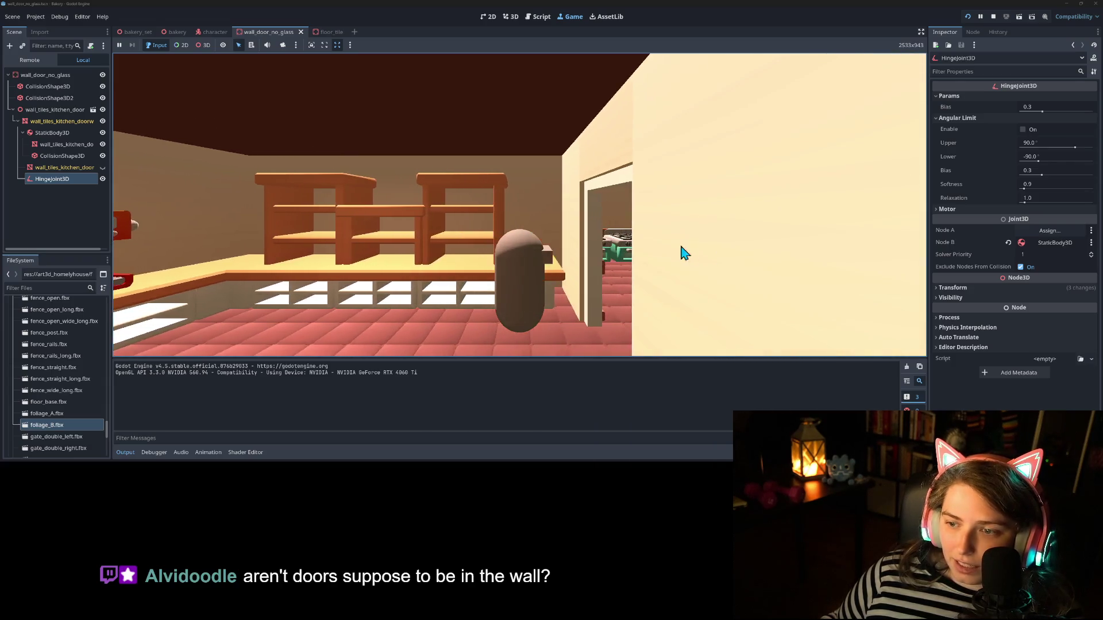
key(d)
key(s)
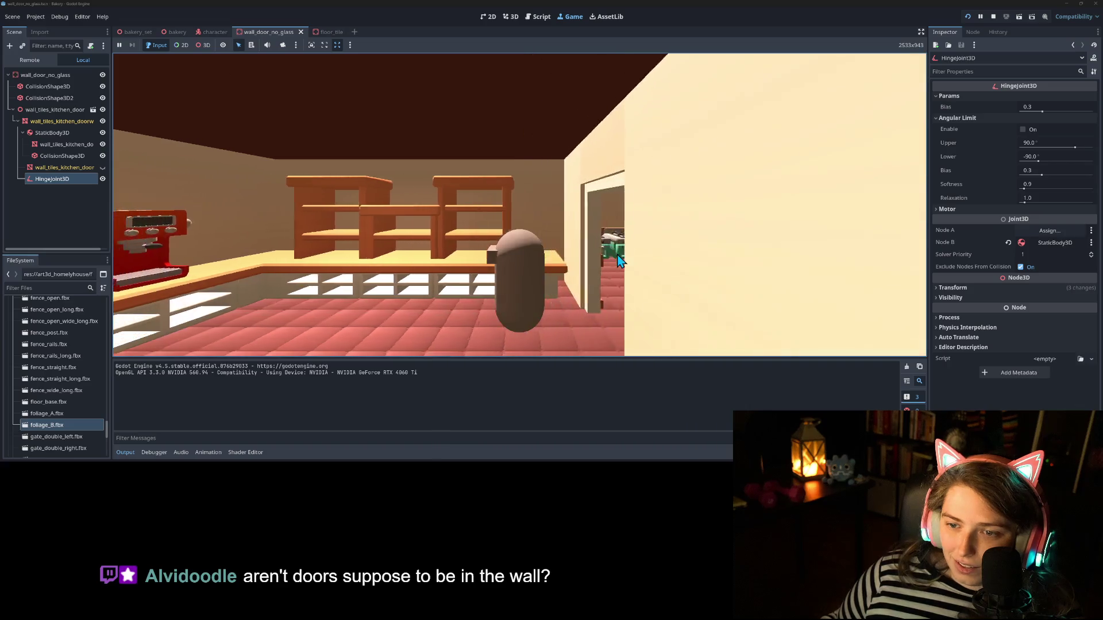
key(s)
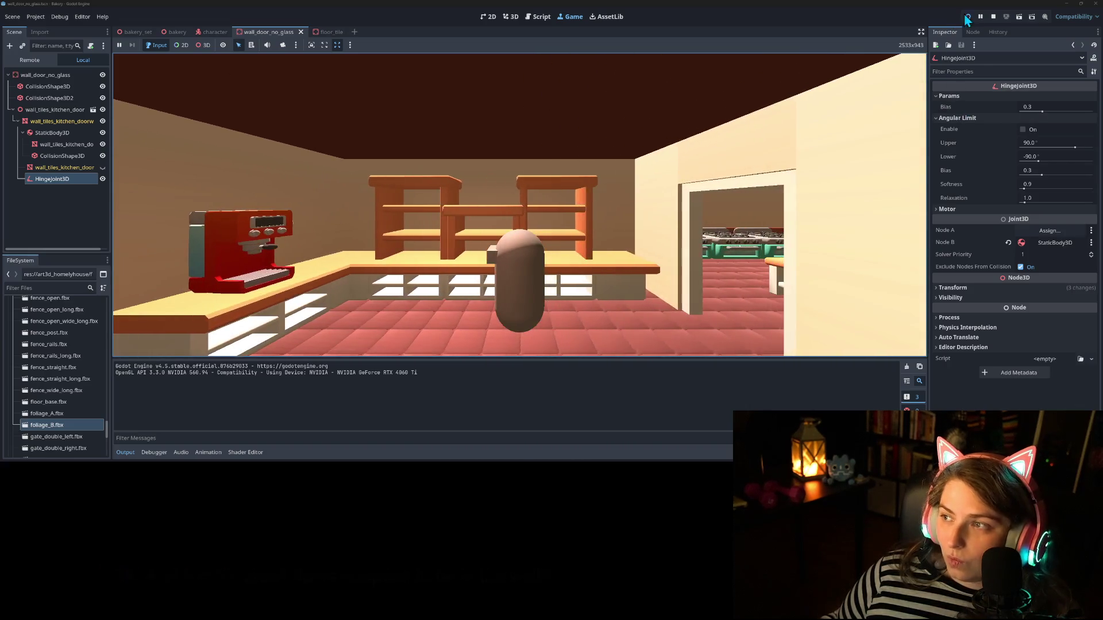
click(991, 18)
Step: Move StaticBody3D out from under the door frame and reset its scale to 1
drag(50, 119, 44, 96)
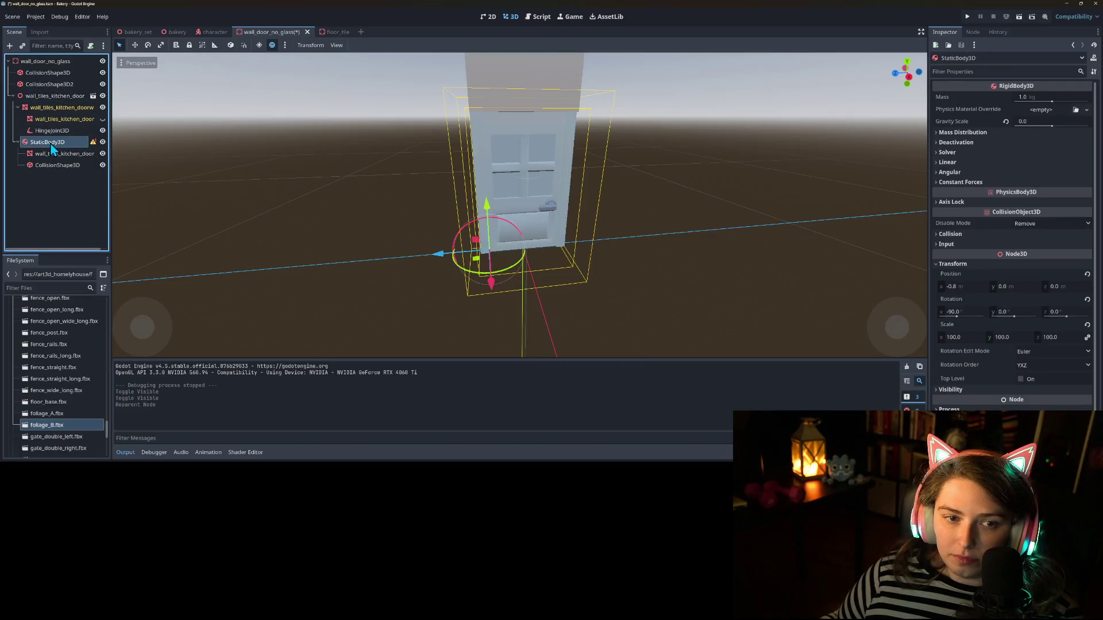
click(51, 144)
key(Escape)
mouse_move(94, 143)
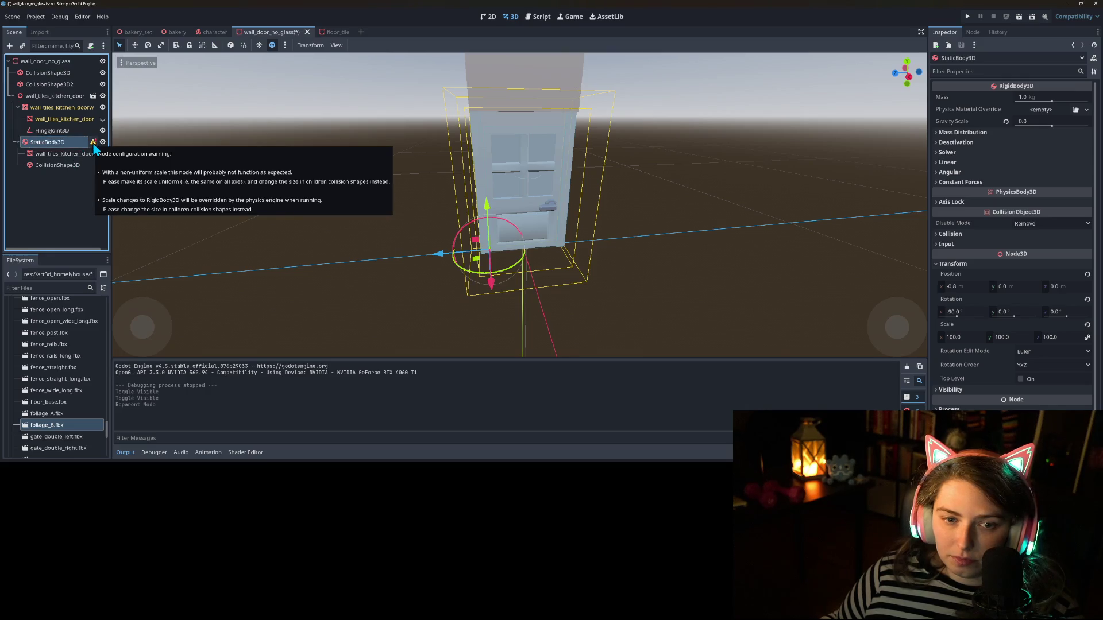
click(1016, 338)
text(1)
key(Return)
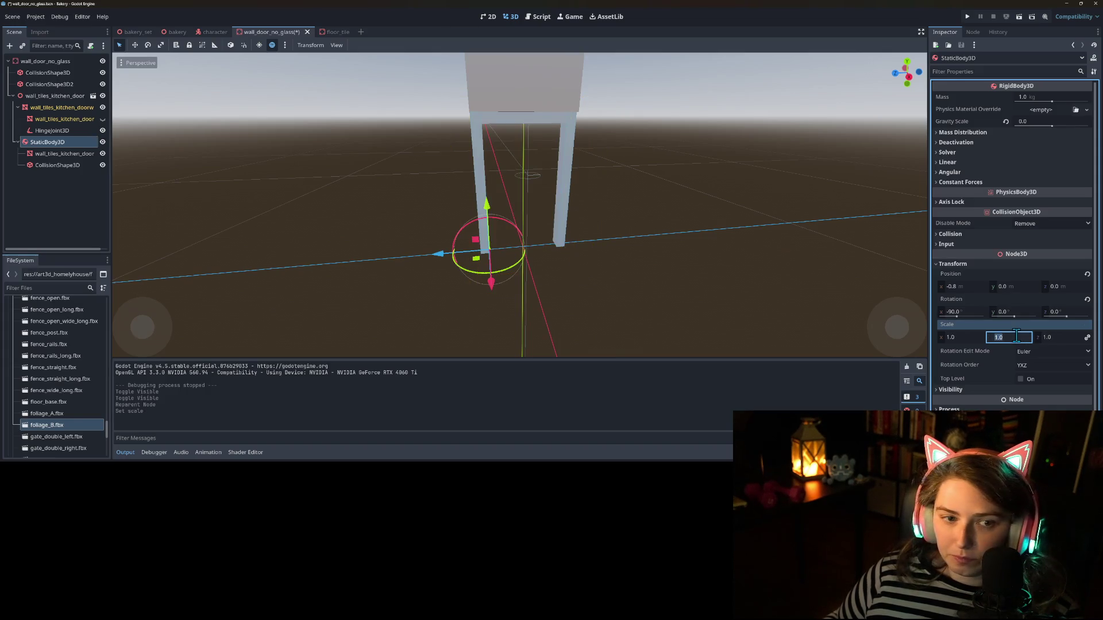
Step: Scale the wall_tiles_kitchen_door mesh to 100 on every axis and save the scene
click(90, 185)
click(80, 151)
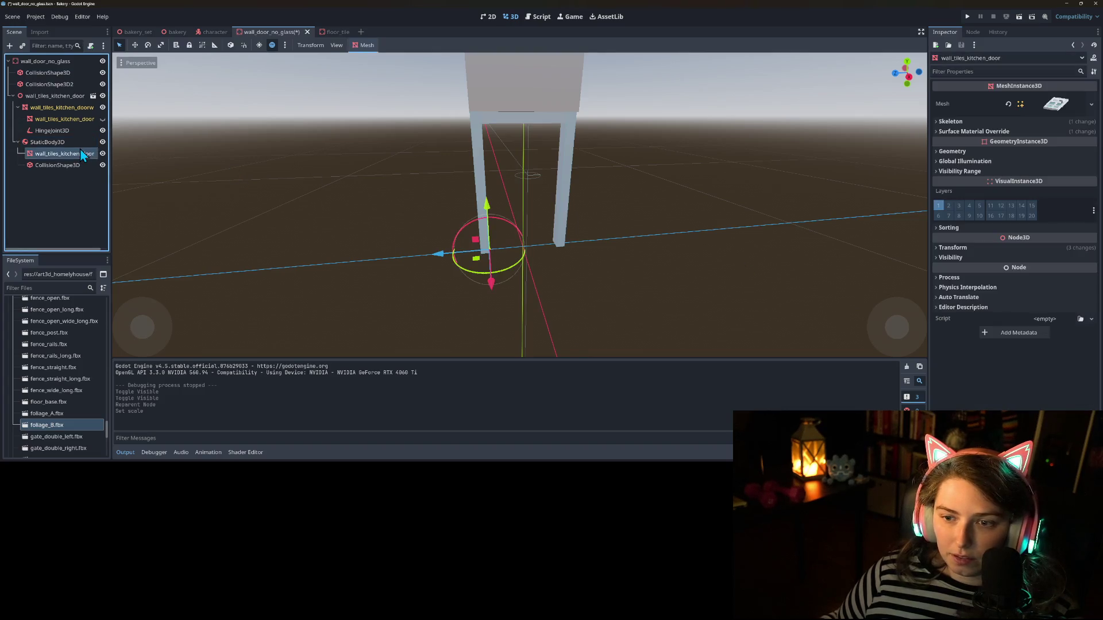
click(984, 250)
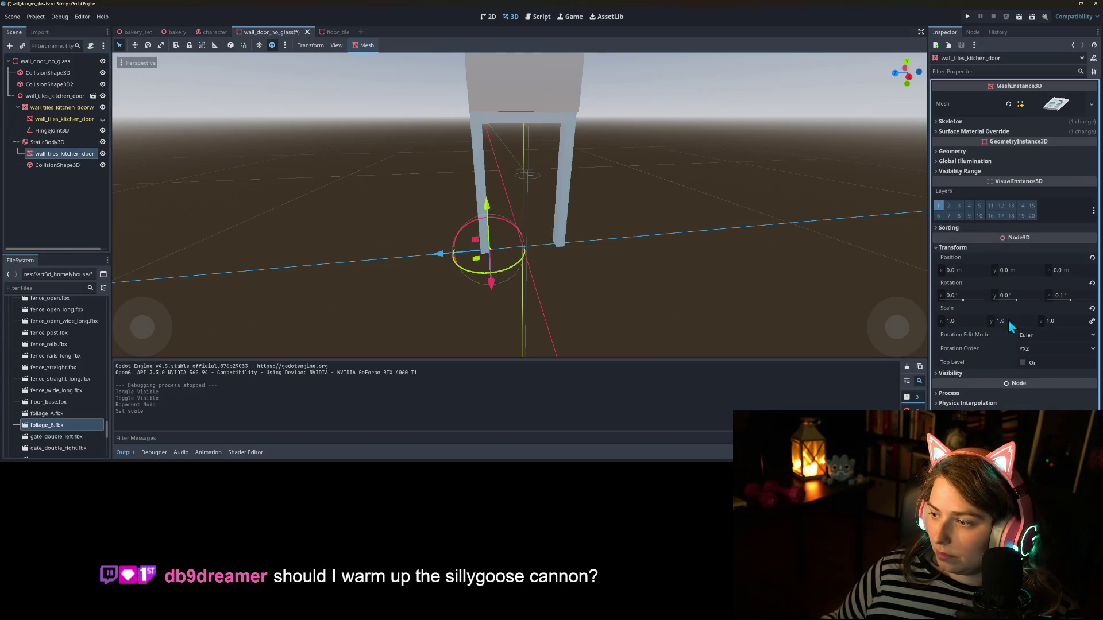
click(1009, 322)
text(100)
key(Return)
key(ctrl+s)
click(47, 166)
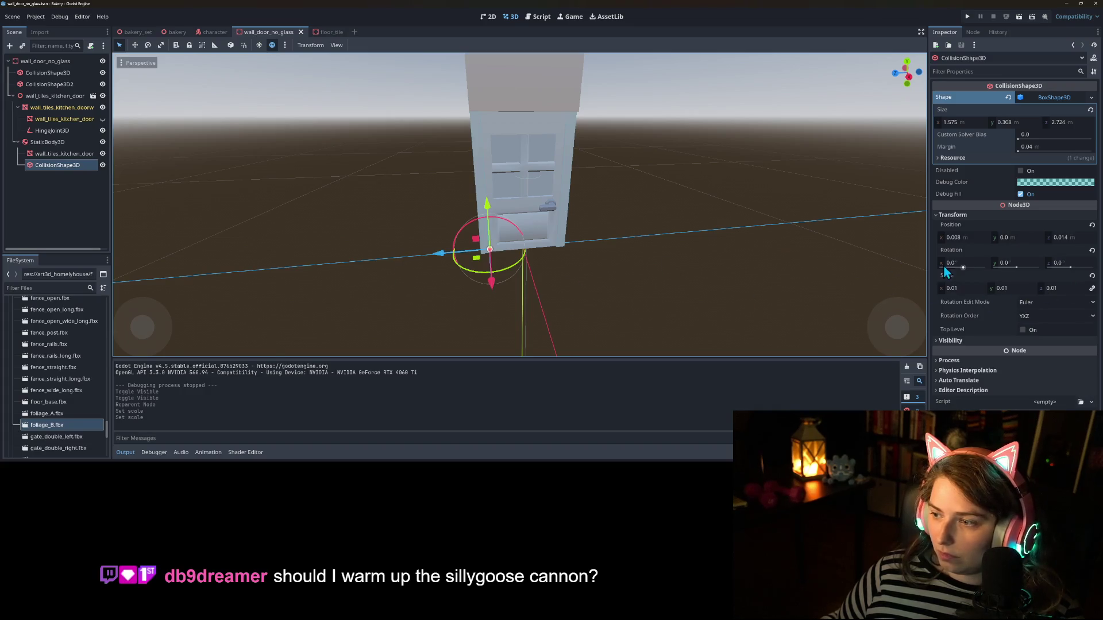
Step: Reset the collision shape's scale to 1, move it onto the door panel, and shift the door body along z
click(966, 289)
text(1)
key(Return)
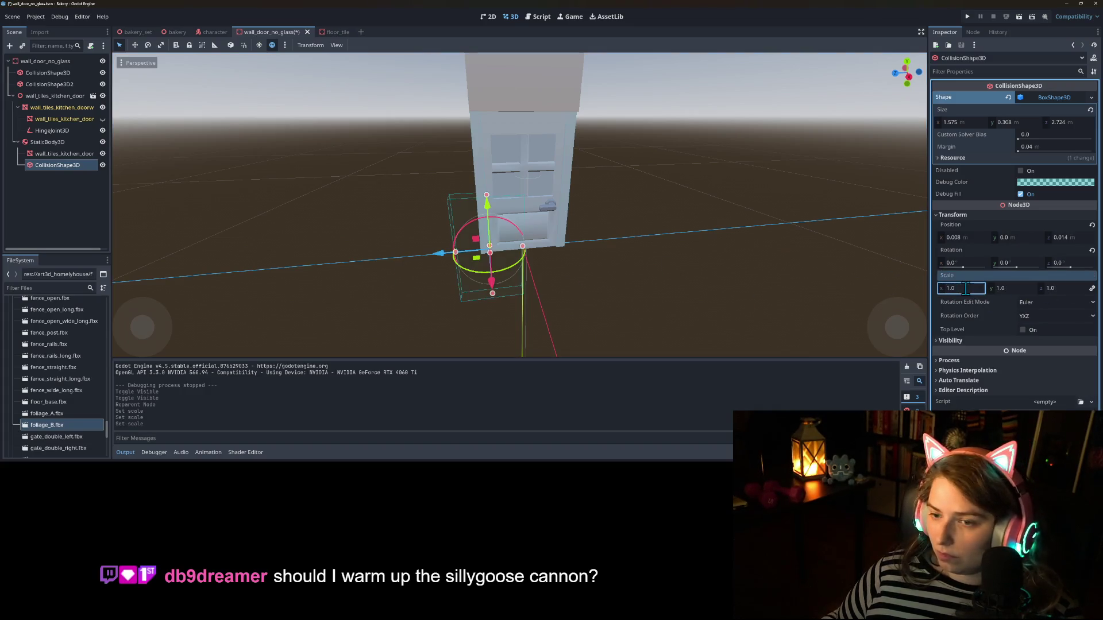
key(KP_1)
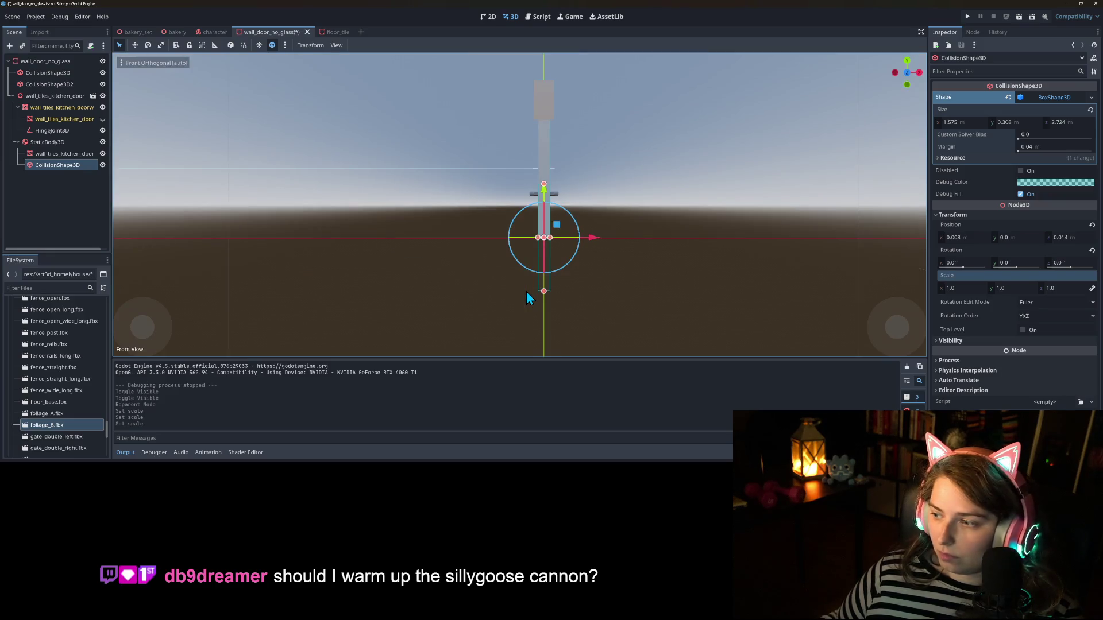
key(KP_3)
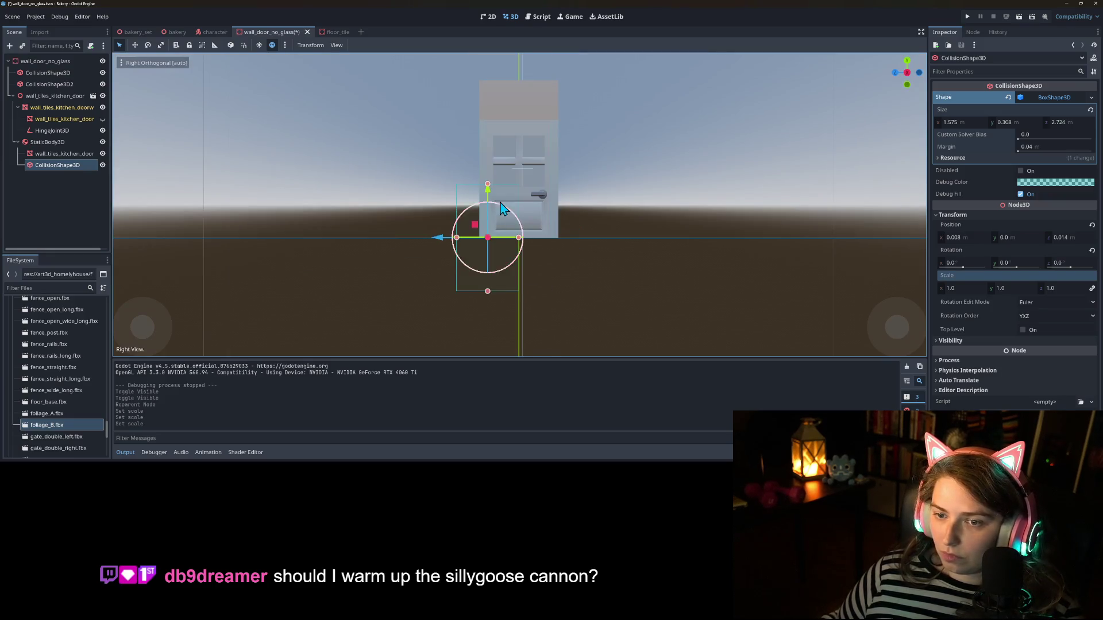
mouse_move(476, 226)
mouse_down()
mouse_move(506, 215)
mouse_move(506, 178)
mouse_up()
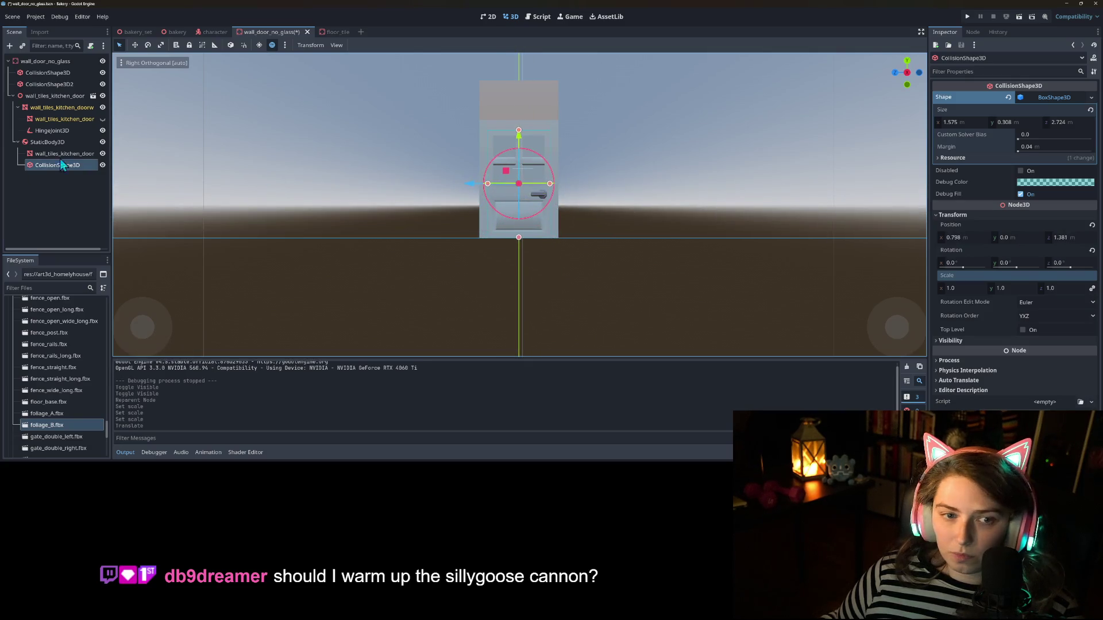
click(54, 142)
mouse_move(445, 306)
mouse_down()
mouse_move(536, 341)
mouse_move(557, 304)
mouse_up()
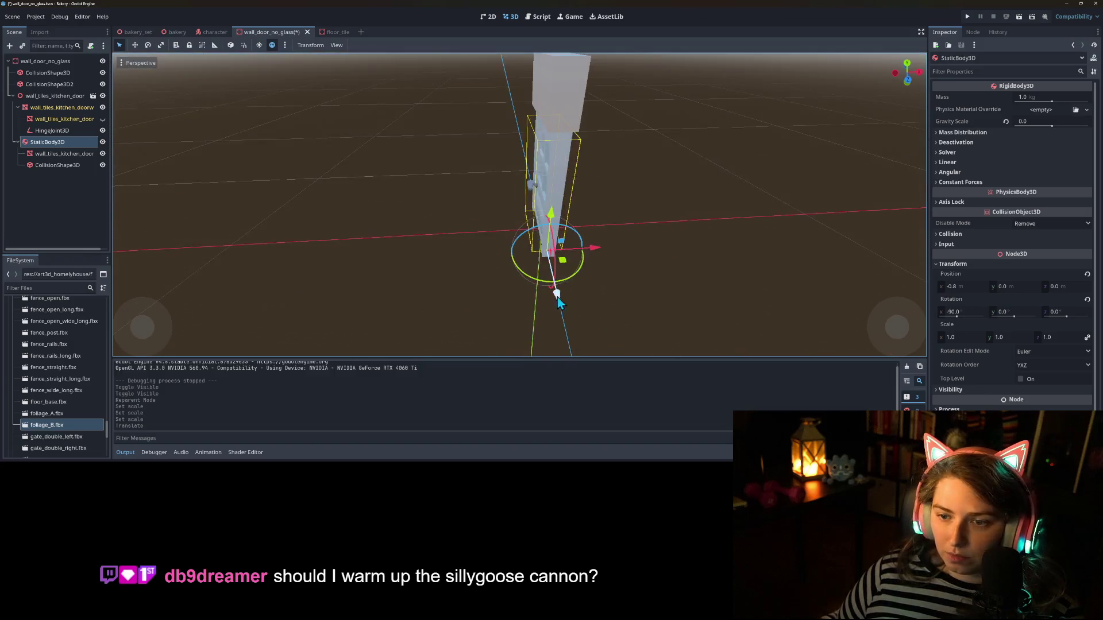
mouse_move(597, 253)
mouse_down()
mouse_move(663, 247)
mouse_move(628, 292)
mouse_move(520, 272)
mouse_move(339, 299)
mouse_up()
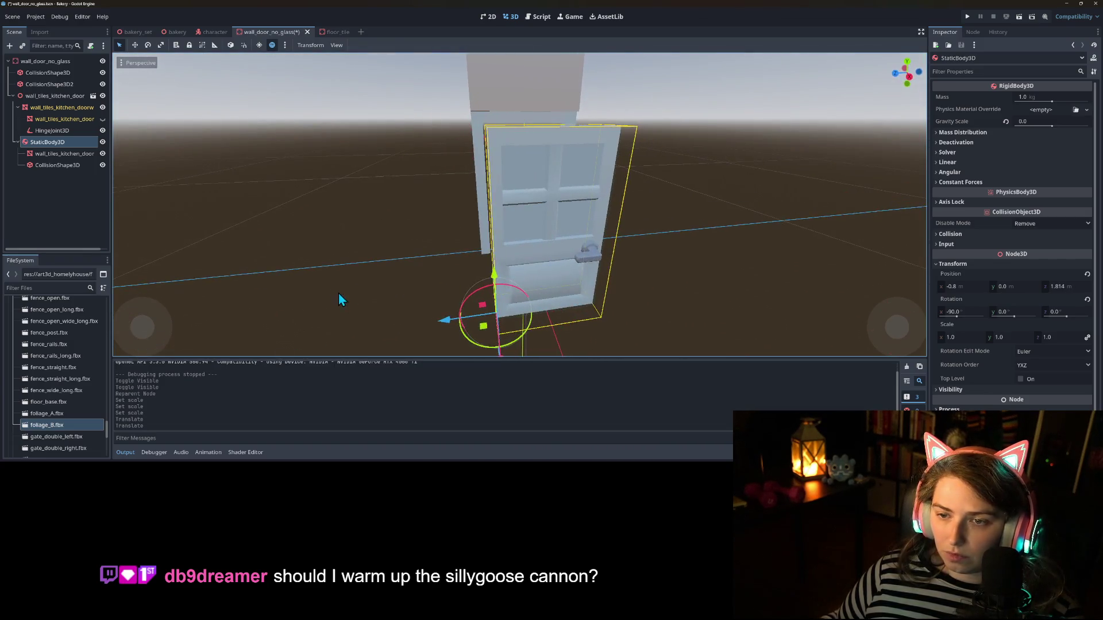
Step: Resize the collision box to fit the door, slightly taller and thinner
click(54, 165)
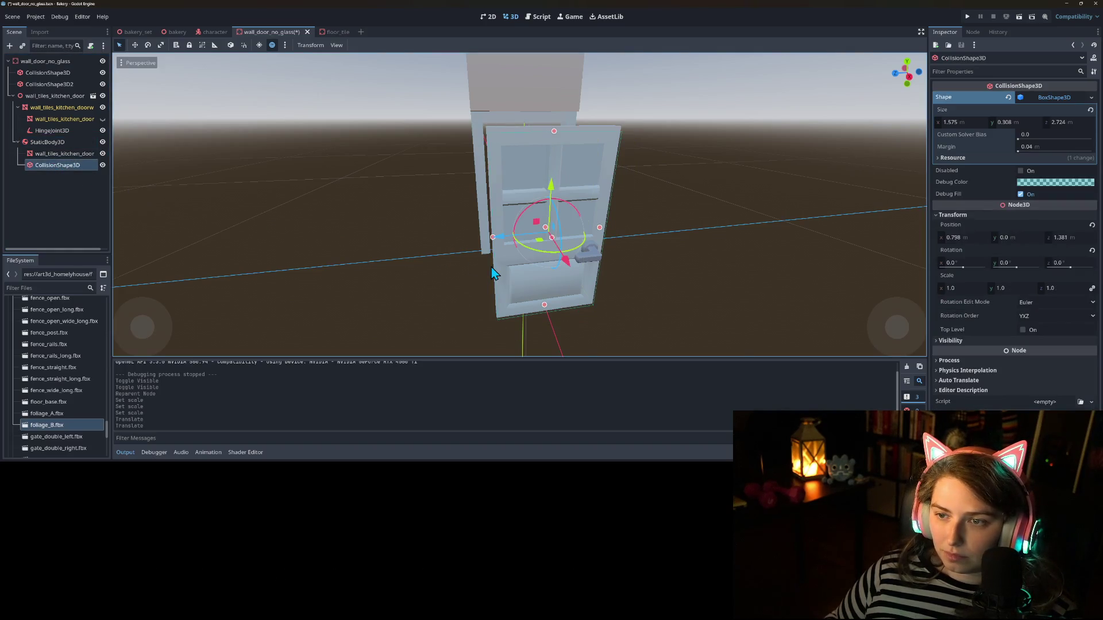
key(KP_1)
scroll(623, 212, up, 5)
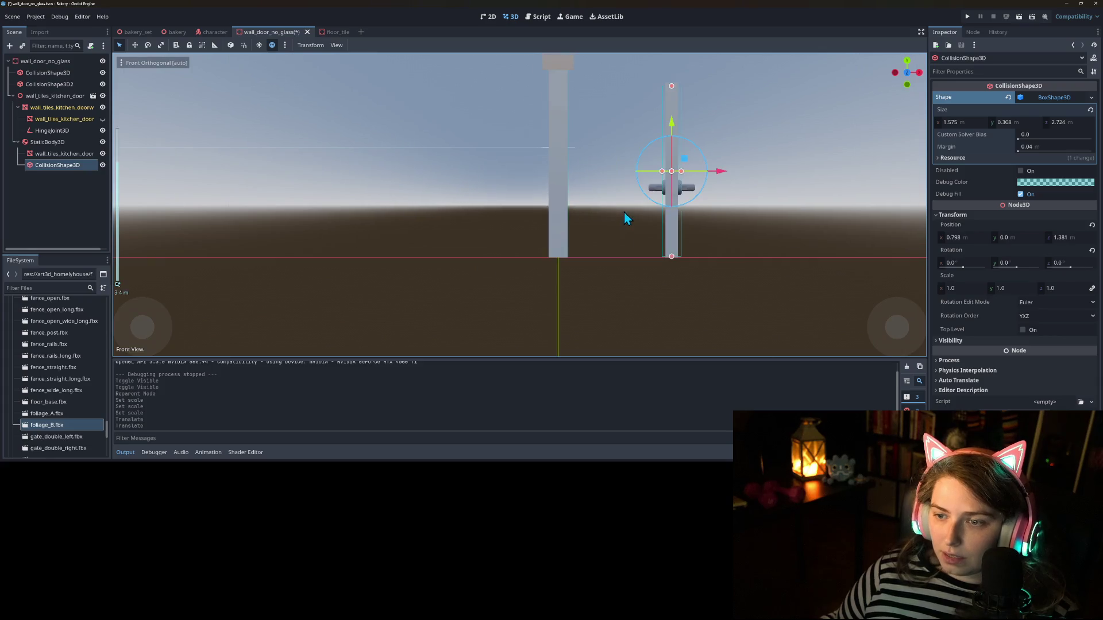
drag(673, 136, 670, 127)
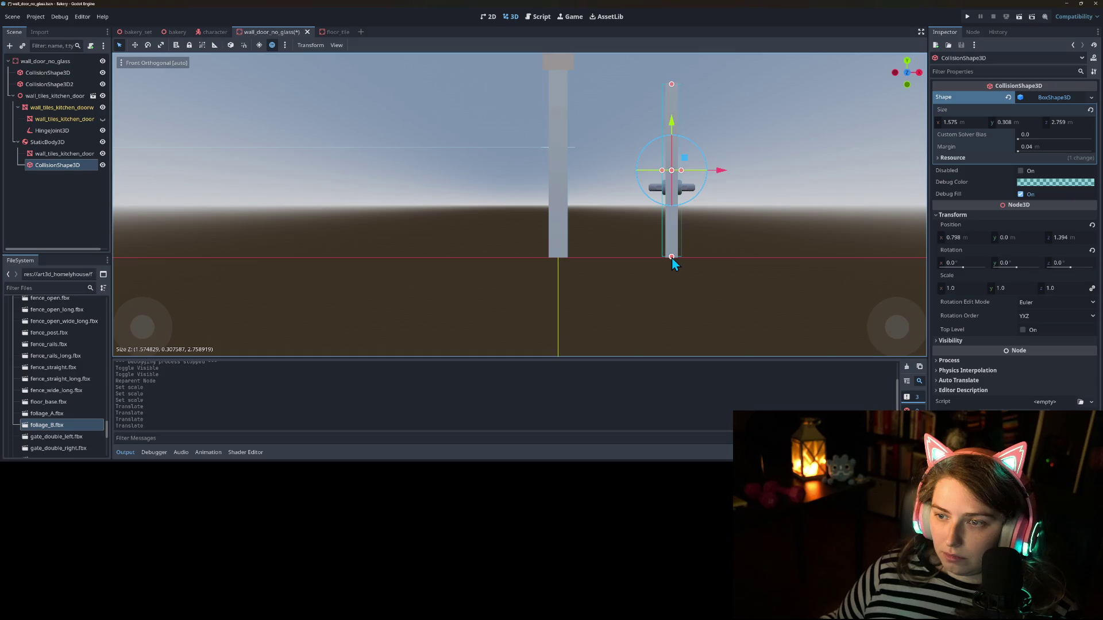
drag(662, 170, 679, 170)
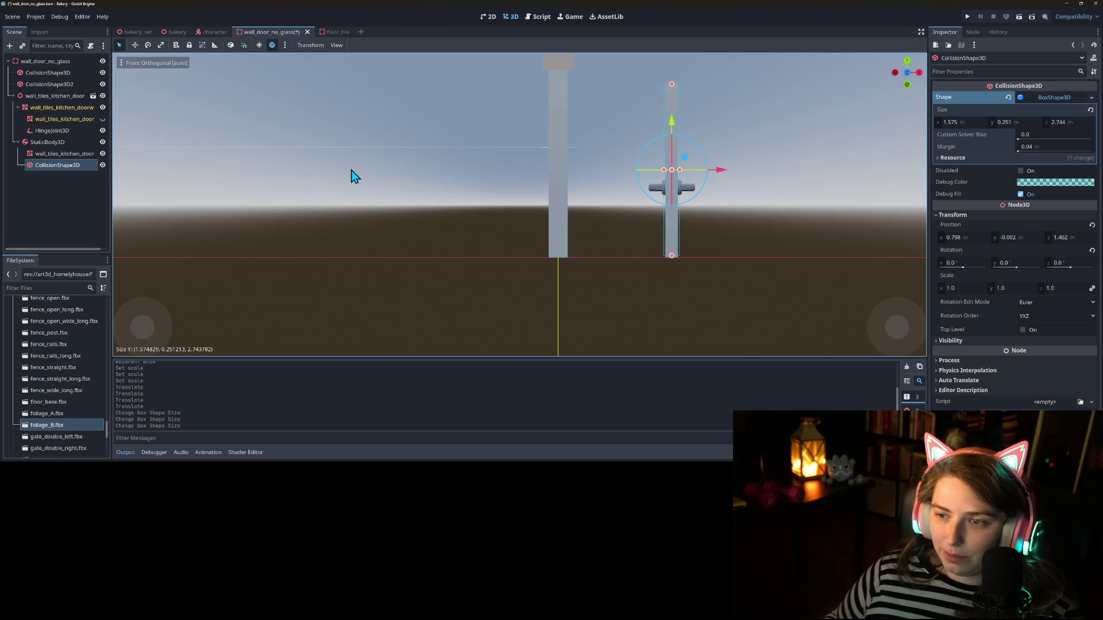
key(KP_3)
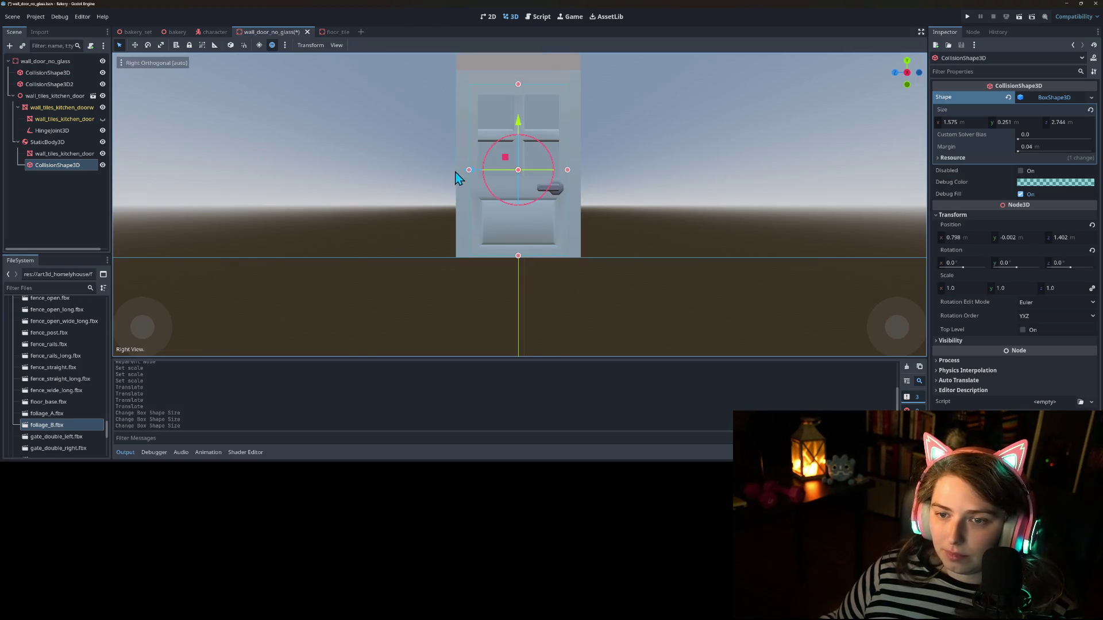
drag(465, 172, 466, 173)
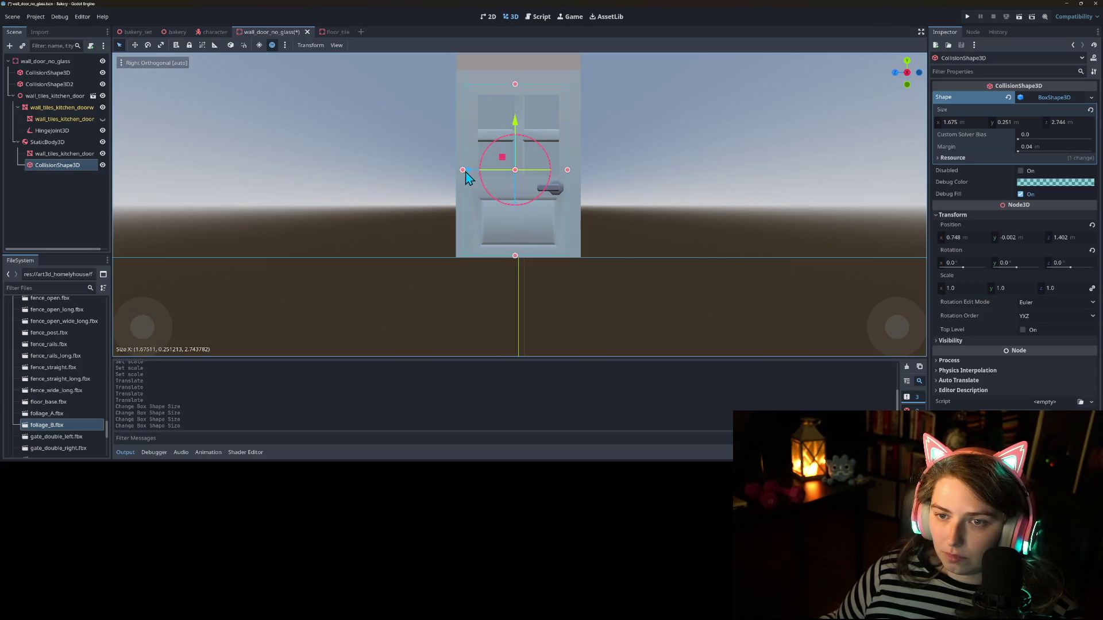
key(ctrl+z)
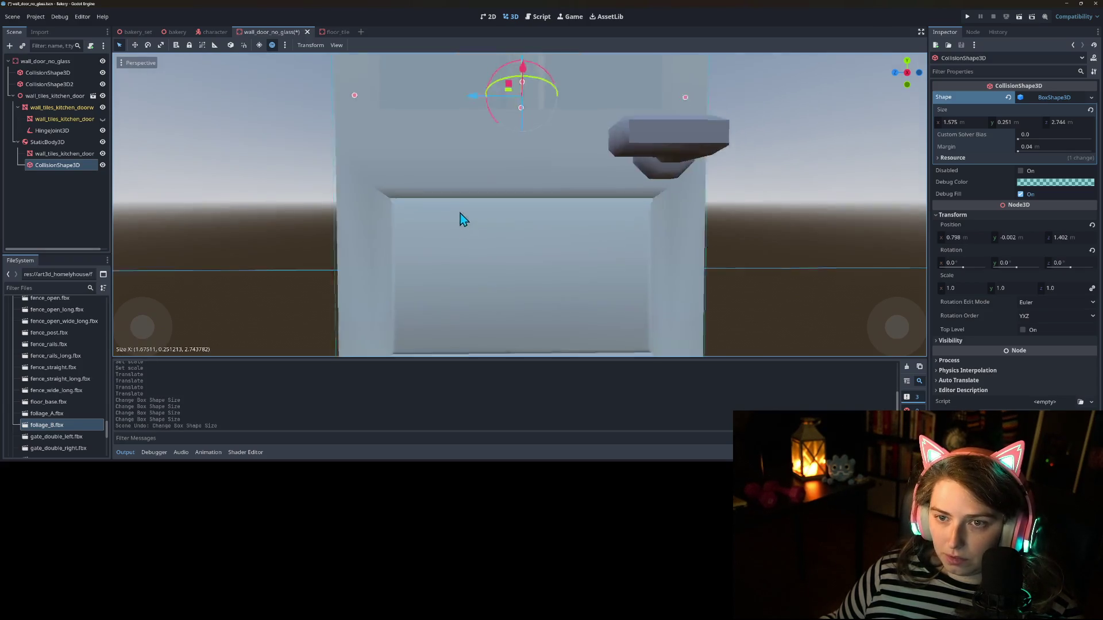
scroll(467, 228, down, 6)
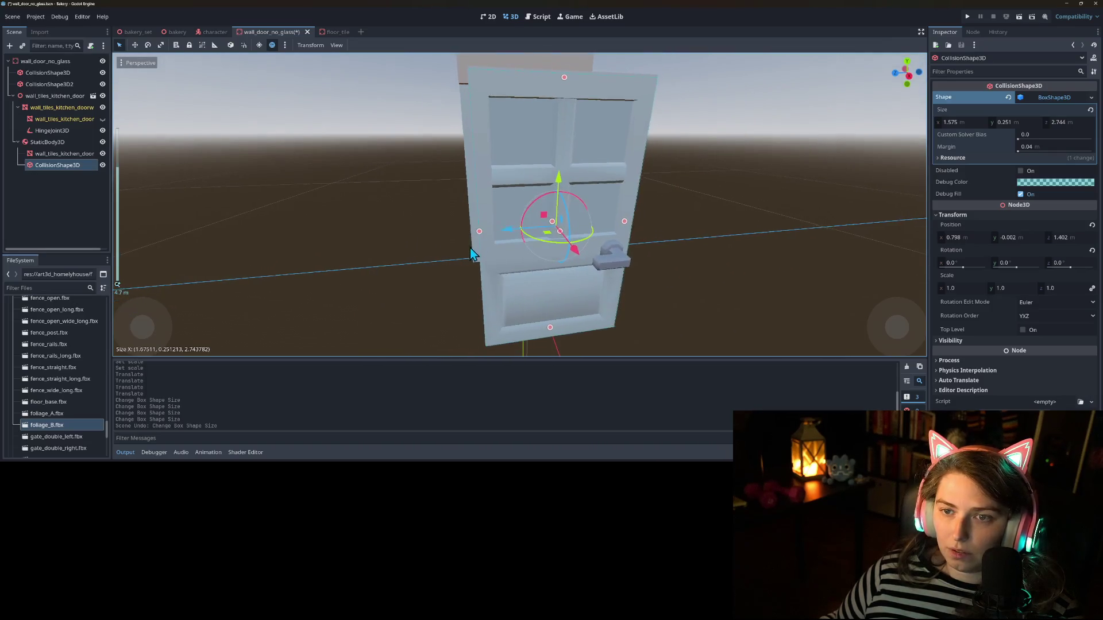
drag(470, 247, 520, 260)
Step: Set the door body's z position to 0
click(68, 142)
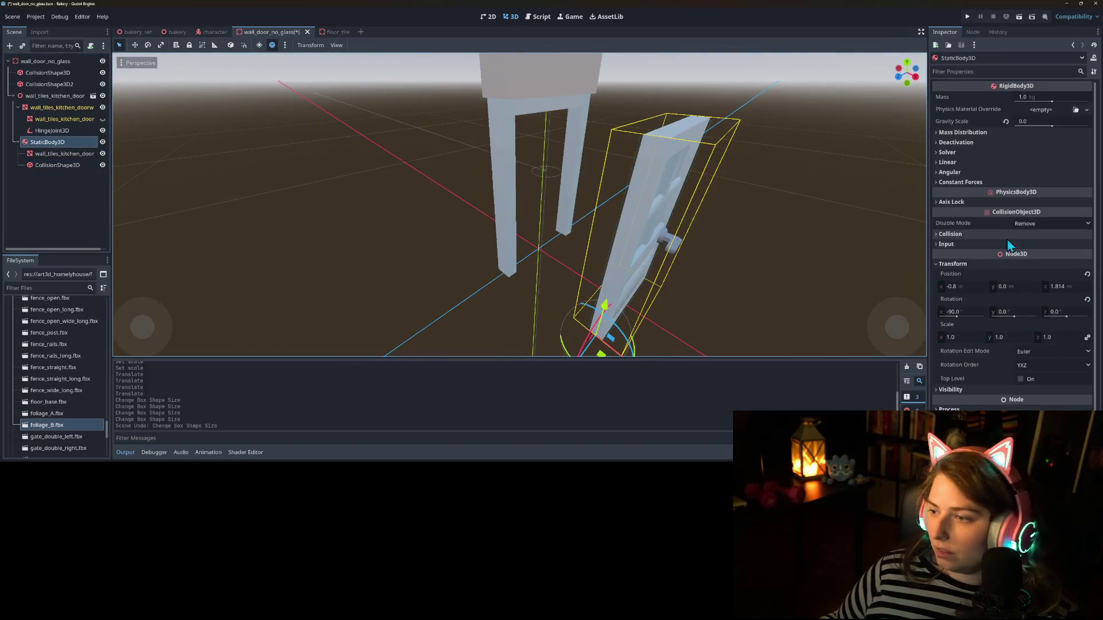
click(1087, 274)
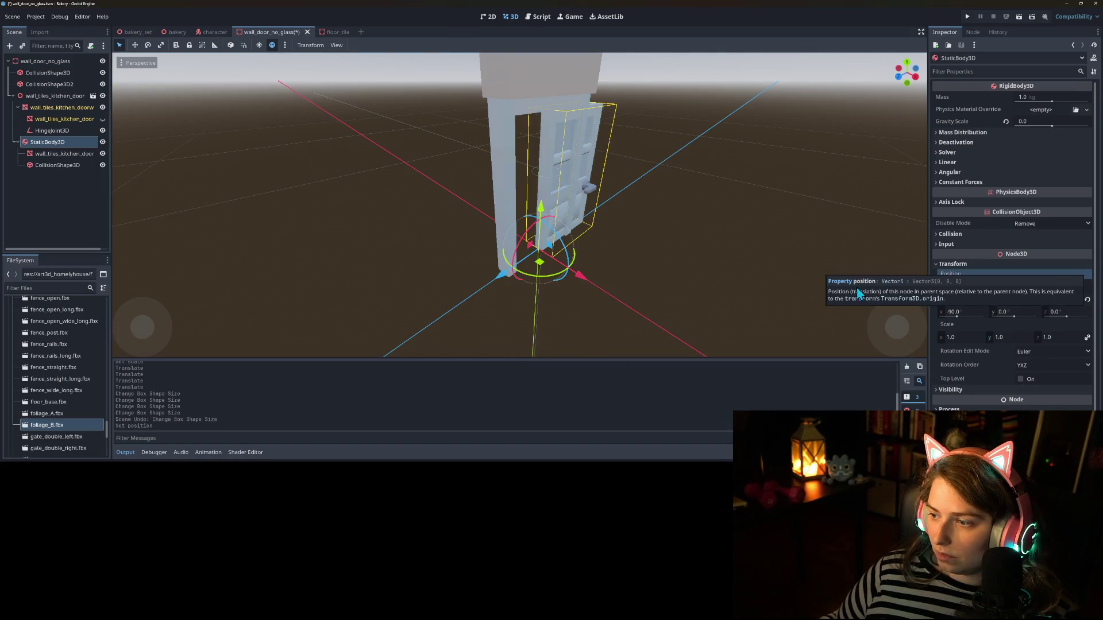
key(ctrl+z)
click(1066, 287)
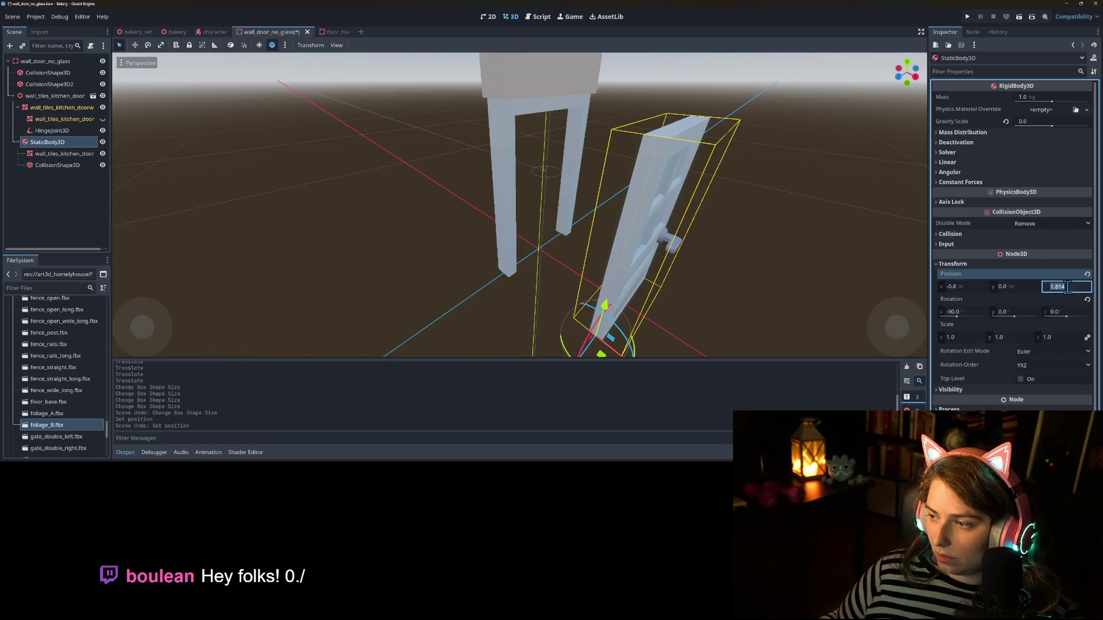
text(0)
key(Return)
Step: Move HingeJoint3D beside StaticBody3D in the Scene tree and assign StaticBody3D as its Node B
scroll(547, 306, up, 3)
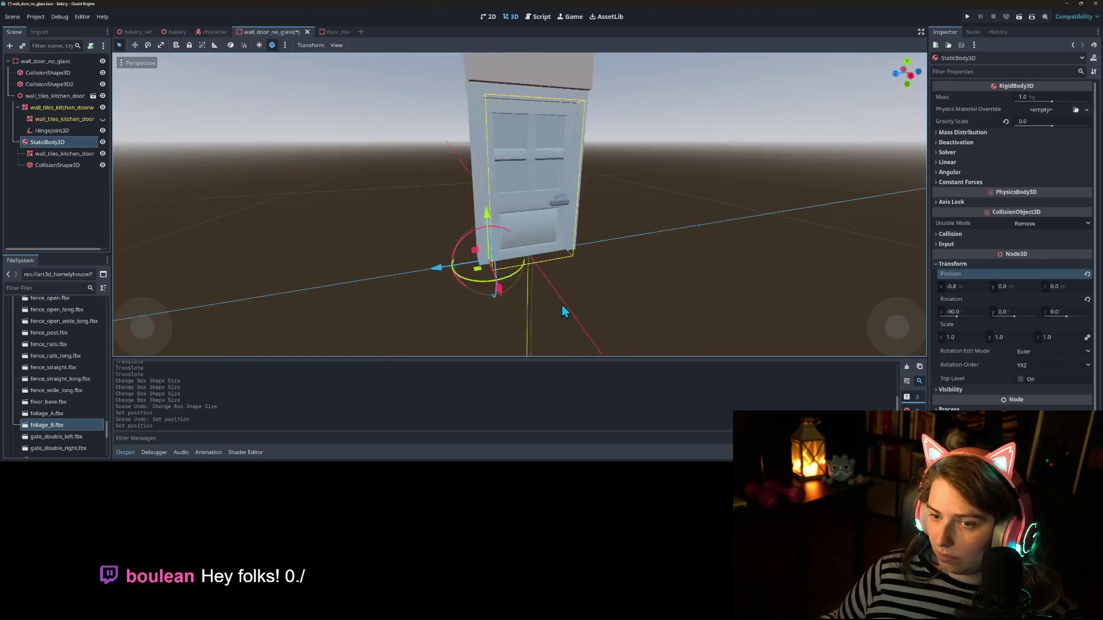
click(57, 131)
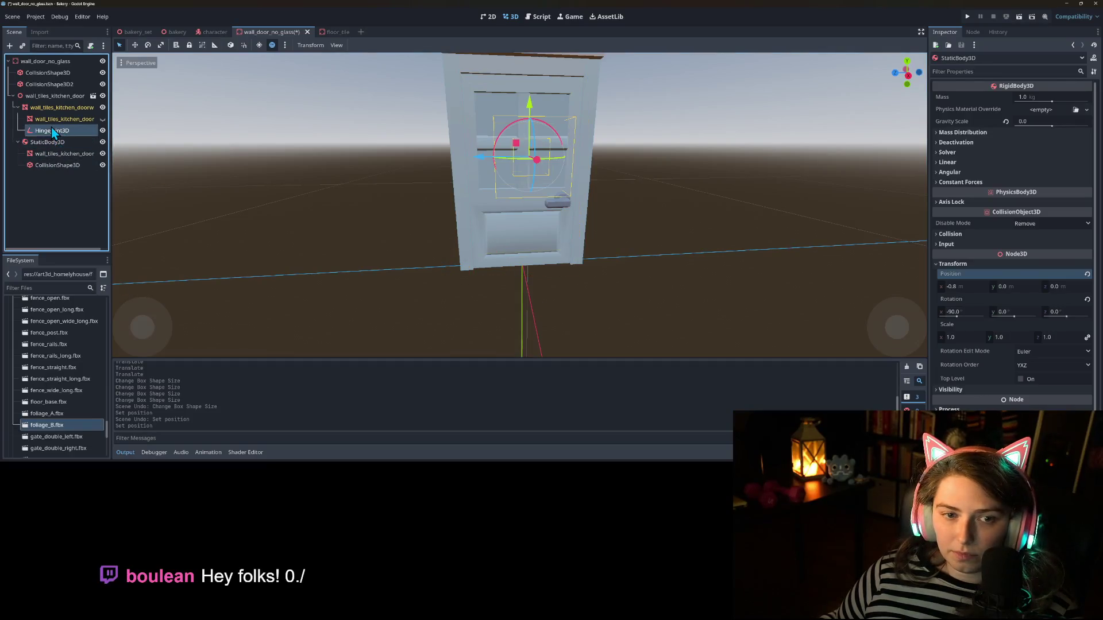
mouse_move(62, 133)
mouse_down()
mouse_move(50, 139)
mouse_move(46, 96)
mouse_up()
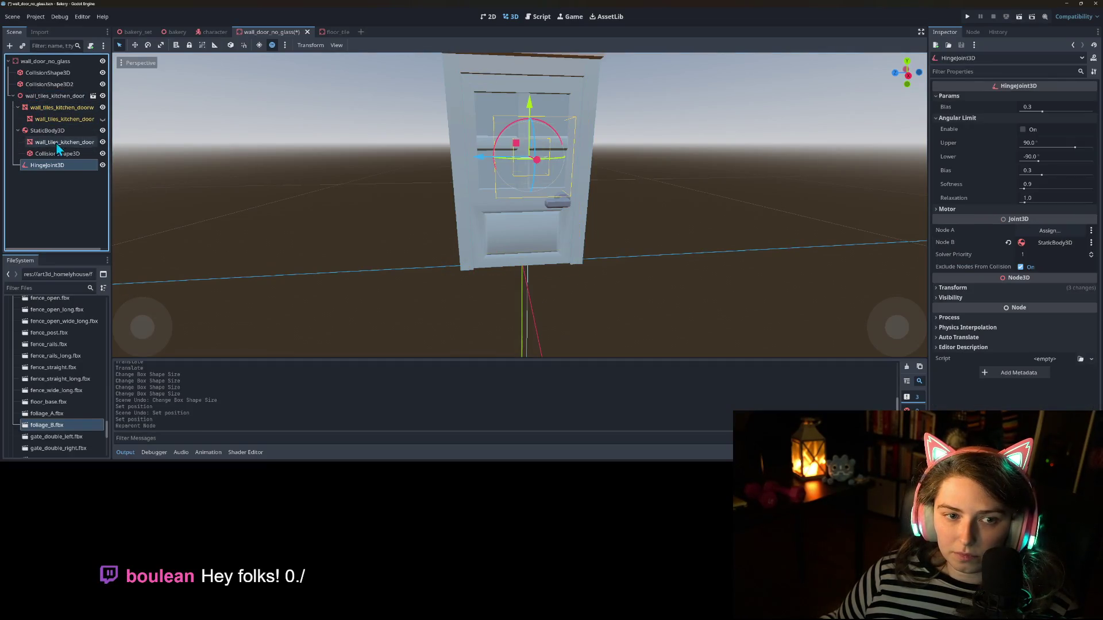
click(1039, 243)
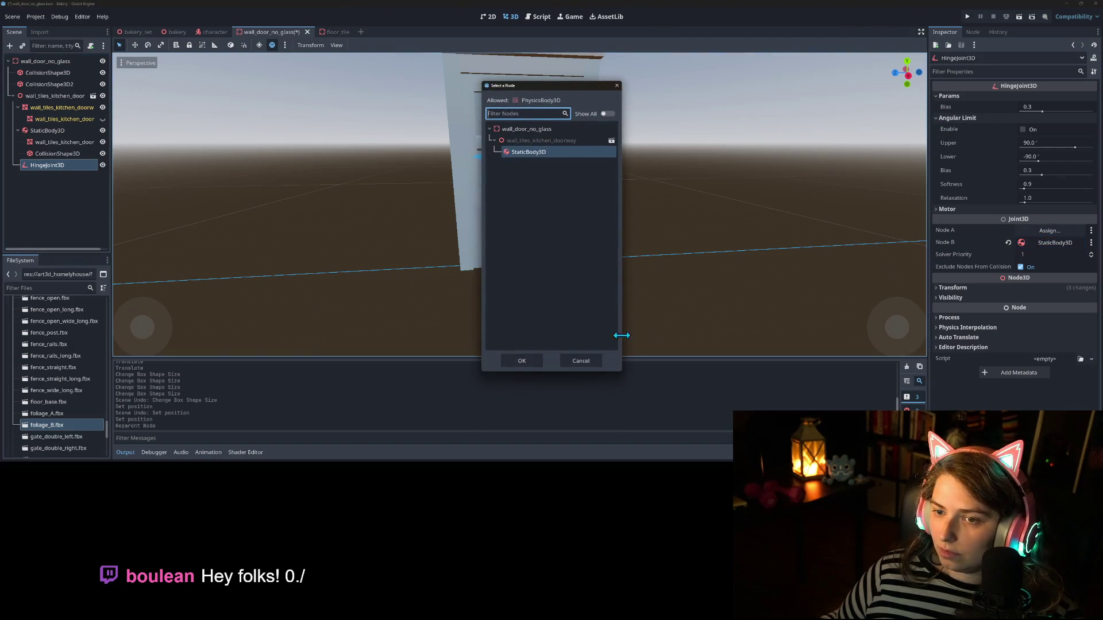
click(523, 362)
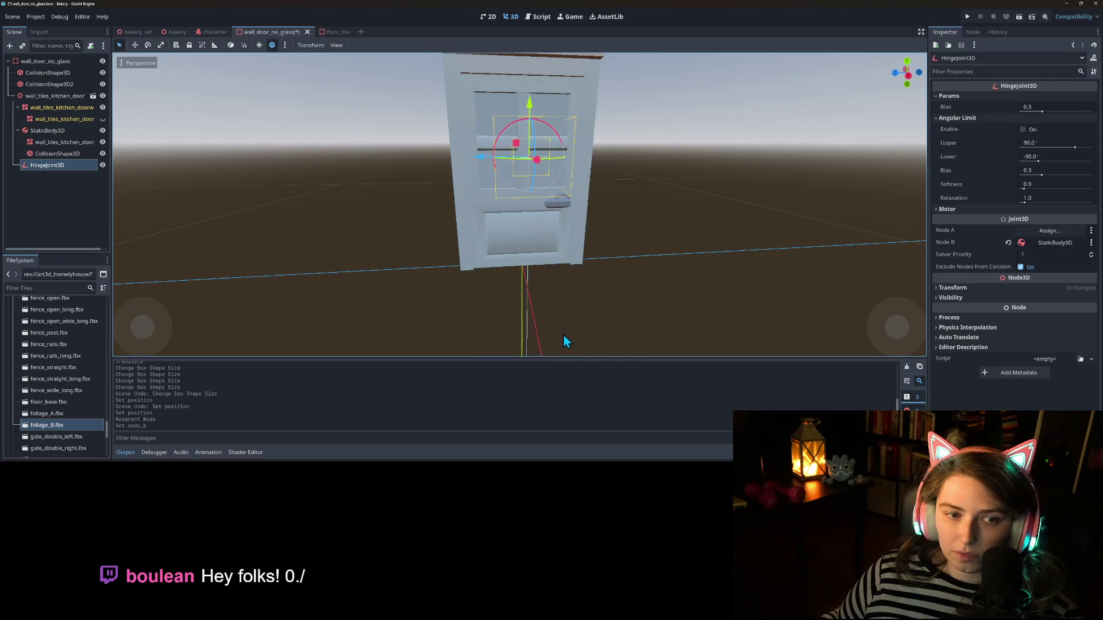
mouse_move(610, 355)
mouse_down()
mouse_move(633, 336)
mouse_move(592, 322)
mouse_move(449, 172)
mouse_move(402, 166)
mouse_up()
Step: Save the door scene and run the bakery game to playtest the hinged door
key(ctrl+s)
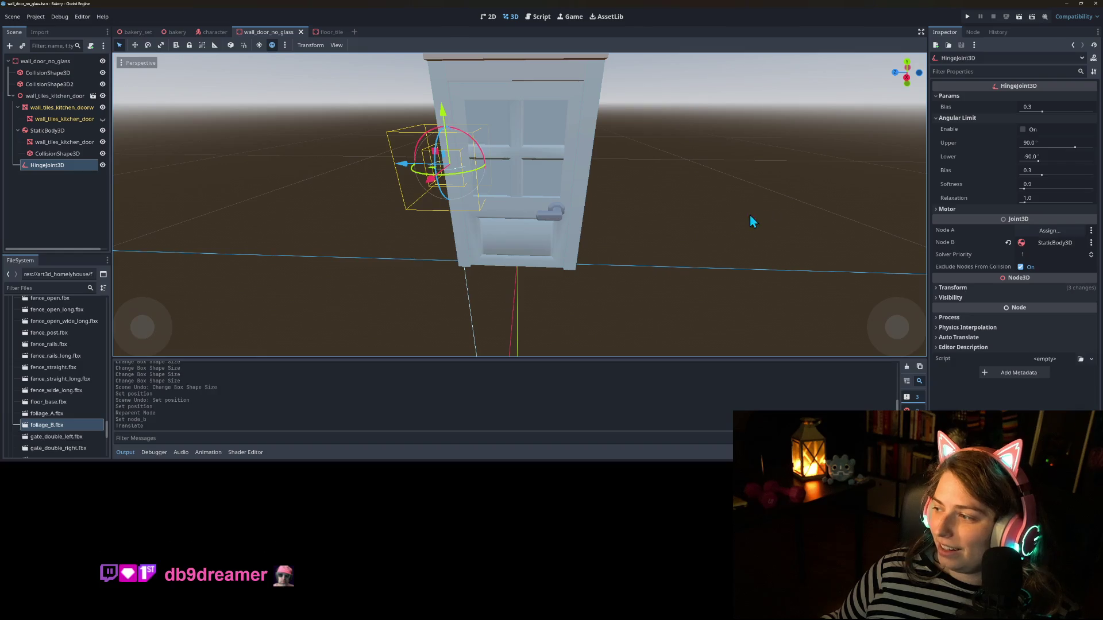
drag(673, 221, 673, 217)
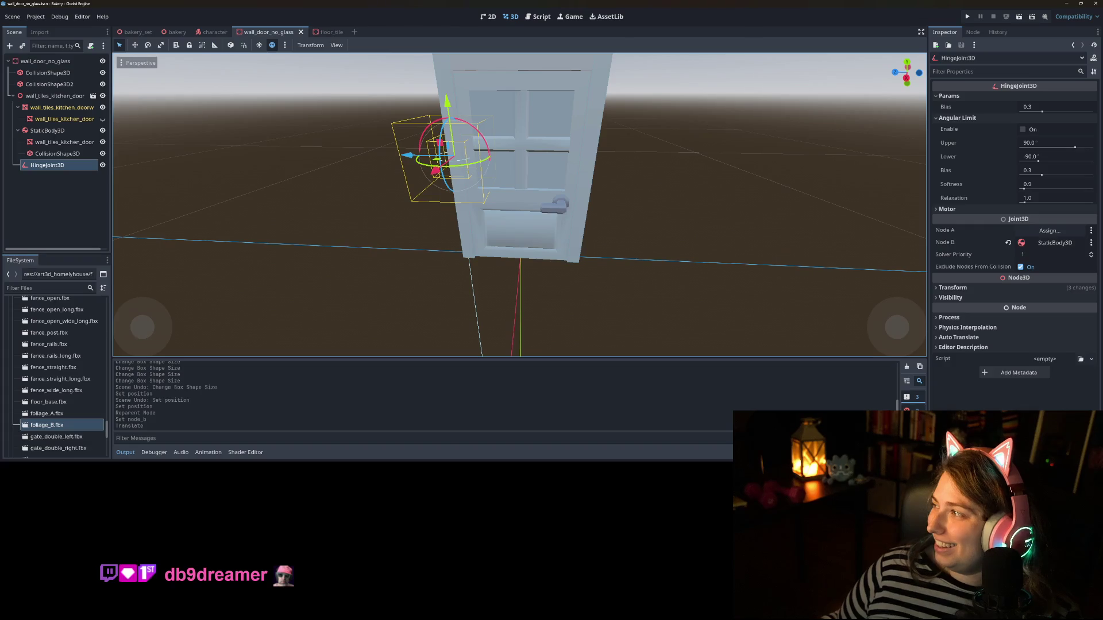
click(970, 18)
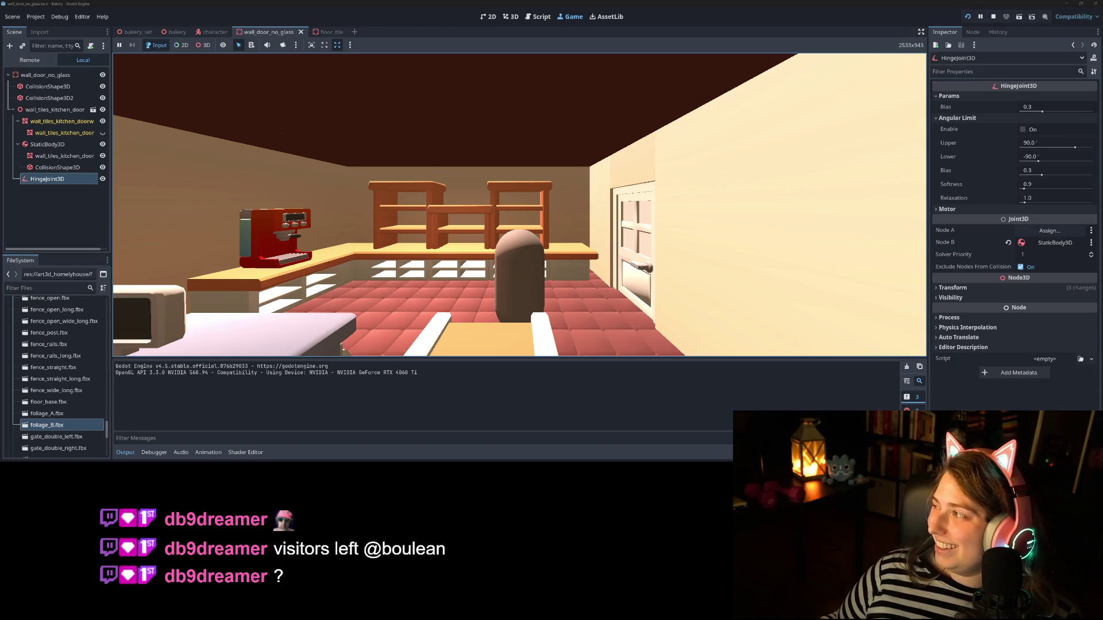
key(w)
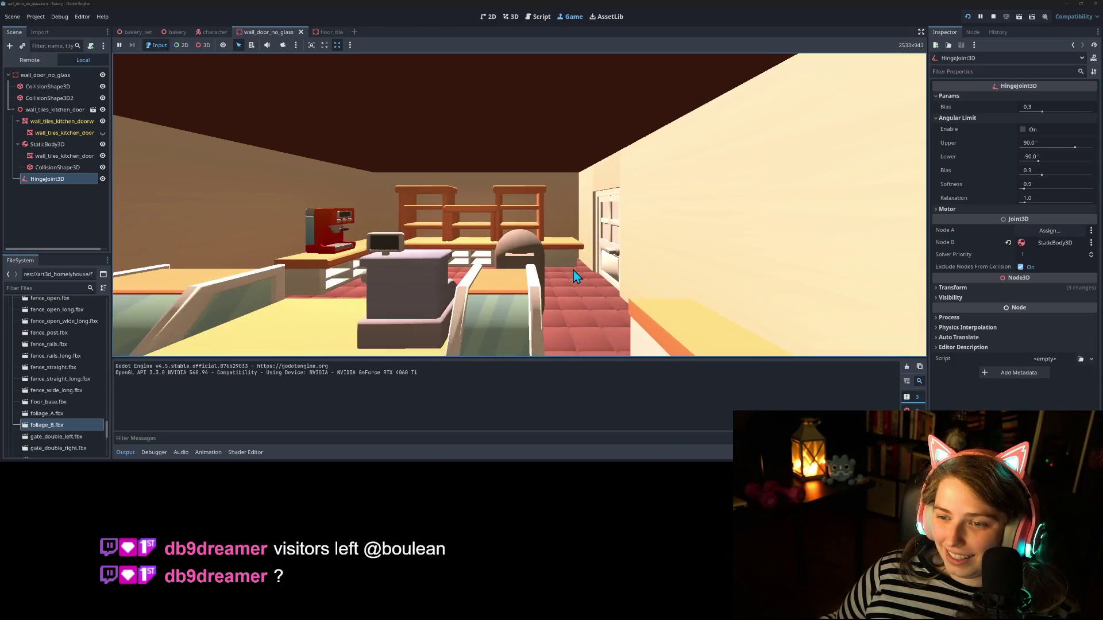
key(w)
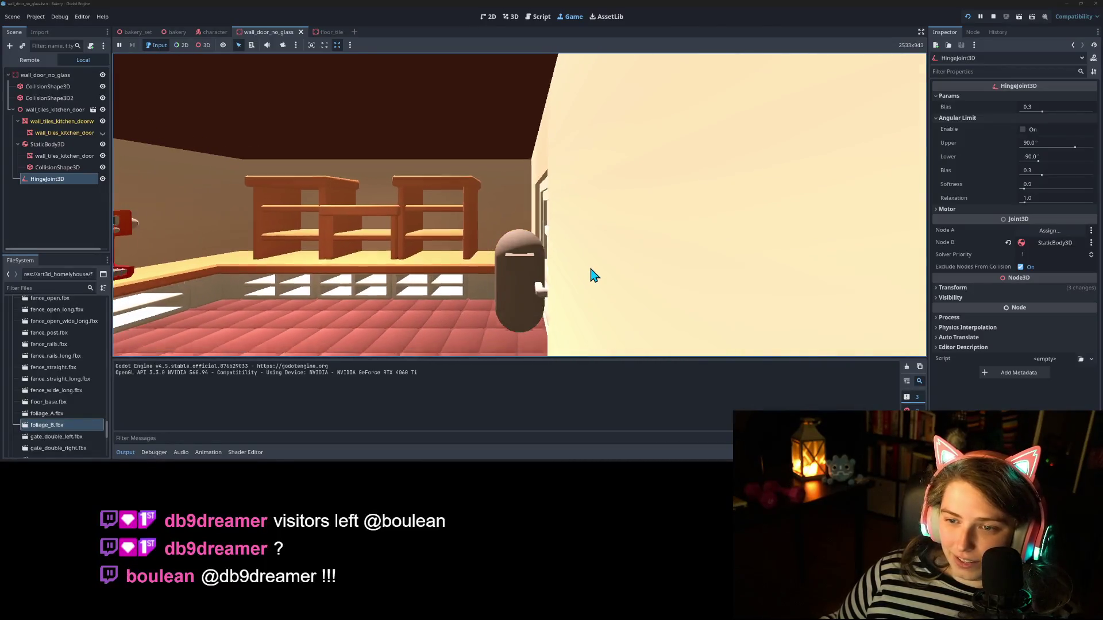
key(s)
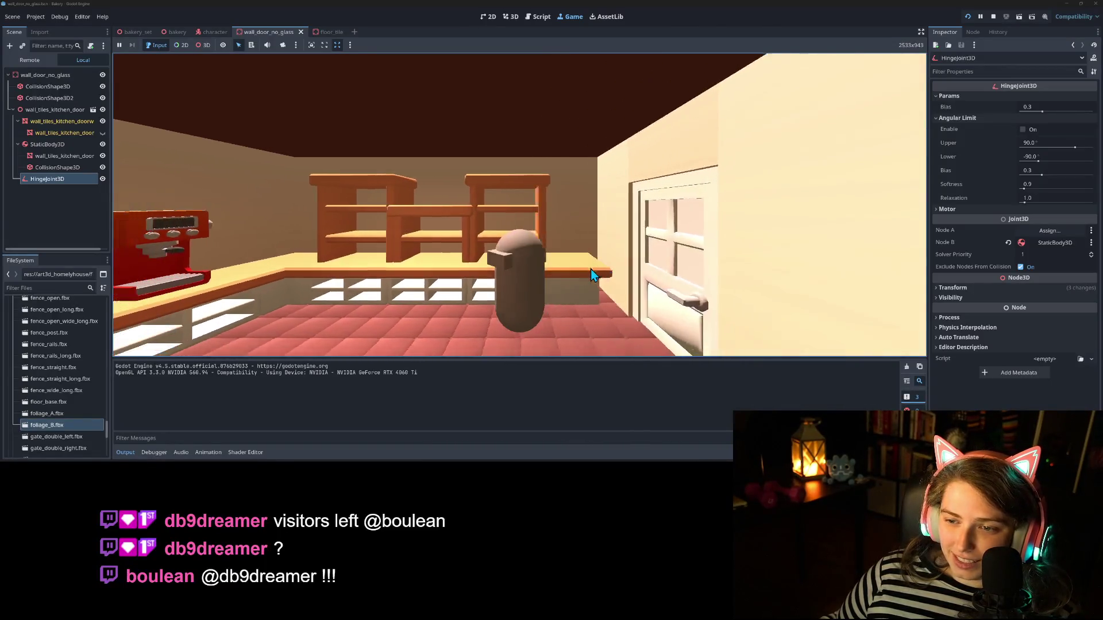
key(w)
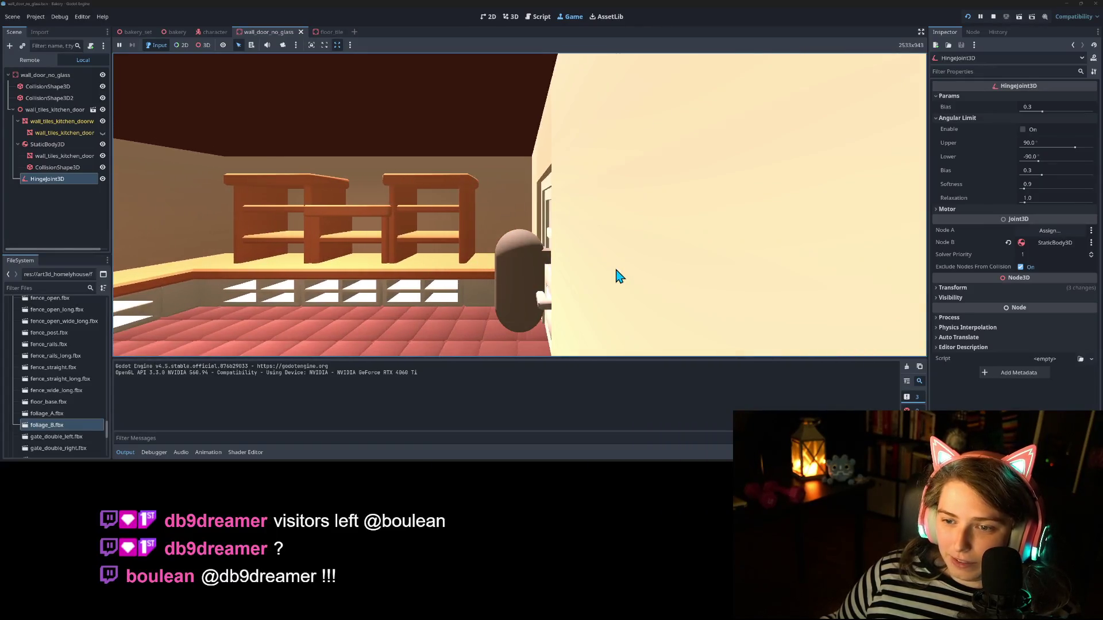
key(s)
key(d)
click(994, 16)
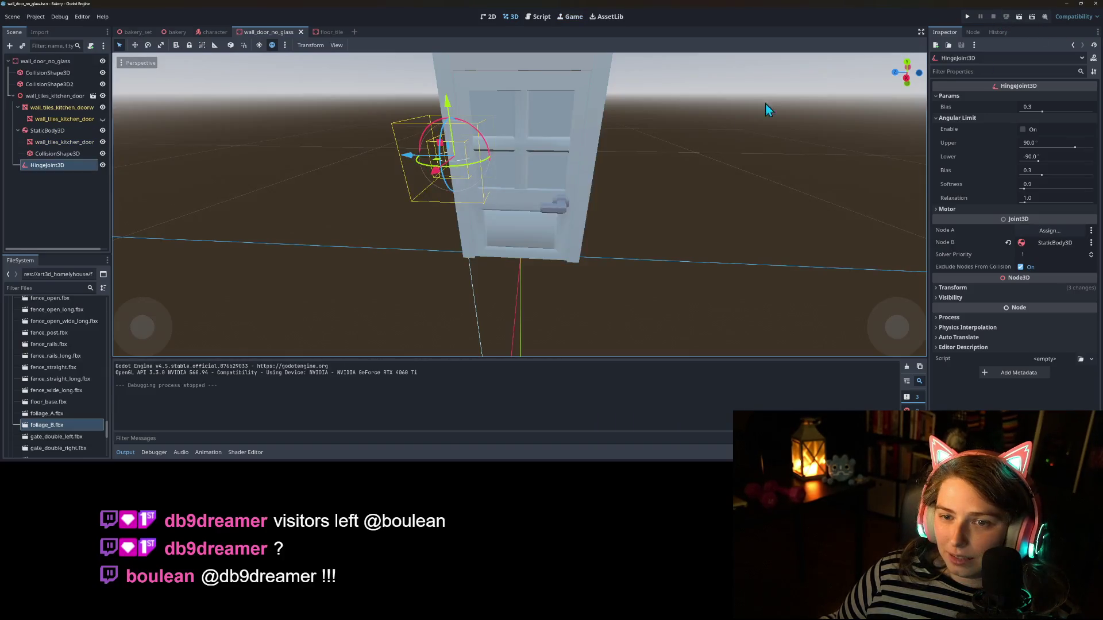
Step: Move the hinge joint against the door's edge, undoing a stray 78° rotation
mouse_move(583, 261)
mouse_down()
mouse_move(660, 274)
mouse_move(620, 247)
mouse_up()
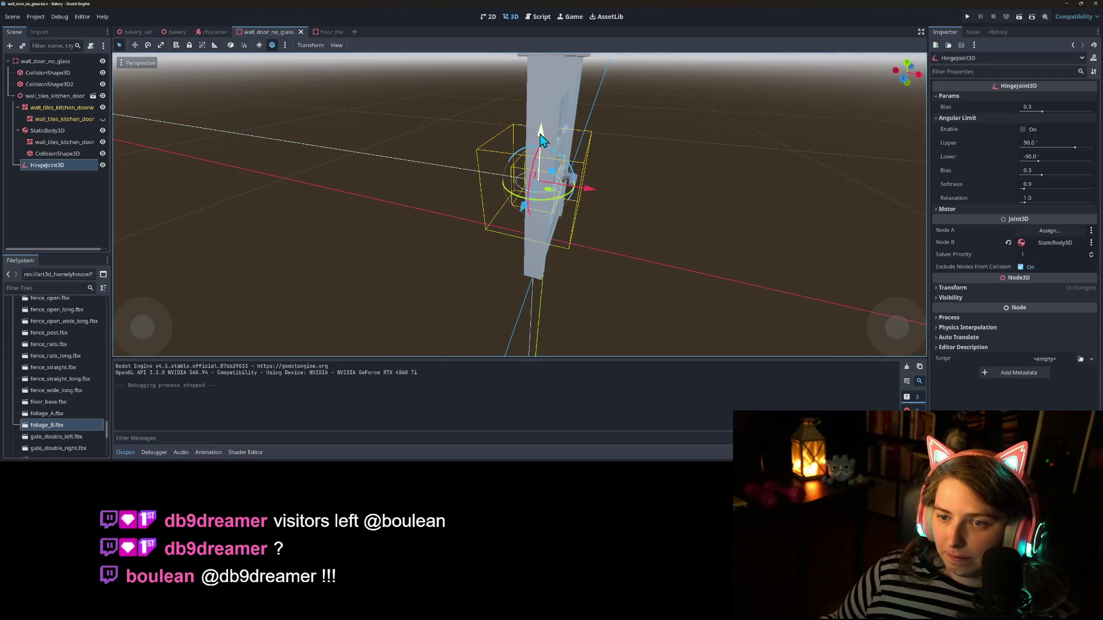
mouse_move(532, 221)
mouse_down()
mouse_move(478, 246)
mouse_move(508, 280)
mouse_move(584, 282)
mouse_move(597, 297)
mouse_up()
mouse_move(630, 222)
mouse_down()
mouse_move(584, 219)
mouse_move(583, 209)
mouse_move(621, 212)
mouse_up()
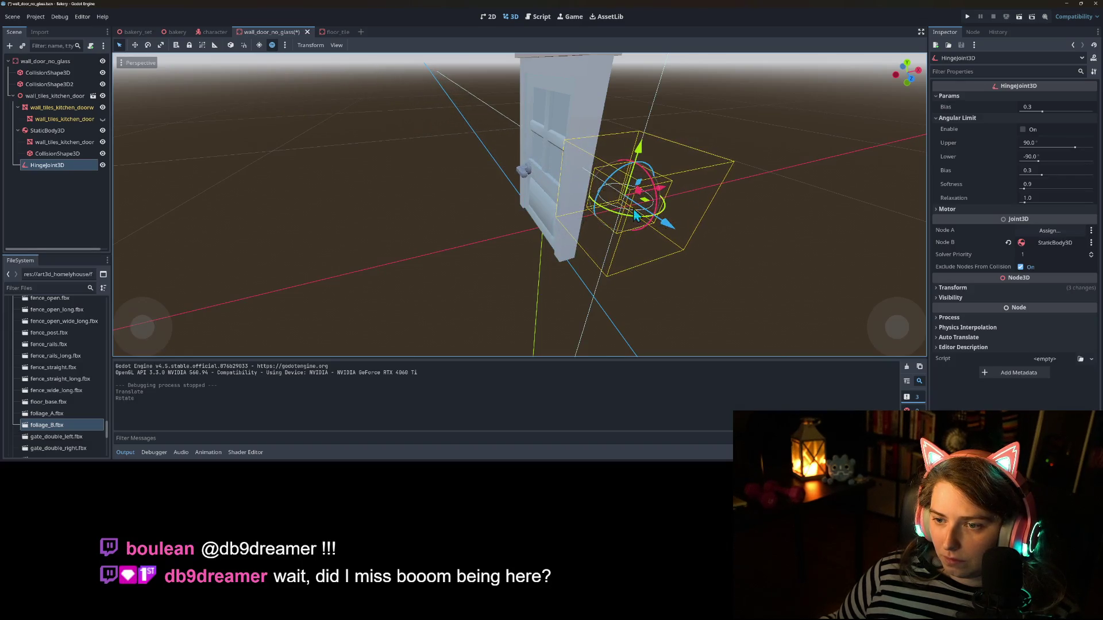
key(ctrl+z)
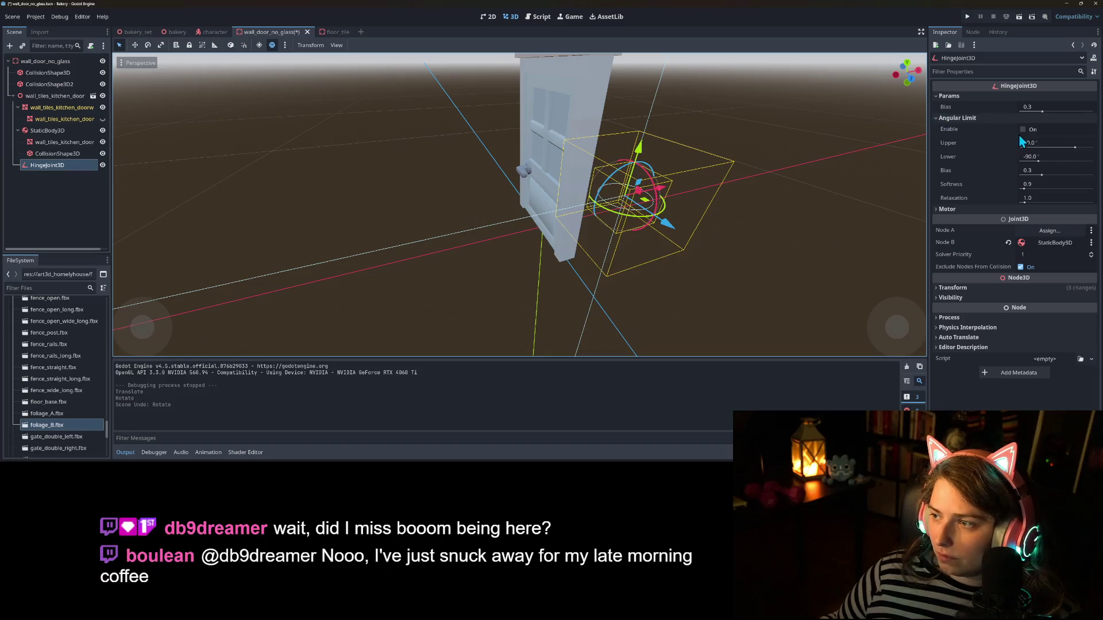
Step: Enable the hinge's angular limit (90° to -90°), save, and start the playtest
click(1022, 129)
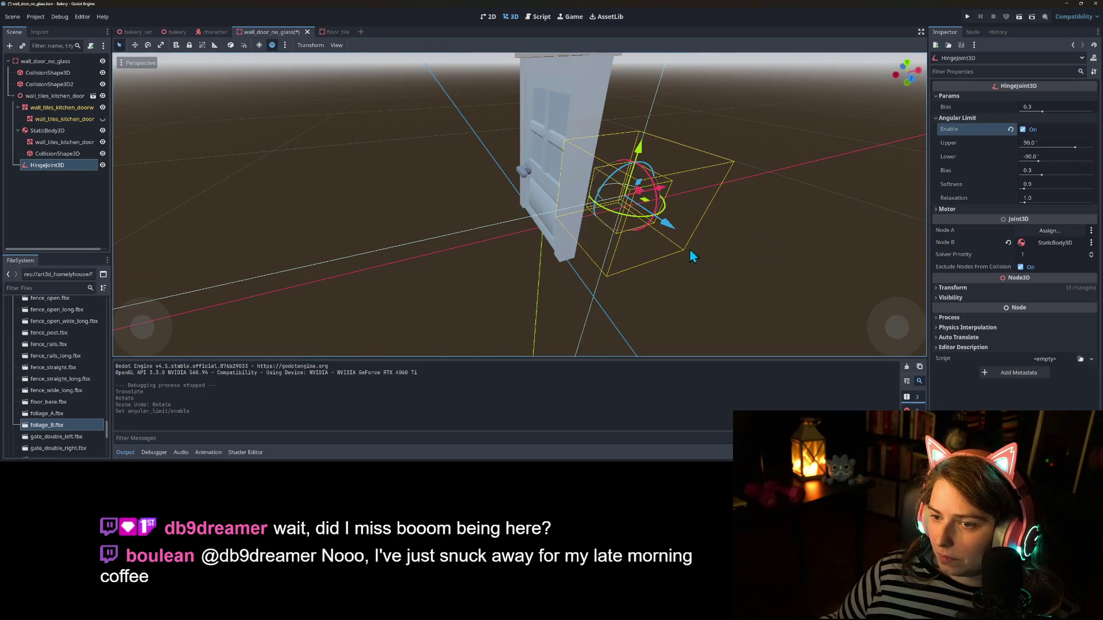
drag(639, 220, 591, 212)
mouse_move(678, 289)
mouse_down()
mouse_move(561, 298)
mouse_move(531, 295)
mouse_move(537, 270)
mouse_move(550, 271)
mouse_move(529, 296)
mouse_move(374, 268)
mouse_move(446, 226)
mouse_up()
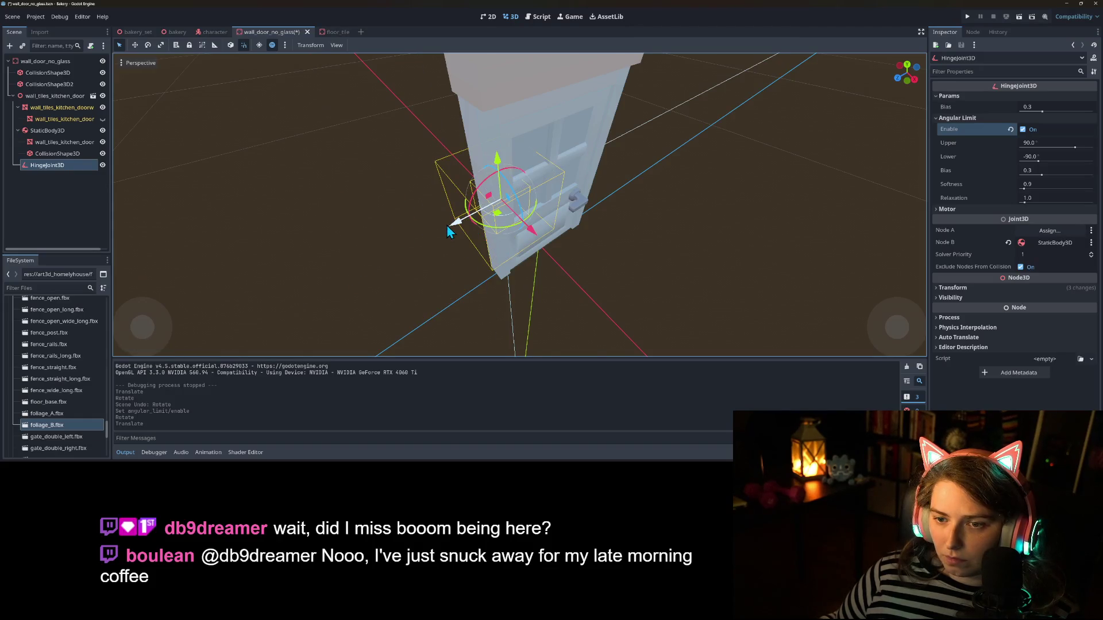
key(ctrl+s)
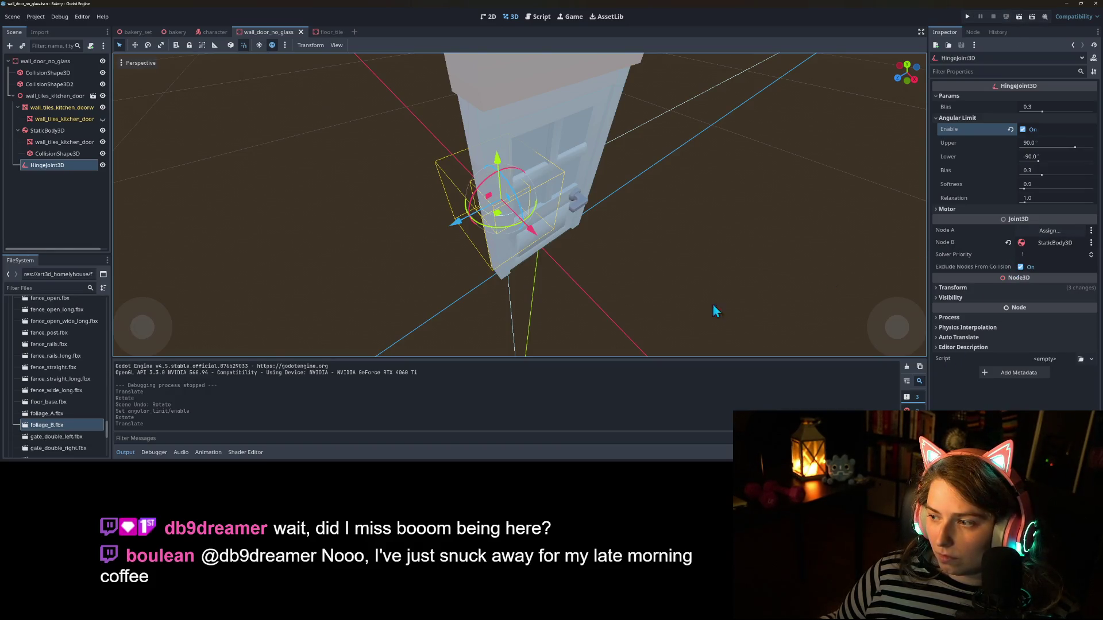
click(965, 17)
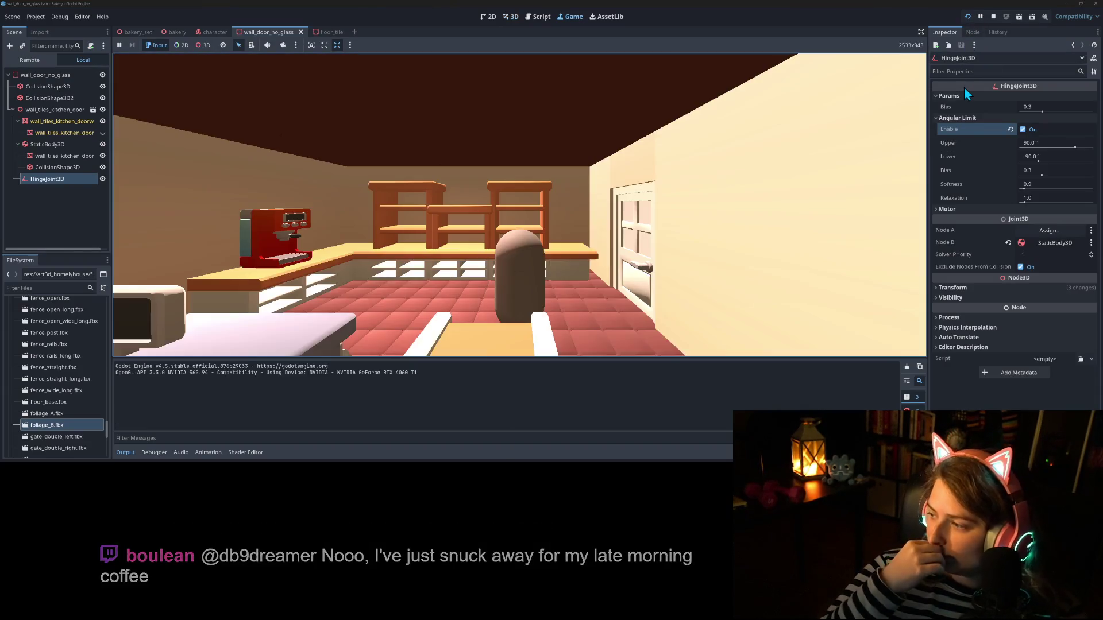
key(w)
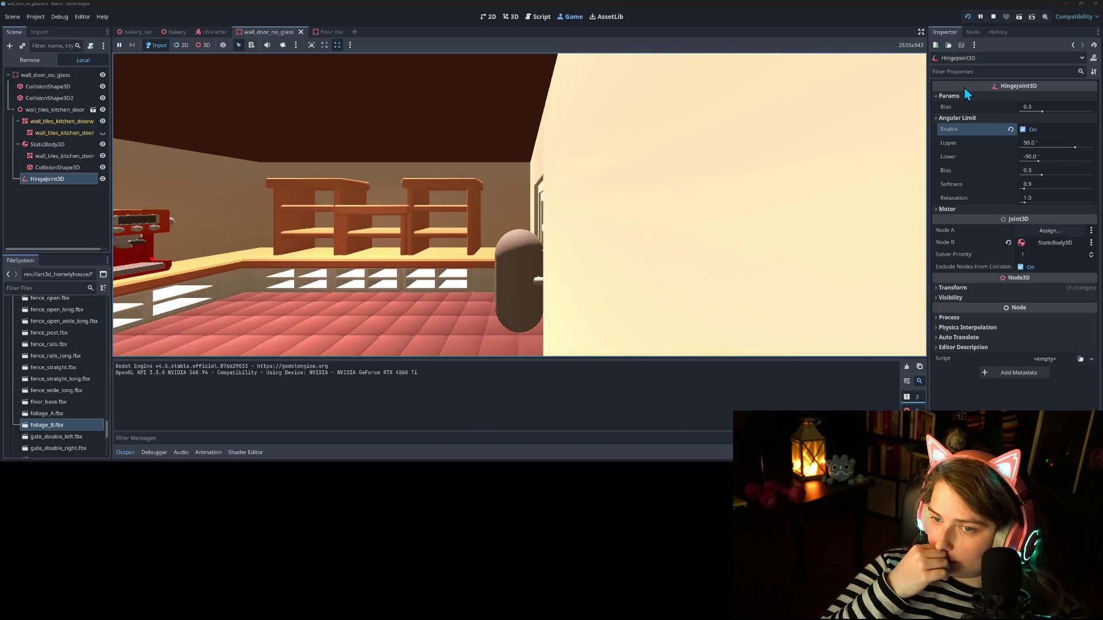
key(w)
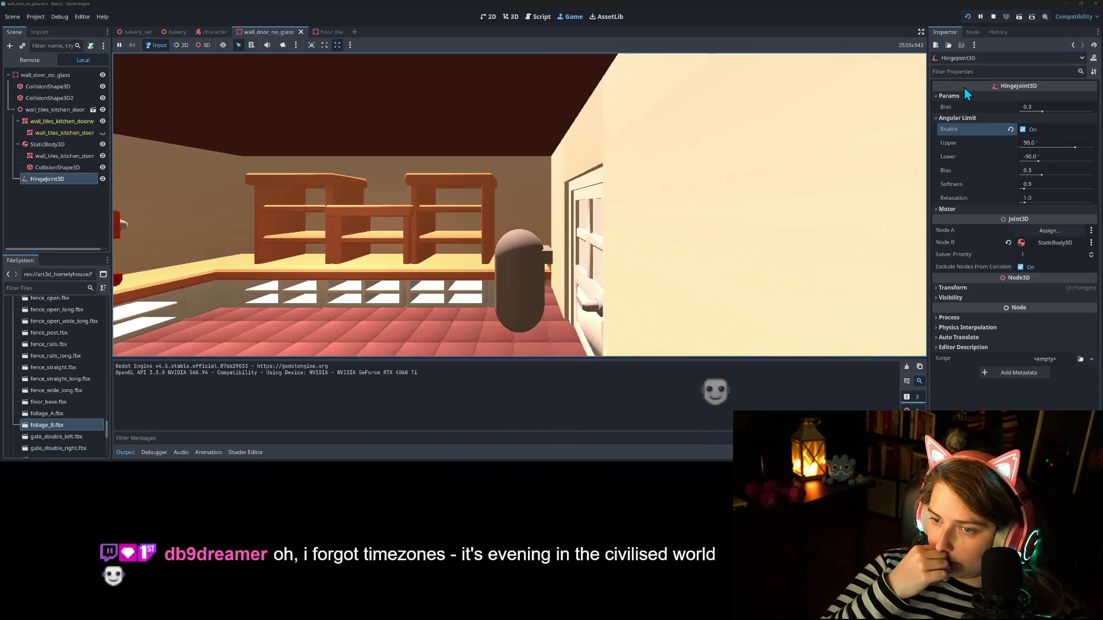
key(s)
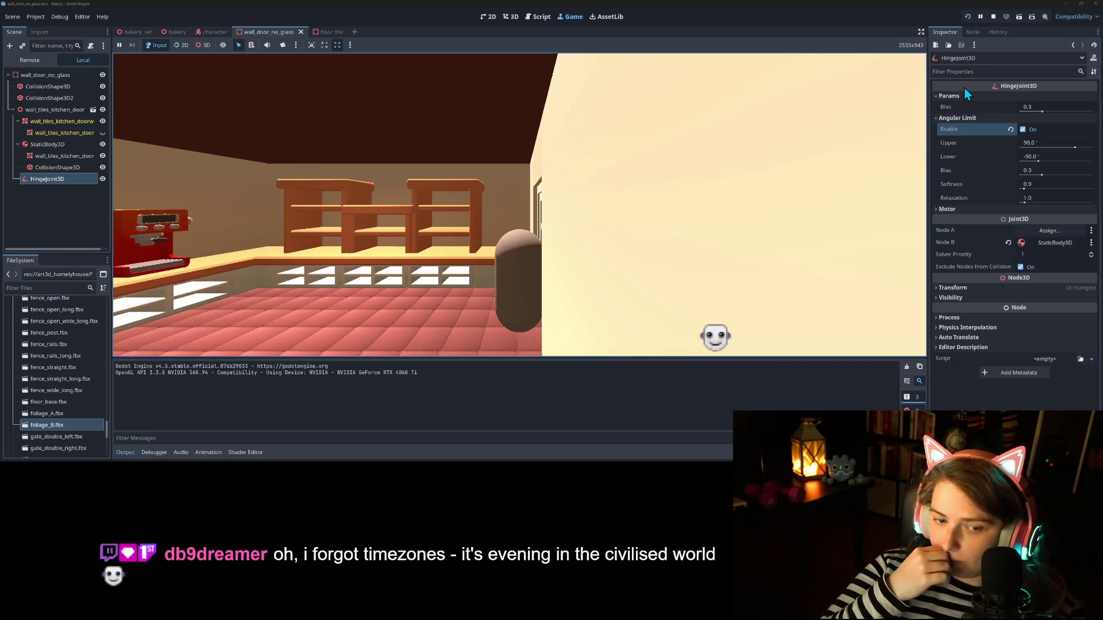
click(993, 16)
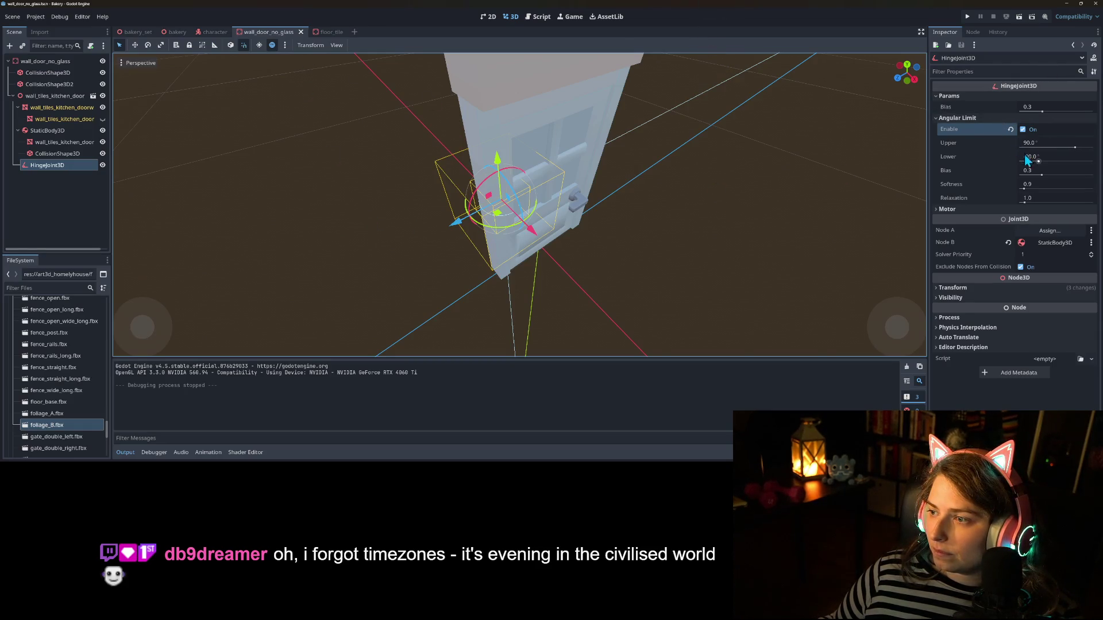
Step: Assign wall_door_no_glass as the hinge's Node A and save the scene
click(1009, 212)
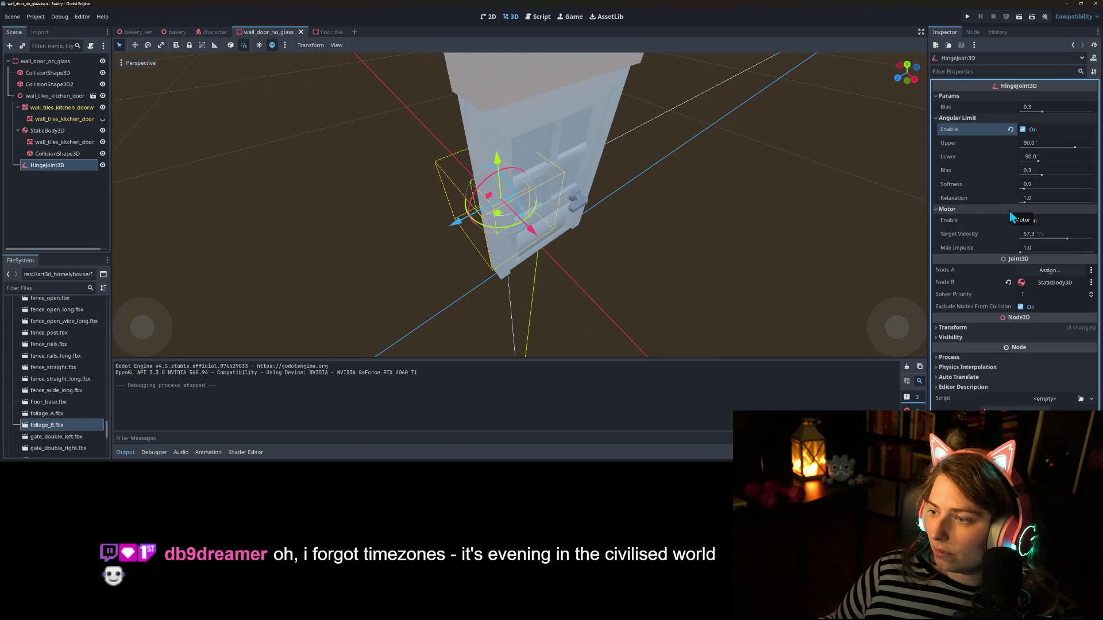
click(959, 209)
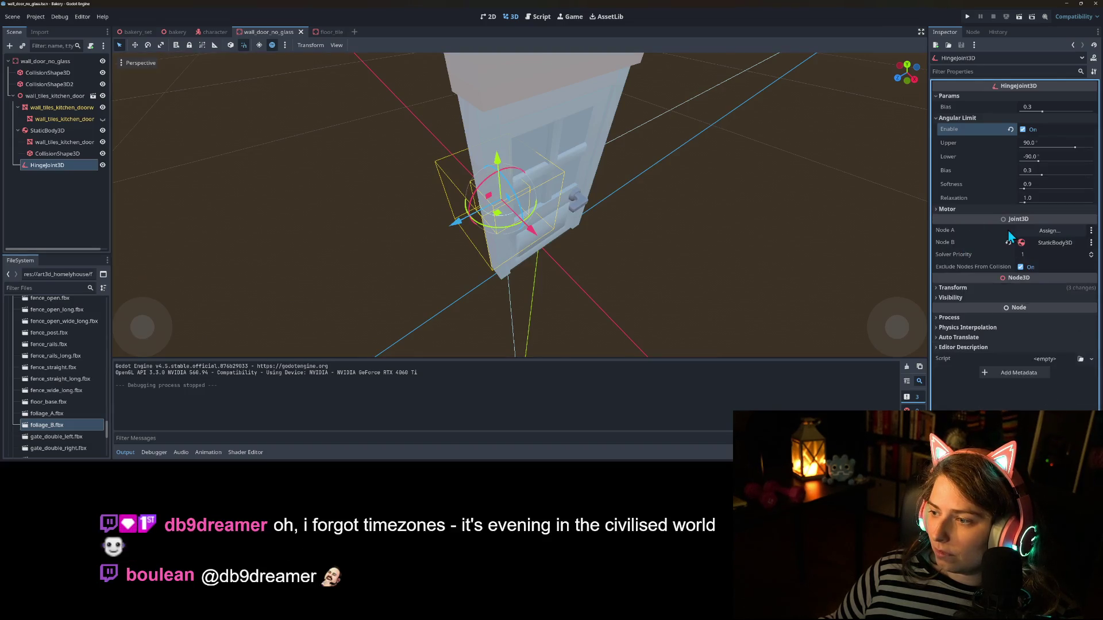
click(1045, 232)
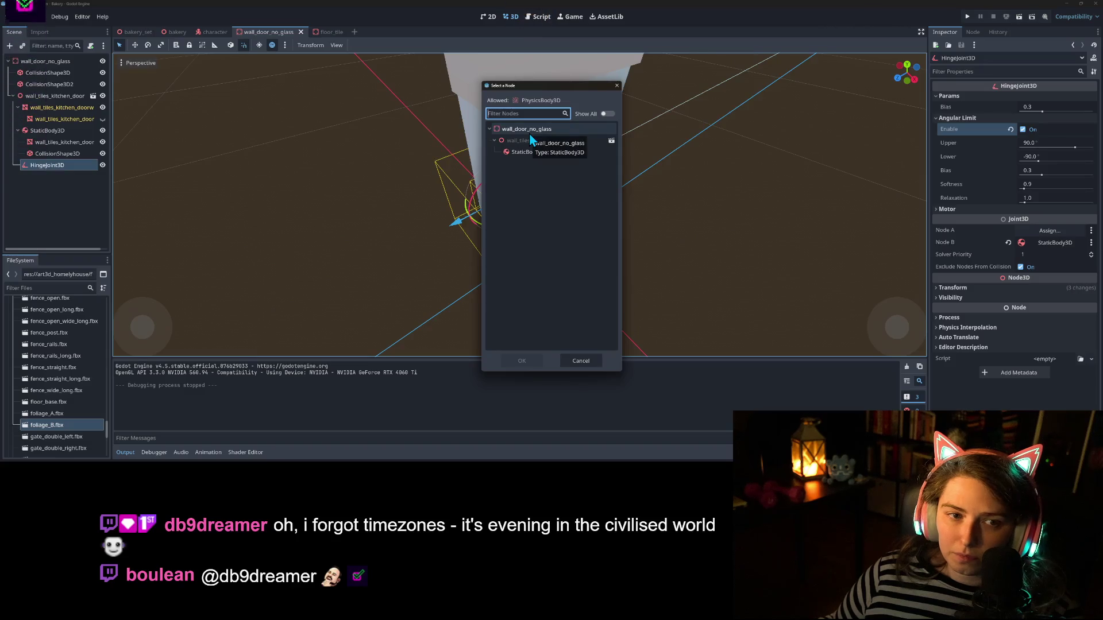
click(529, 133)
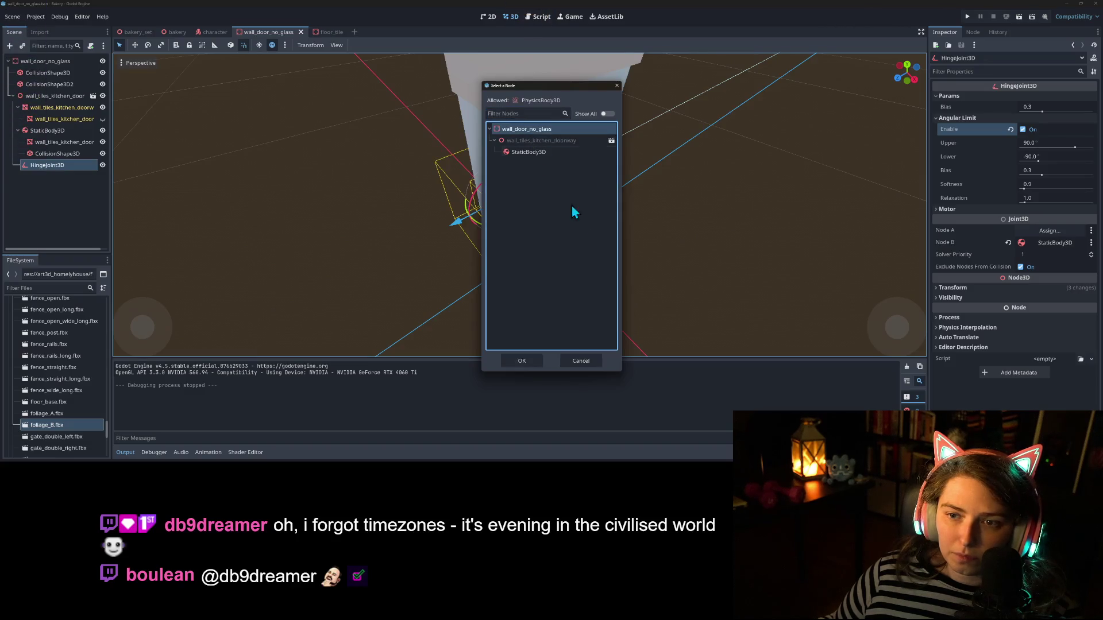
click(523, 360)
key(ctrl+a)
click(615, 363)
key(ctrl+s)
Step: Slide the HingeJoint3D left along X to the door's edge and save
click(47, 130)
drag(371, 219, 436, 250)
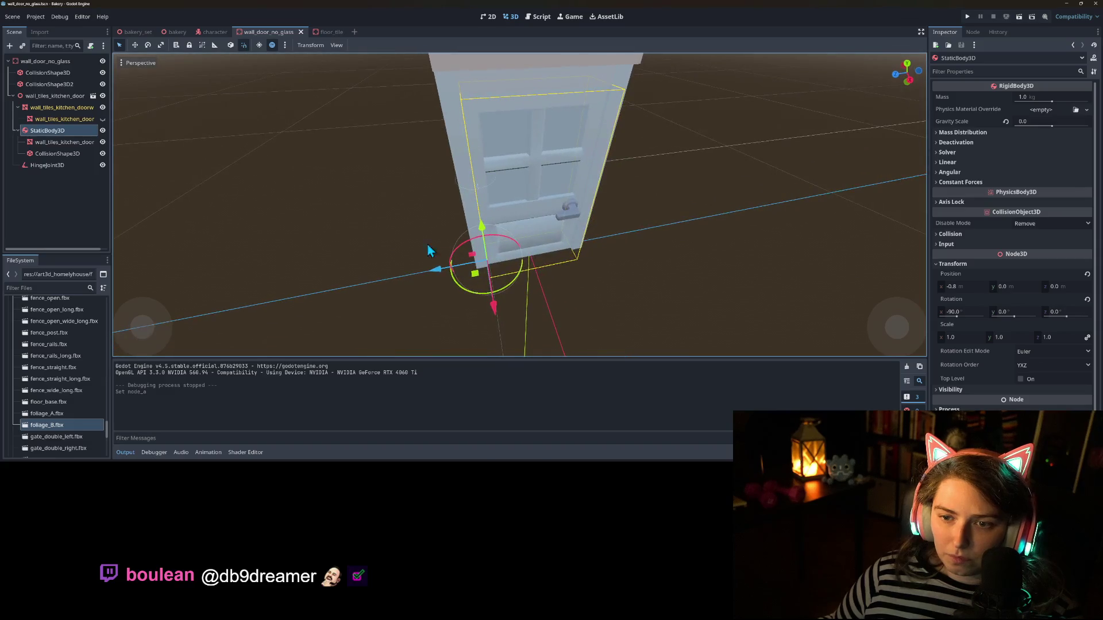
click(43, 166)
drag(432, 191, 432, 191)
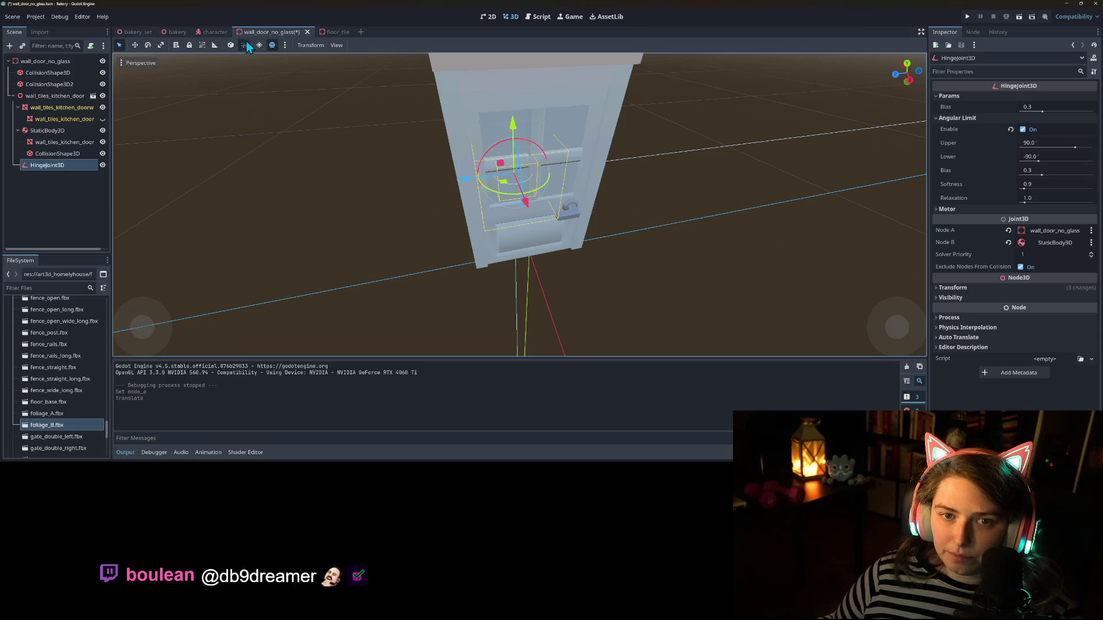
drag(460, 184, 433, 184)
key(ctrl+s)
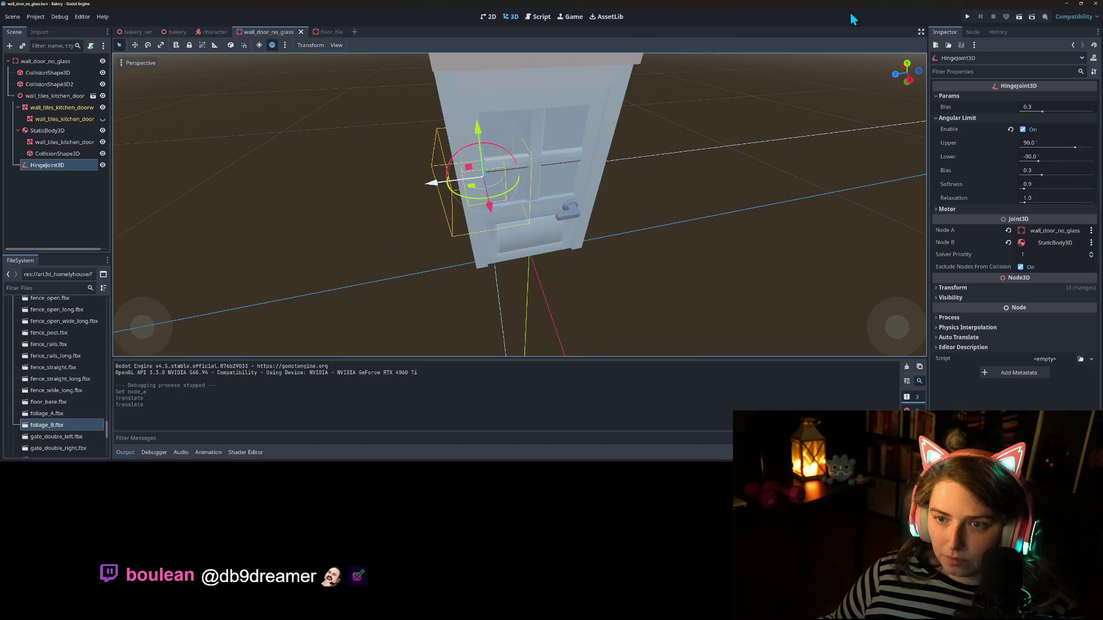
Step: Run the bakery game and walk the player with WASD against the kitchen door
click(968, 17)
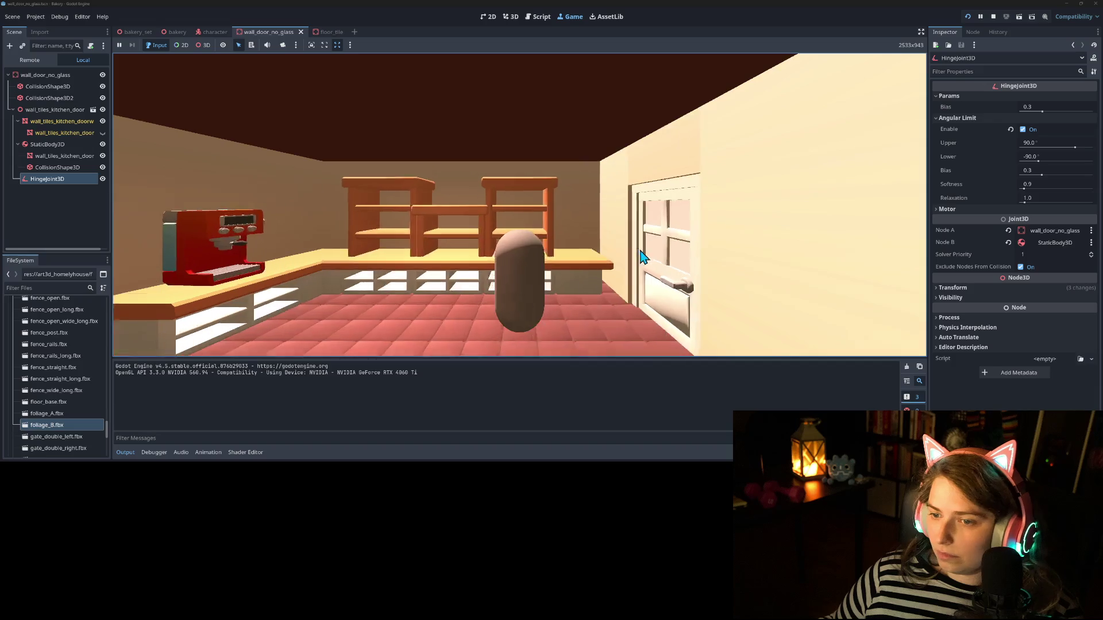
key(d)
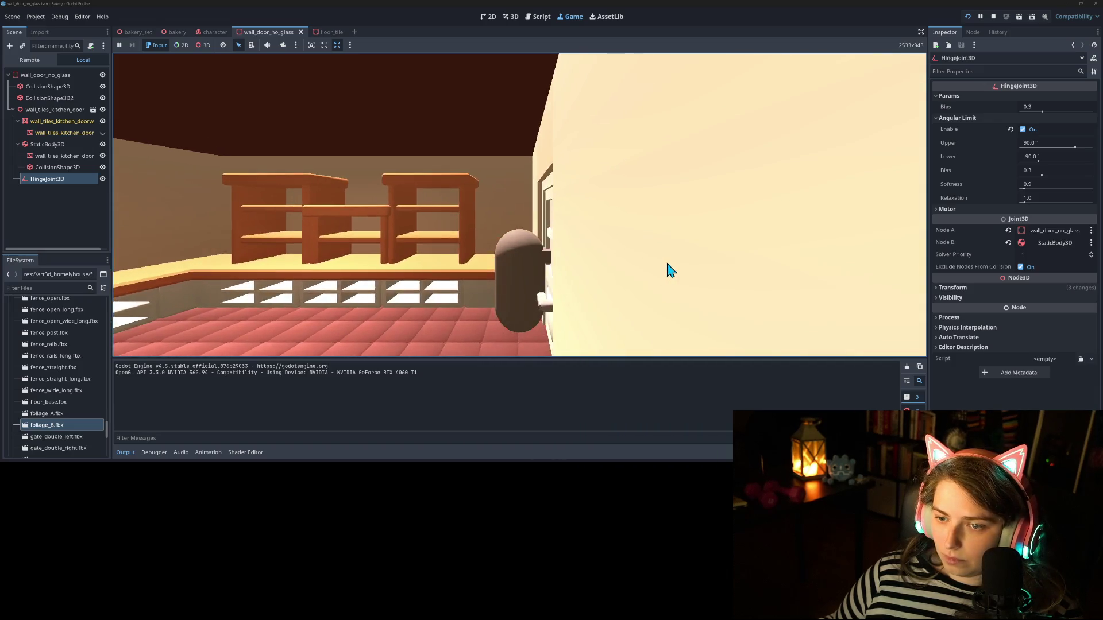
key(a)
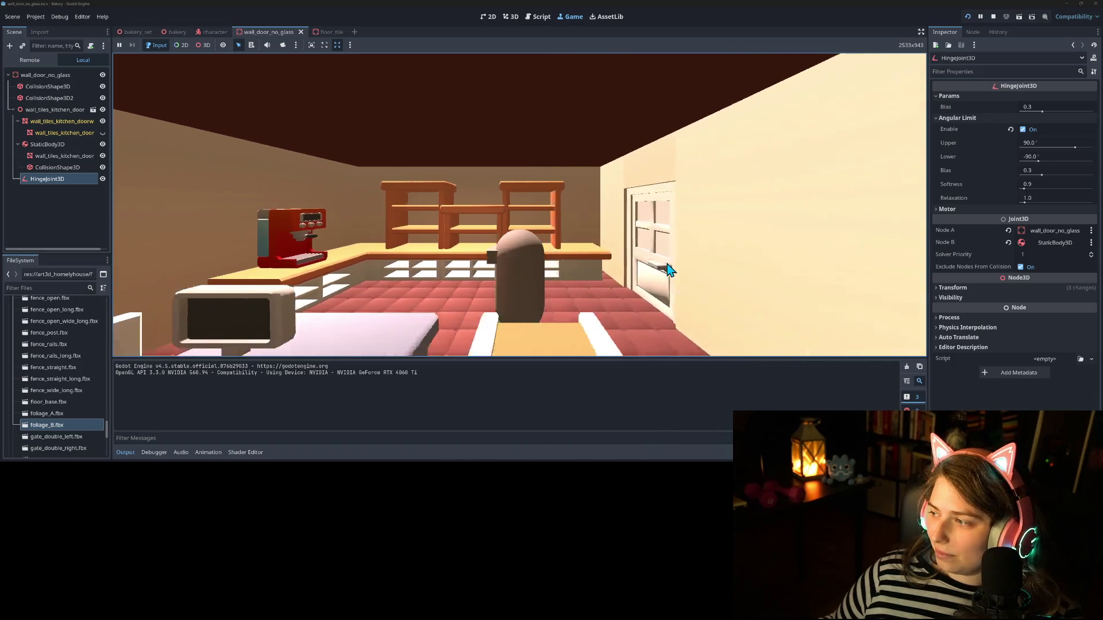
key(a)
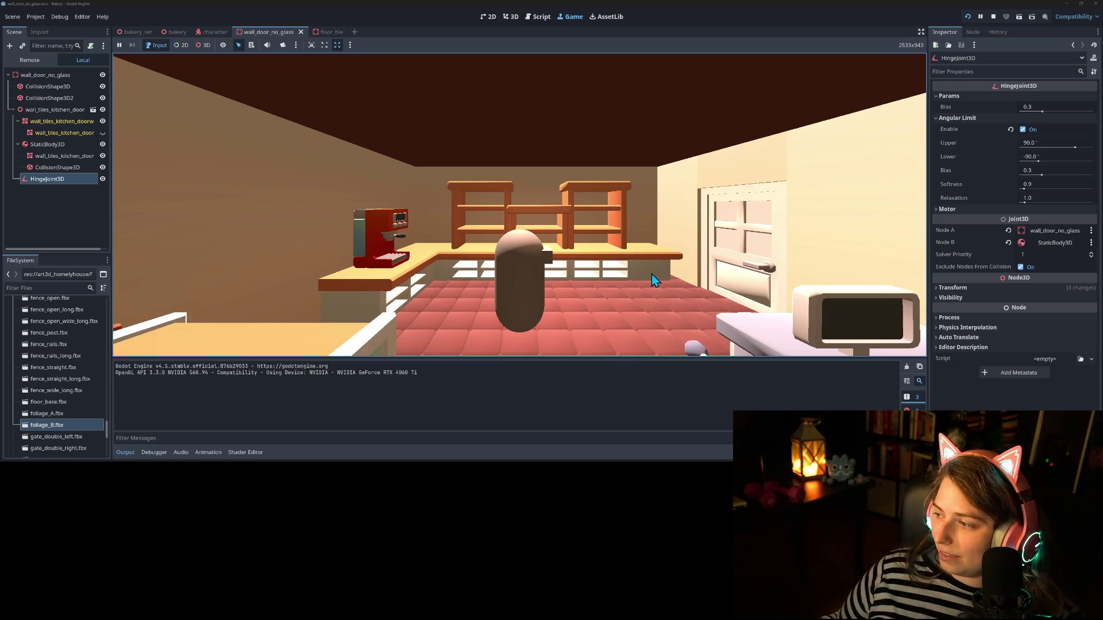
key(d)
key(w)
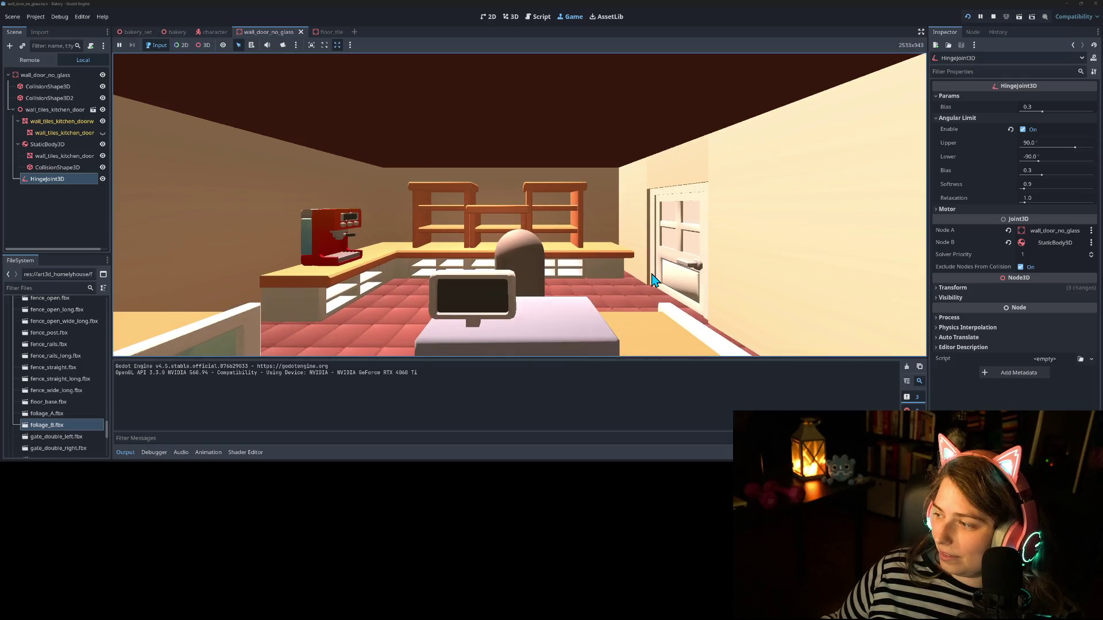
key(d)
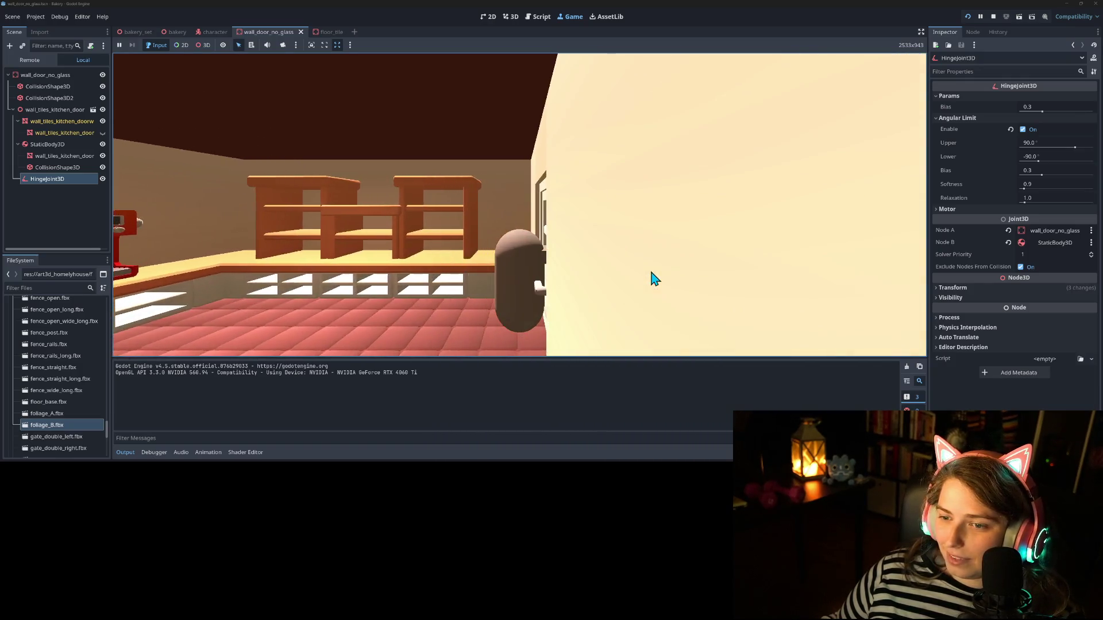
key(a)
key(s)
key(d)
key(w)
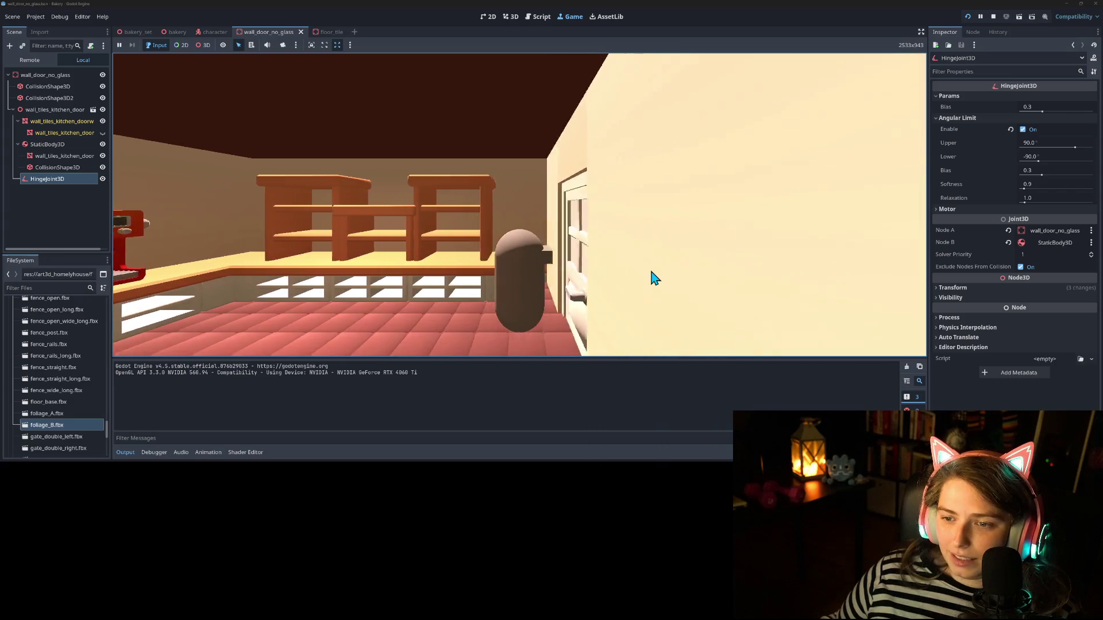
Step: Stop the game, rotate the hinge joint about 90° with snapping on, and save
key(s)
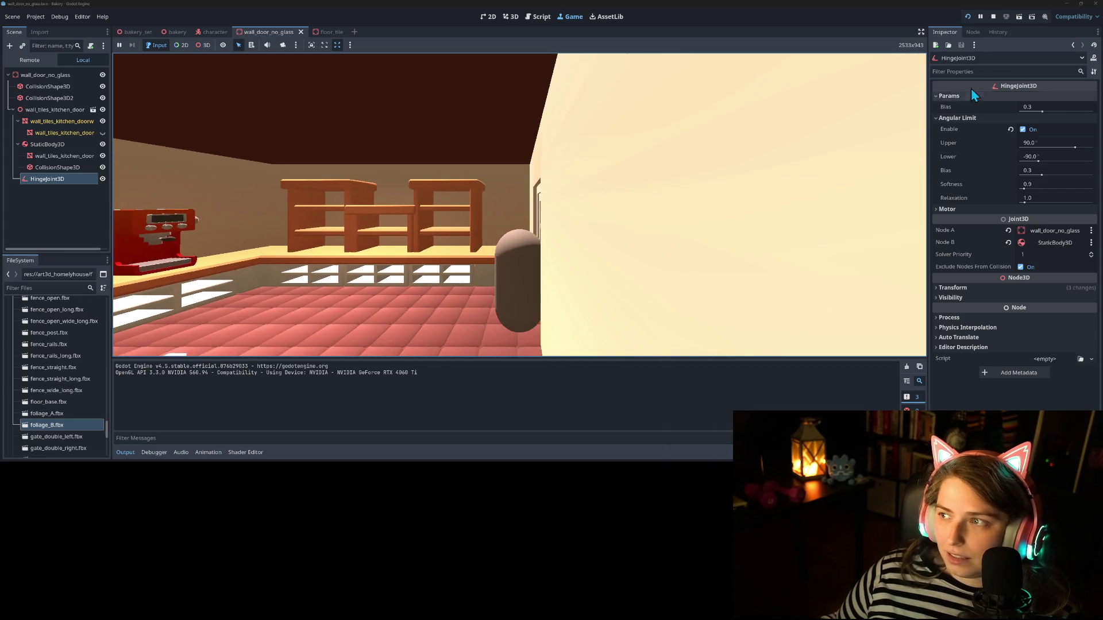
click(993, 16)
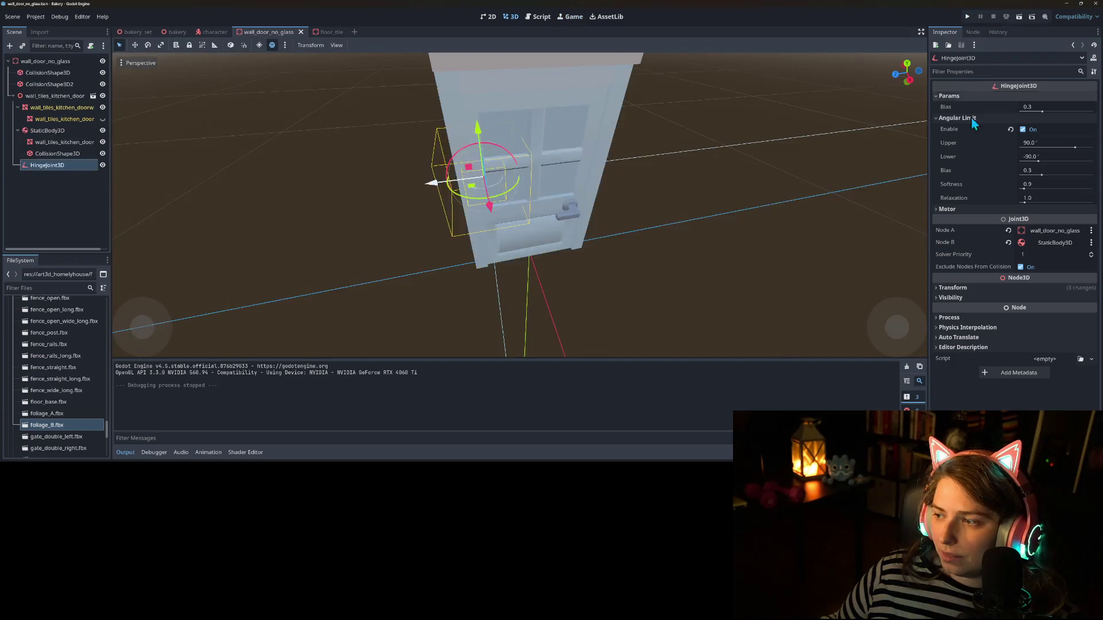
mouse_move(485, 151)
mouse_down()
mouse_move(526, 160)
mouse_move(549, 188)
mouse_up()
key(ctrl+z)
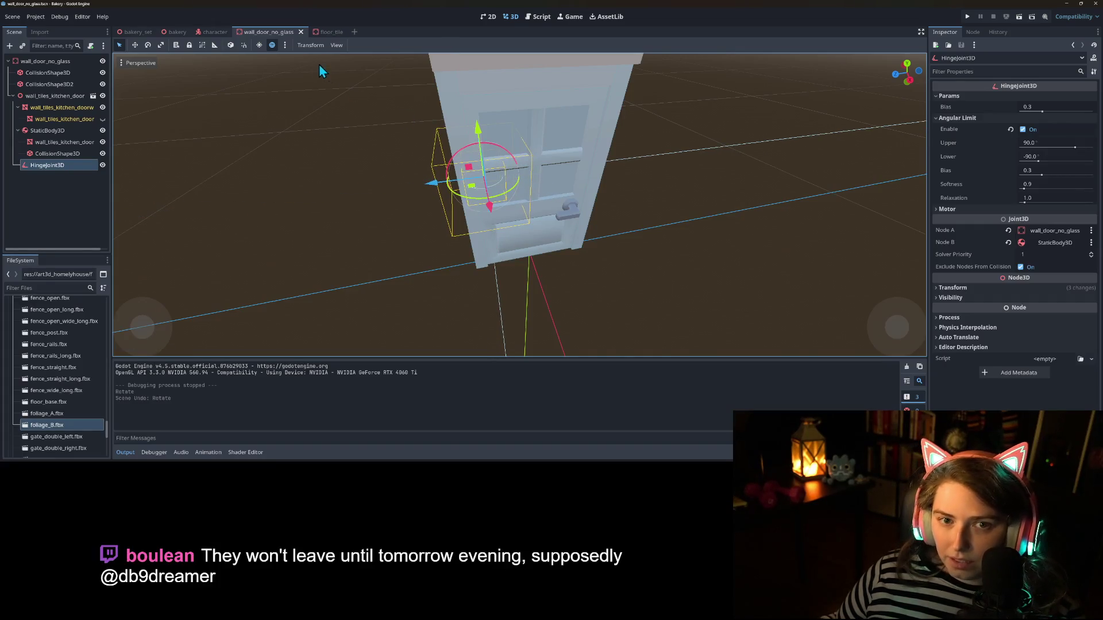
click(245, 46)
mouse_move(493, 151)
mouse_down()
mouse_move(498, 182)
mouse_move(532, 194)
mouse_up()
key(ctrl+s)
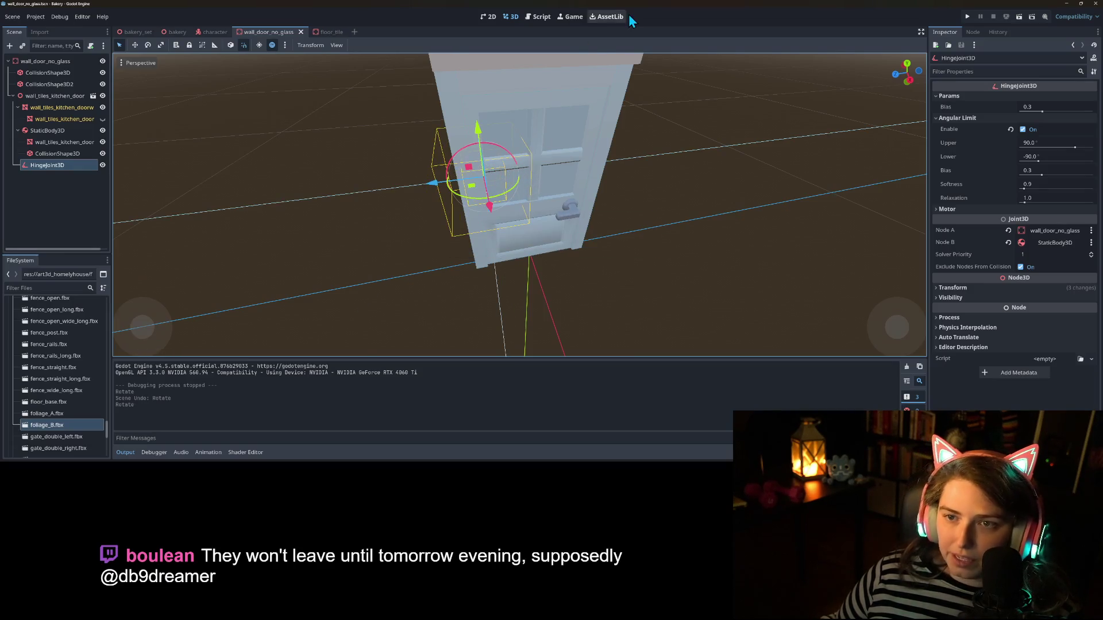
Step: Test the rotated hinge in a quick playtest, then undo the rotation and save
click(967, 18)
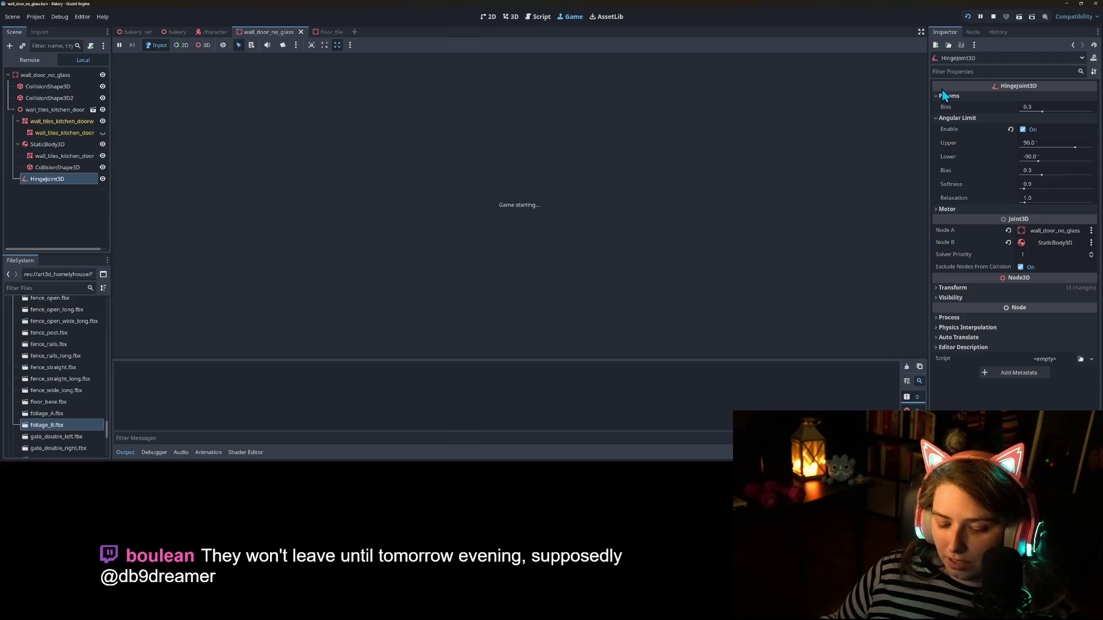
key(w)
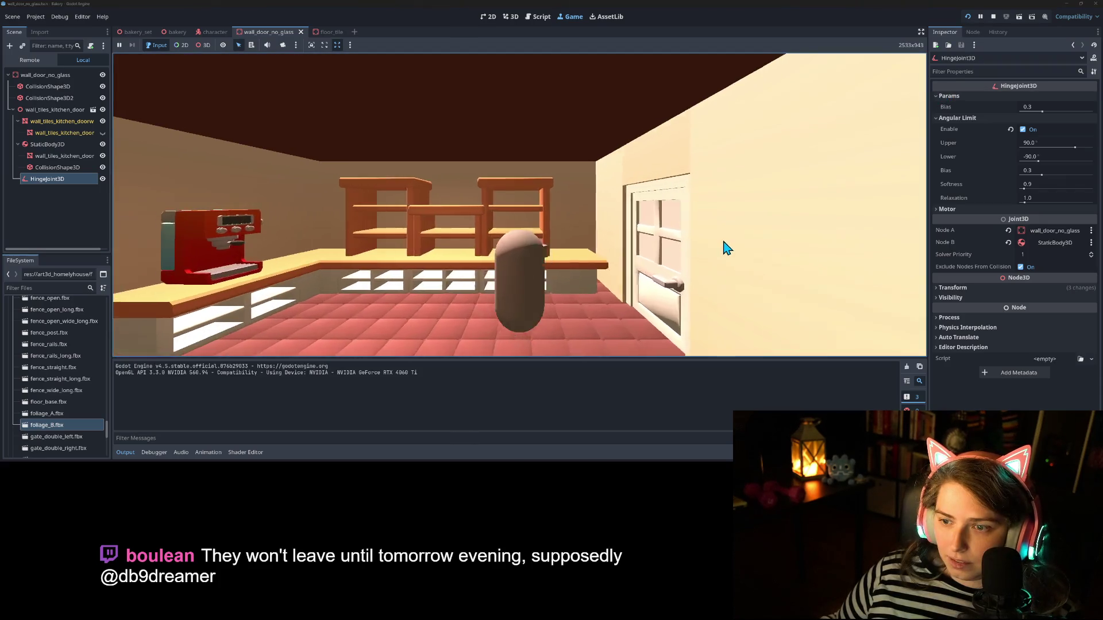
key(s)
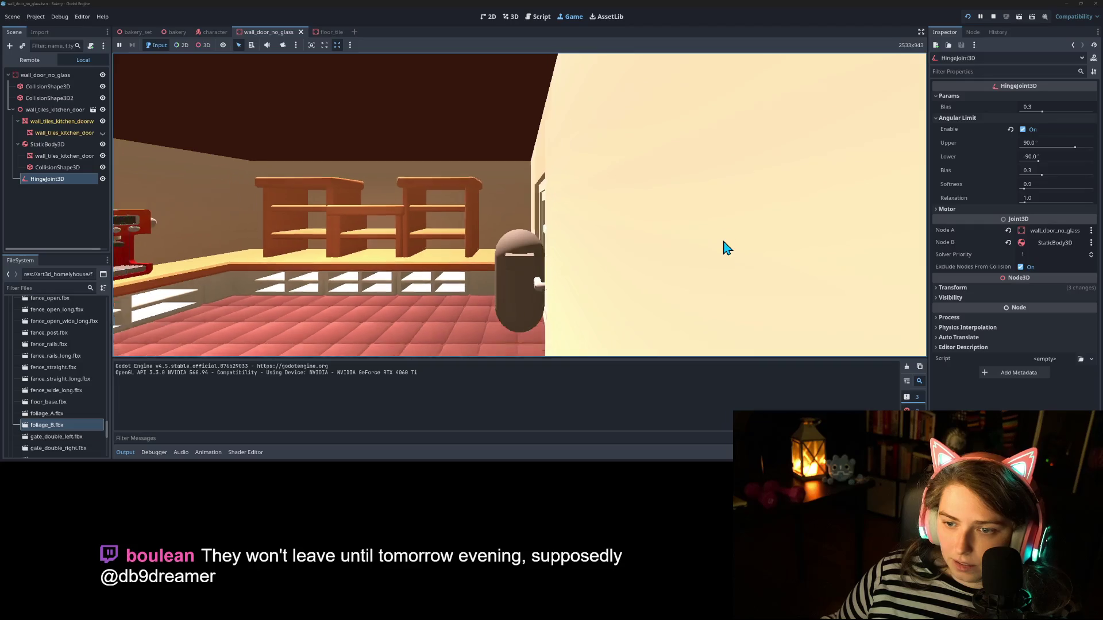
click(993, 18)
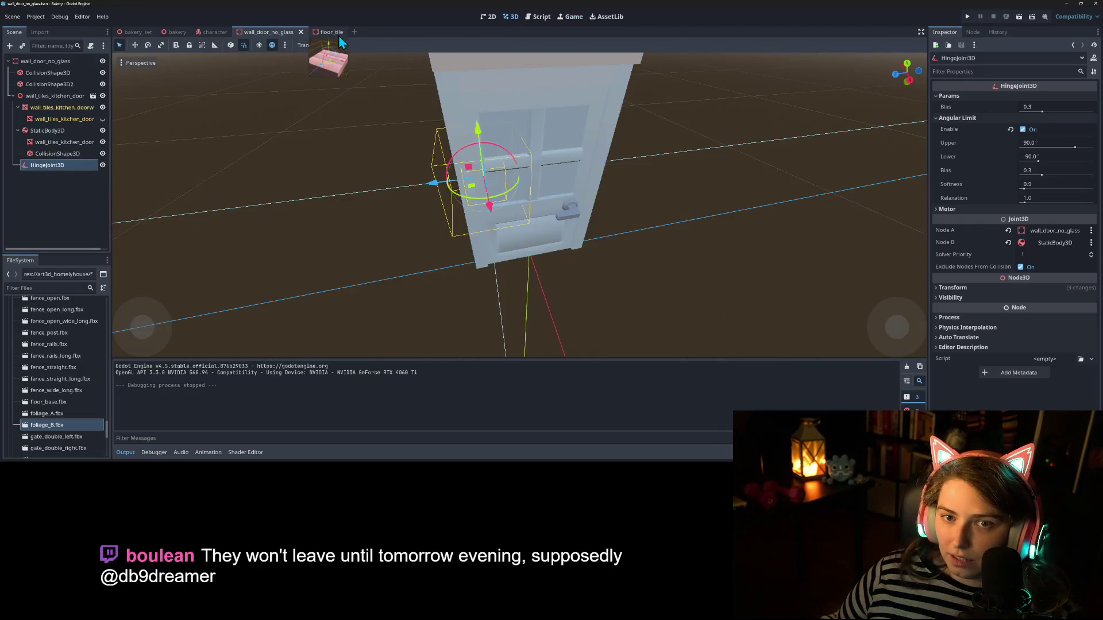
key(ctrl+z)
key(ctrl+s)
Step: Turn off Can Sleep under the door body's Deactivation settings and run the game
click(47, 130)
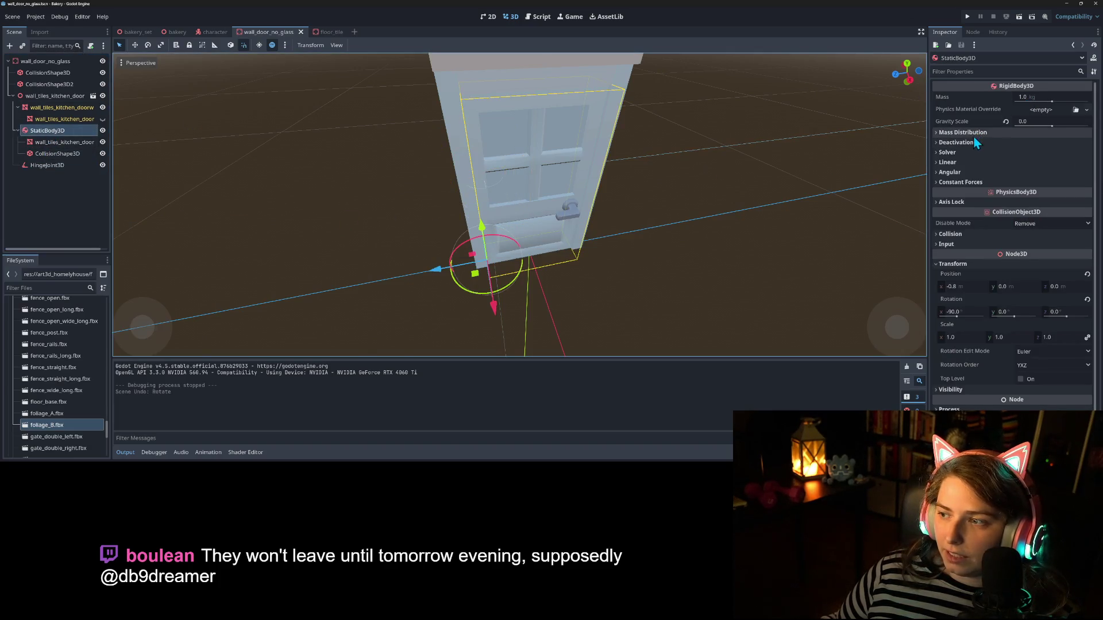
click(967, 143)
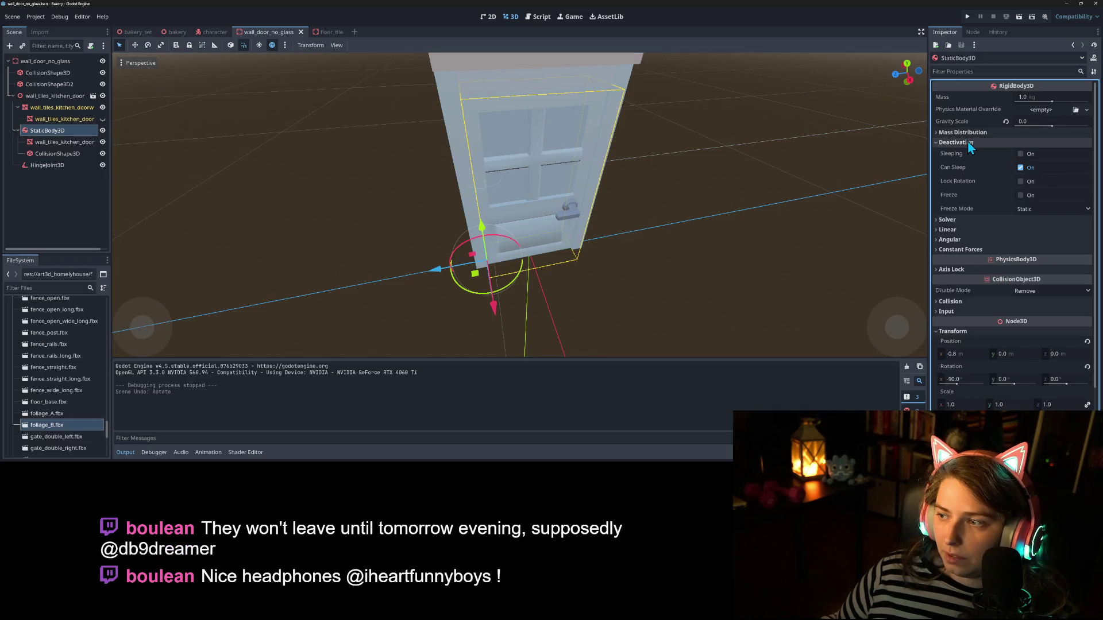
click(1019, 167)
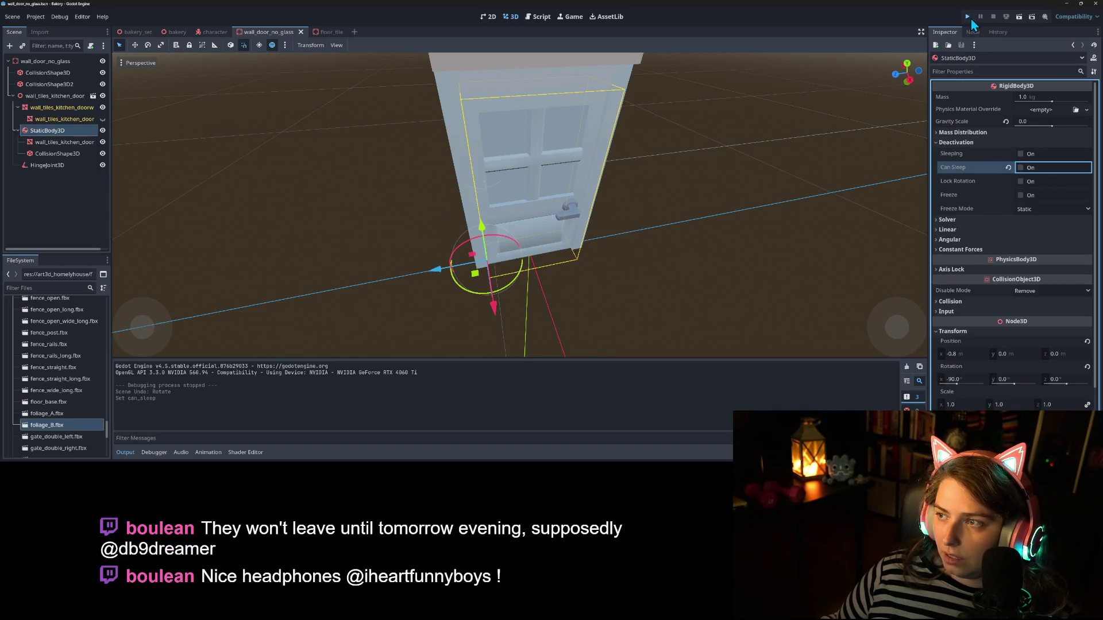
click(969, 17)
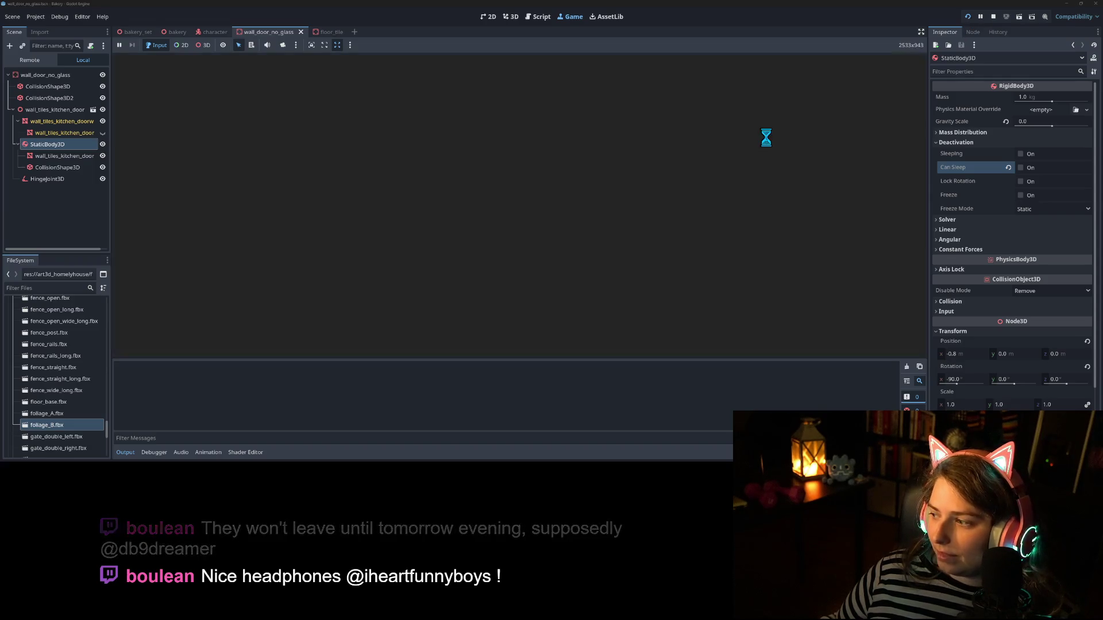
Step: Walk the player into the bakery's kitchen door to watch it swing, then stop the game
key(d)
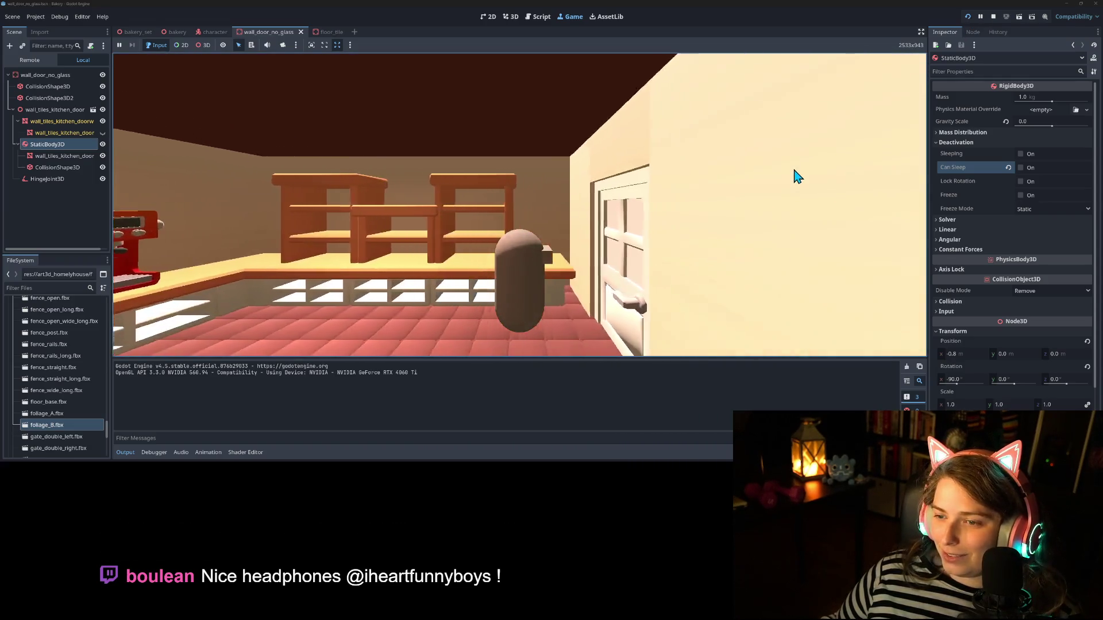
key(d)
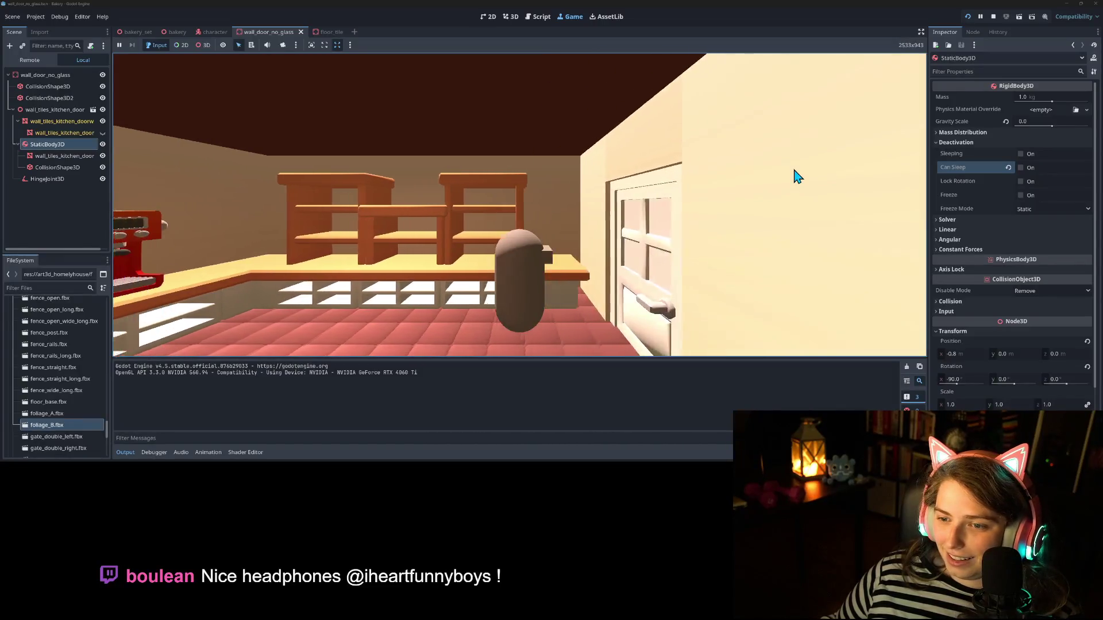
key(d)
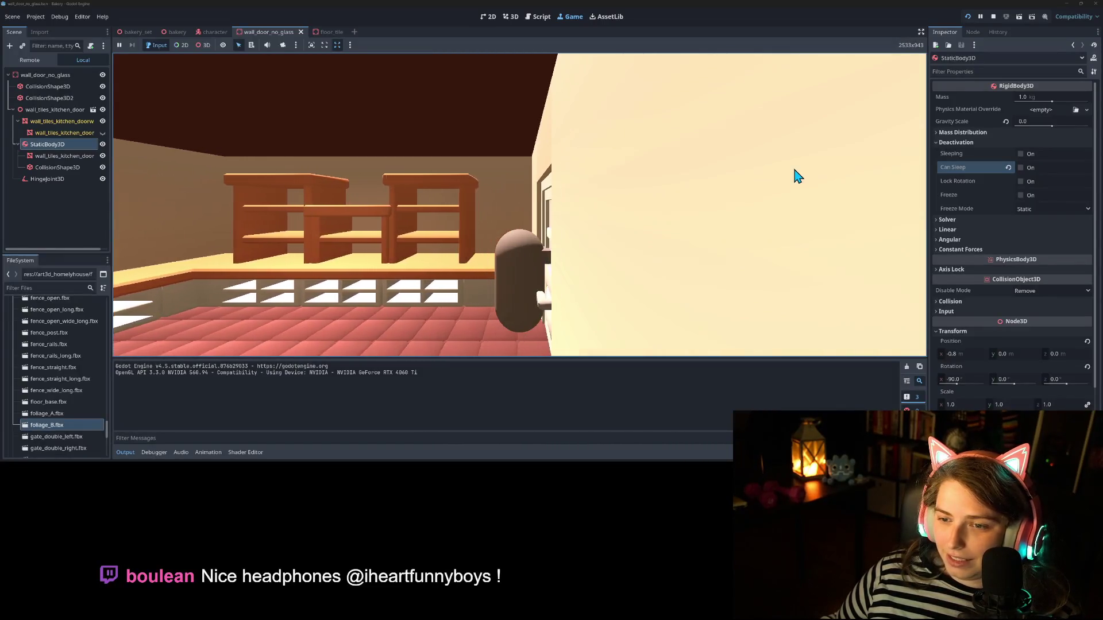
key(d)
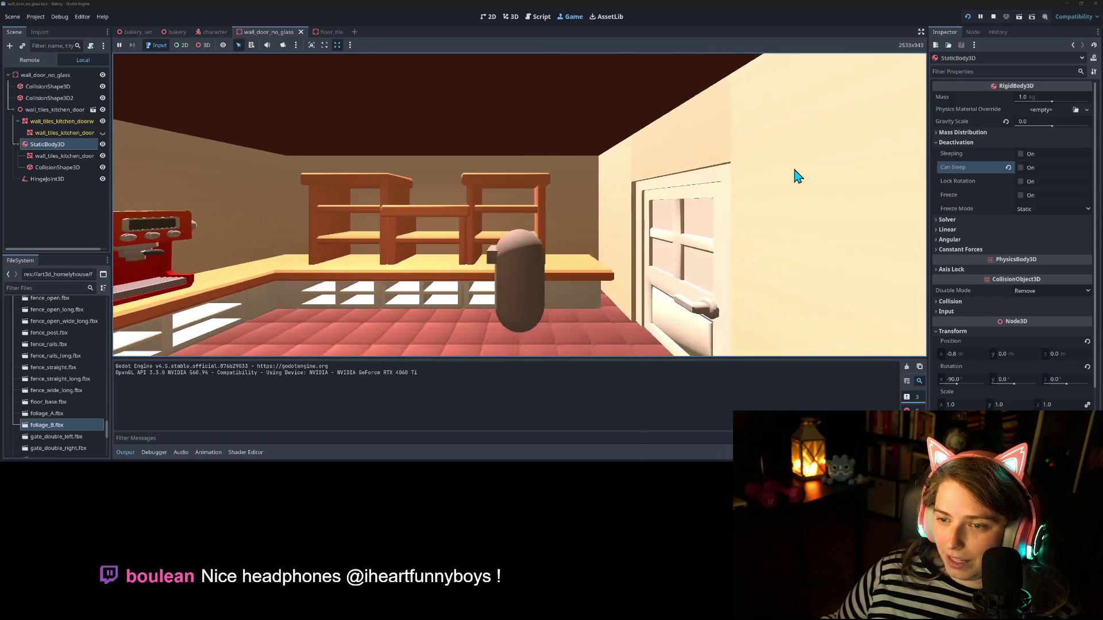
key(d)
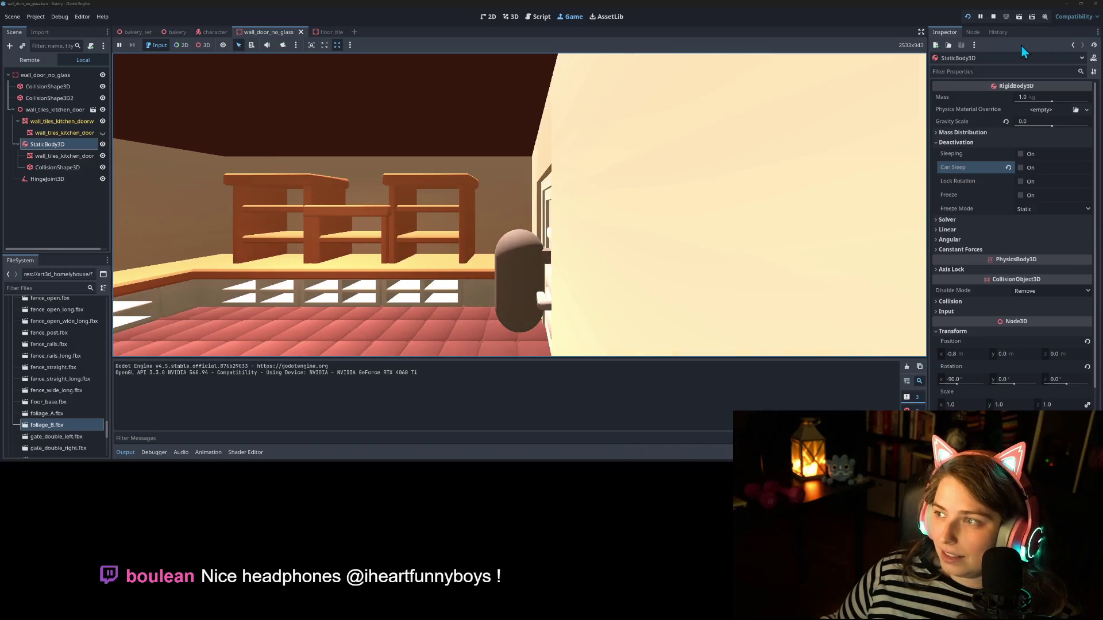
click(994, 19)
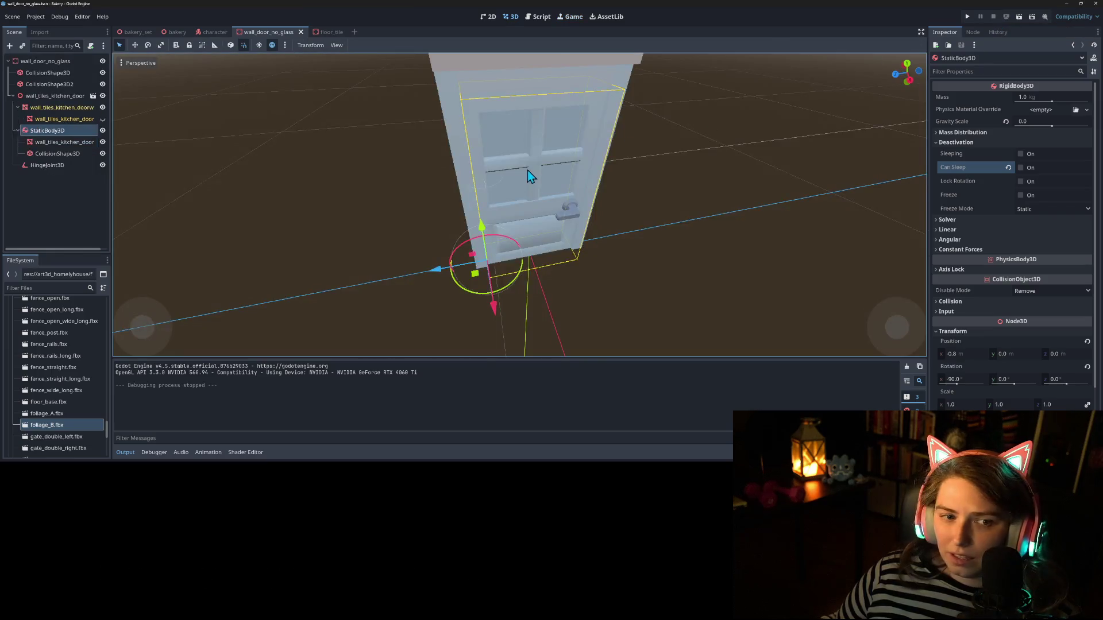
Step: Select the HingeJoint3D in Right orthogonal view, nudge it up and right, and save
mouse_move(543, 246)
mouse_down()
mouse_move(484, 193)
mouse_move(577, 218)
mouse_move(527, 276)
mouse_move(501, 271)
mouse_up()
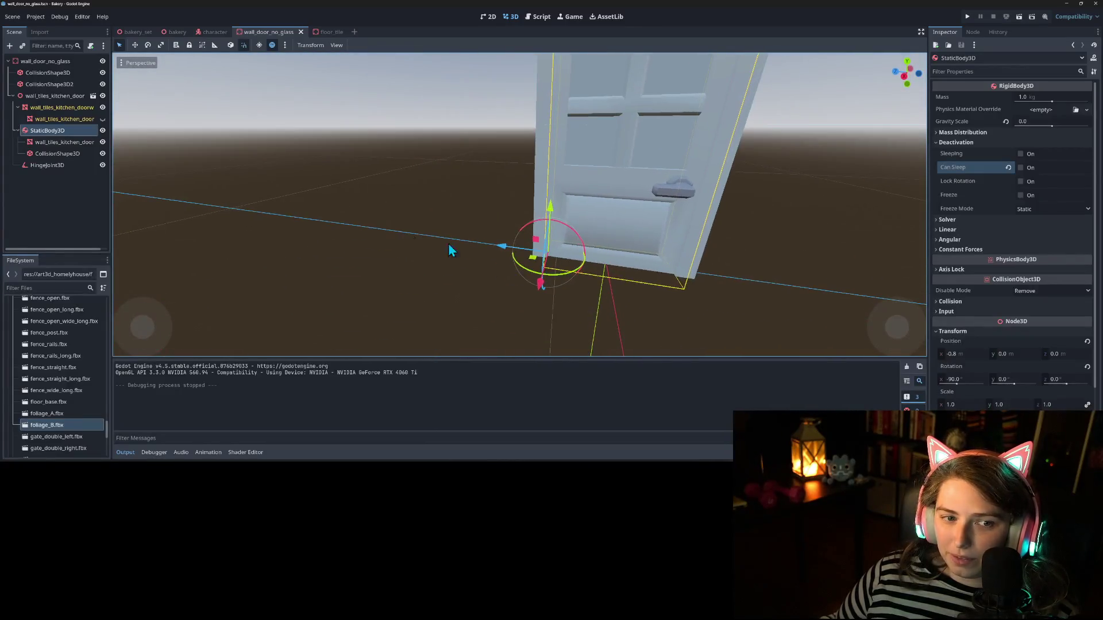
click(57, 154)
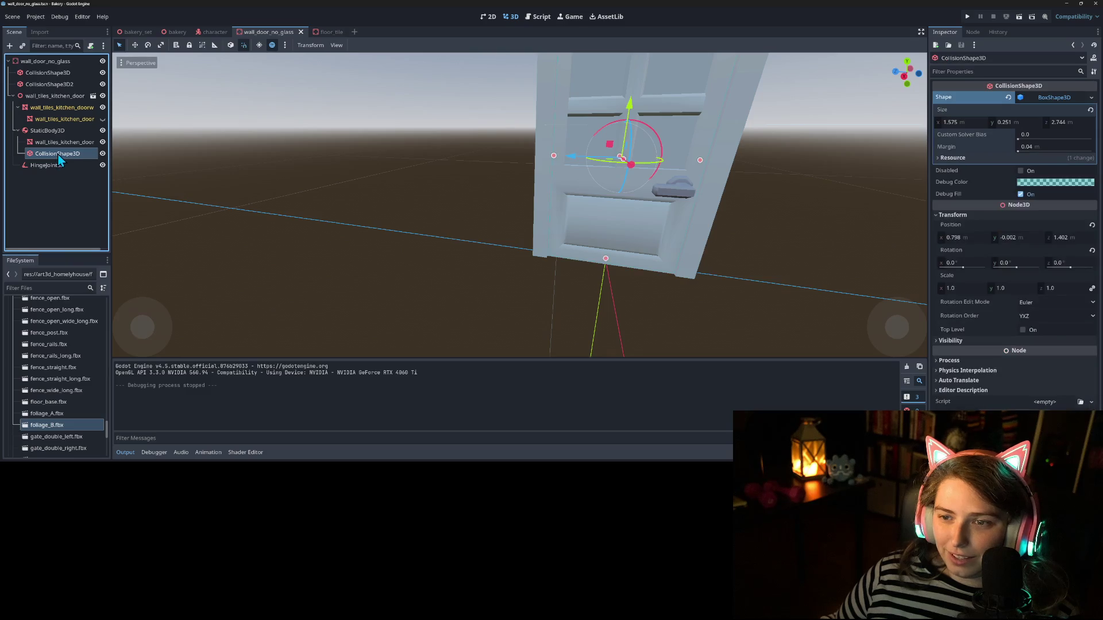
mouse_move(544, 219)
mouse_down()
mouse_move(556, 257)
mouse_move(487, 273)
mouse_move(272, 187)
mouse_up()
click(46, 165)
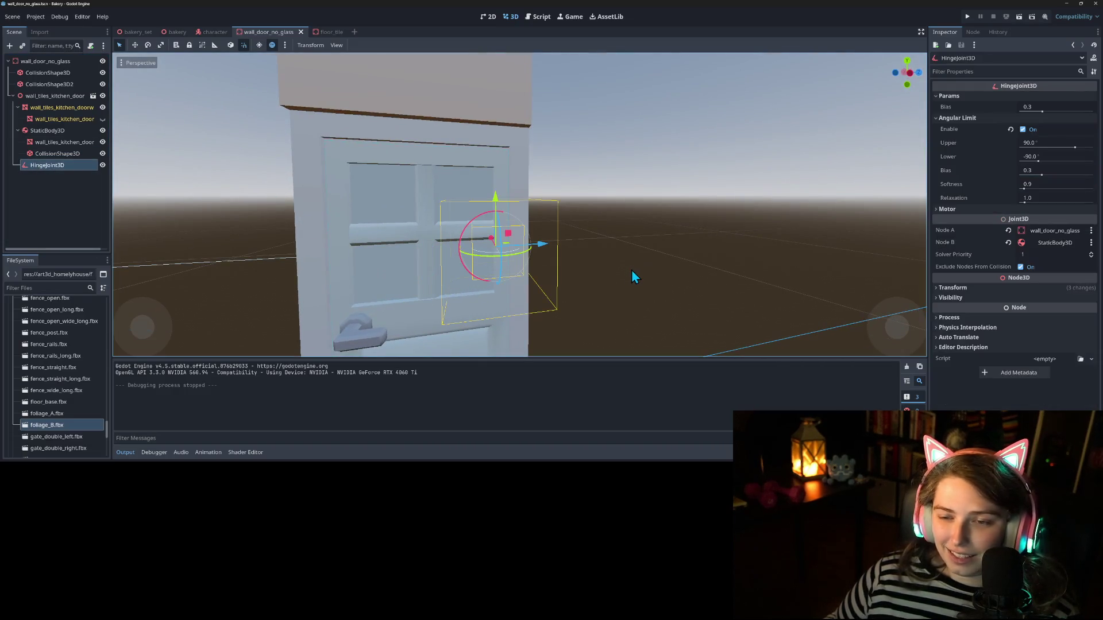
key(KP_1)
key(KP_3)
scroll(618, 261, up, 4)
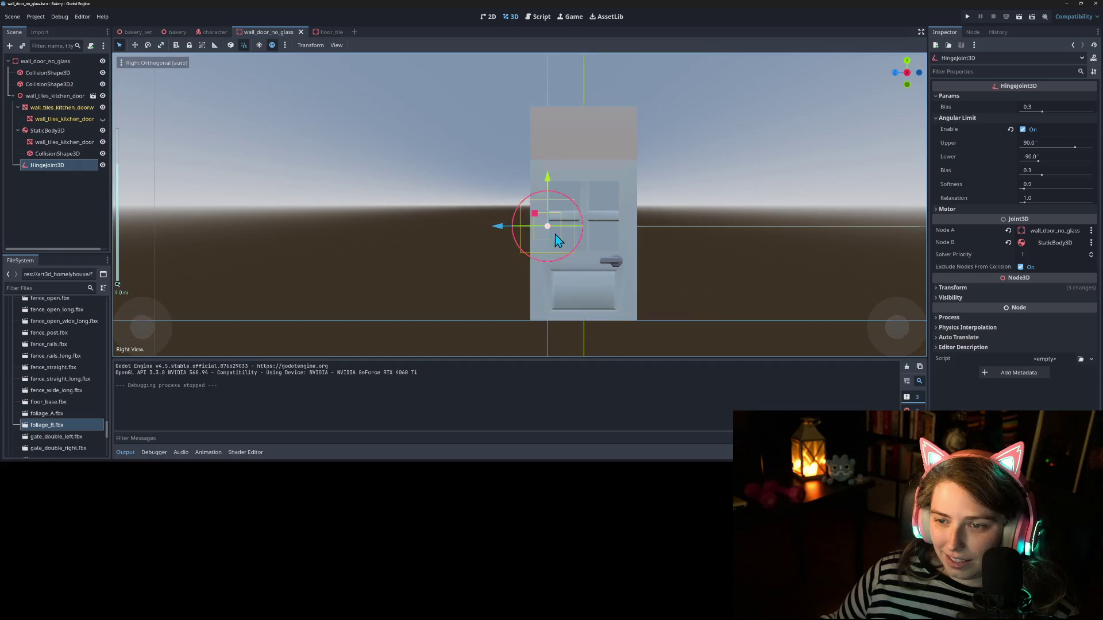
drag(535, 116, 521, 161)
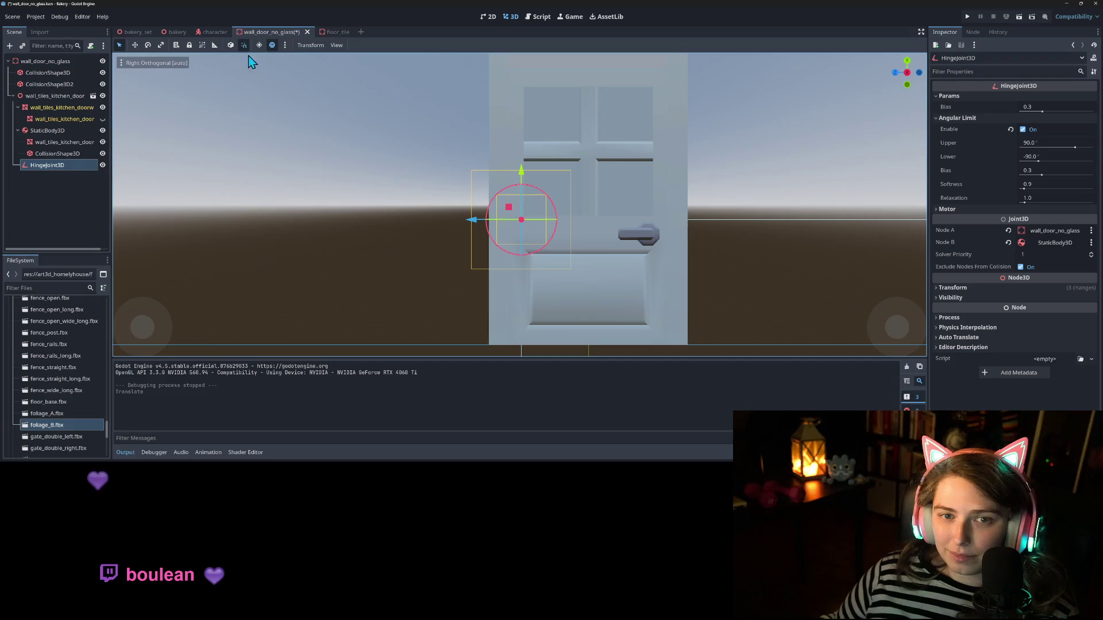
mouse_move(509, 208)
mouse_down()
mouse_move(533, 197)
mouse_move(524, 176)
mouse_move(524, 190)
mouse_up()
key(ctrl+s)
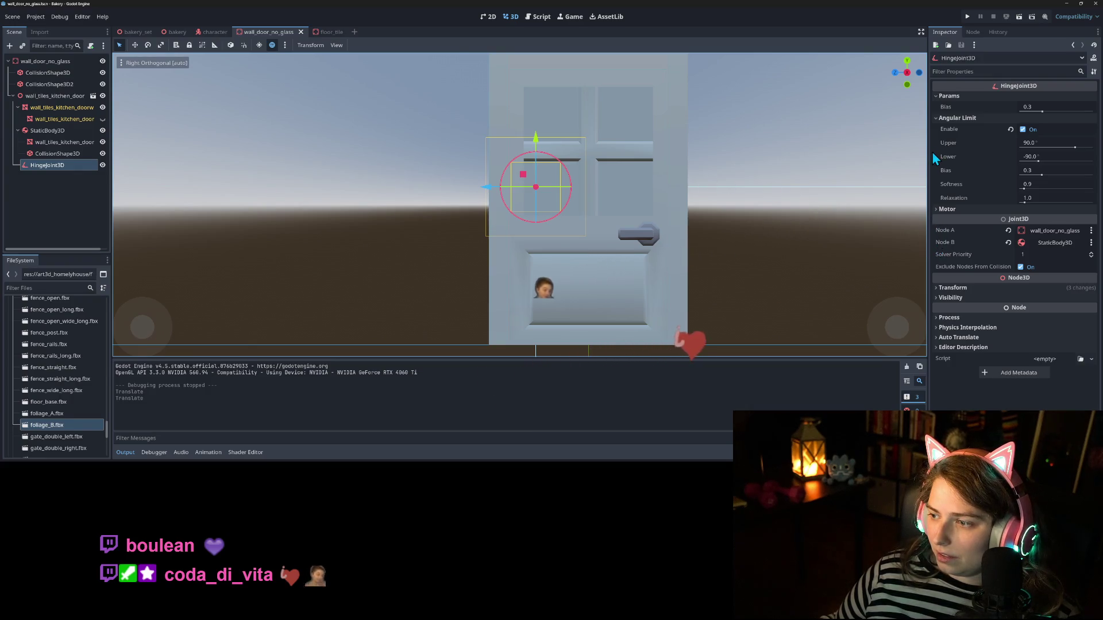
Step: Revert the hinge's rotation and position to zero, move it beside the door at -1.882, 0.919, 0, and save
click(970, 293)
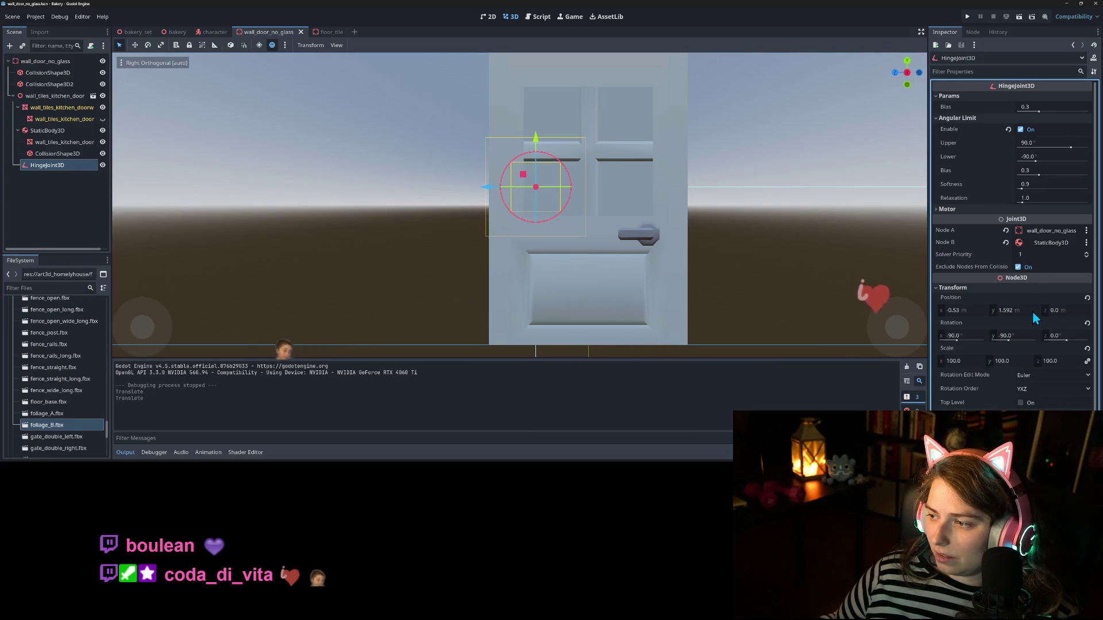
click(1087, 323)
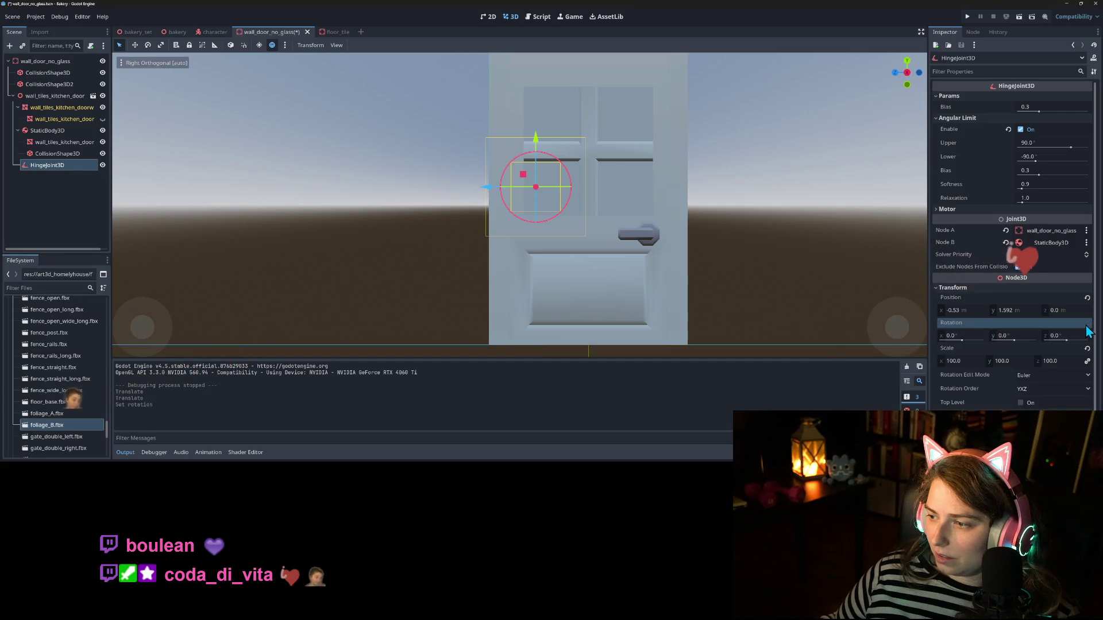
click(1087, 298)
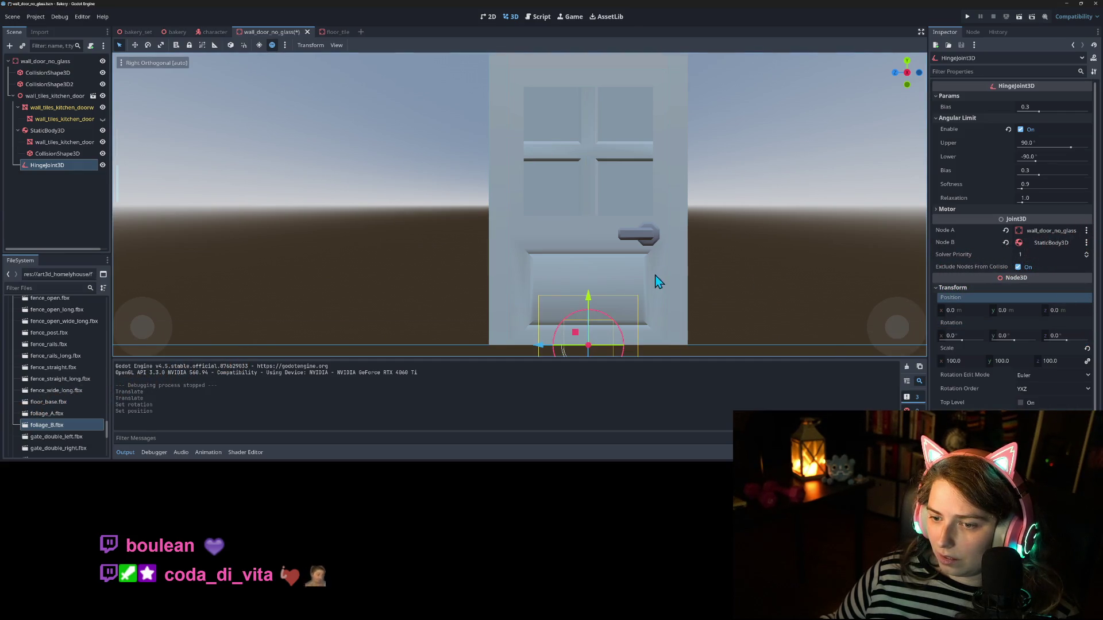
scroll(567, 299, down, 2)
drag(555, 300, 420, 230)
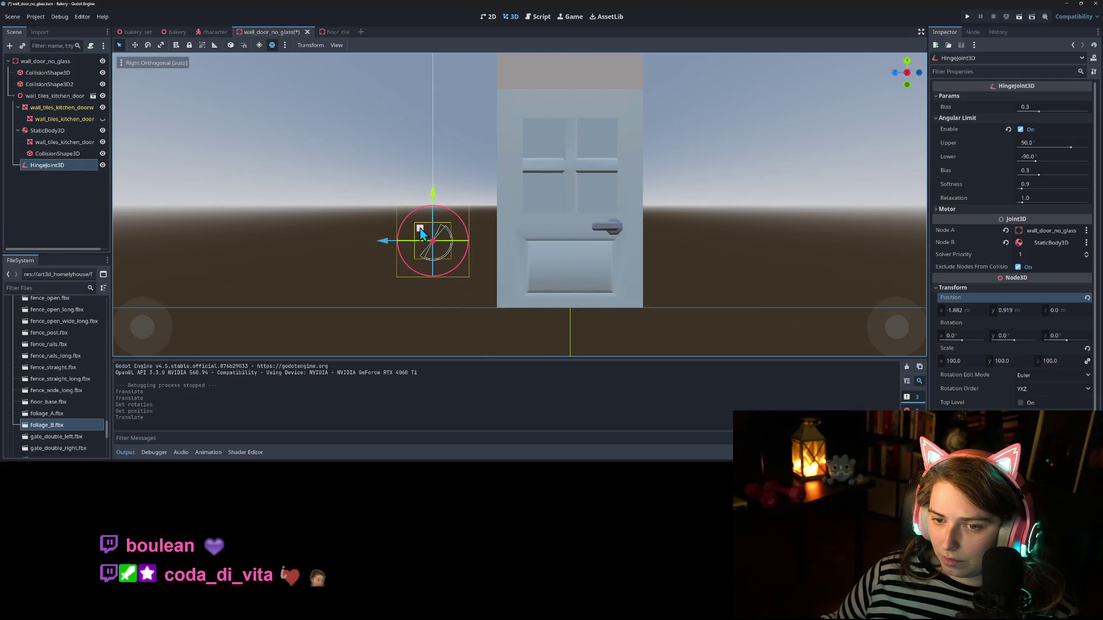
drag(505, 258, 553, 278)
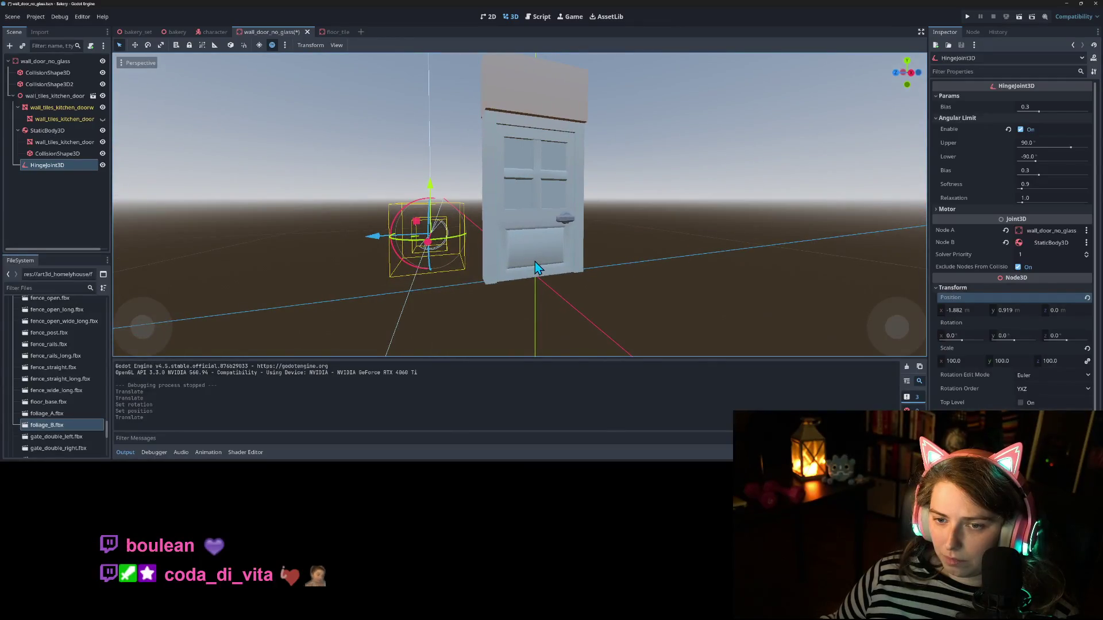
key(ctrl+s)
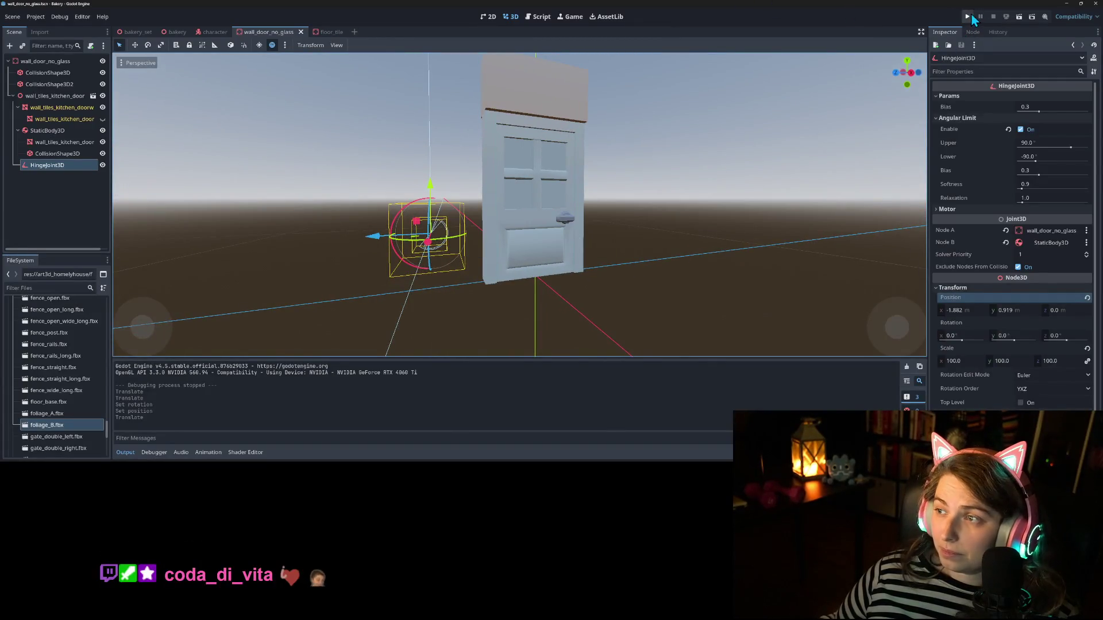
click(978, 17)
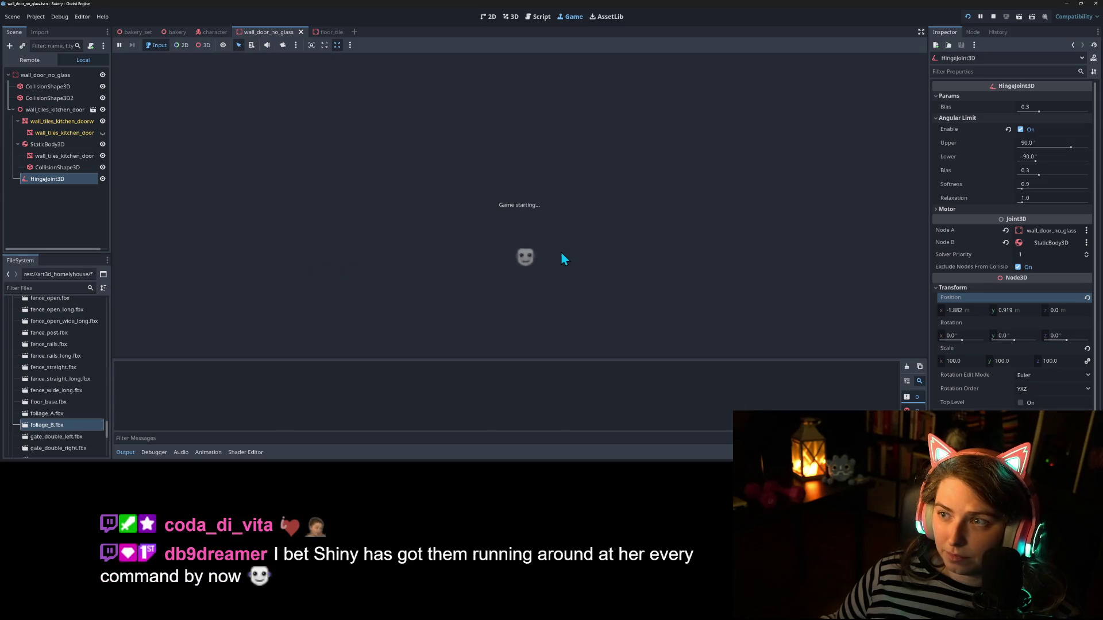
key(w)
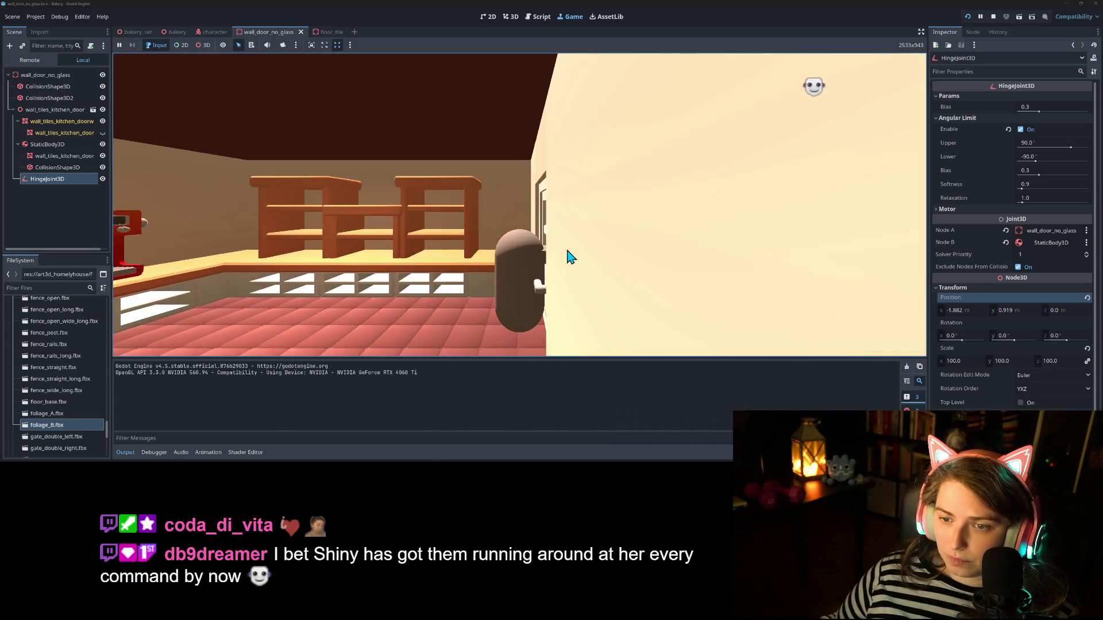
key(s)
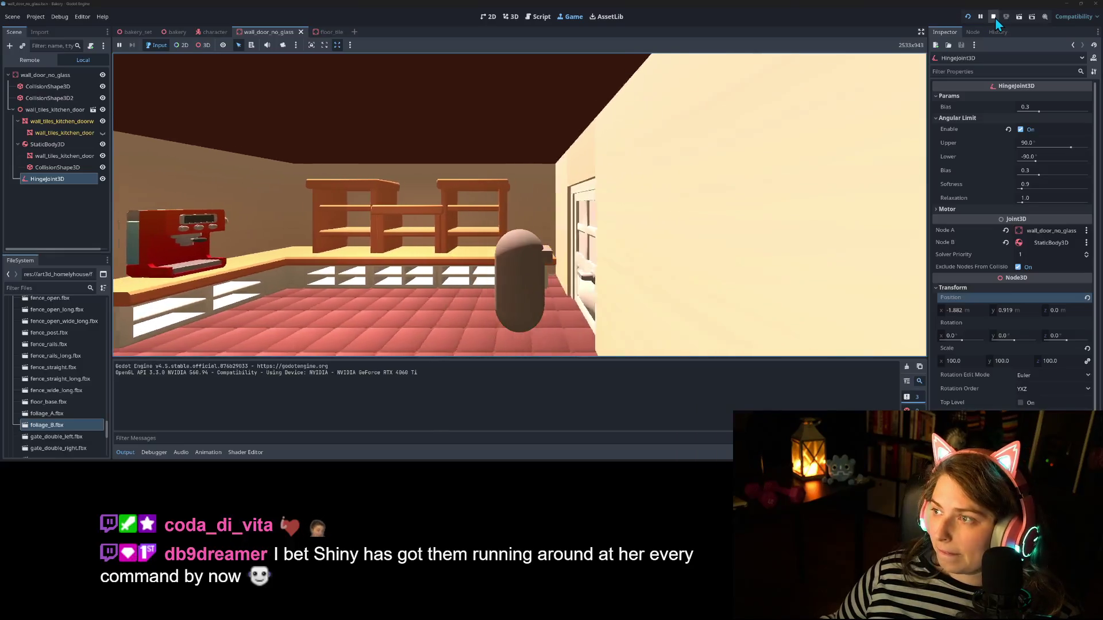
key(d)
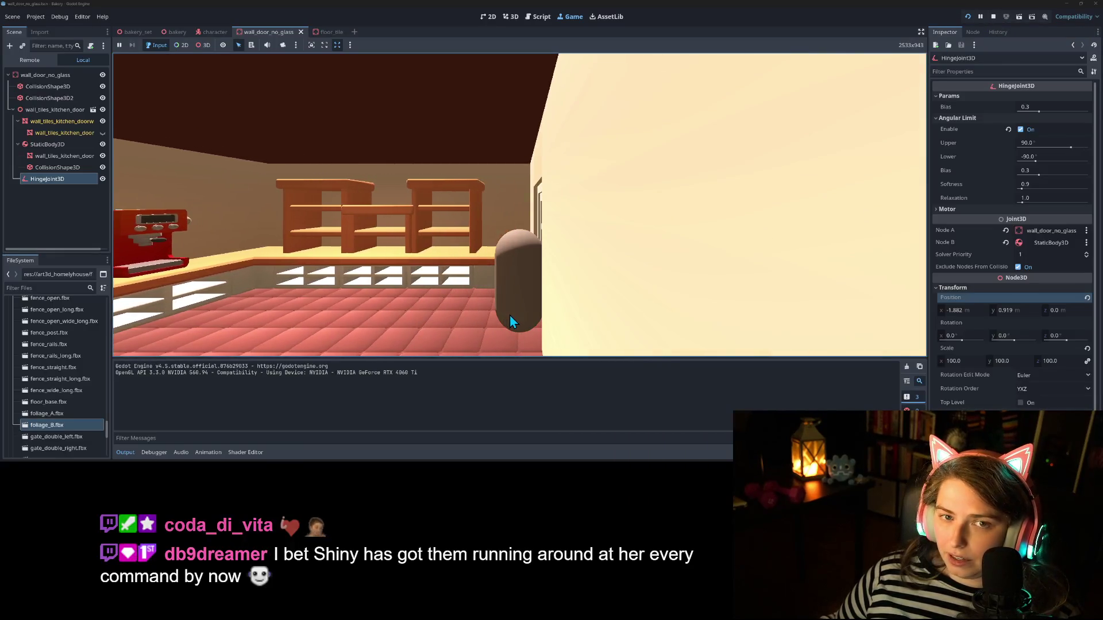
key(a)
key(d)
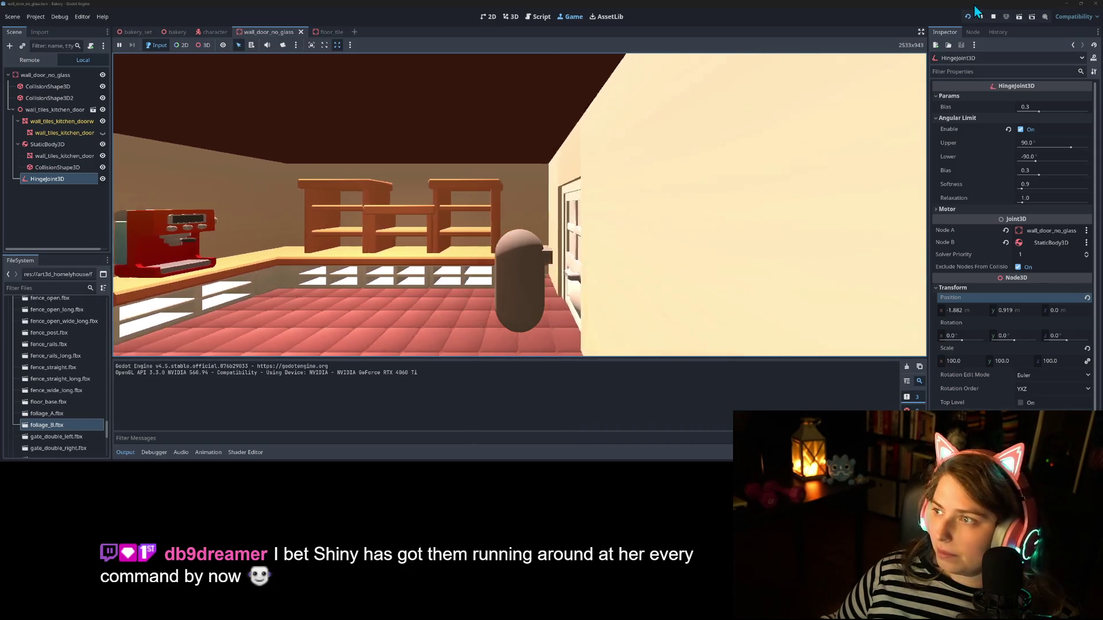
click(993, 16)
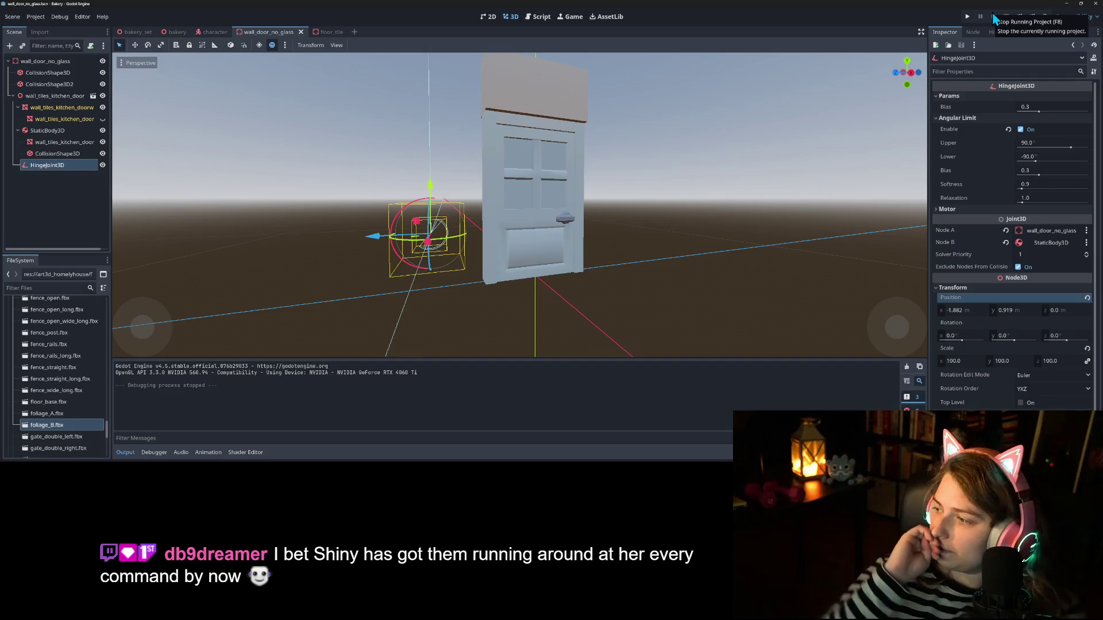
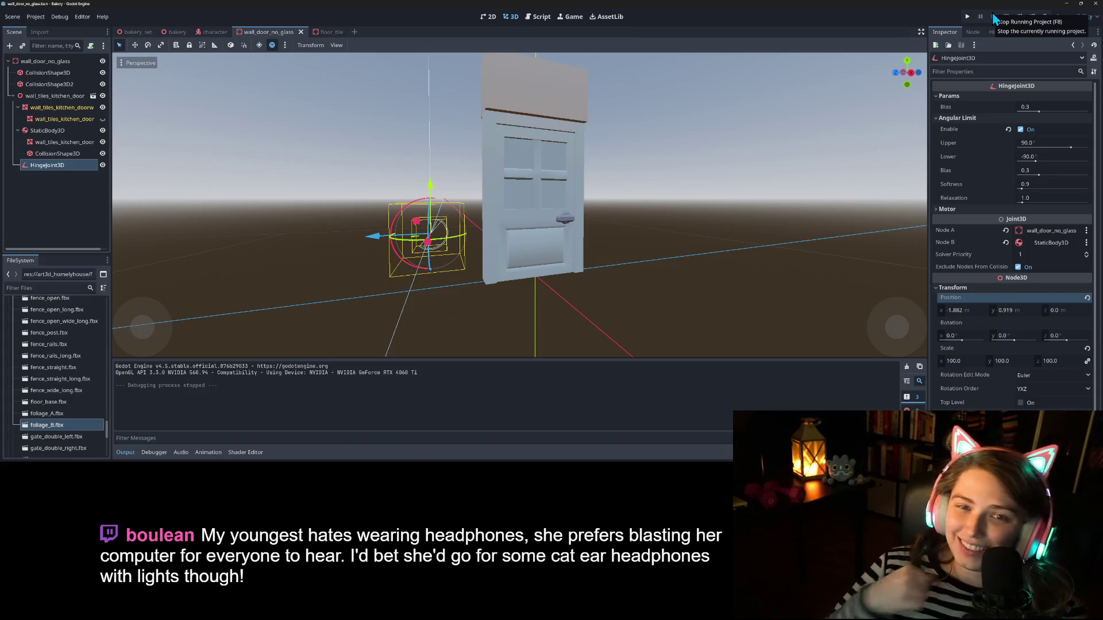
Step: Rotate the hinge joint -90° on X and save the door scene
scroll(390, 277, down, 2)
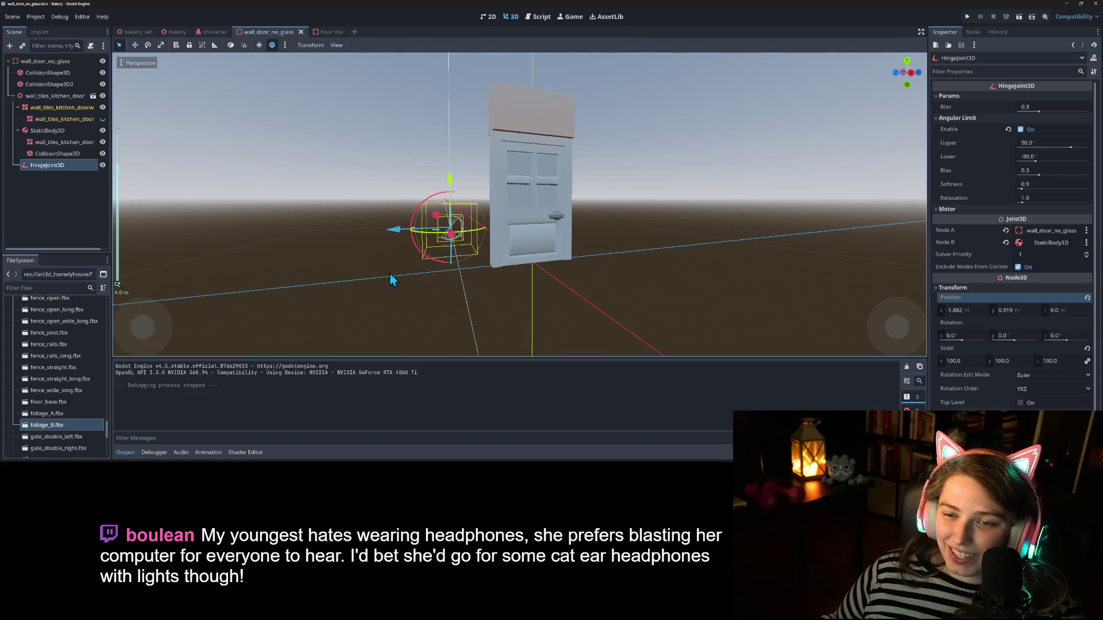
mouse_move(394, 261)
mouse_down()
mouse_move(418, 280)
mouse_move(511, 290)
mouse_move(535, 271)
mouse_up()
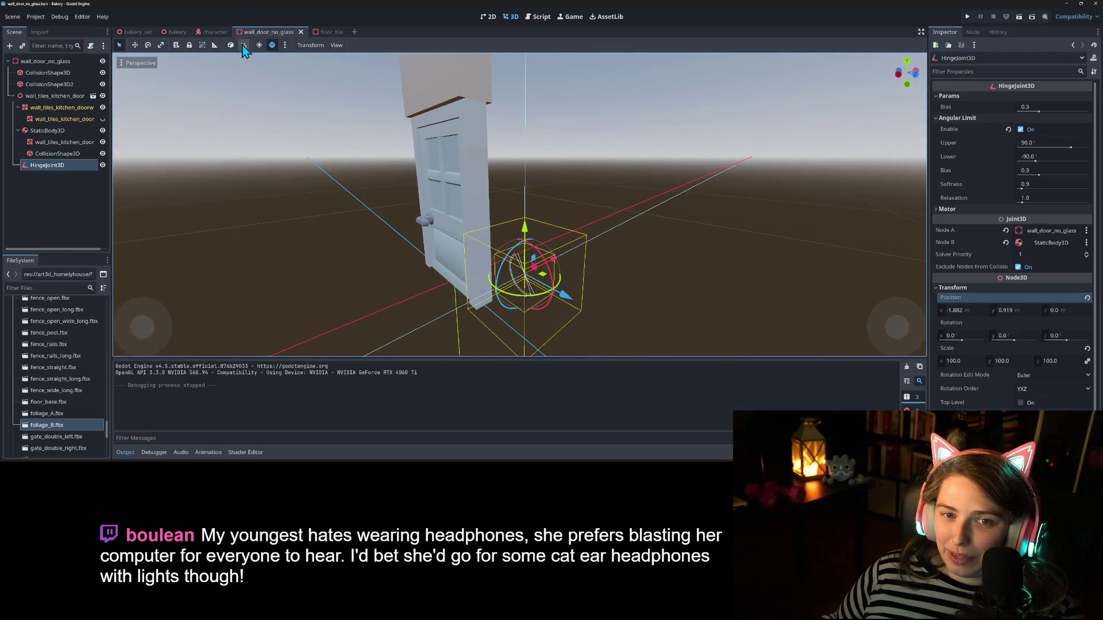
mouse_move(523, 250)
mouse_down()
mouse_move(501, 291)
mouse_move(555, 294)
mouse_move(643, 232)
mouse_move(587, 253)
mouse_move(542, 214)
mouse_move(532, 298)
mouse_move(389, 297)
mouse_move(495, 259)
mouse_move(492, 246)
mouse_move(540, 318)
mouse_move(591, 316)
mouse_move(543, 337)
mouse_up()
scroll(501, 291, down, 1)
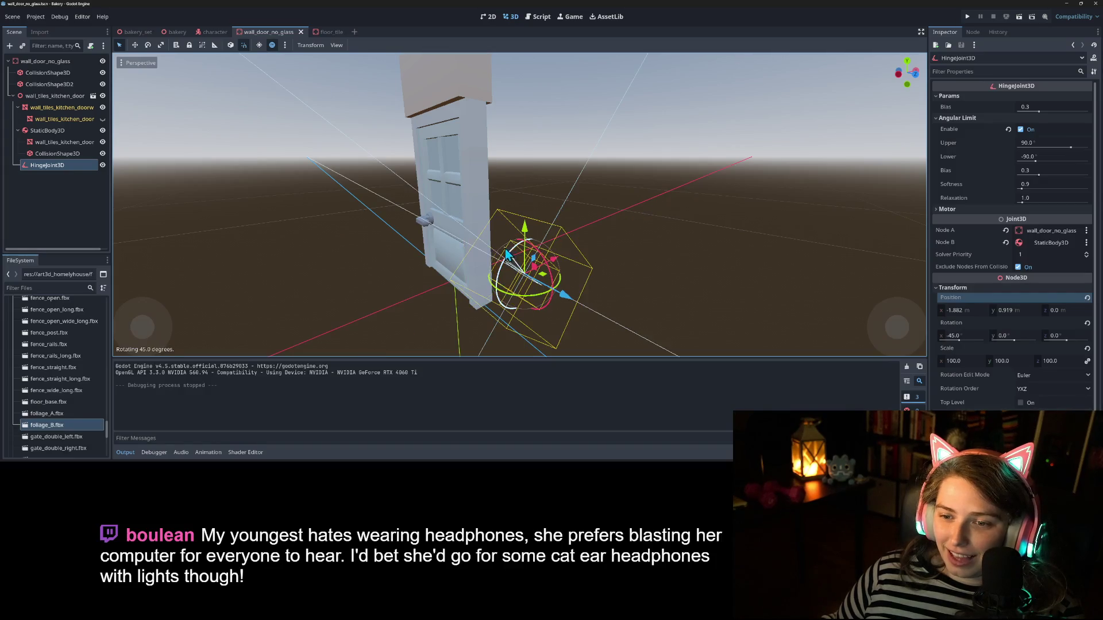
key(ctrl+s)
Step: Shift the hinge joint along X to -0.587, closer to the door, and save
scroll(539, 316, down, 3)
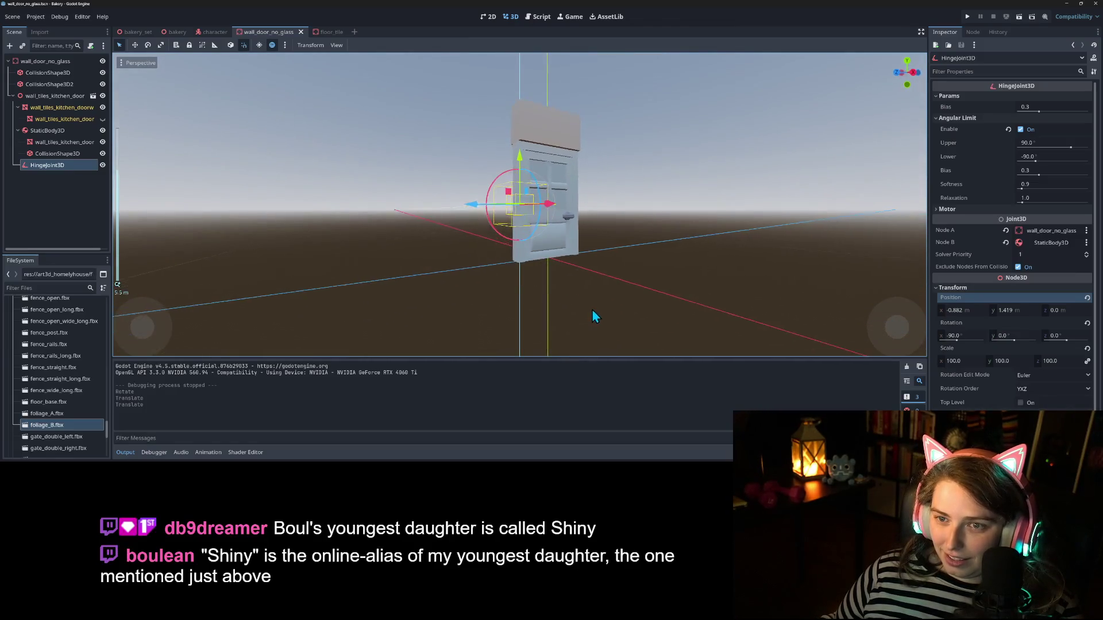
mouse_move(479, 204)
mouse_down()
mouse_move(517, 201)
mouse_move(506, 202)
mouse_up()
key(ctrl+s)
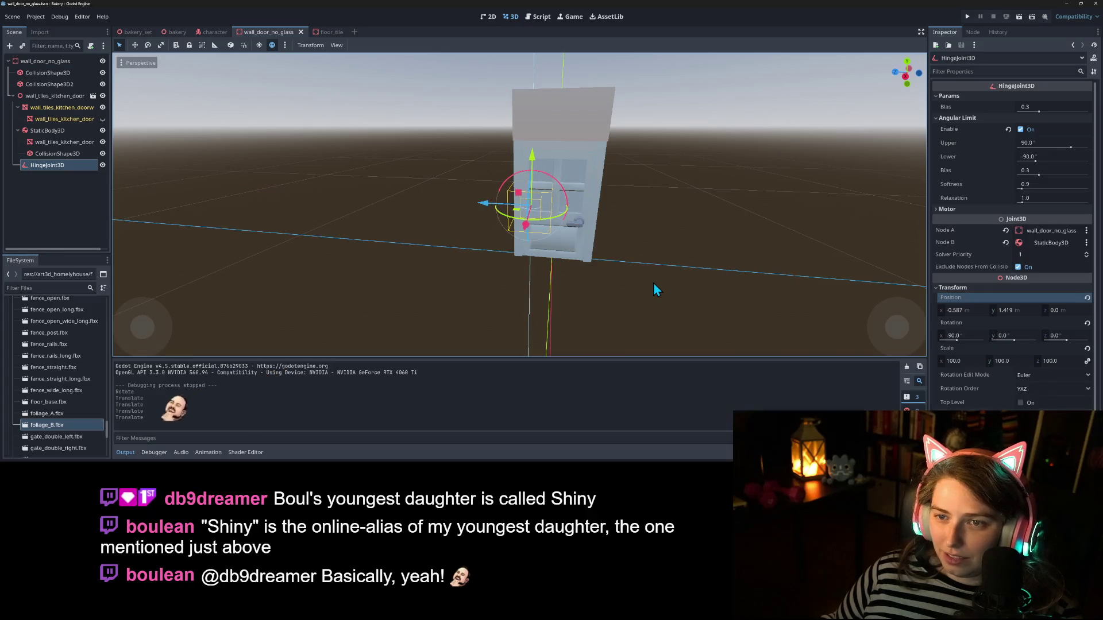
scroll(632, 288, up, 3)
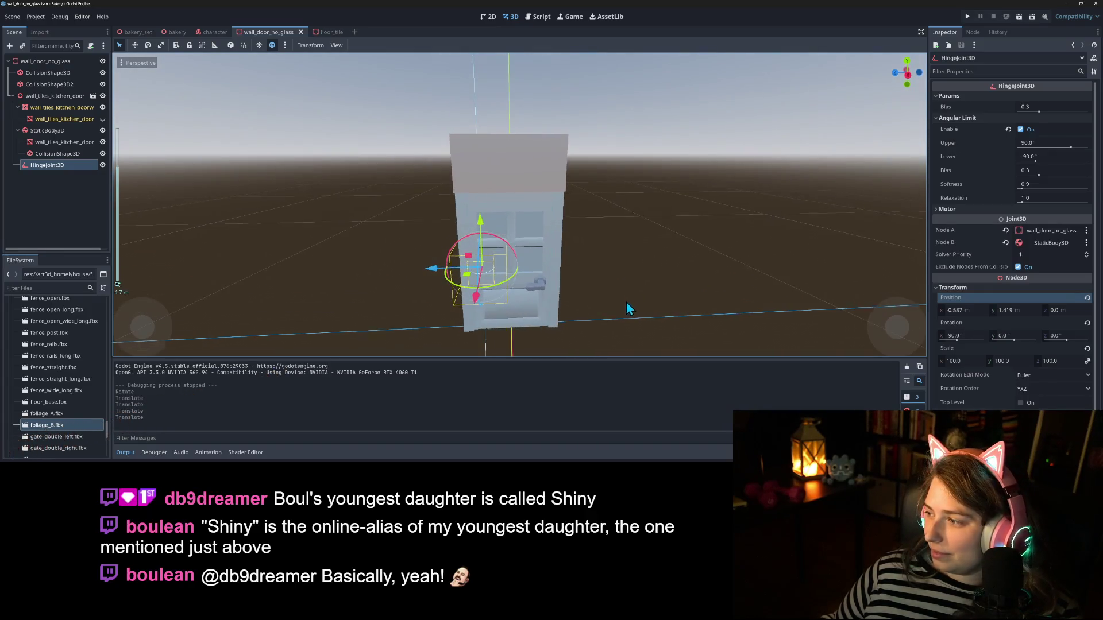
scroll(627, 303, up, 3)
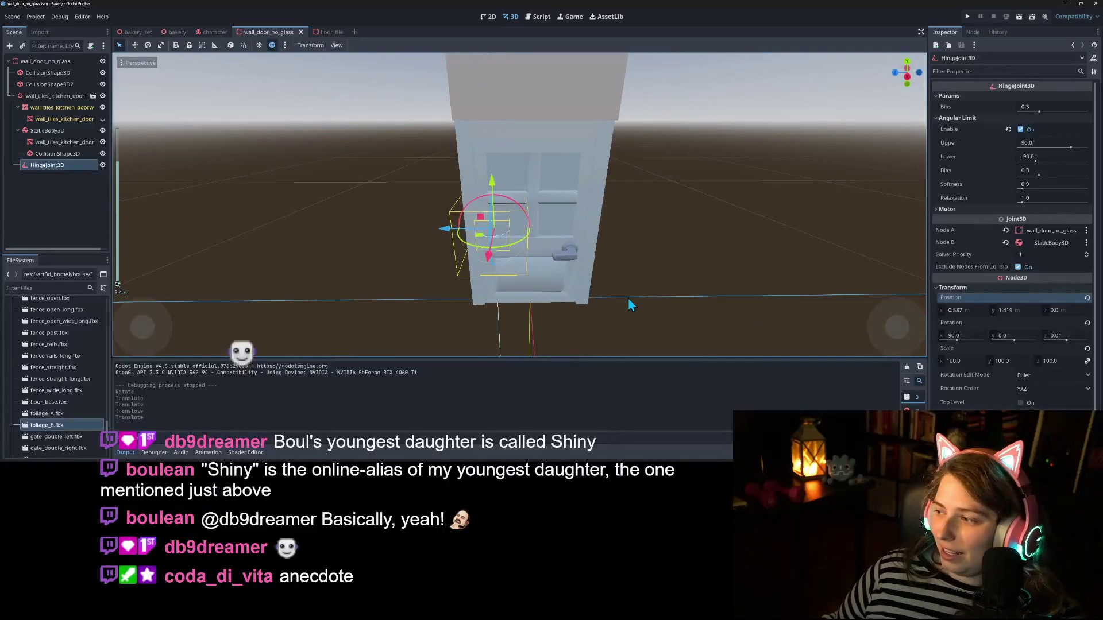
scroll(628, 297, down, 2)
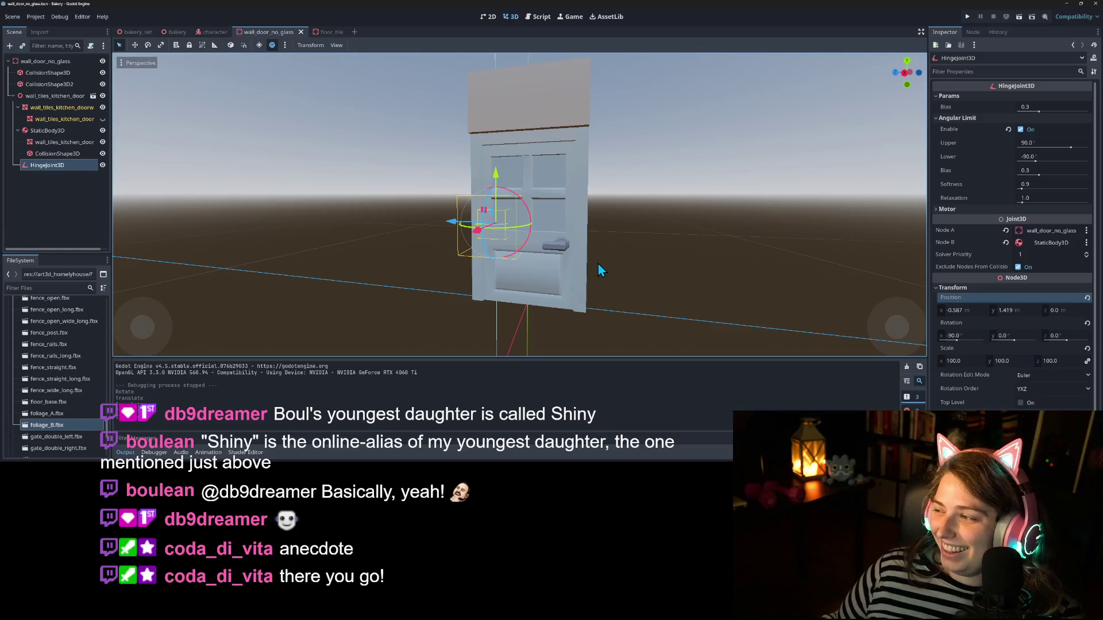
scroll(595, 260, down, 2)
mouse_move(595, 260)
mouse_down()
mouse_move(536, 281)
mouse_move(550, 277)
mouse_move(436, 273)
mouse_move(328, 231)
mouse_up()
Step: Search Google for 'godot hinge joint'
click(79, 133)
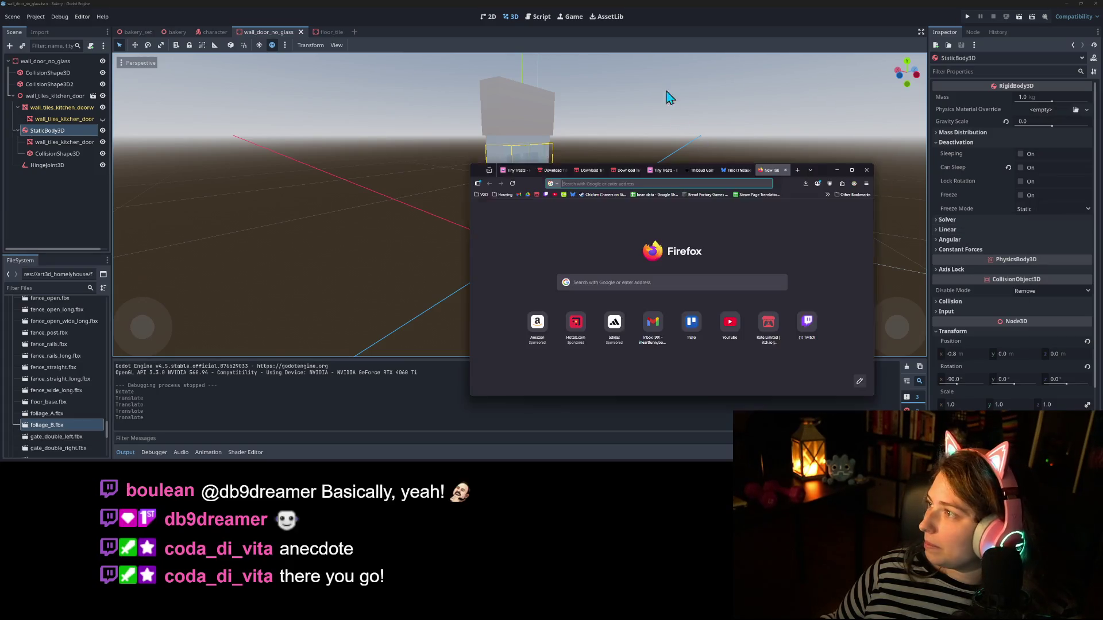
text(godot h)
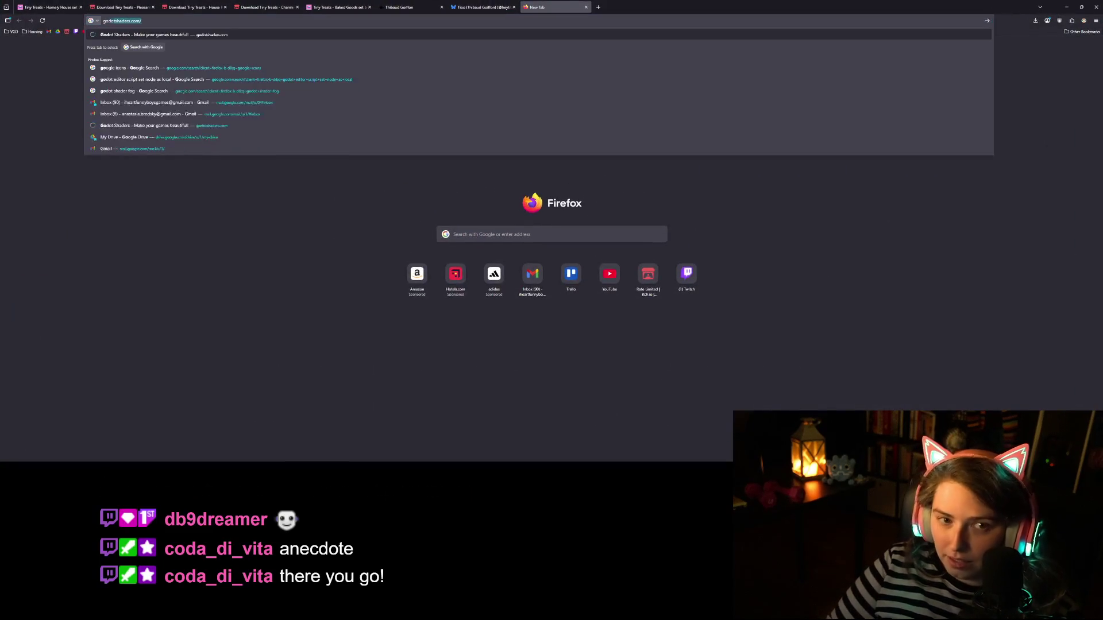
text(inge jo)
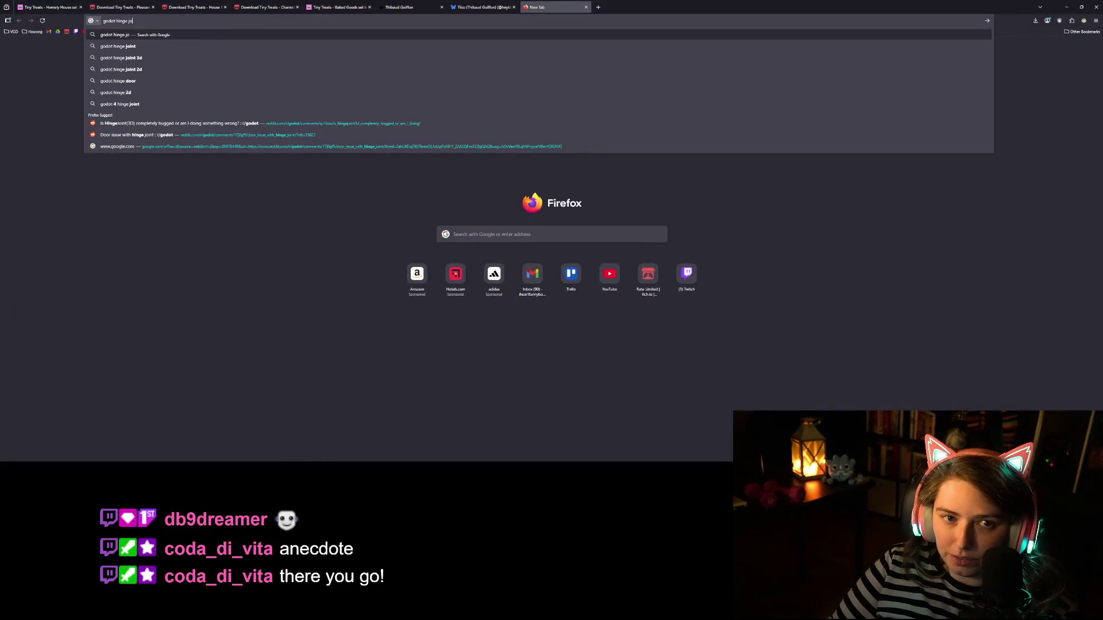
key(Return)
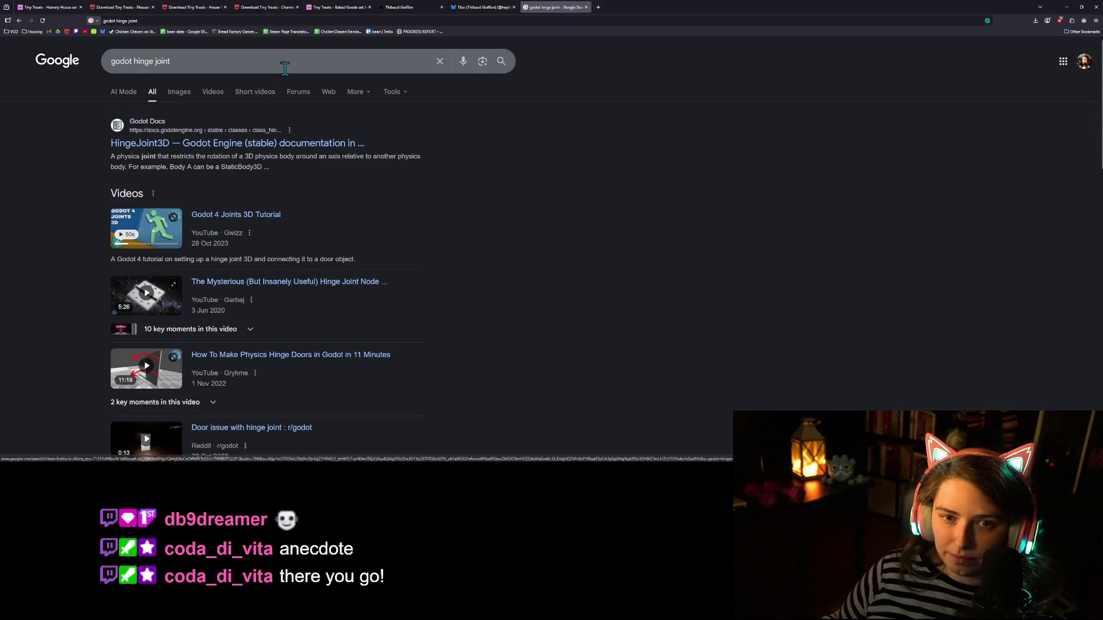
click(289, 65)
click(593, 207)
Step: Read through the HingeJoint3D documentation page, then go back to the search results
click(272, 160)
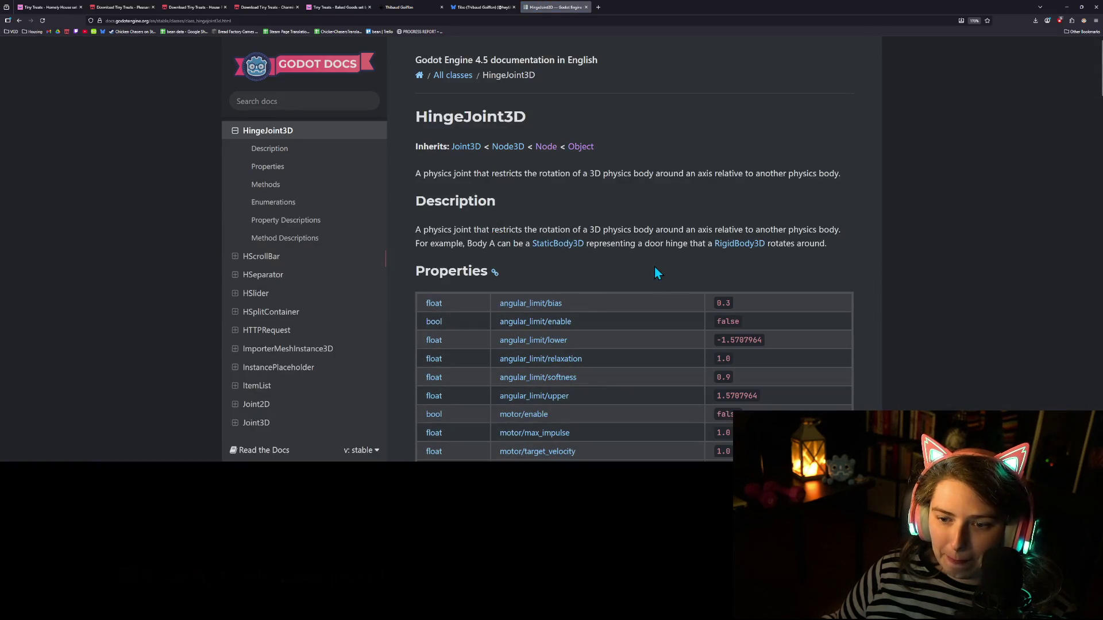
scroll(654, 266, down, 3)
scroll(655, 265, down, 3)
scroll(656, 266, down, 5)
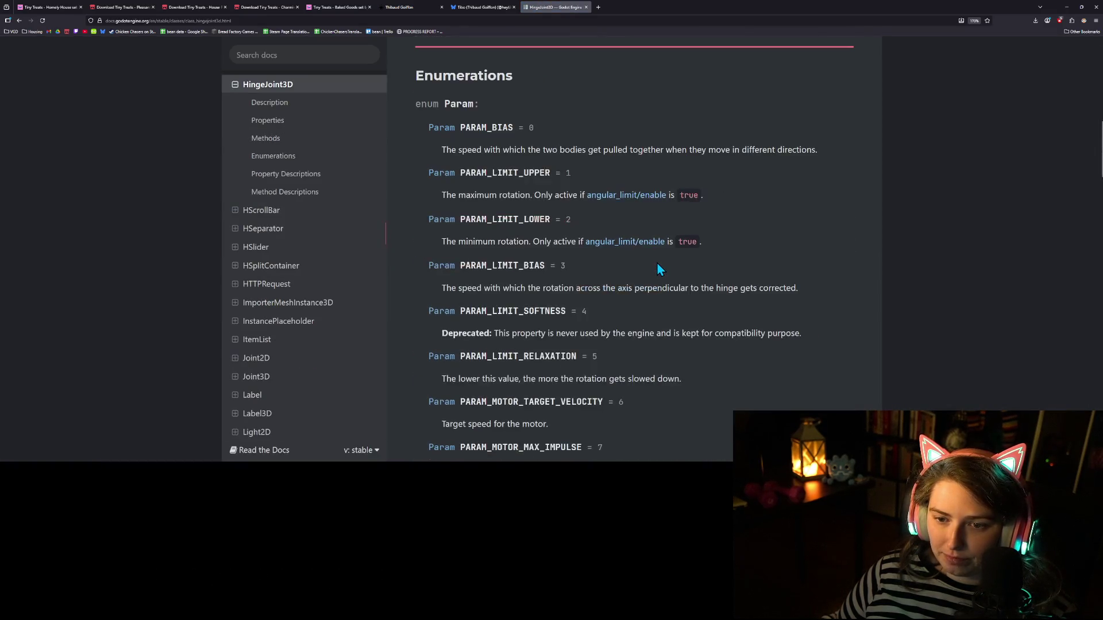
scroll(656, 266, down, 10)
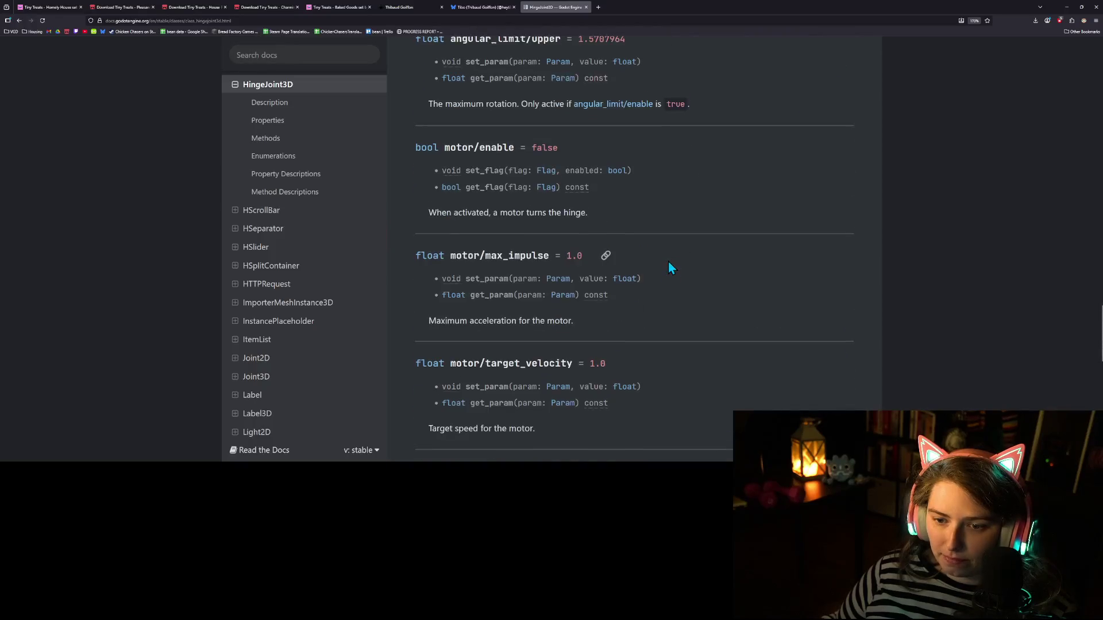
scroll(457, 194, down, 10)
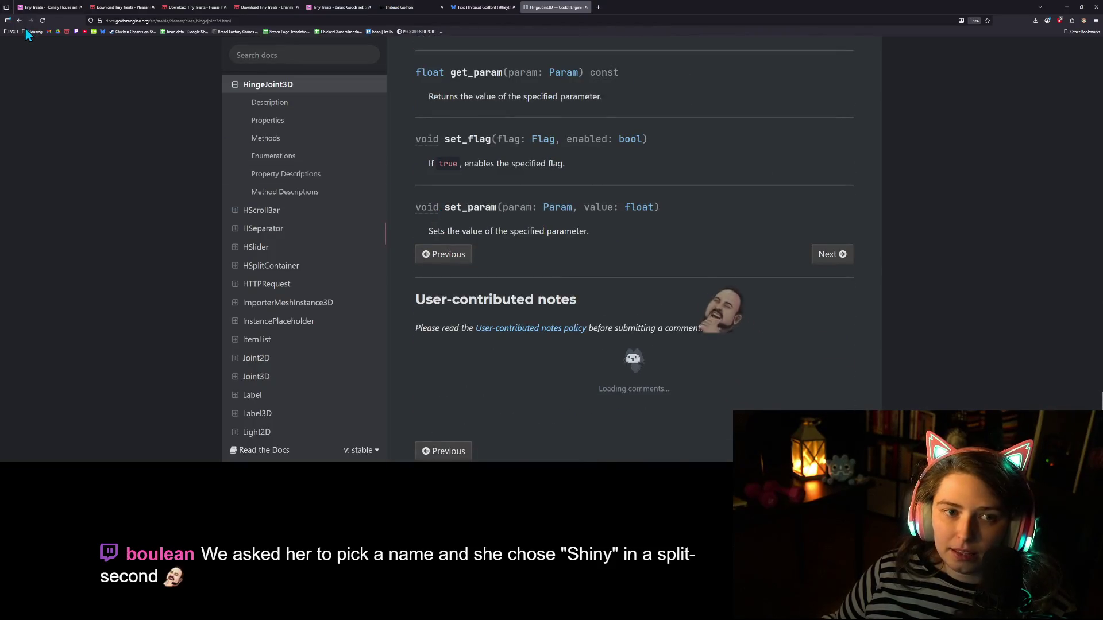
click(19, 20)
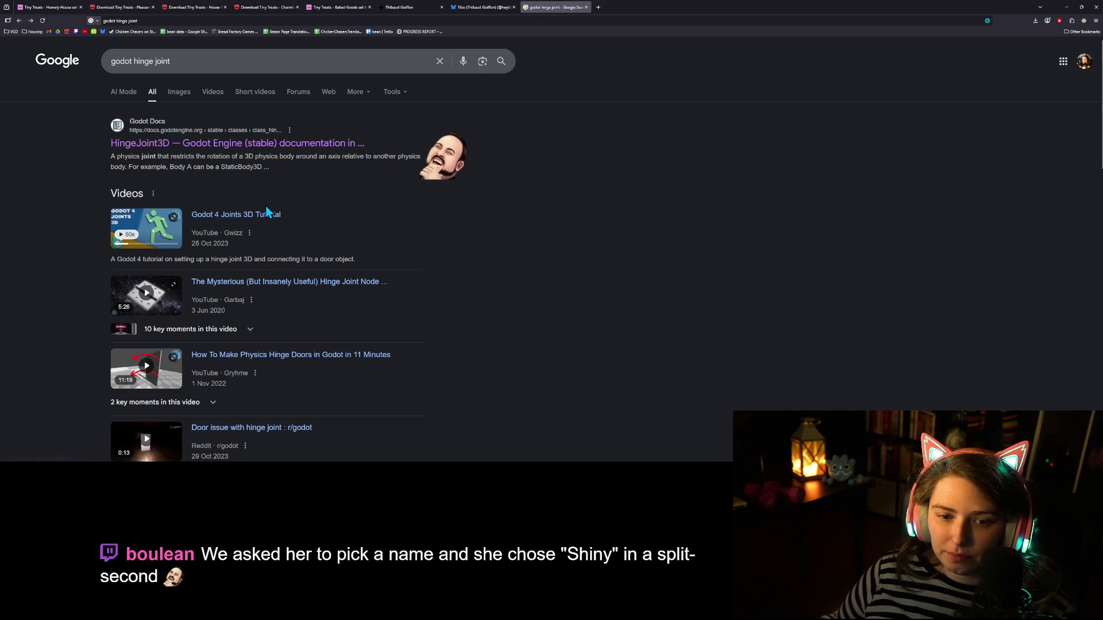
Step: Pause the background music and play the Godot 4 Joints 3D Tutorial from its Hinge Joint chapter
click(239, 215)
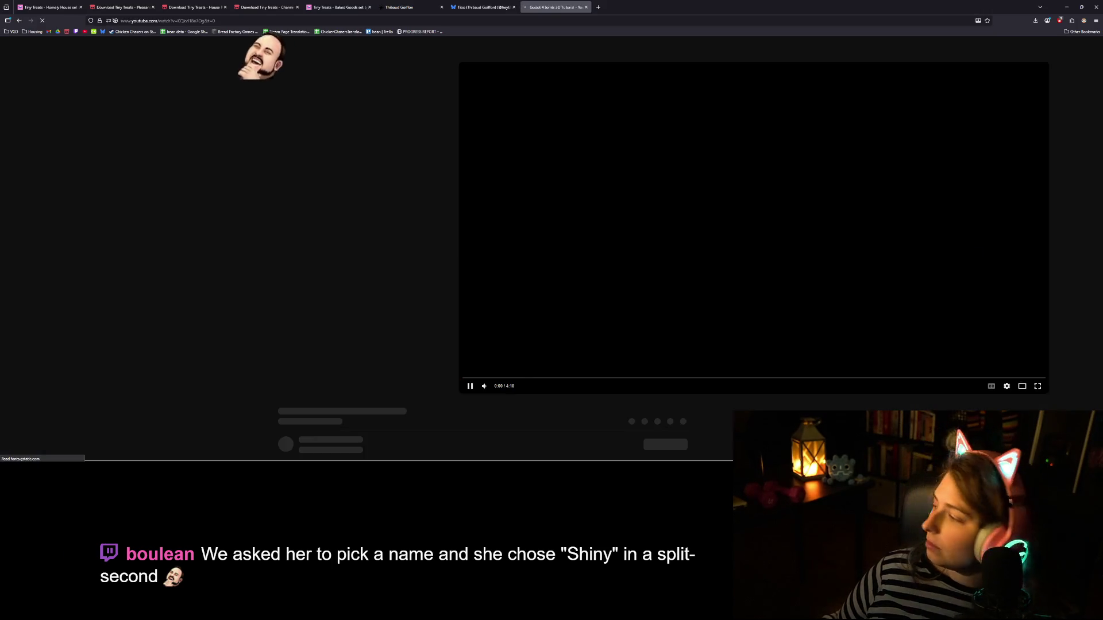
key(alt+Tab)
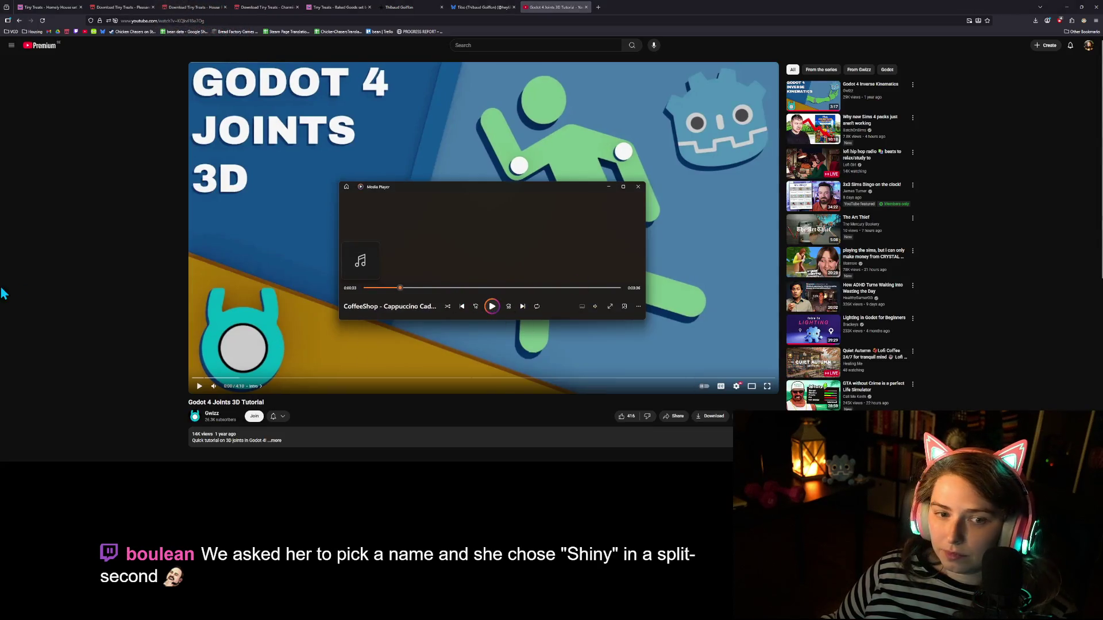
click(96, 297)
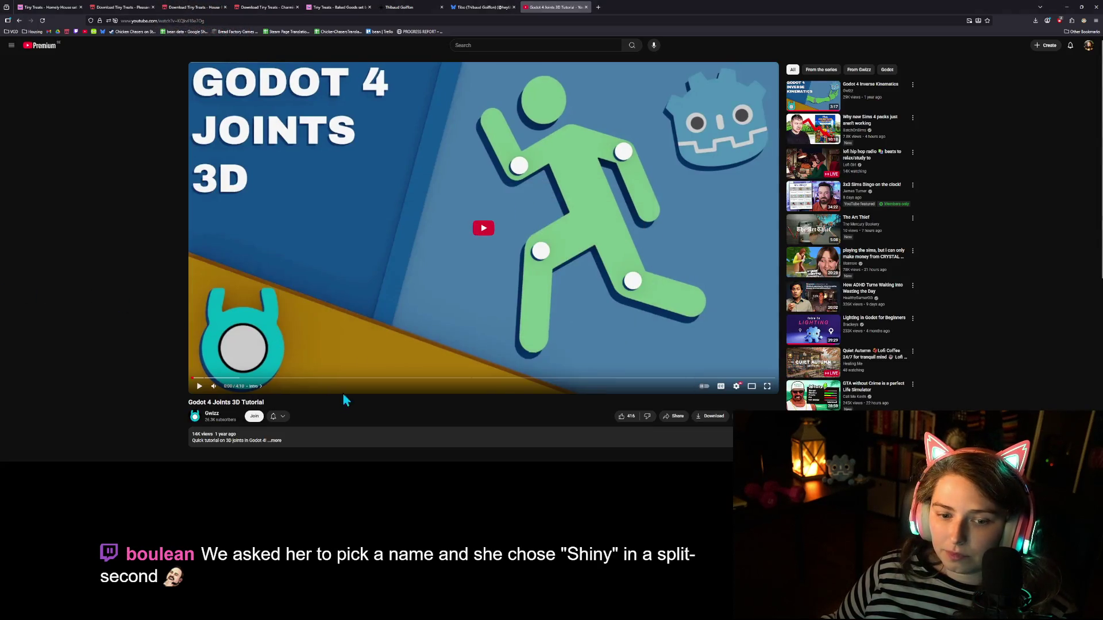
drag(222, 379, 208, 380)
click(396, 338)
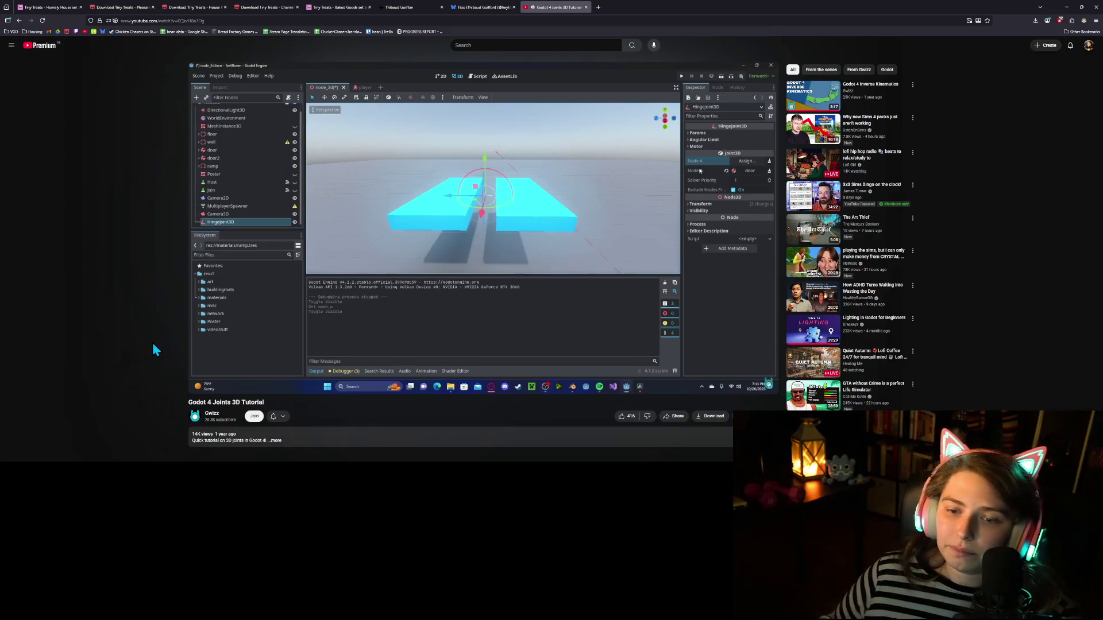
Step: Pause the tutorial at 1:11 and minimize the browser
mouse_move(221, 372)
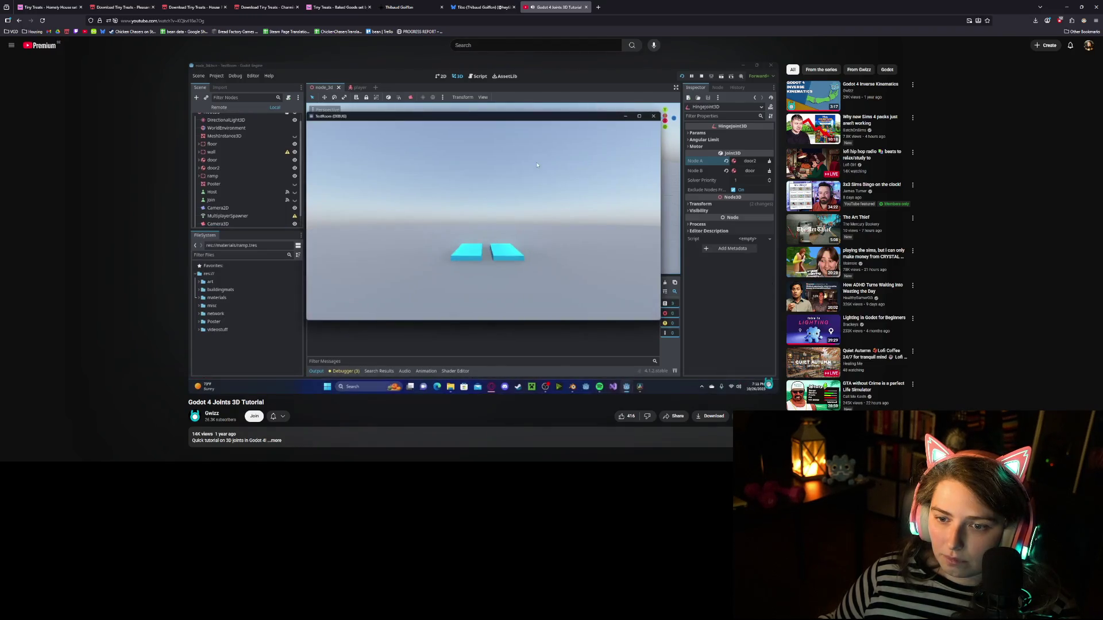
mouse_move(339, 359)
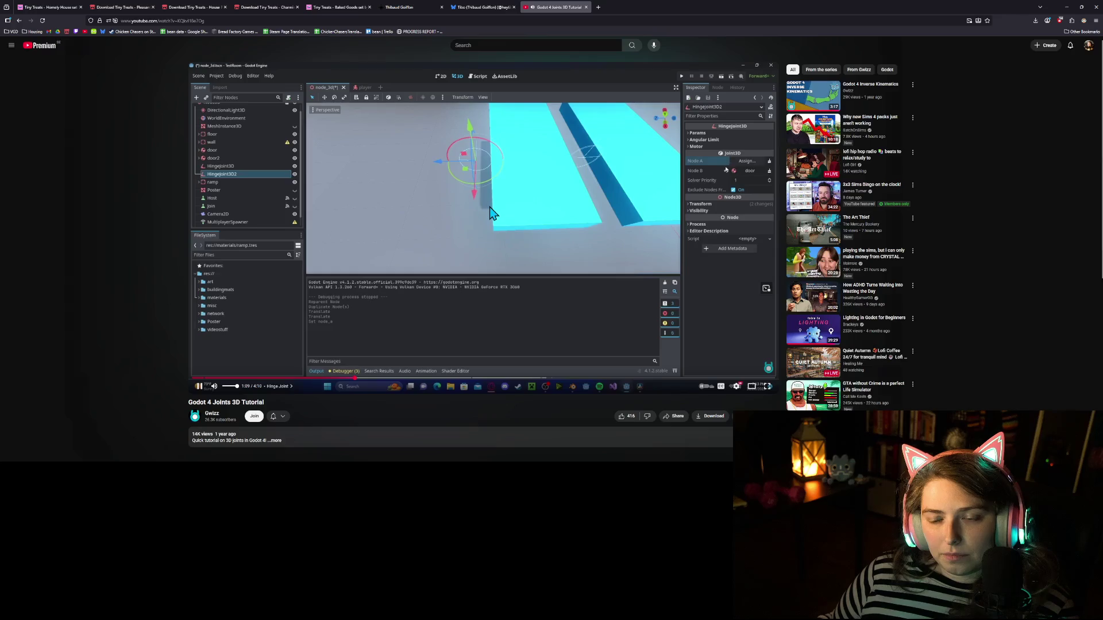
click(566, 202)
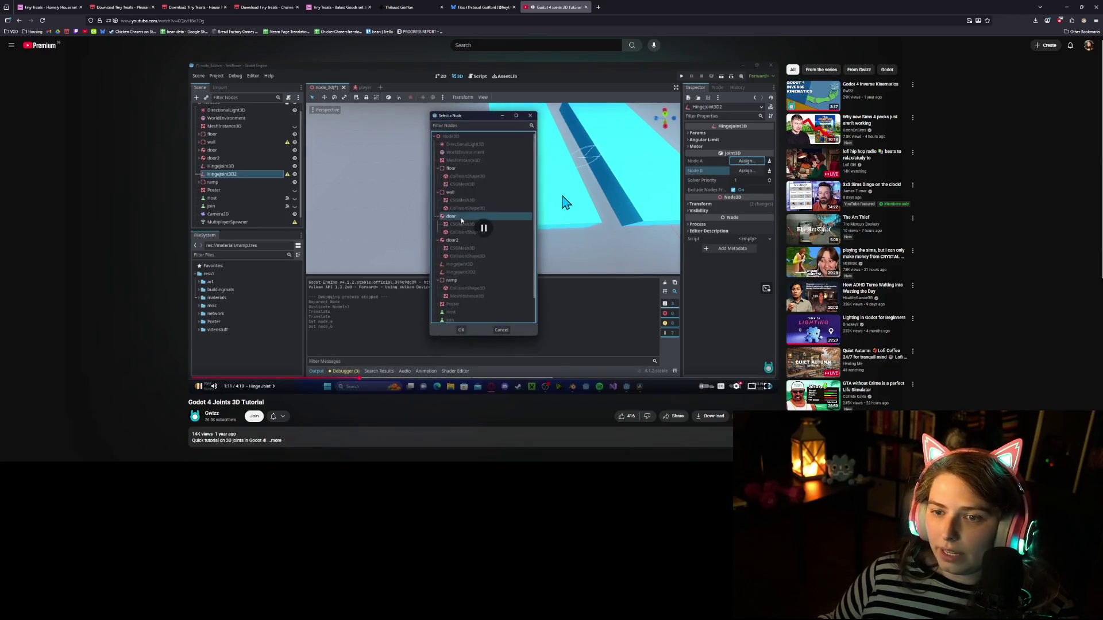
click(1066, 7)
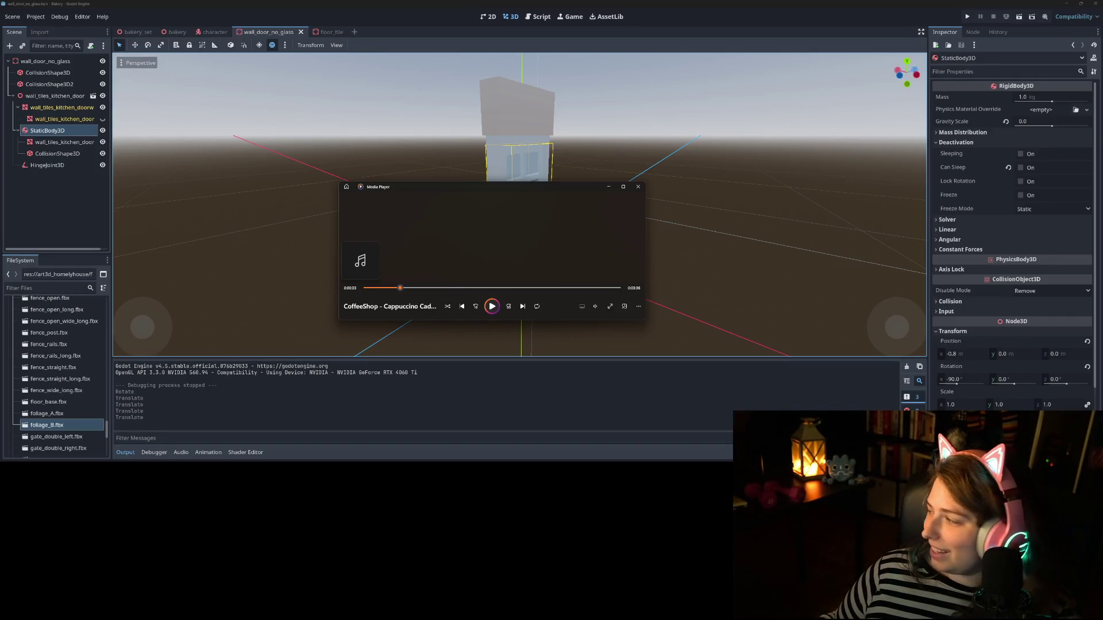
Step: Slide the HingeJoint3D along X to -1.42, undoing an accidental Y rotation
key(alt+Tab)
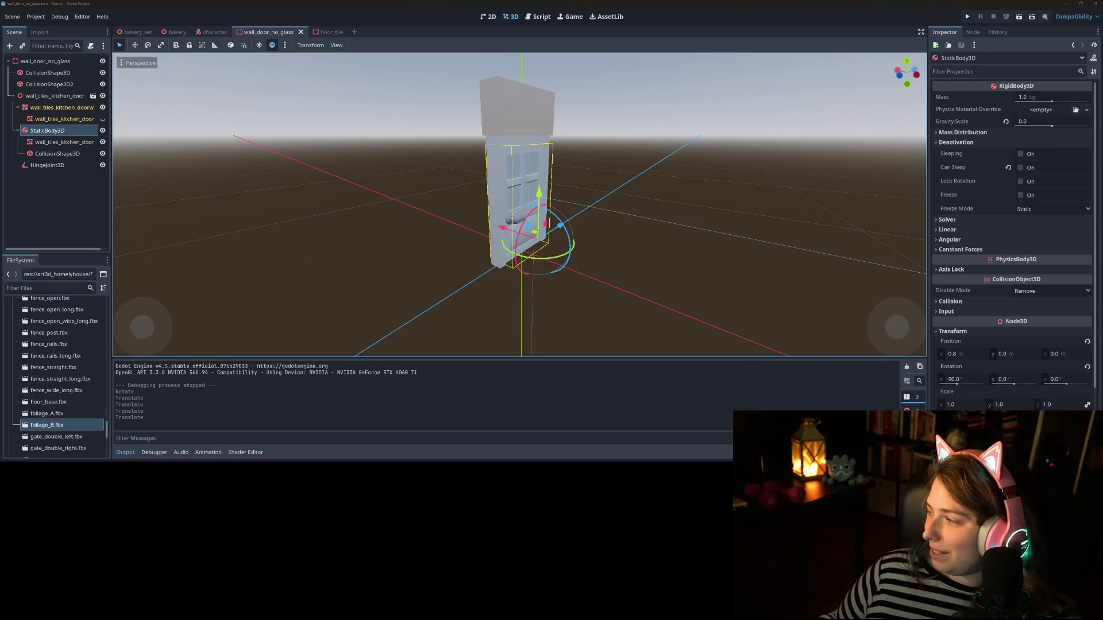
key(alt+Tab)
key(alt+Tab)
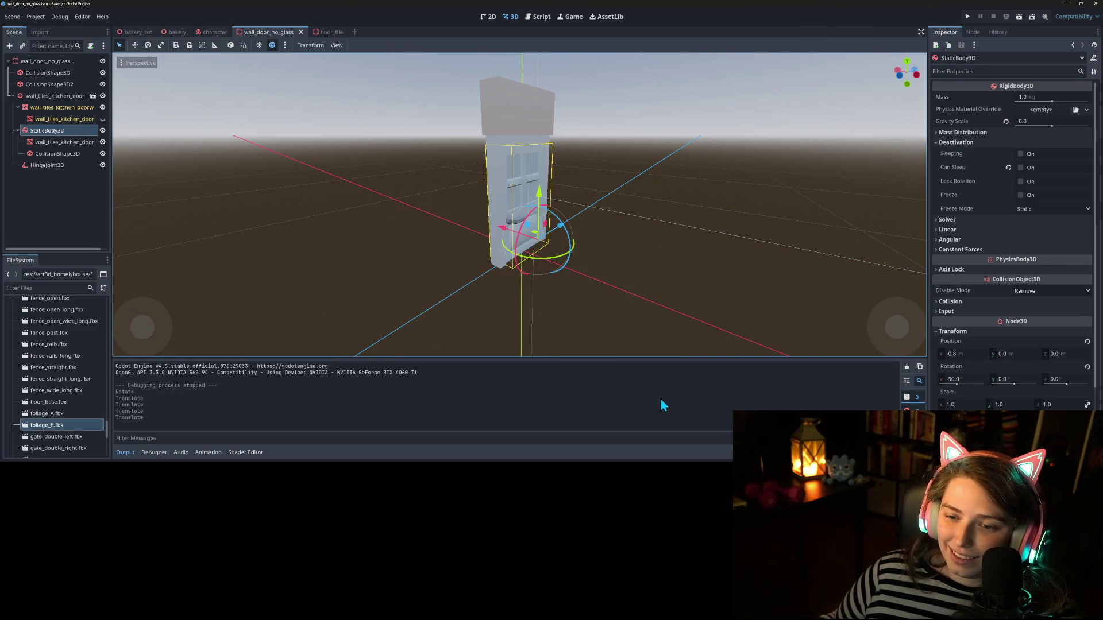
click(47, 164)
mouse_move(437, 219)
mouse_down()
mouse_move(488, 213)
mouse_move(399, 204)
mouse_move(522, 273)
mouse_move(567, 253)
mouse_move(641, 257)
mouse_up()
drag(672, 150, 758, 153)
mouse_move(742, 220)
mouse_down()
mouse_move(705, 240)
mouse_move(706, 259)
mouse_up()
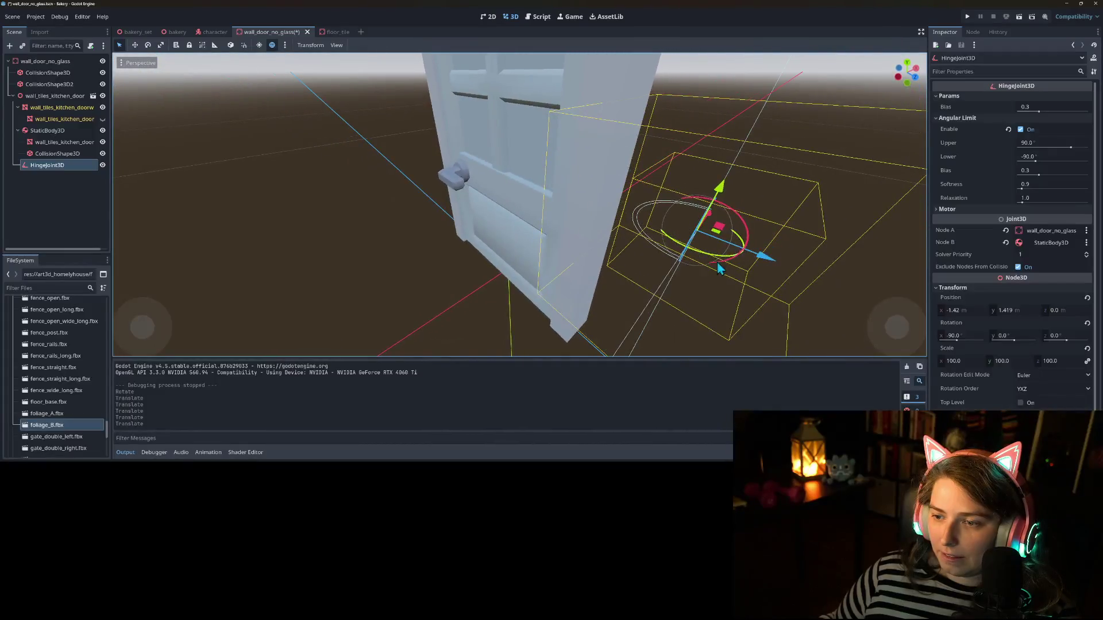
drag(773, 260, 736, 270)
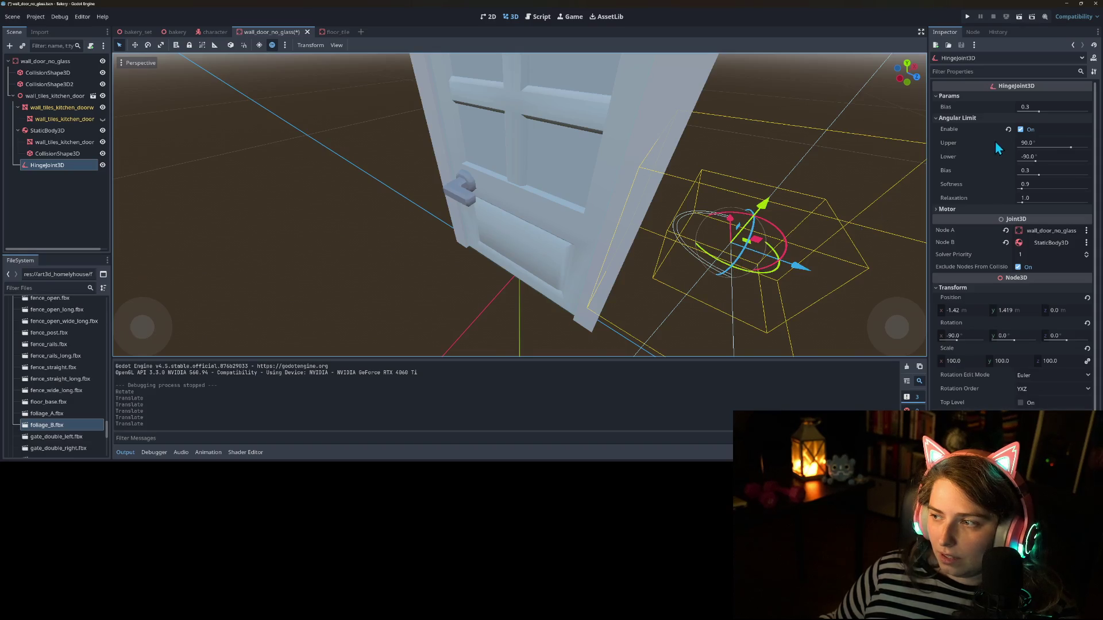
drag(745, 273, 716, 265)
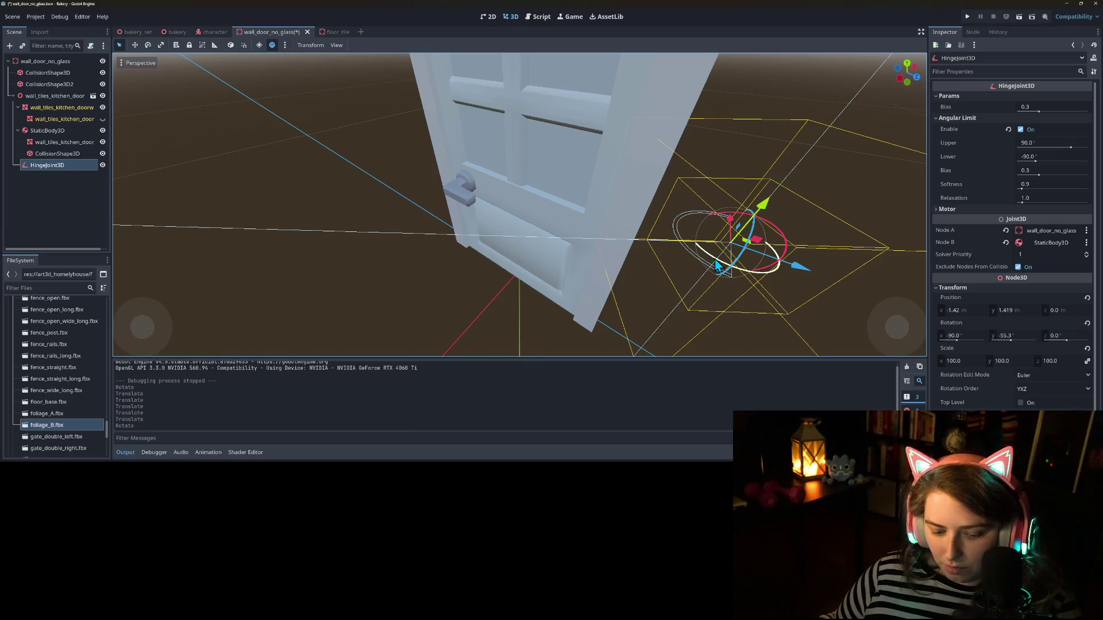
key(ctrl+z)
Step: Move the hinge joint to the door's edge, save, and clear its Node A link
scroll(725, 280, down, 3)
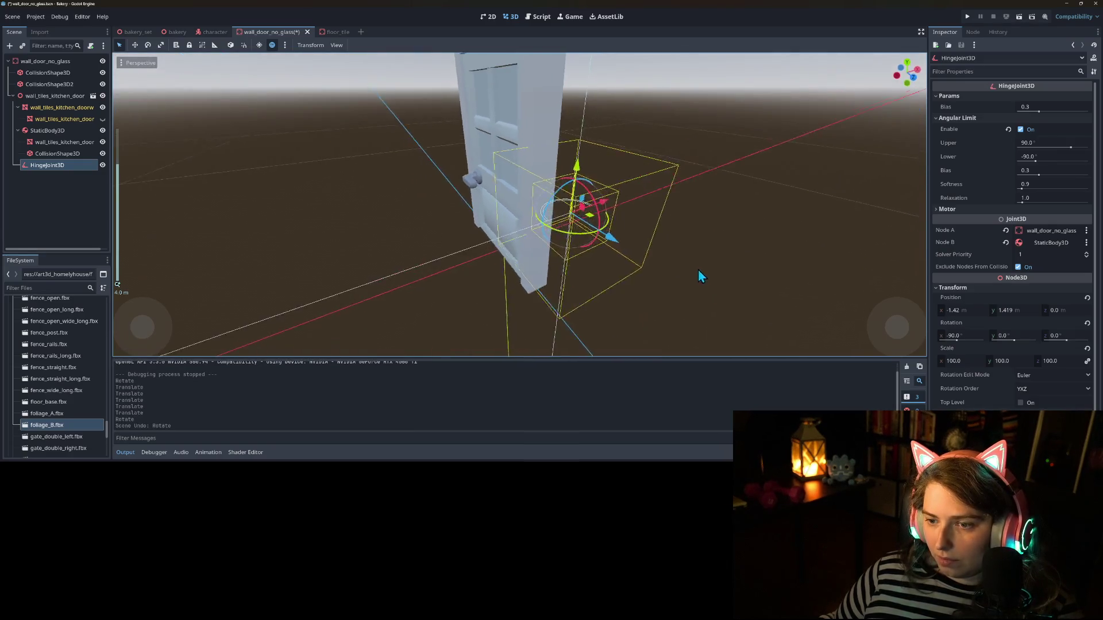
scroll(699, 269, up, 5)
drag(670, 277, 723, 267)
mouse_move(797, 253)
mouse_down()
mouse_move(650, 212)
mouse_move(674, 233)
mouse_up()
key(ctrl+s)
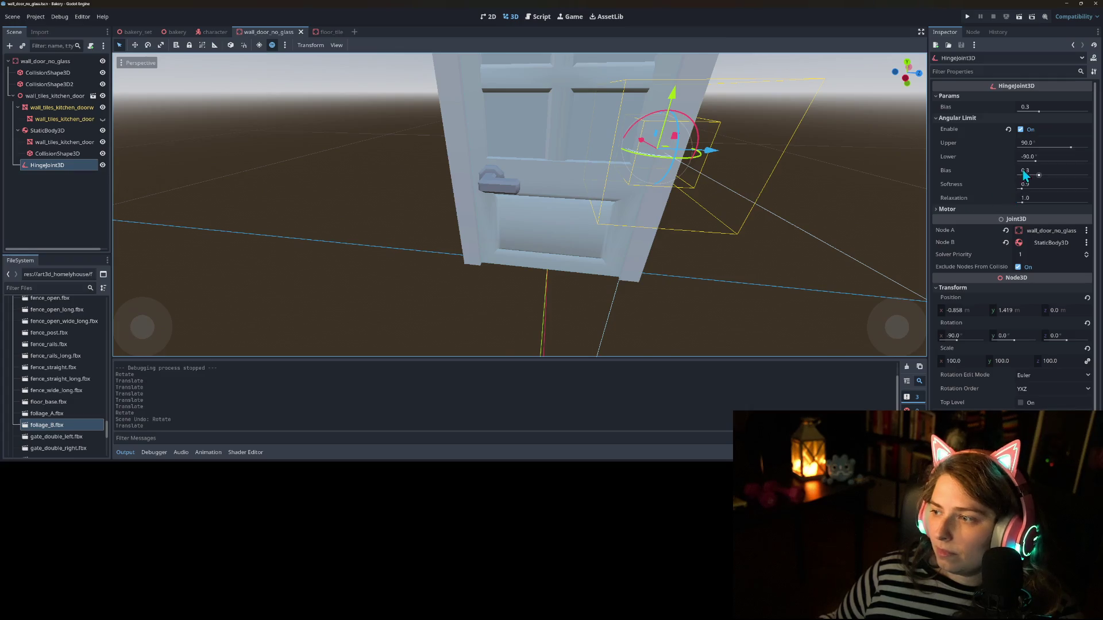
click(1006, 231)
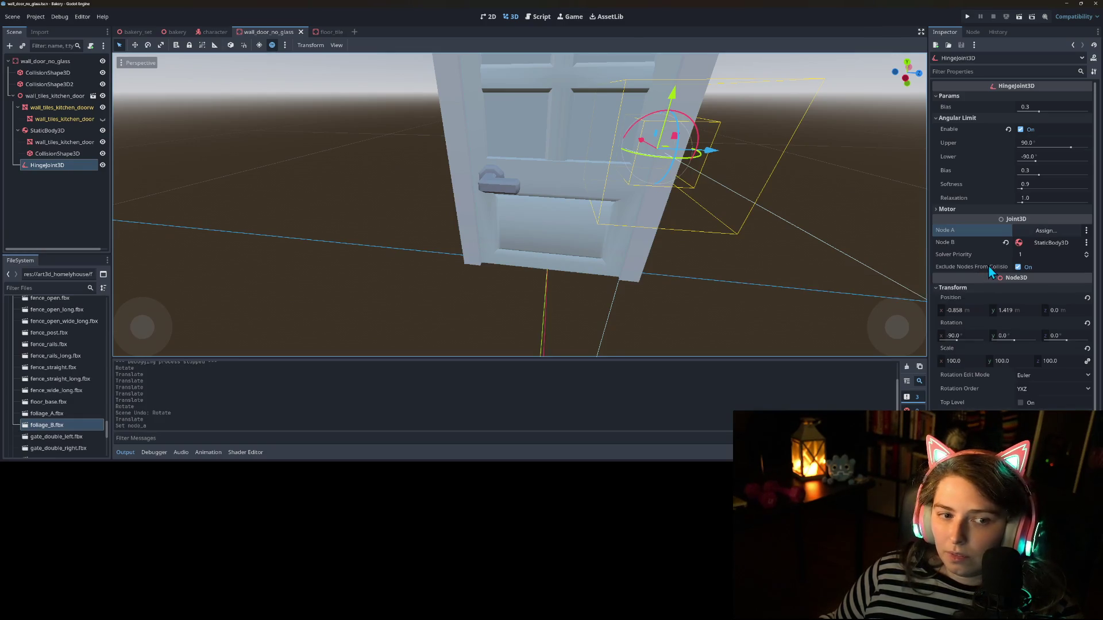
Step: Set the hinge's Node A to wall_door_no_glass
click(1046, 230)
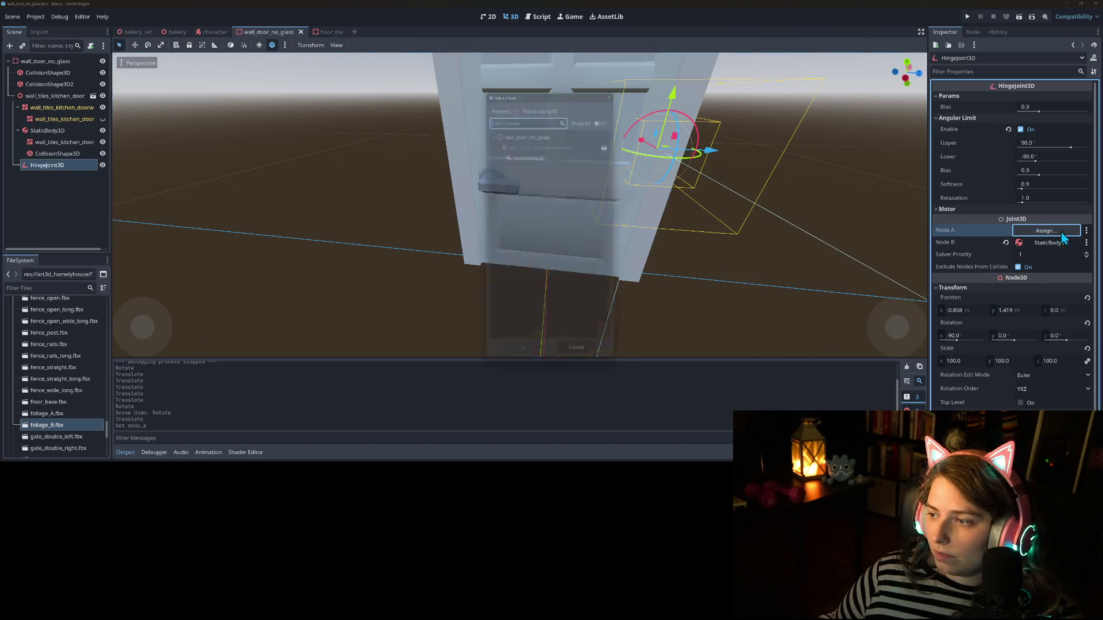
click(535, 130)
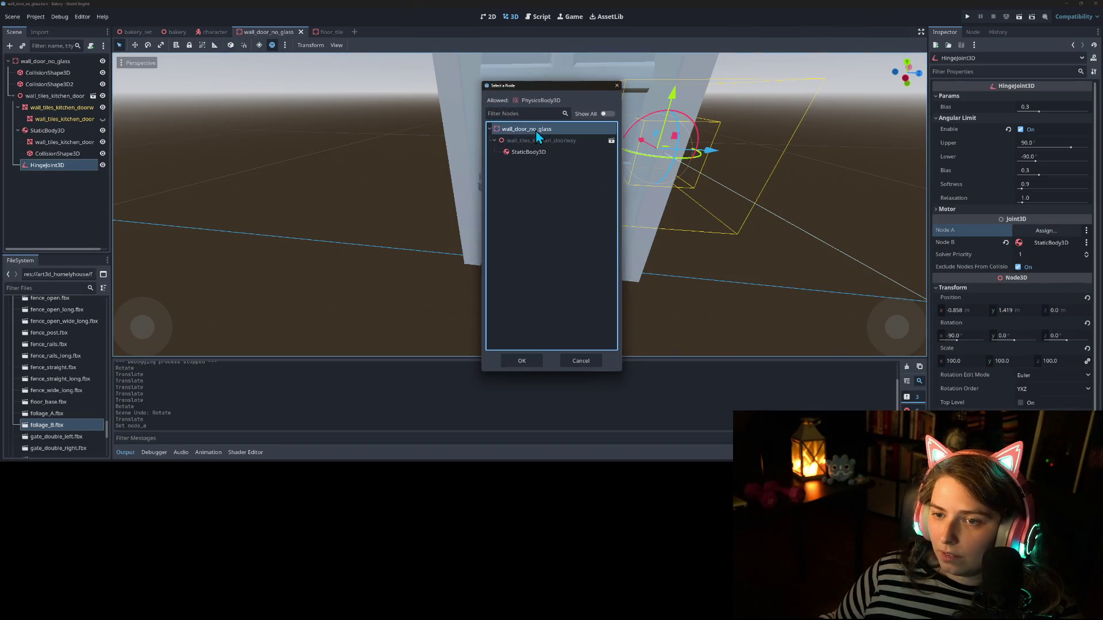
click(522, 361)
scroll(782, 305, up, 3)
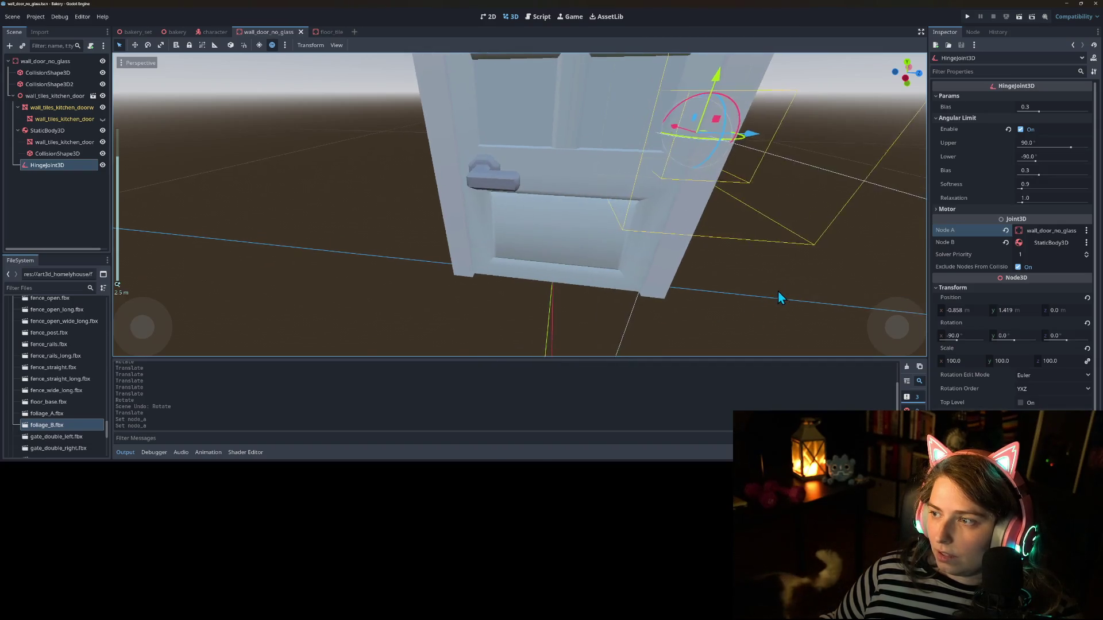
mouse_move(773, 282)
mouse_down()
mouse_move(749, 262)
mouse_move(725, 281)
mouse_up()
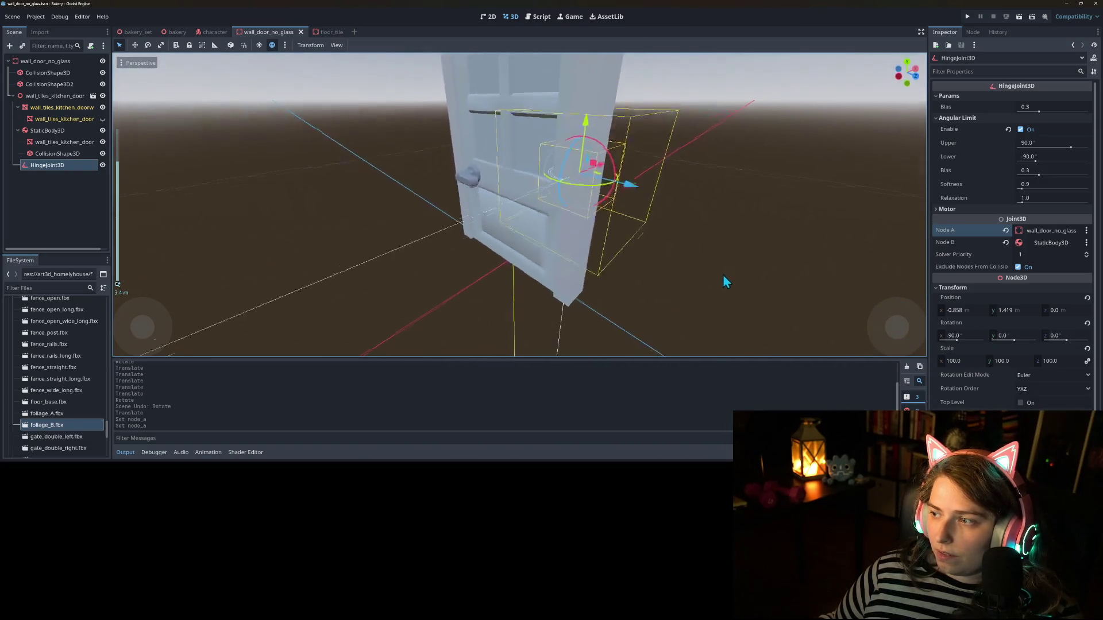
scroll(725, 282, up, 3)
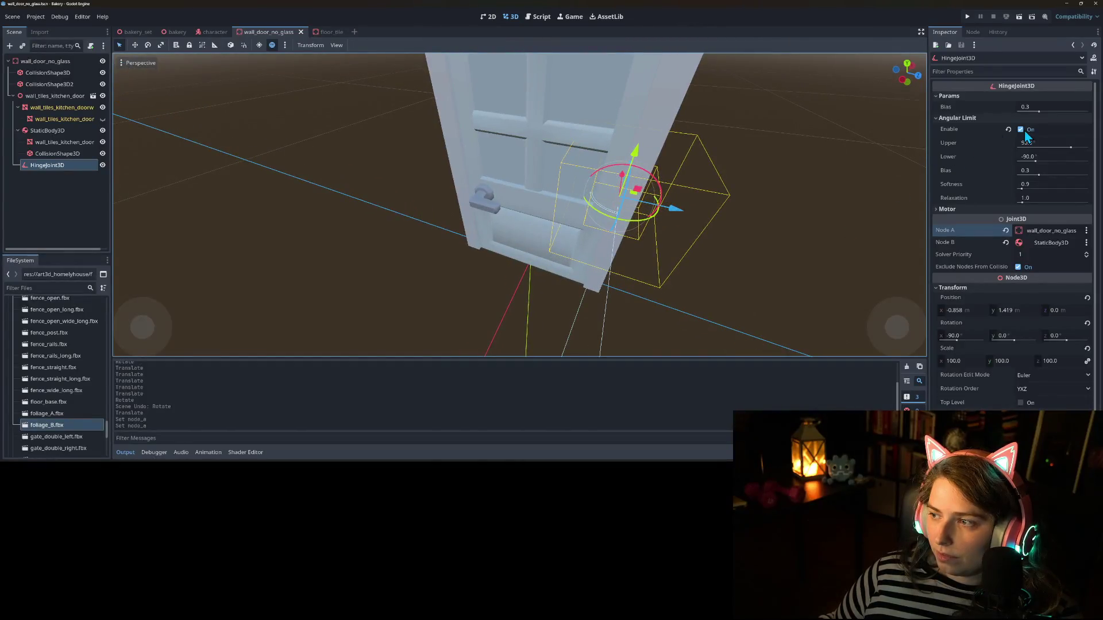
Step: Disable the hinge's angular limit, enable its motor, save, and run the project
click(1021, 130)
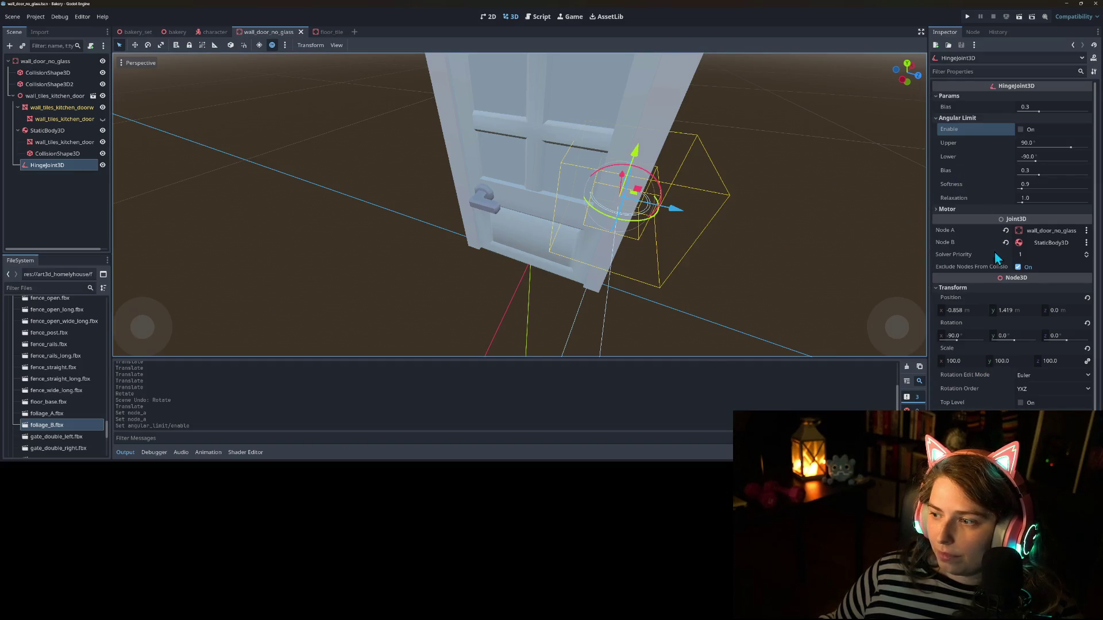
click(968, 209)
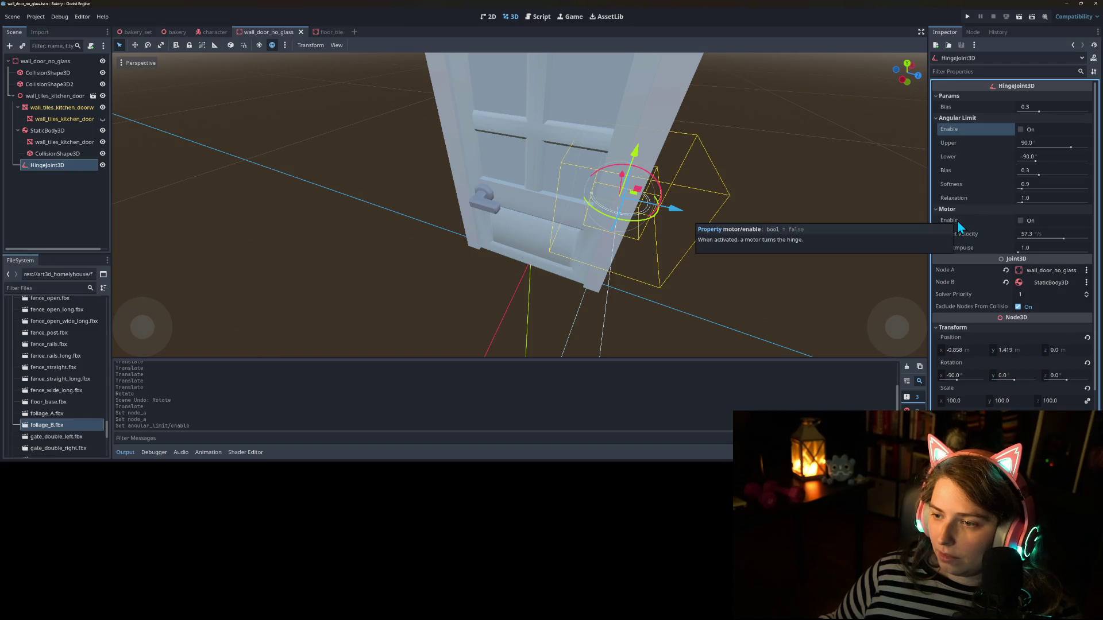
click(1021, 221)
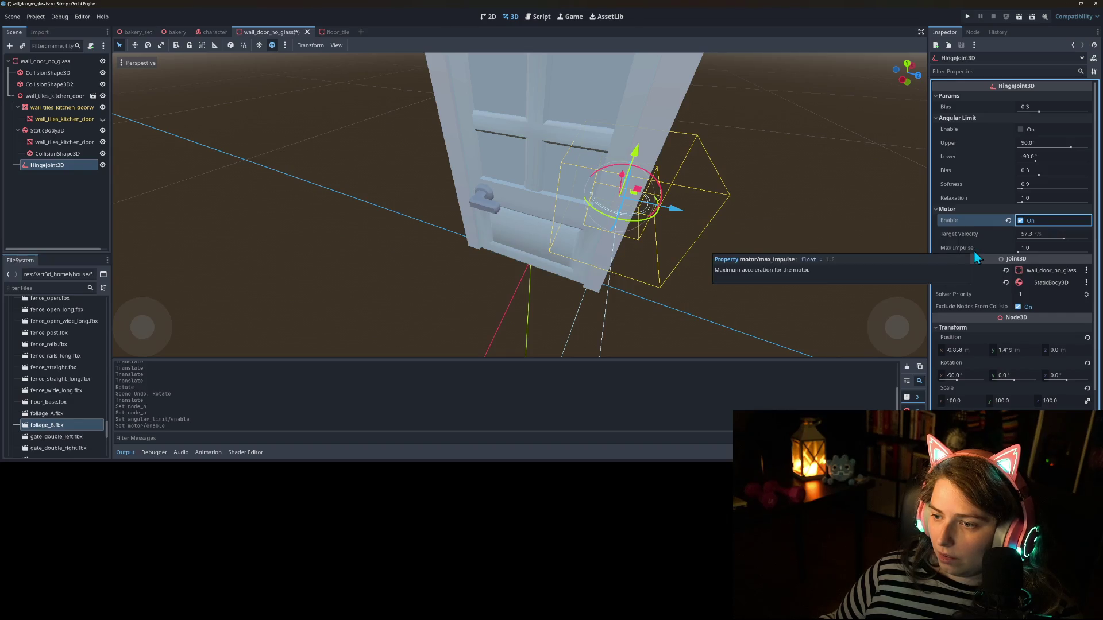
key(ctrl+s)
click(967, 17)
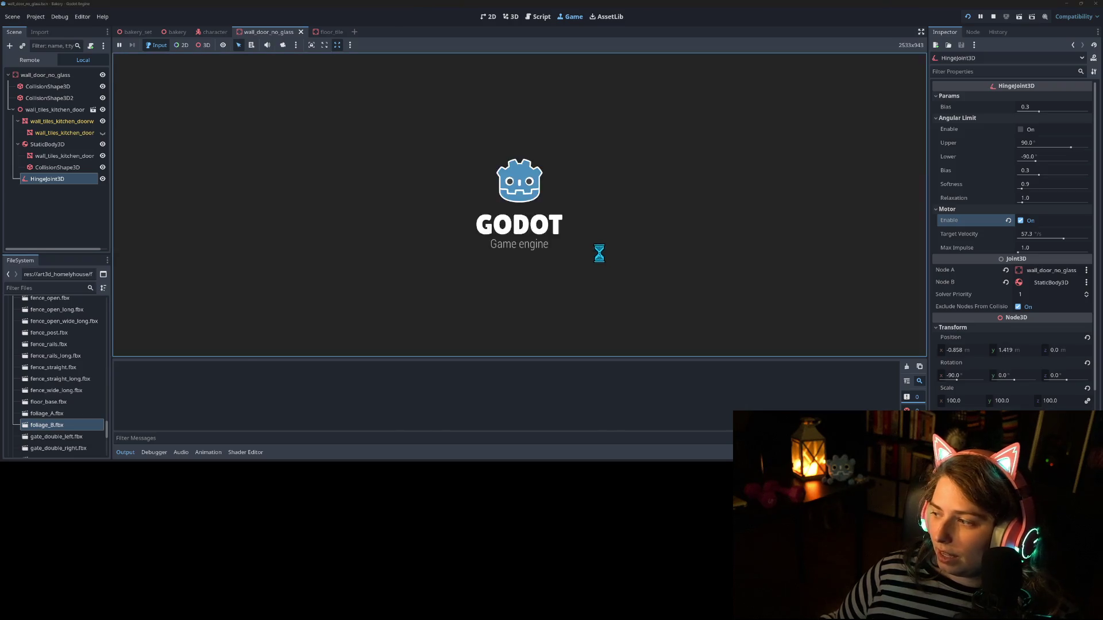
Step: Walk the player back through the kitchen and turn toward the doorway to watch the door swing
key(s)
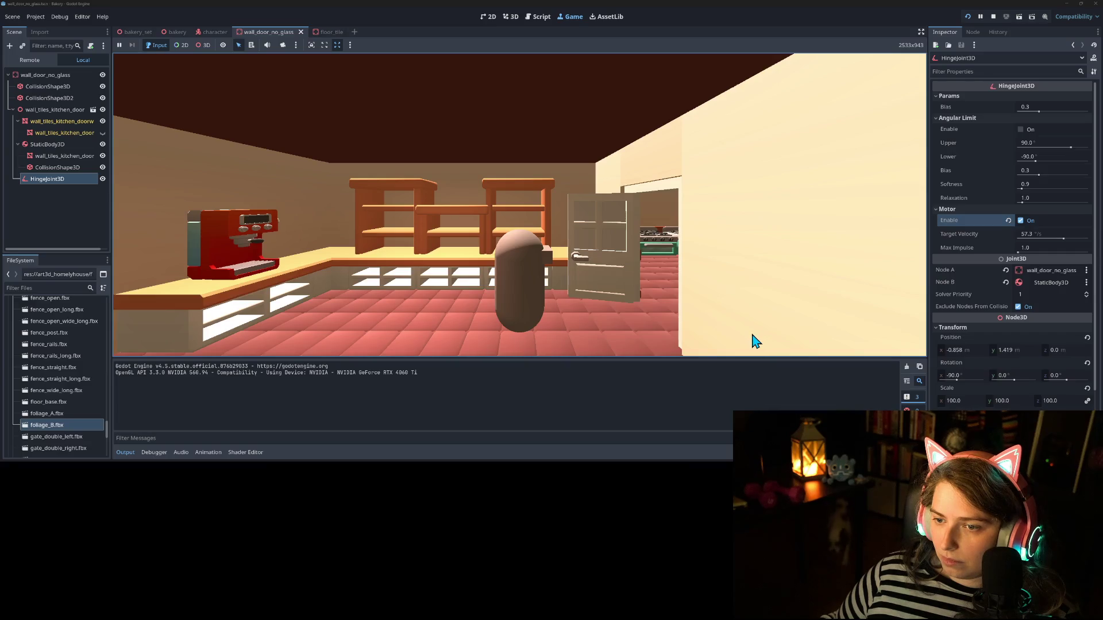
key(d)
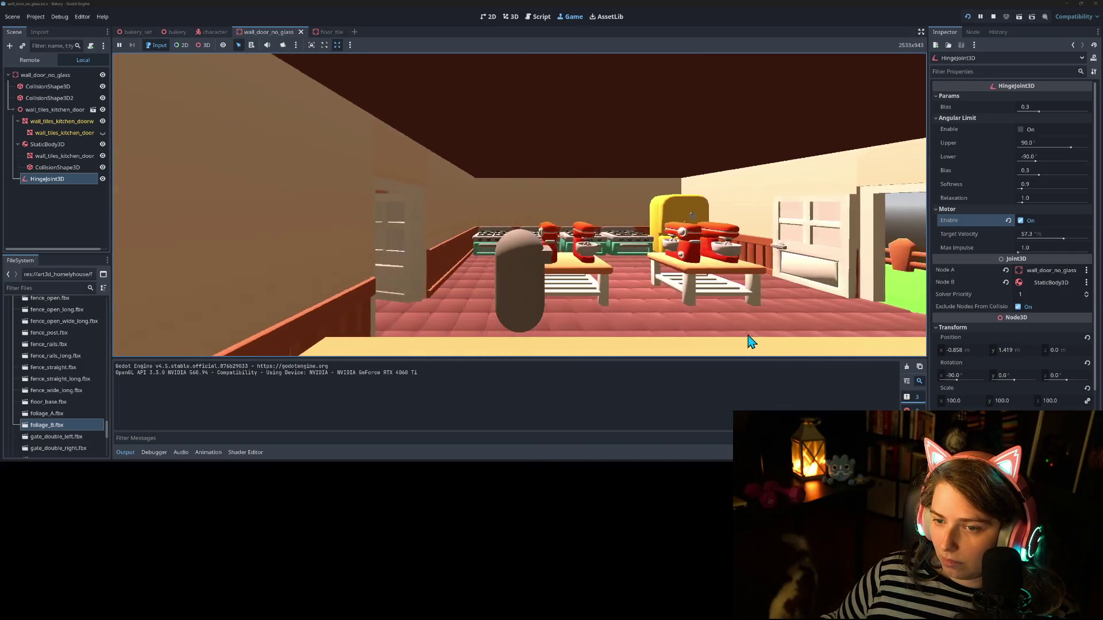
key(s)
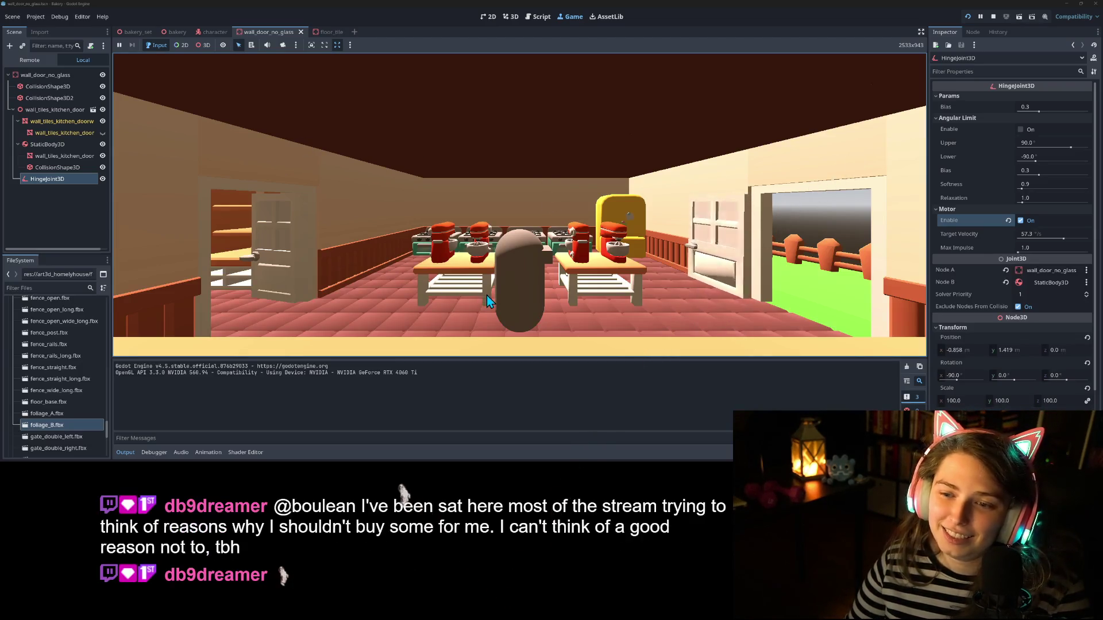
key(a)
key(a)
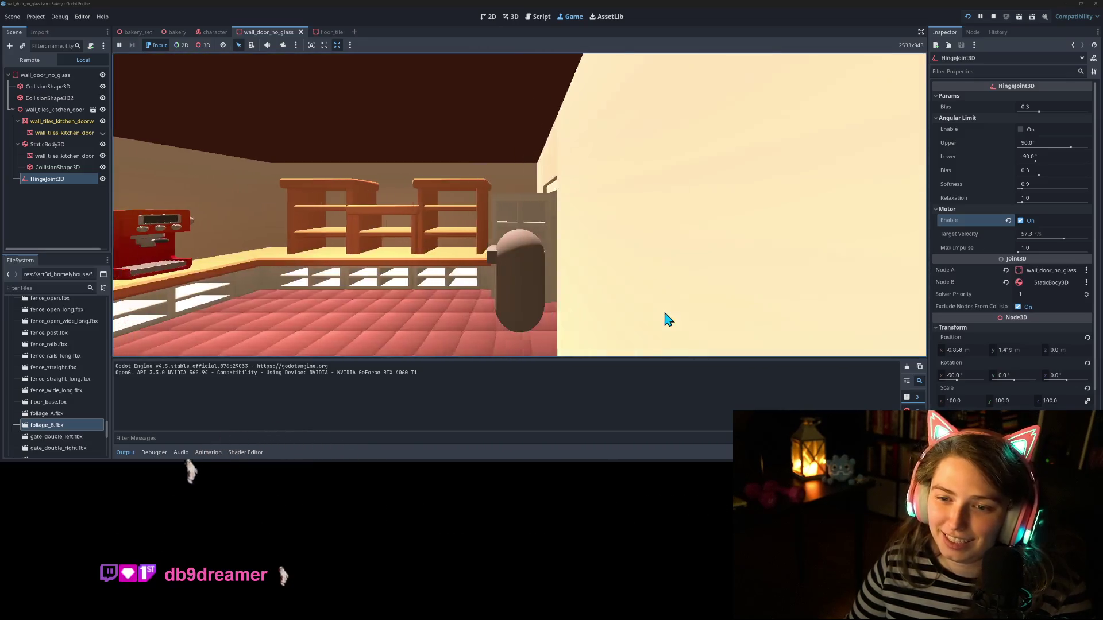
key(d)
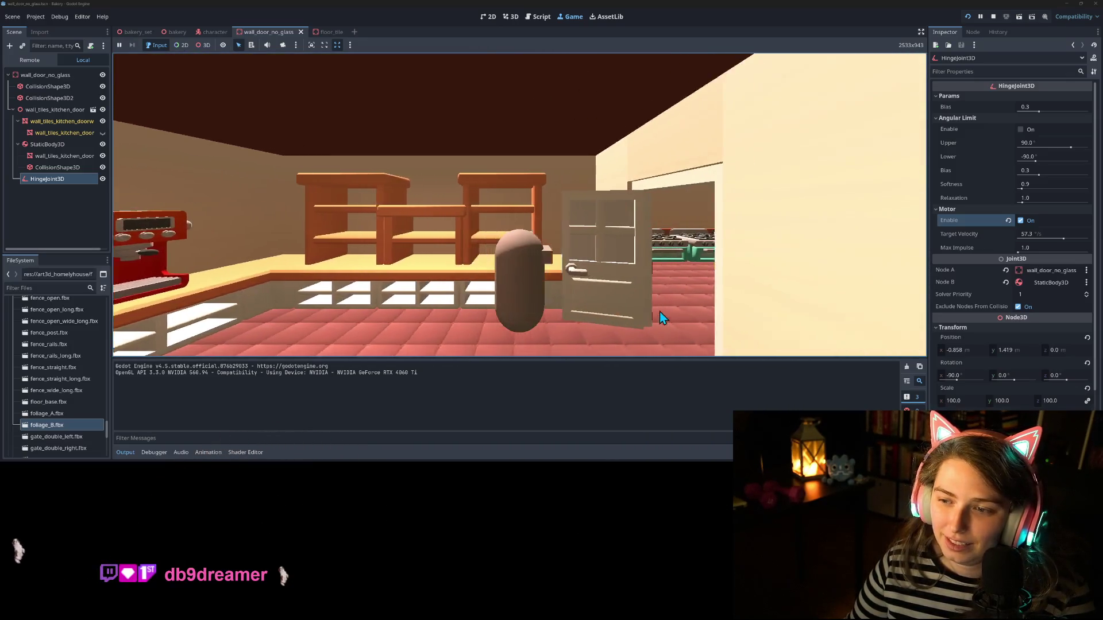
key(d)
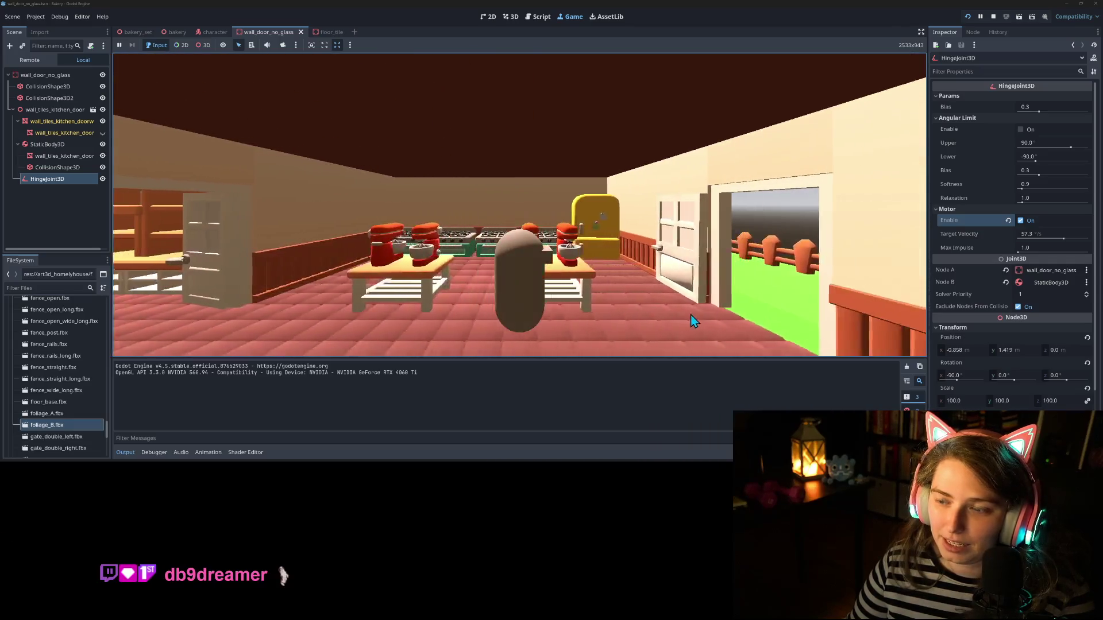
key(a)
key(w)
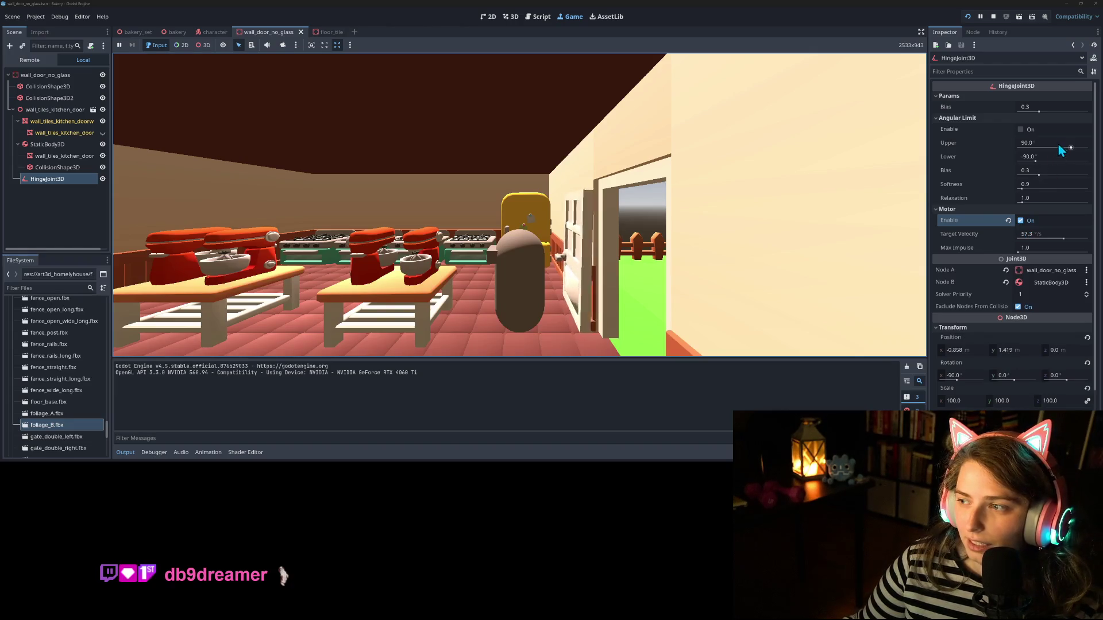
Step: Set the hinge's angular limits to 60 upper and -60 lower, and re-enable the angular limit
drag(1070, 148, 1066, 148)
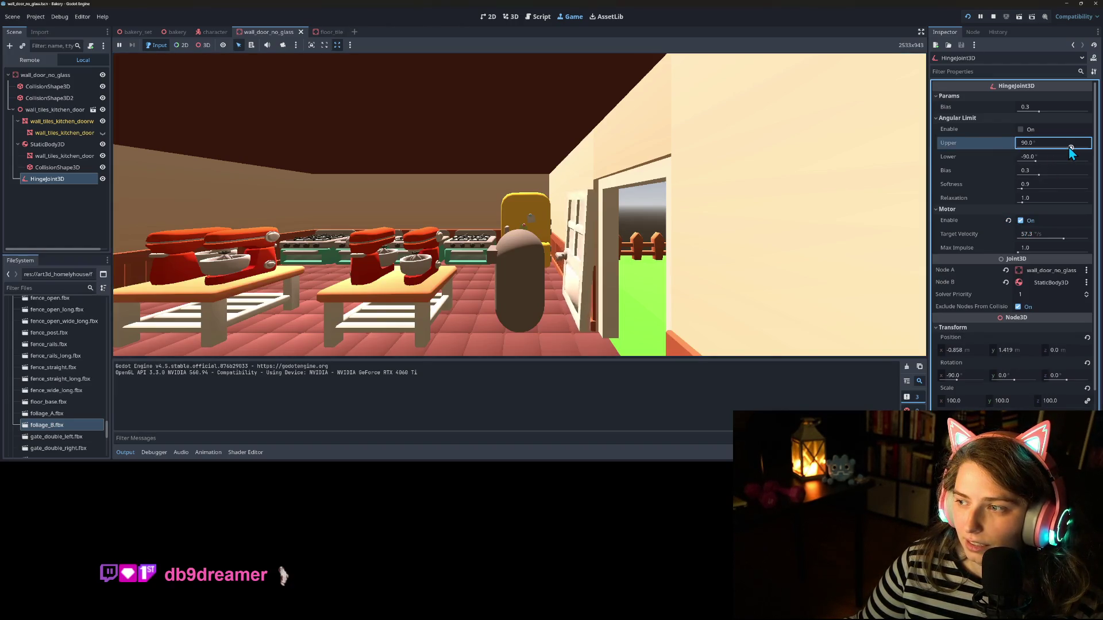
click(1055, 146)
text(60)
key(Tab)
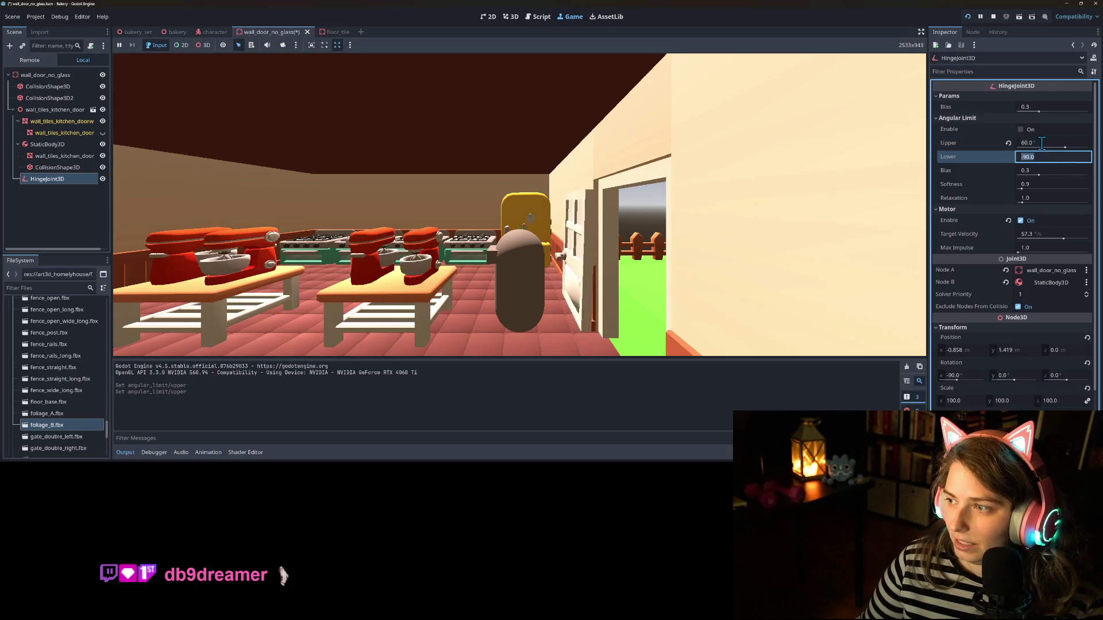
text(-60)
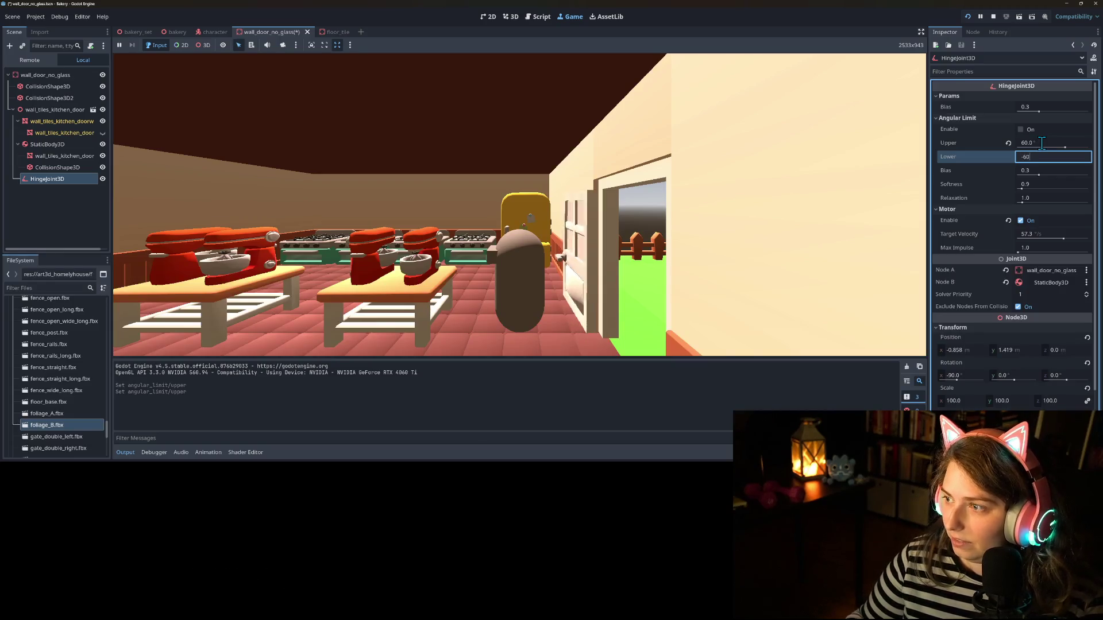
key(Return)
click(1022, 129)
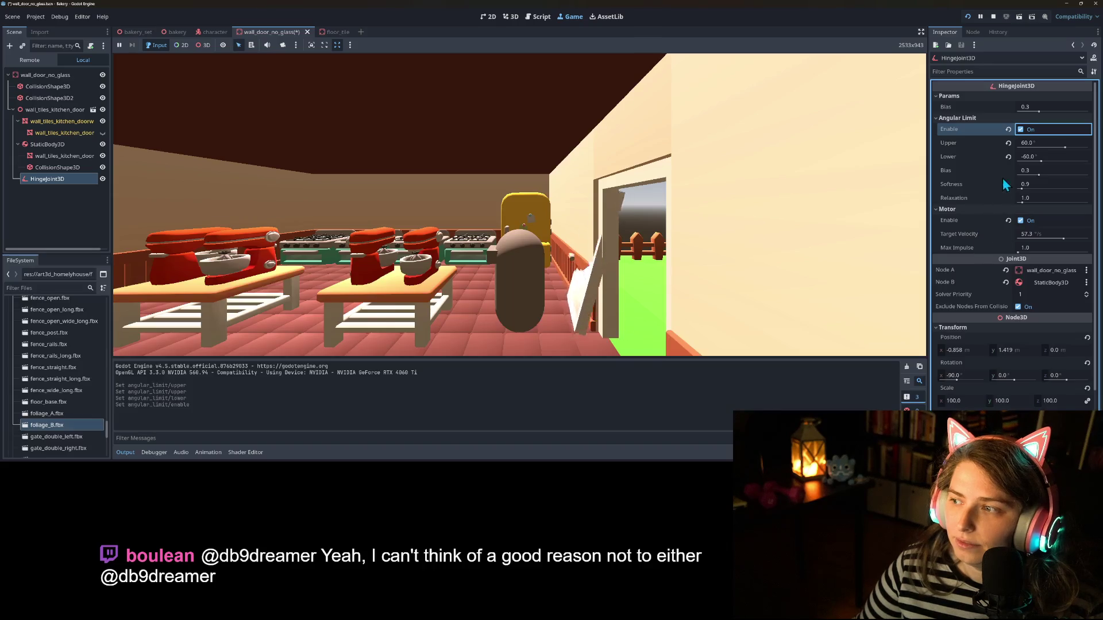
Step: Try upper limits of 60 and 80, settle on 90 upper and -90 lower, and save
mouse_move(1065, 148)
mouse_down()
mouse_move(1020, 148)
mouse_move(1056, 149)
mouse_up()
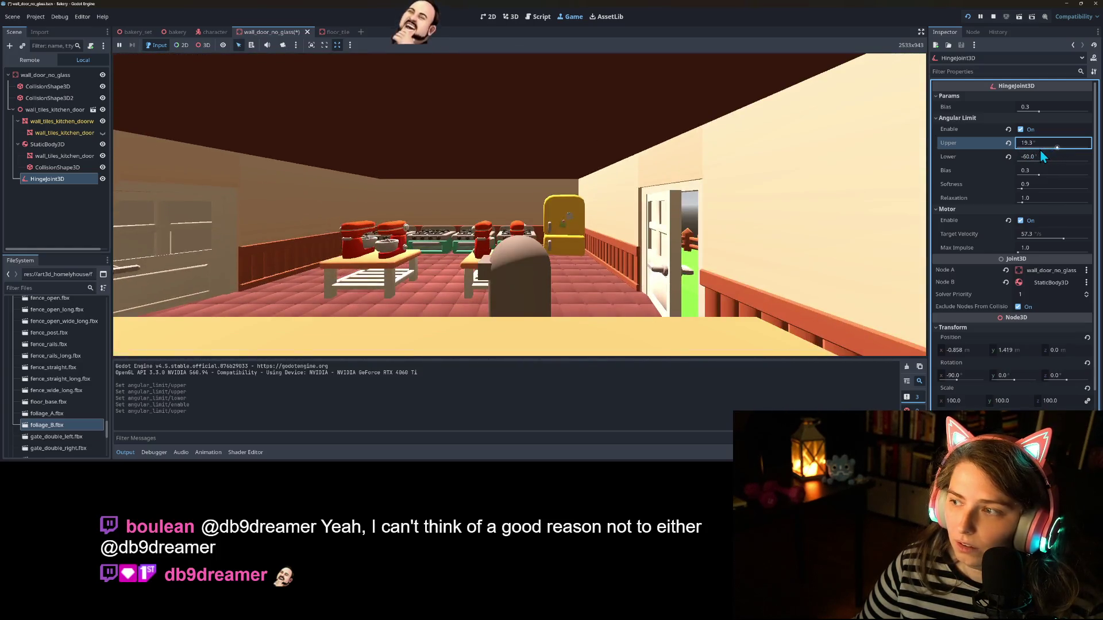
click(1035, 143)
text(60)
key(Return)
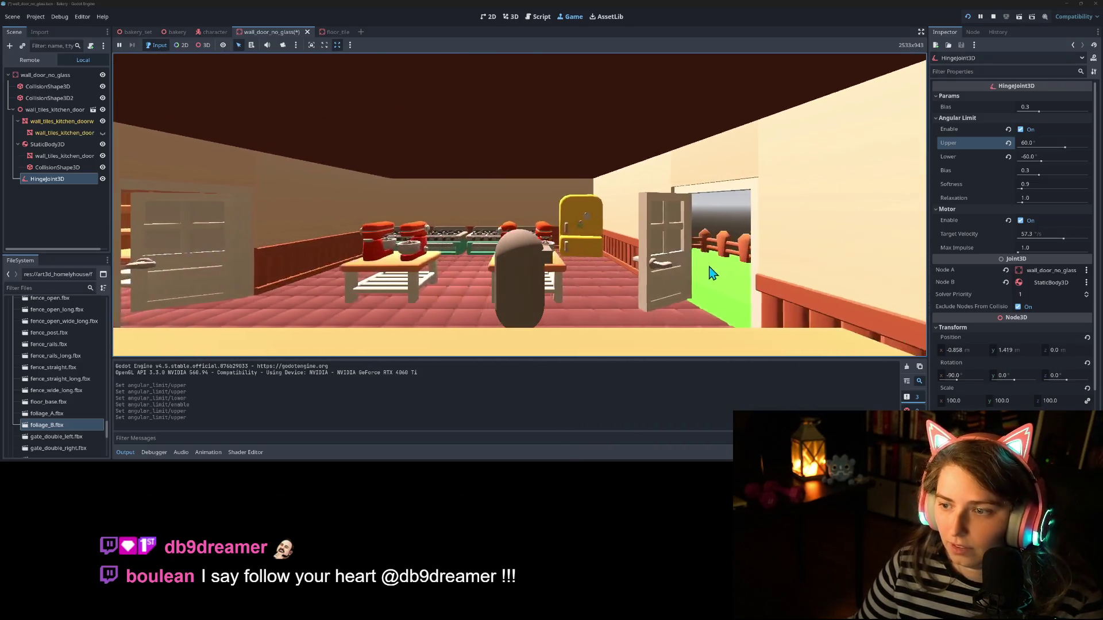
click(1032, 149)
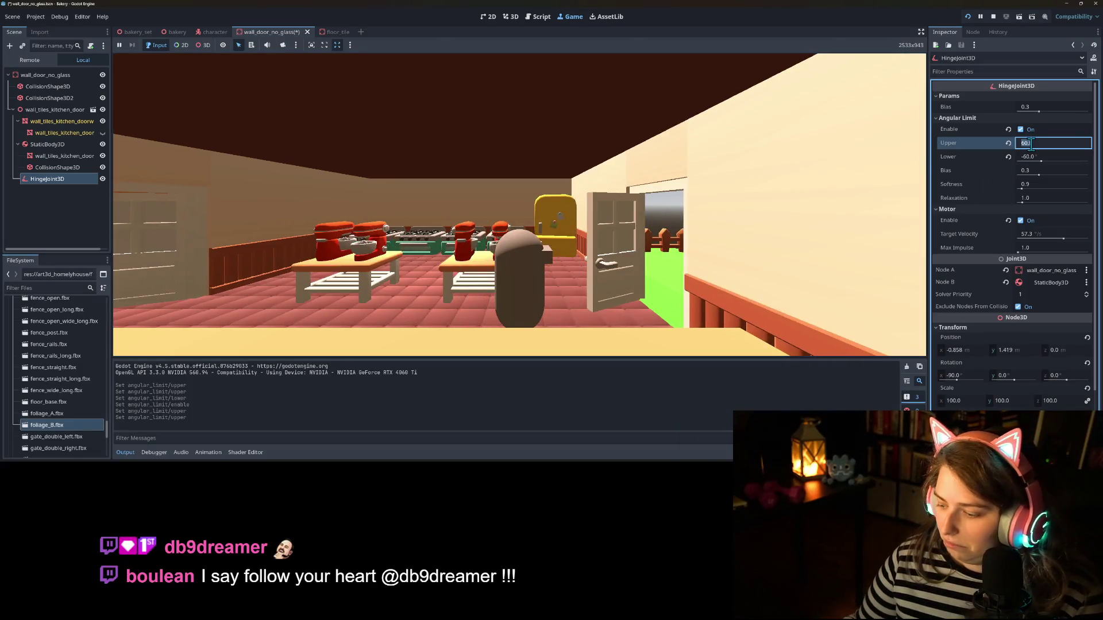
text(80)
key(Return)
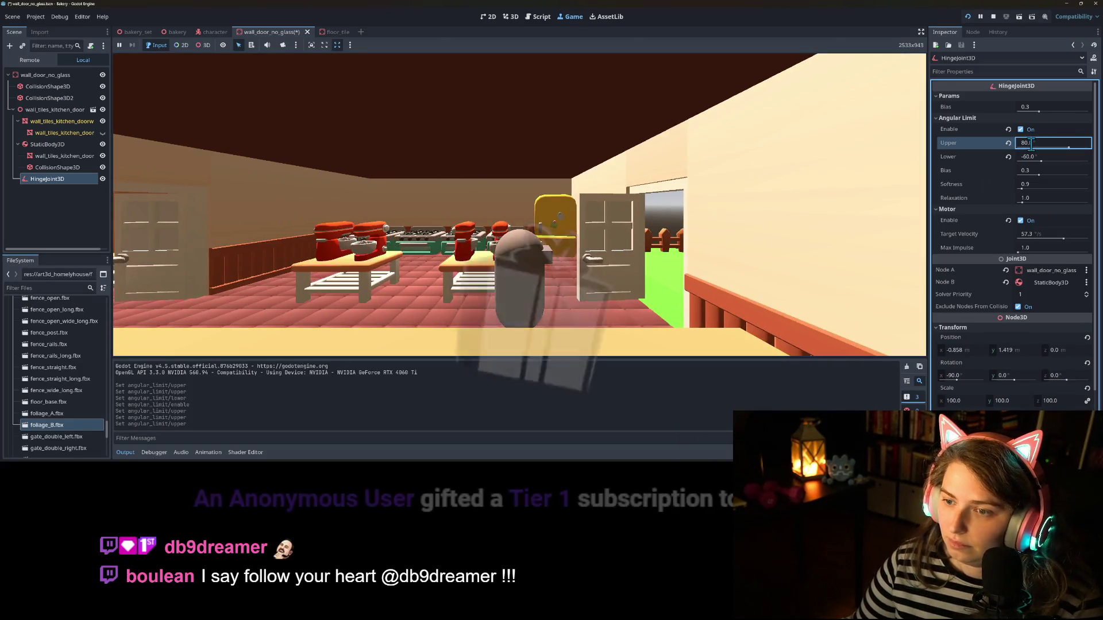
text(90)
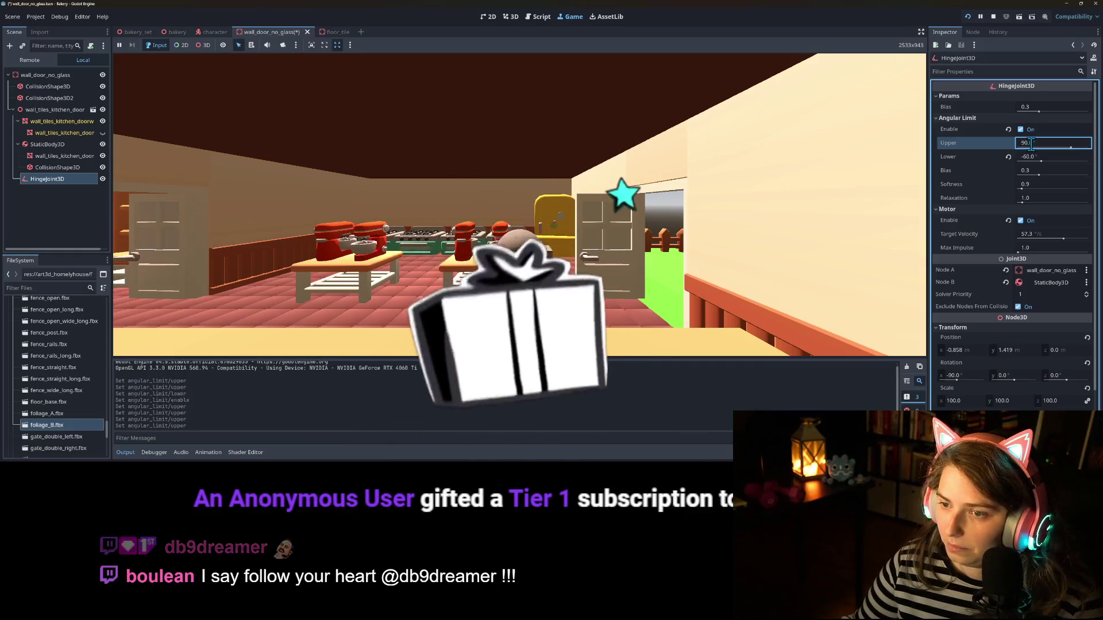
key(Return)
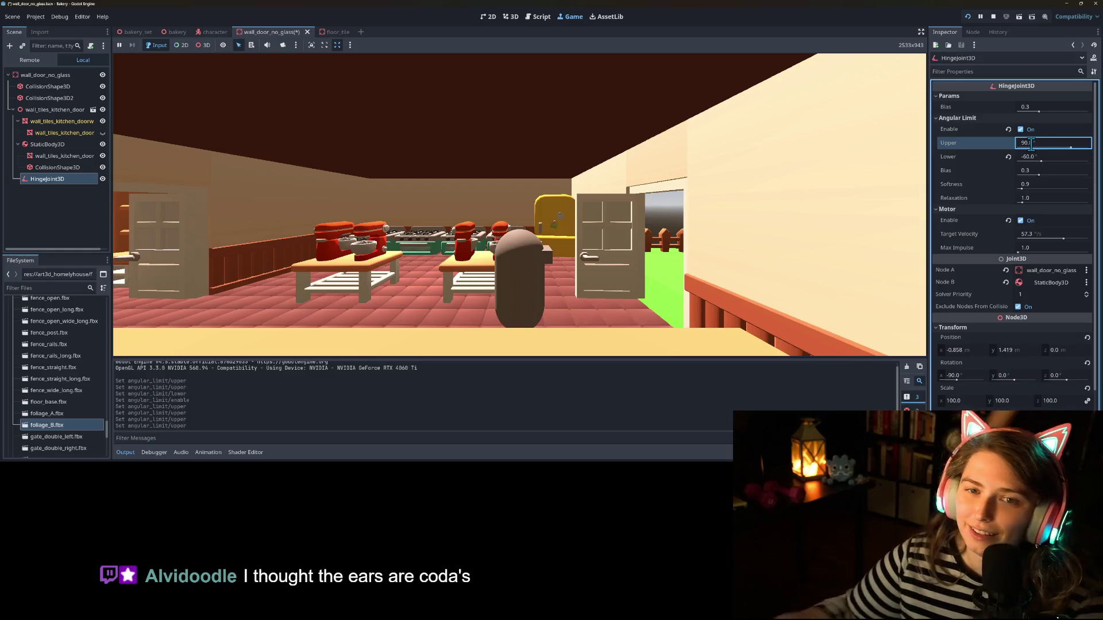
key(Return)
click(1043, 157)
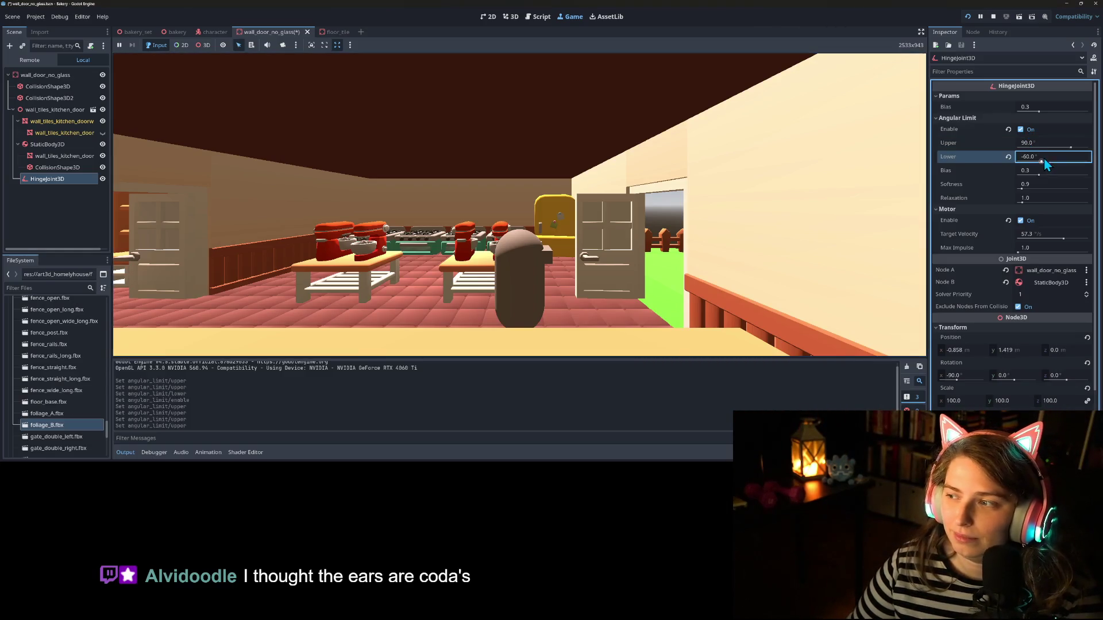
text(90)
key(Return)
key(ctrl+s)
Step: Try upper limits of 120, 90 and 110, settle on 105°, save, and return to the game
click(1039, 142)
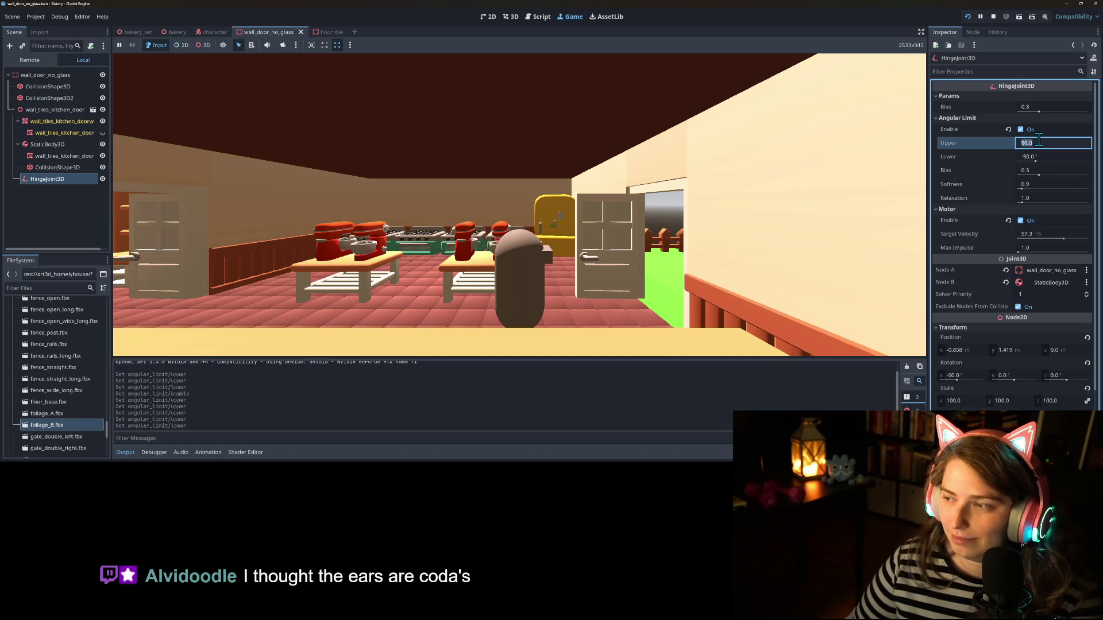
text(20)
key(Return)
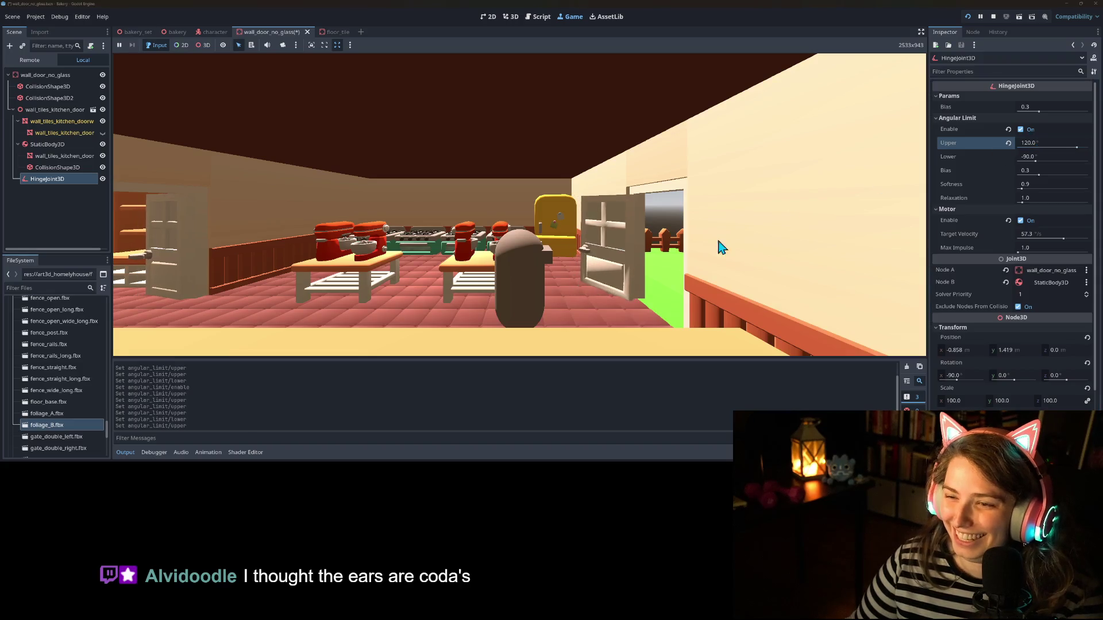
click(1042, 141)
text(90)
key(Return)
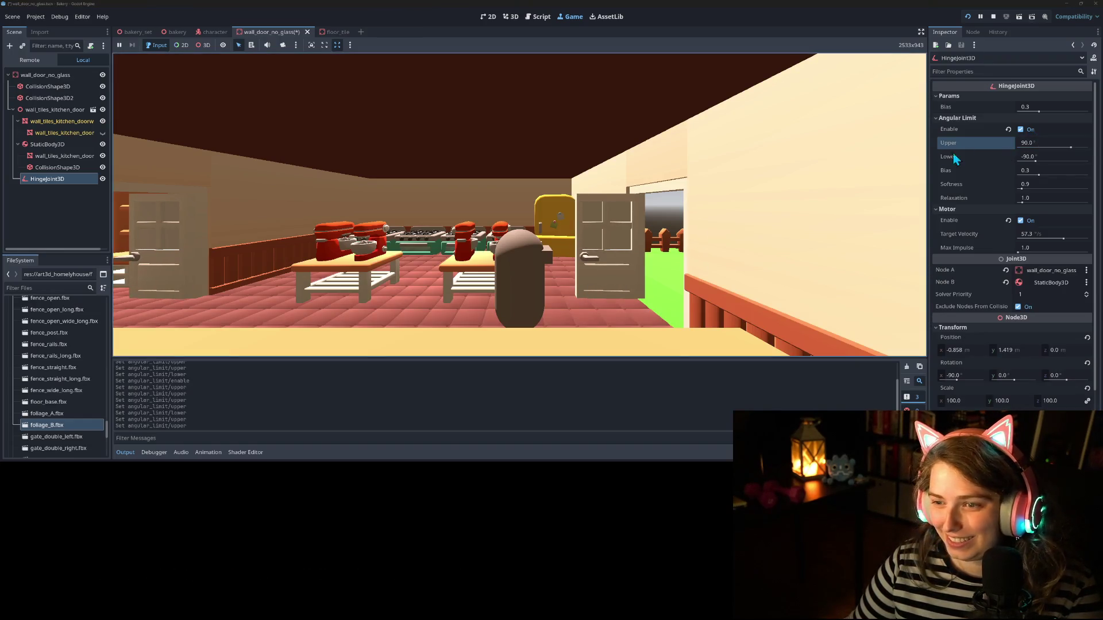
click(1032, 145)
text(0)
key(Return)
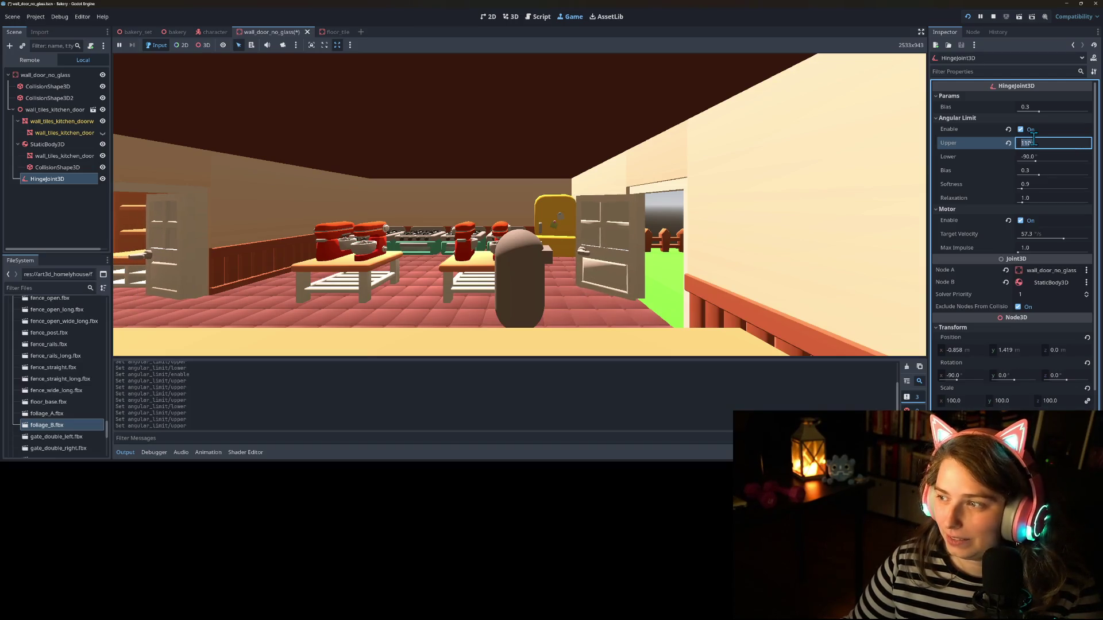
text(105)
key(Return)
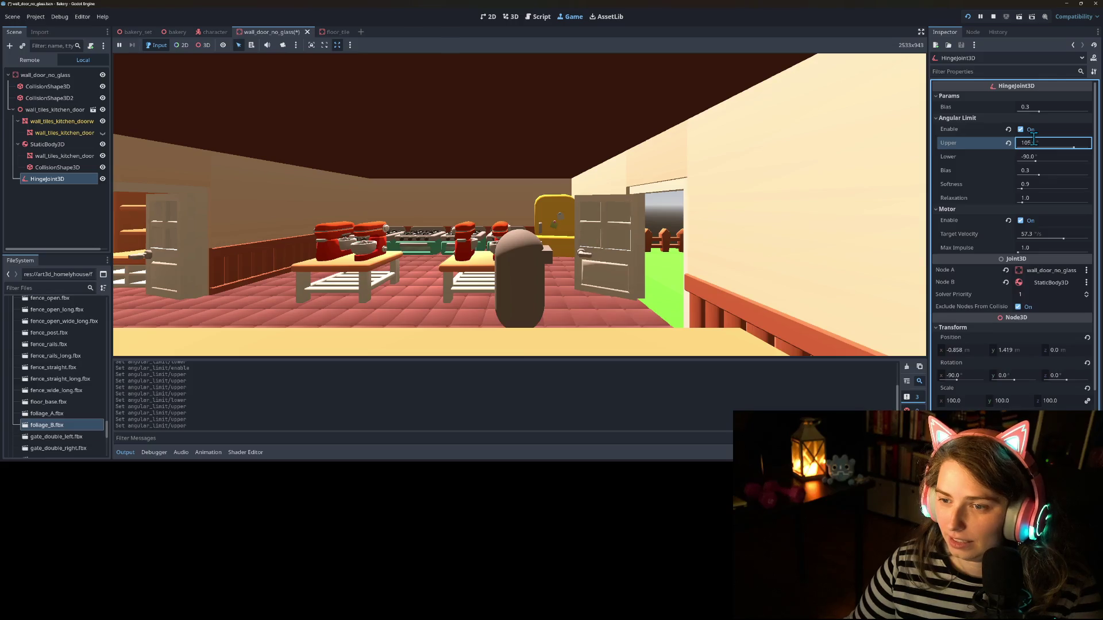
key(ctrl+s)
click(594, 236)
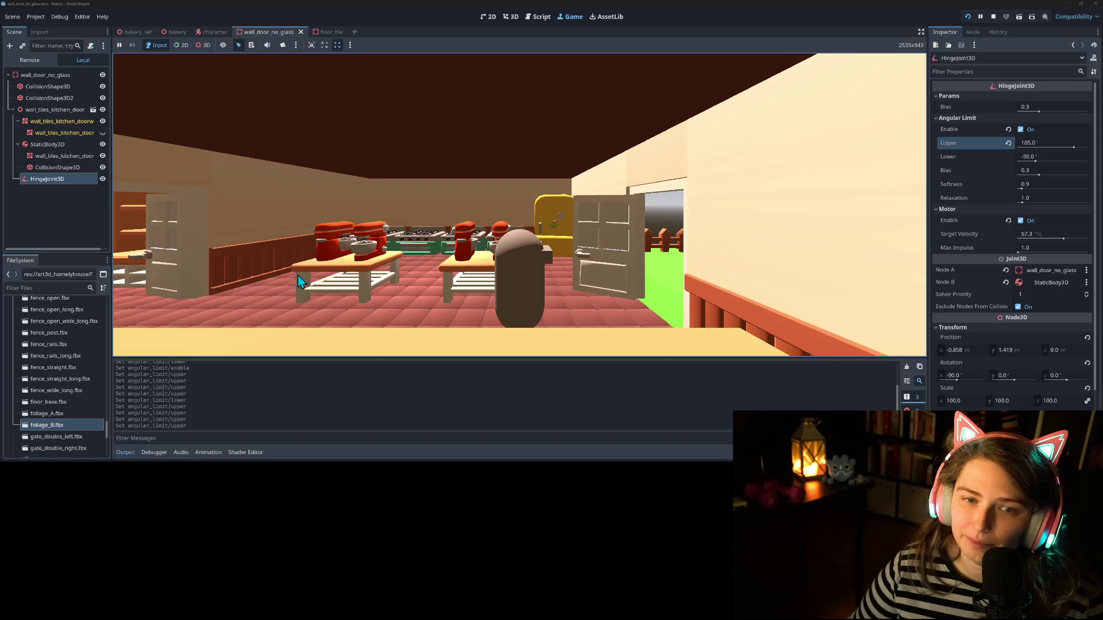
click(59, 145)
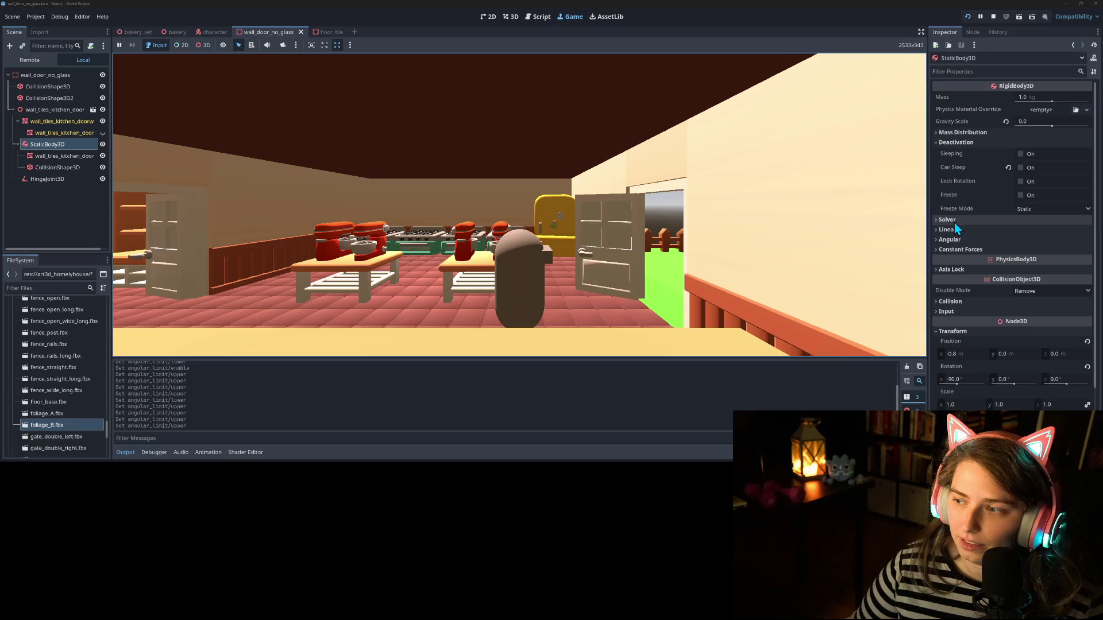
Step: In the StaticBody3D's Axis Lock, toggle the linear axes until only Linear Y is locked
click(956, 240)
click(956, 240)
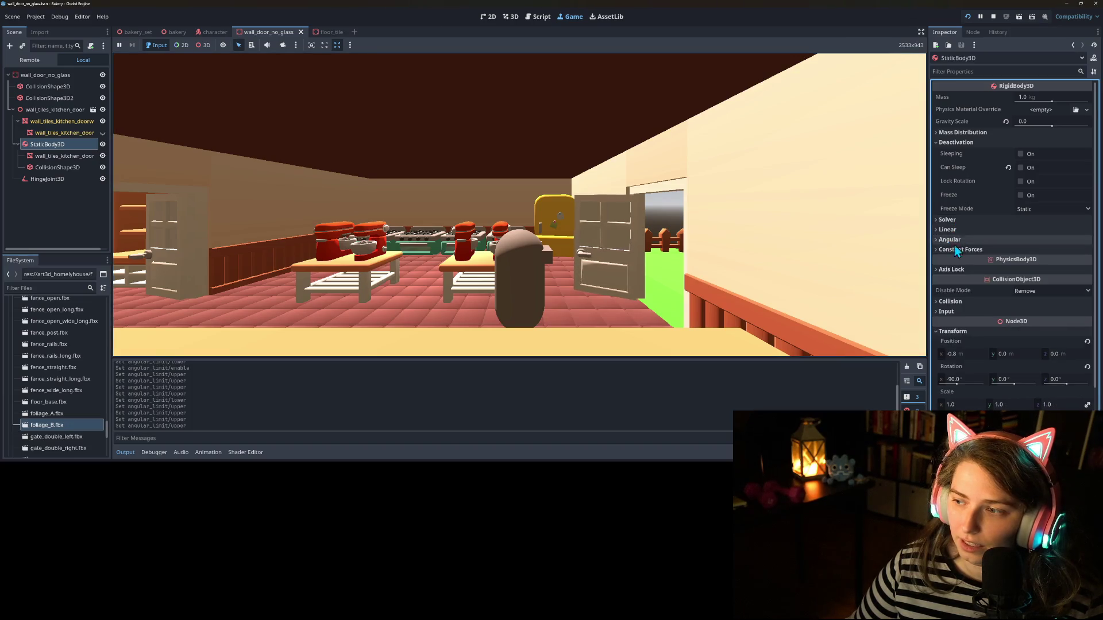
click(955, 250)
click(952, 252)
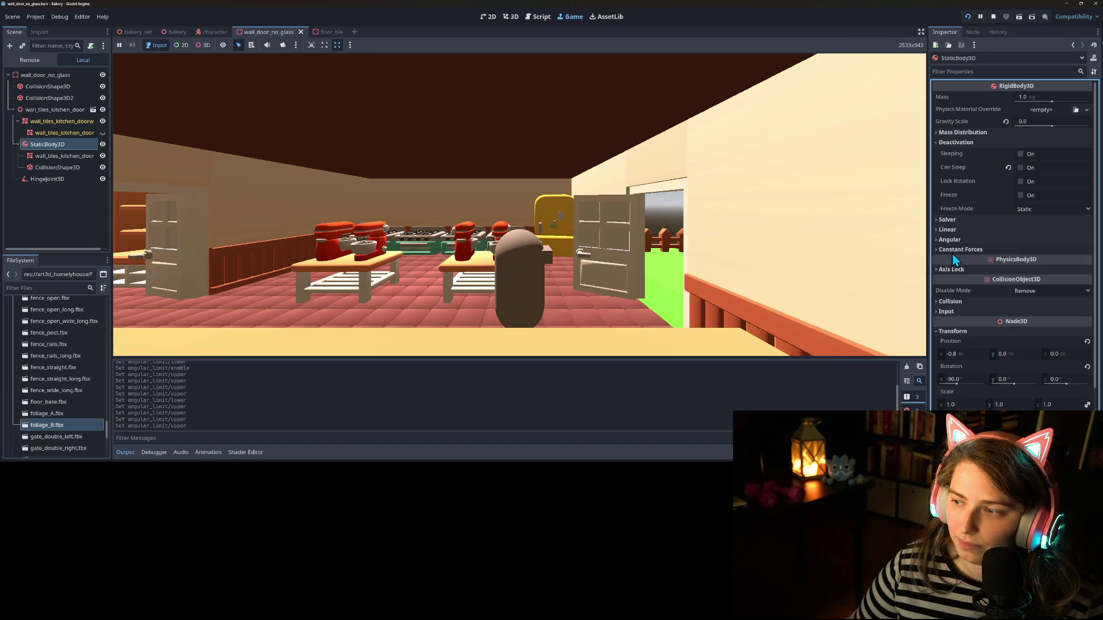
click(957, 270)
click(1020, 281)
click(1020, 294)
click(1020, 309)
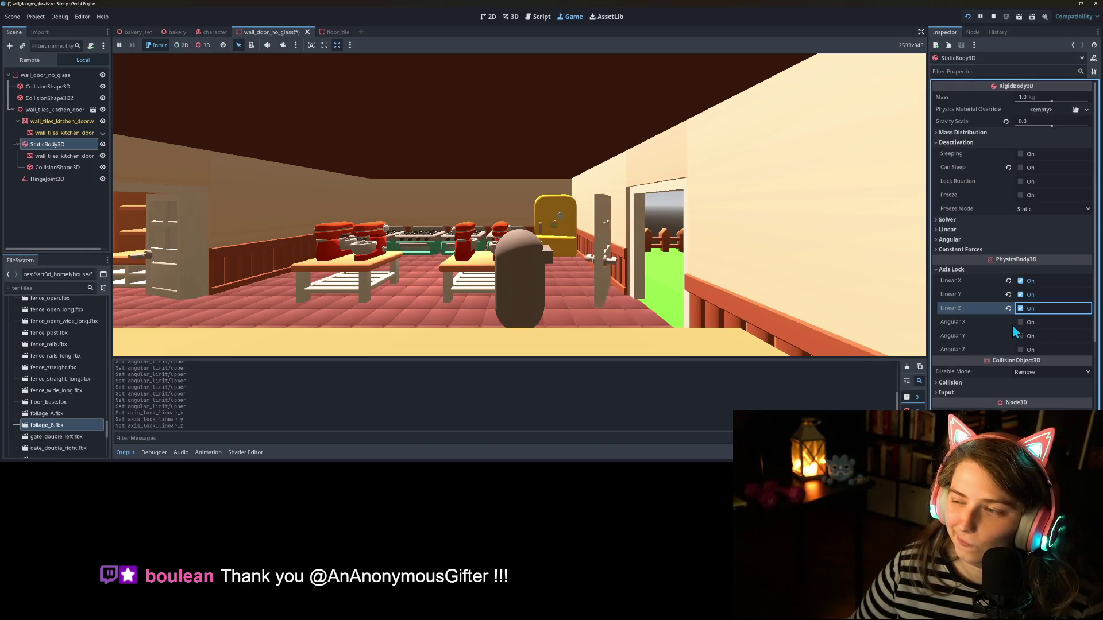
click(1020, 308)
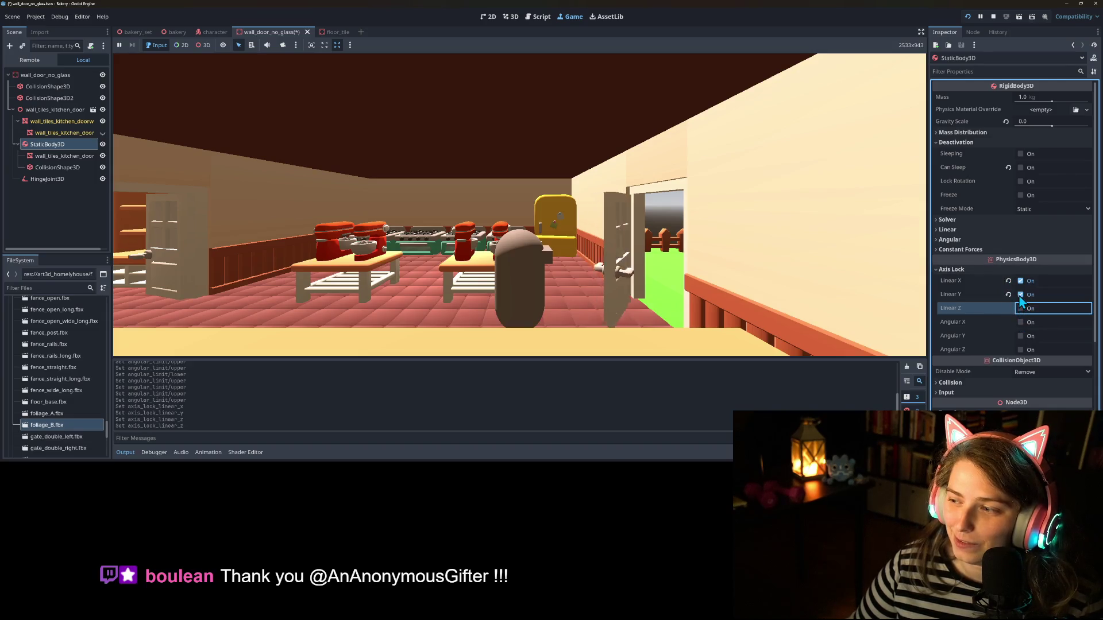
click(1019, 294)
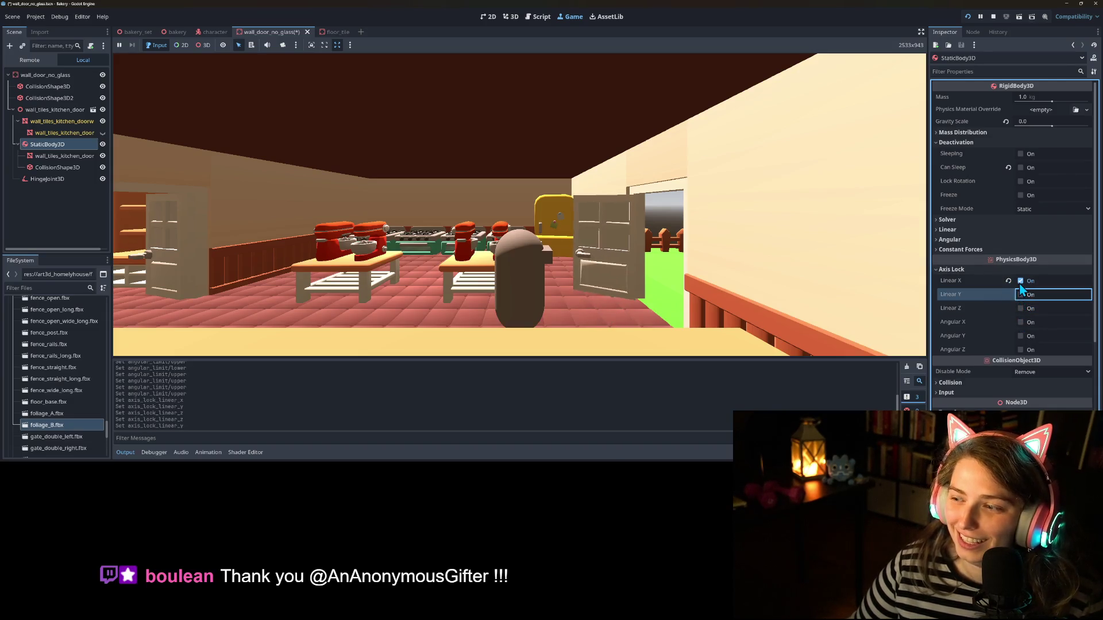
click(1021, 281)
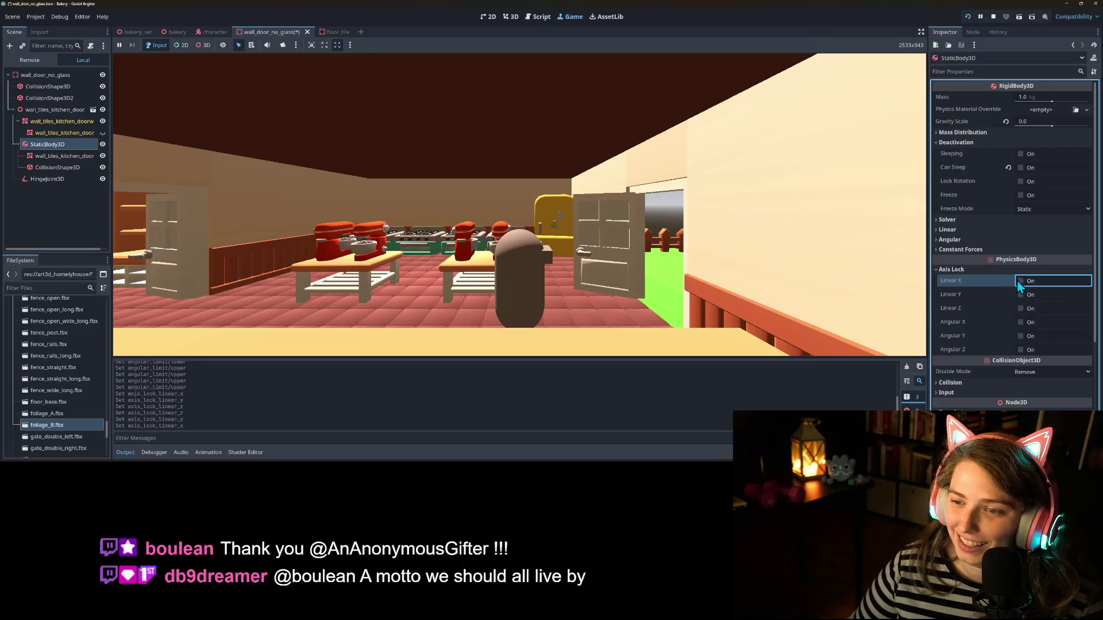
click(1020, 295)
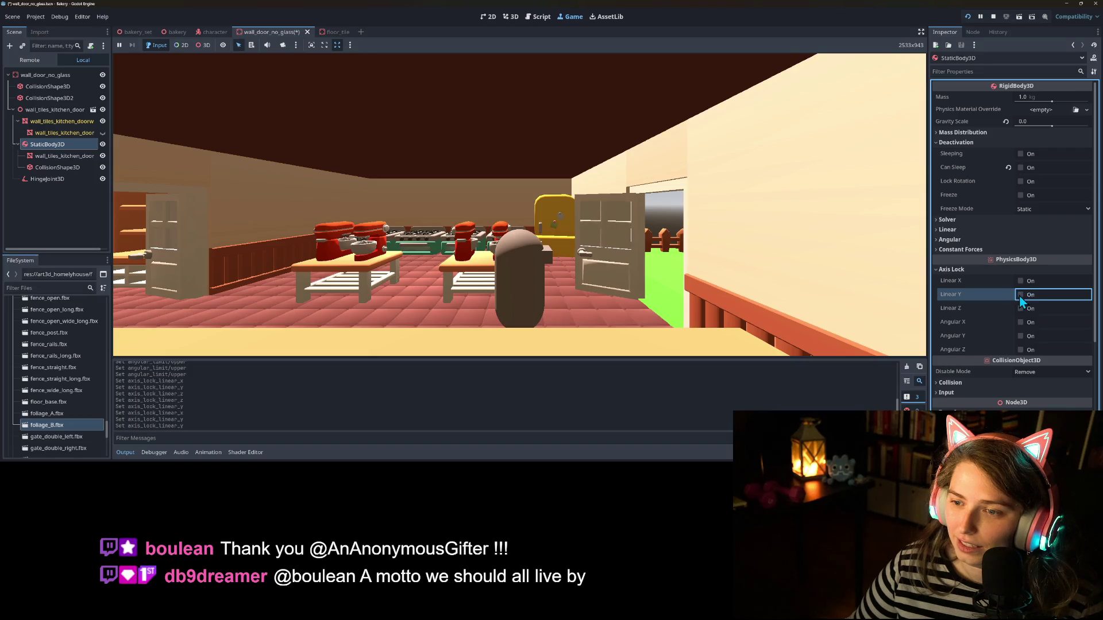
Step: Walk the character around the running game through the door, then stop the game
click(861, 313)
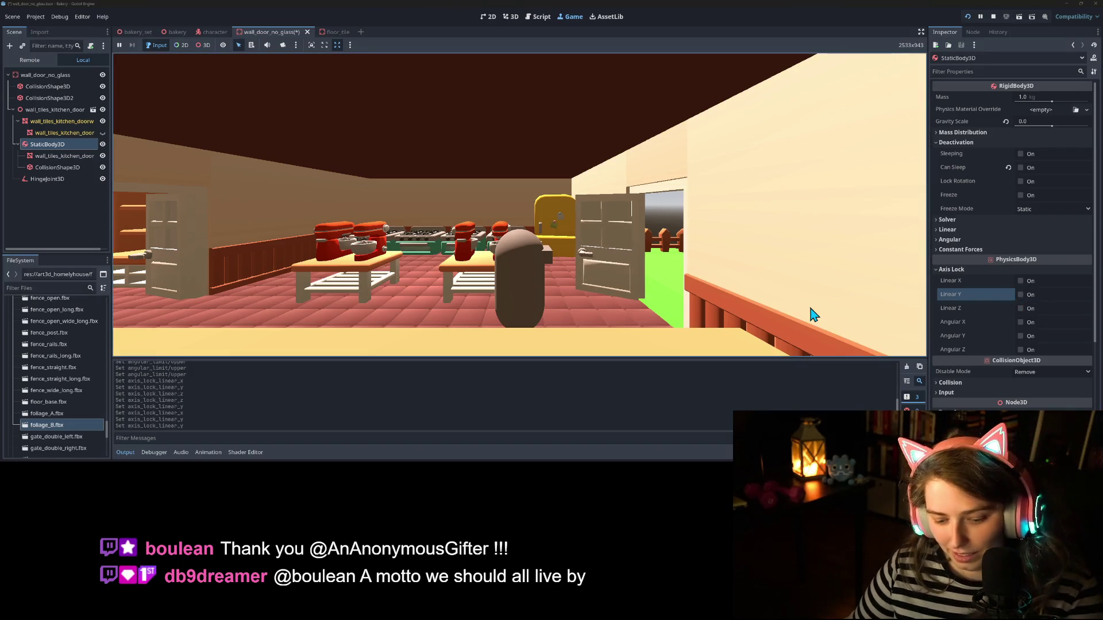
key(s)
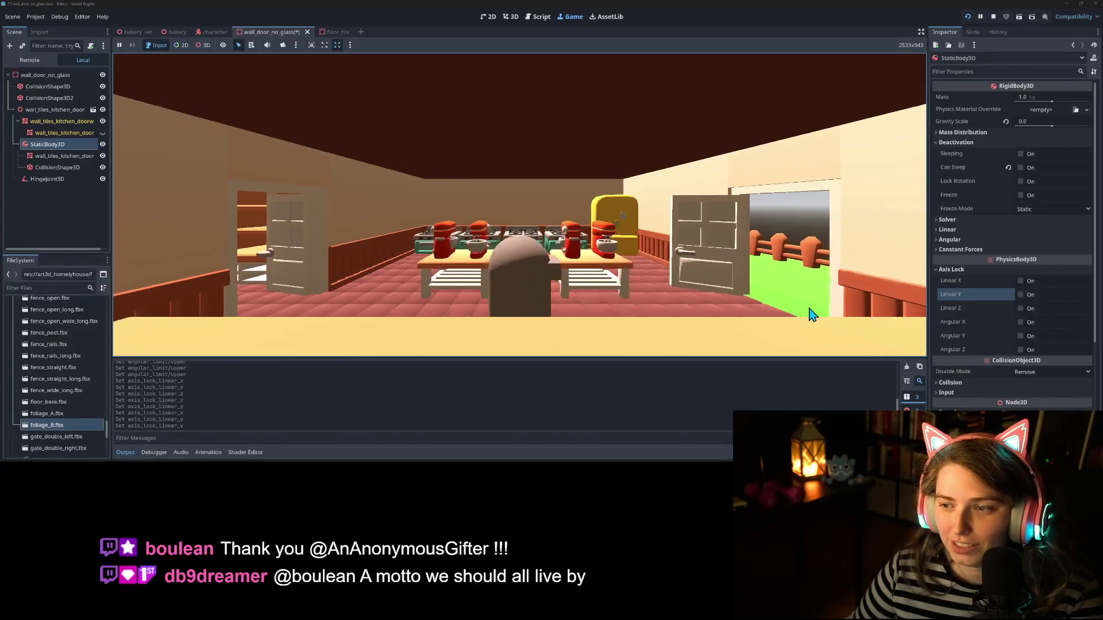
key(a)
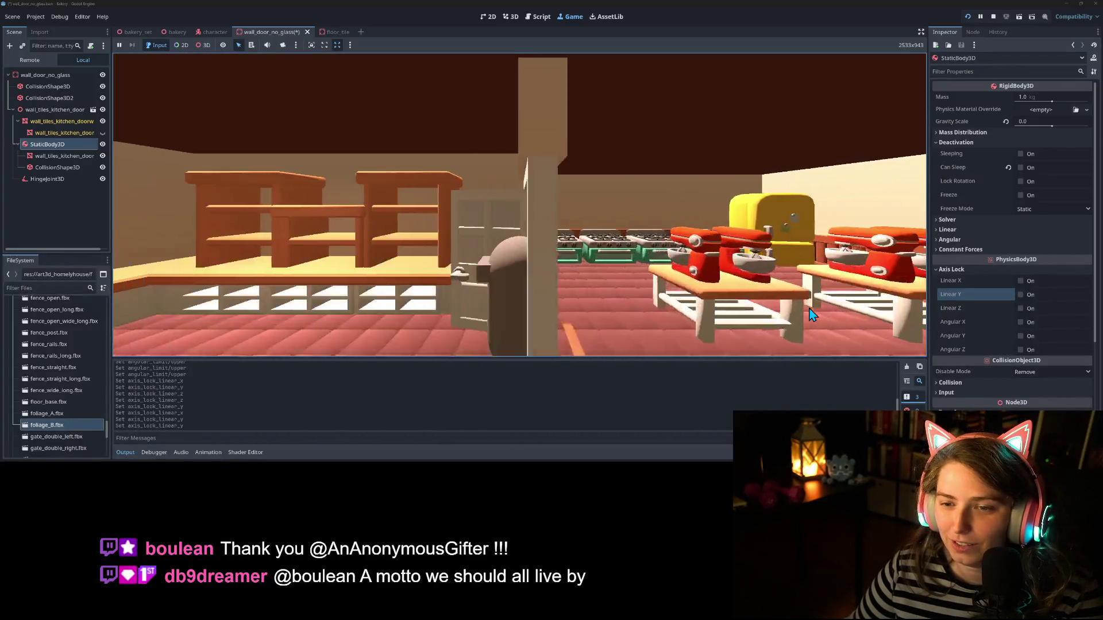
key(d)
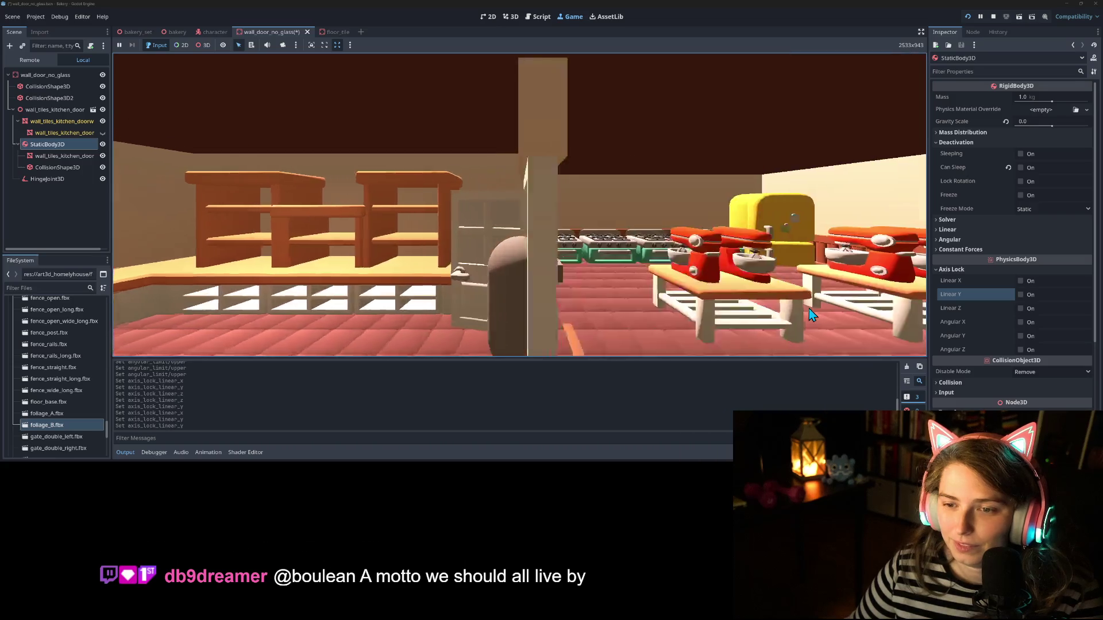
key(d)
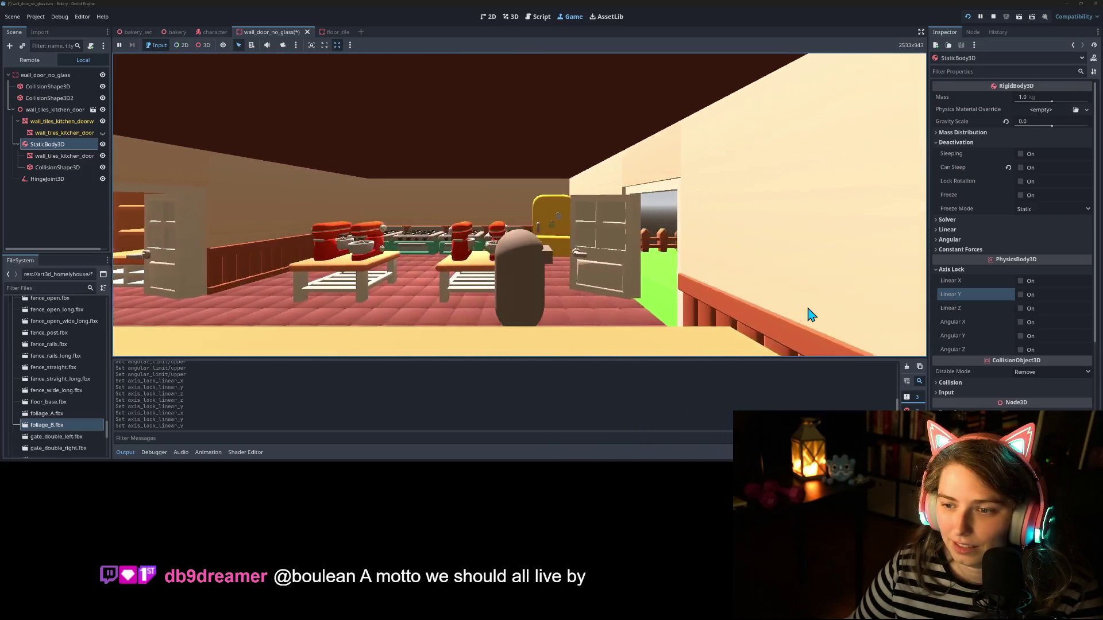
key(d)
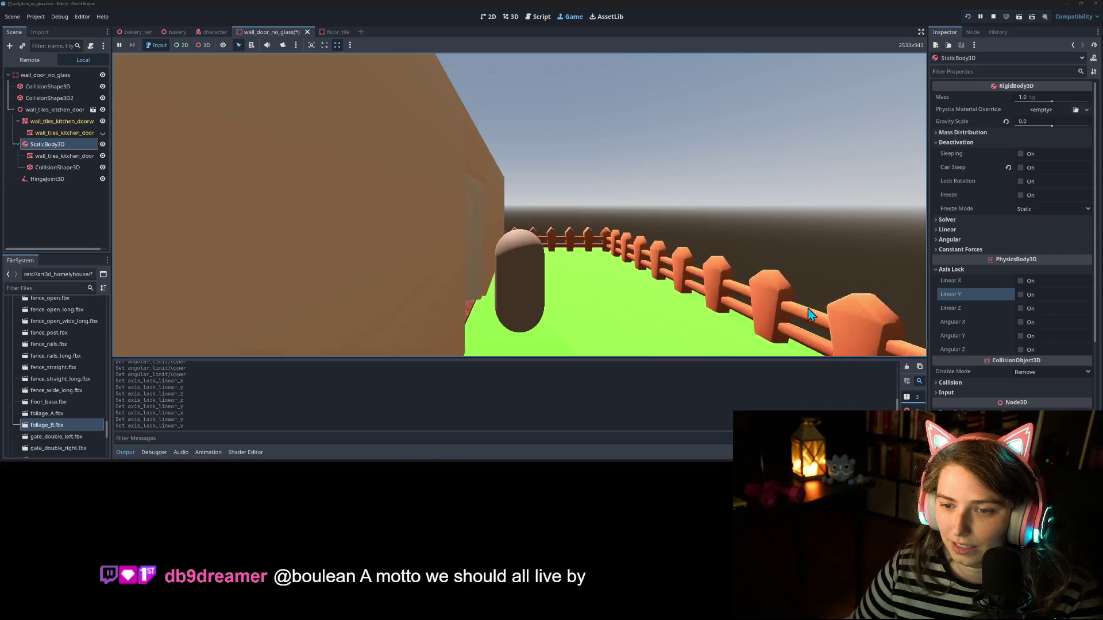
key(a)
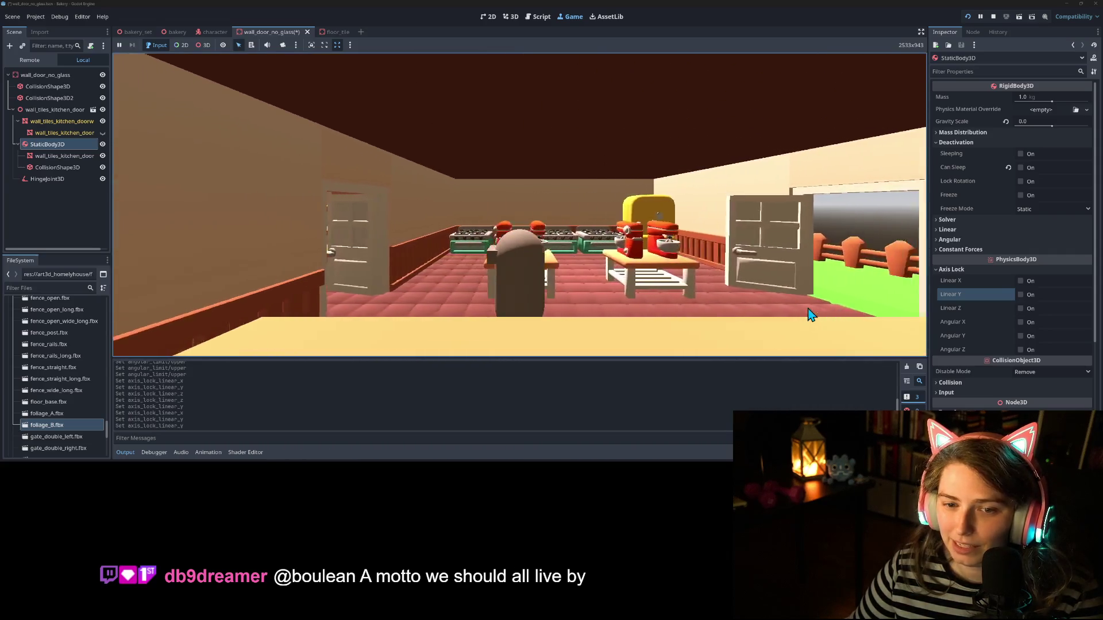
click(994, 17)
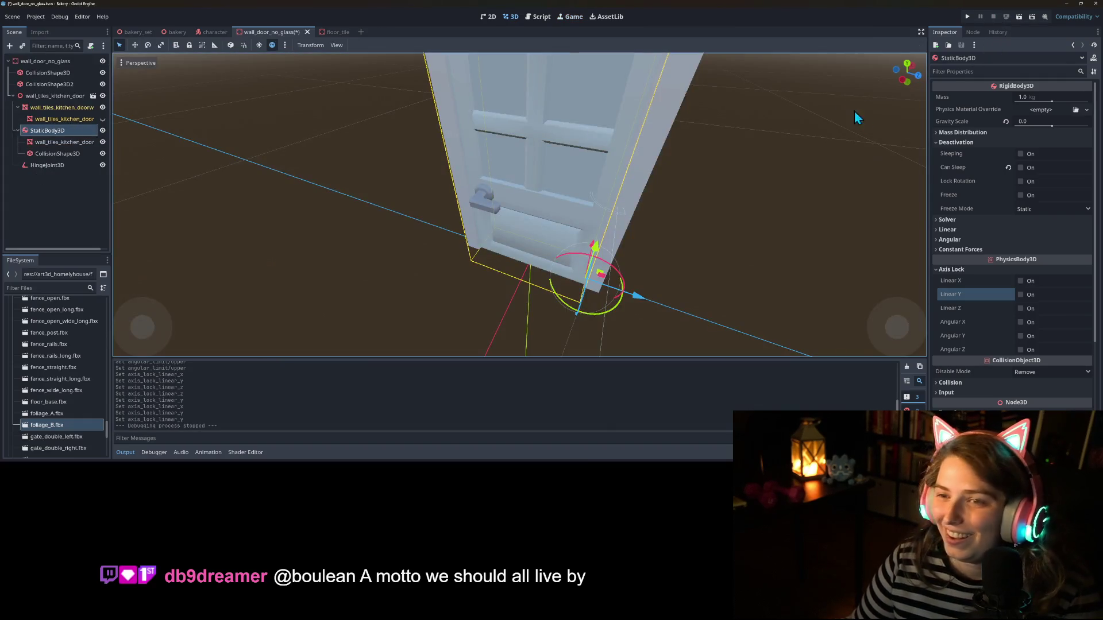
Step: Delete the HingeJoint3D, change the door body's type to StaticBody3D, and save
key(ctrl+s)
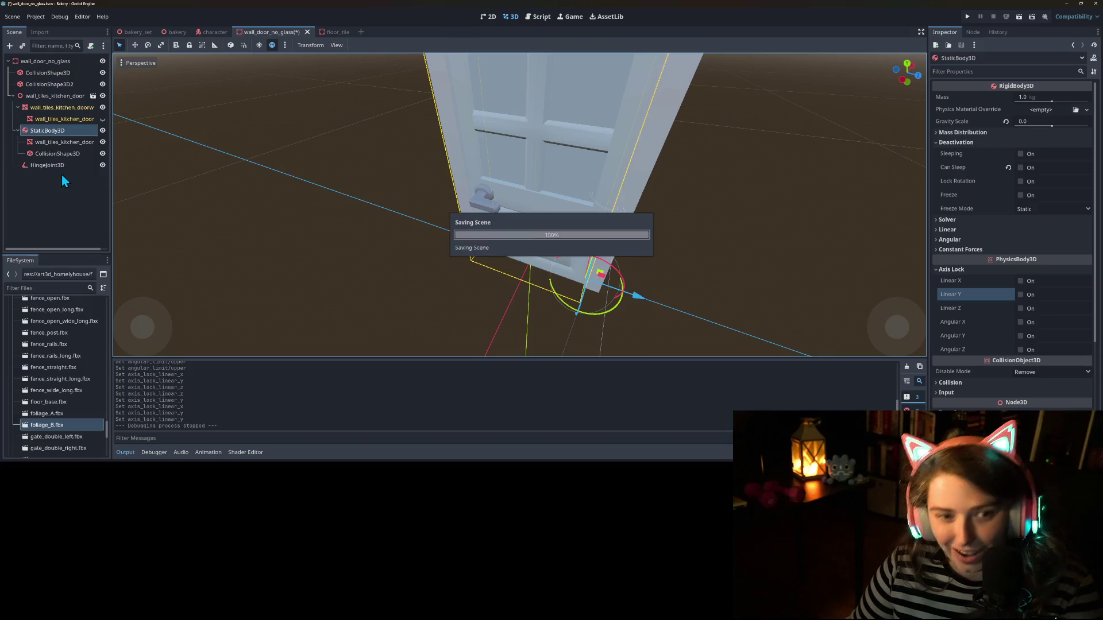
click(47, 166)
key(Delete)
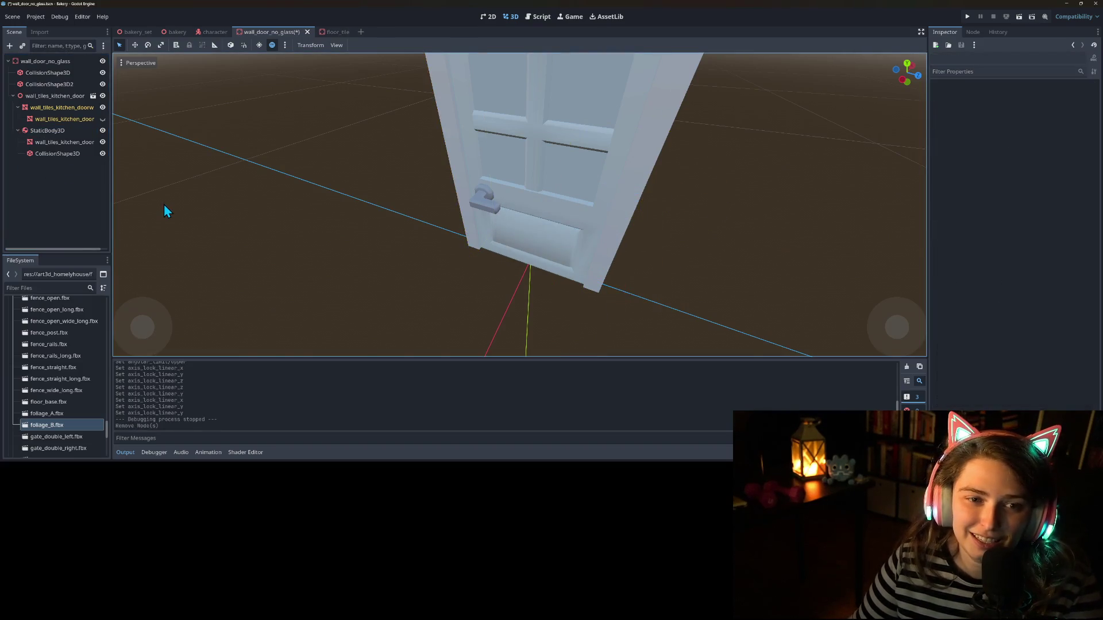
right_click(64, 133)
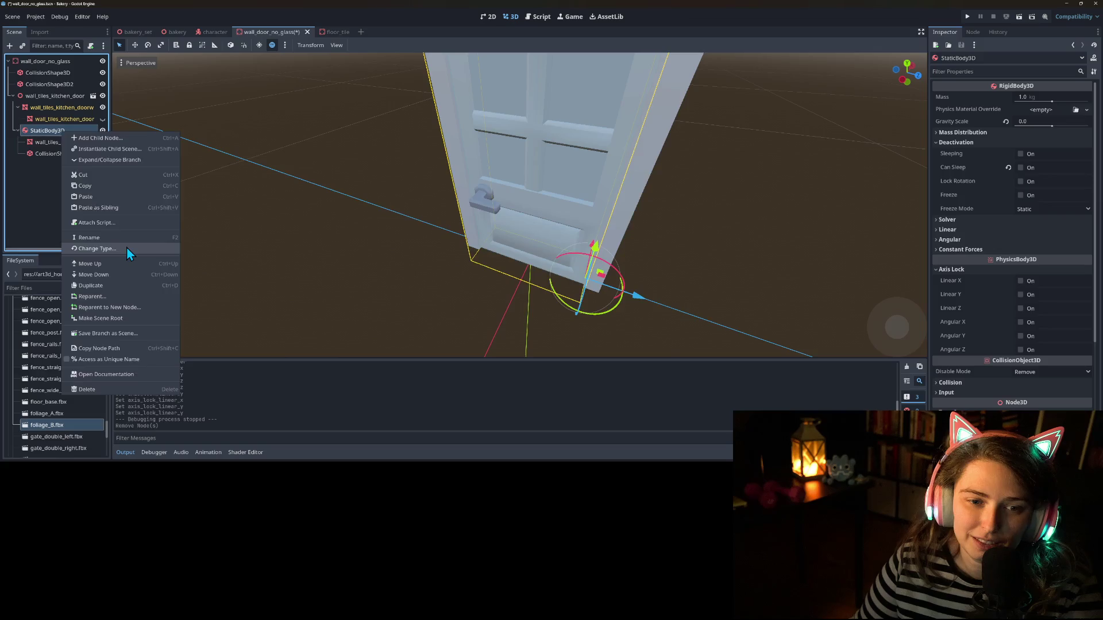
click(126, 247)
text(sta)
key(Return)
key(ctrl+s)
Step: Rotate the door body partly open and save the door scene
scroll(214, 218, down, 5)
drag(415, 285, 466, 282)
mouse_move(507, 246)
mouse_down()
mouse_move(462, 250)
mouse_move(545, 267)
mouse_move(529, 262)
mouse_move(553, 240)
mouse_move(543, 211)
mouse_move(548, 236)
mouse_move(515, 273)
mouse_move(601, 263)
mouse_move(601, 252)
mouse_move(560, 252)
mouse_up()
key(ctrl+s)
mouse_move(590, 294)
mouse_down()
mouse_move(591, 285)
mouse_move(531, 284)
mouse_move(442, 122)
mouse_up()
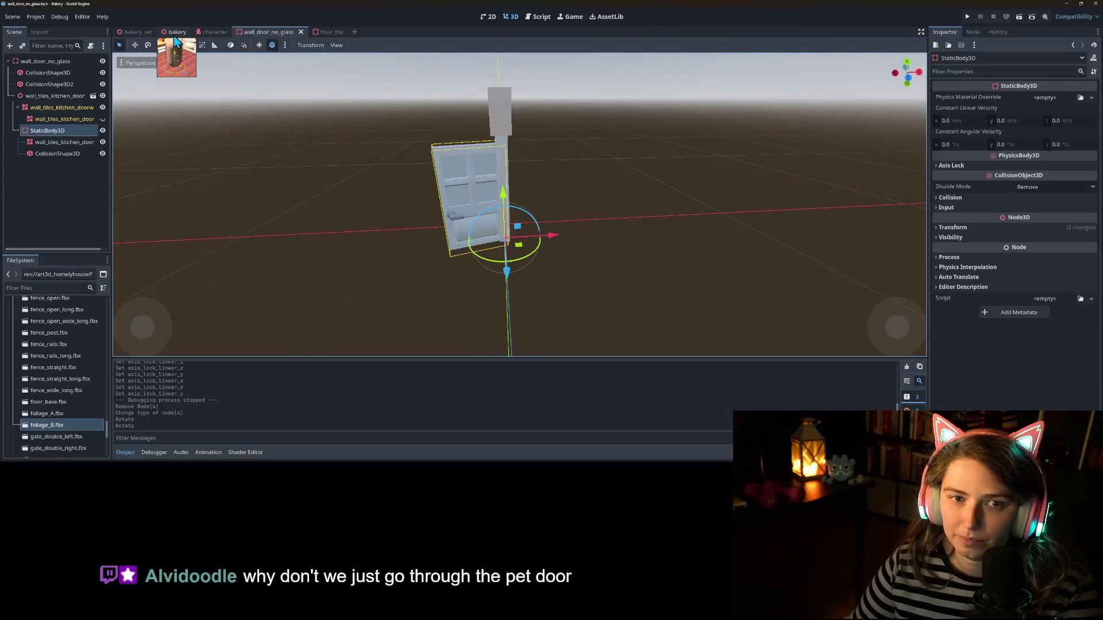
Step: Check the door in the bakery scene, then rotate the door body about 18 degrees more
click(175, 32)
mouse_move(632, 270)
mouse_down()
mouse_move(508, 253)
mouse_move(512, 270)
mouse_move(539, 280)
mouse_move(553, 259)
mouse_move(440, 233)
mouse_move(360, 233)
mouse_move(402, 247)
mouse_up()
click(270, 33)
mouse_move(566, 252)
mouse_down()
mouse_move(572, 269)
mouse_move(613, 244)
mouse_up()
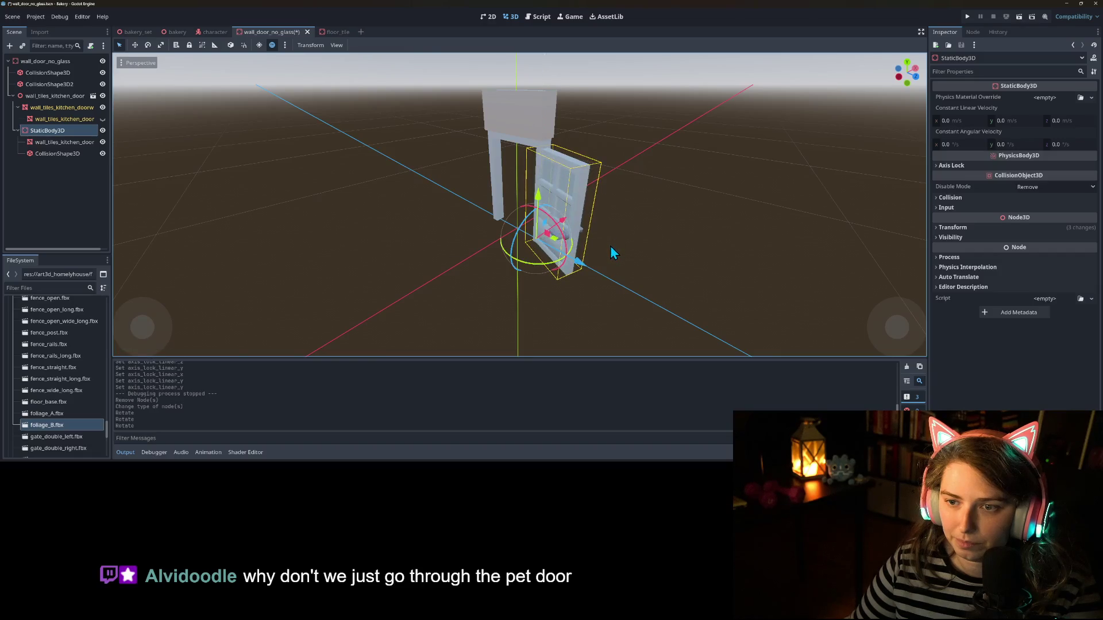
click(172, 32)
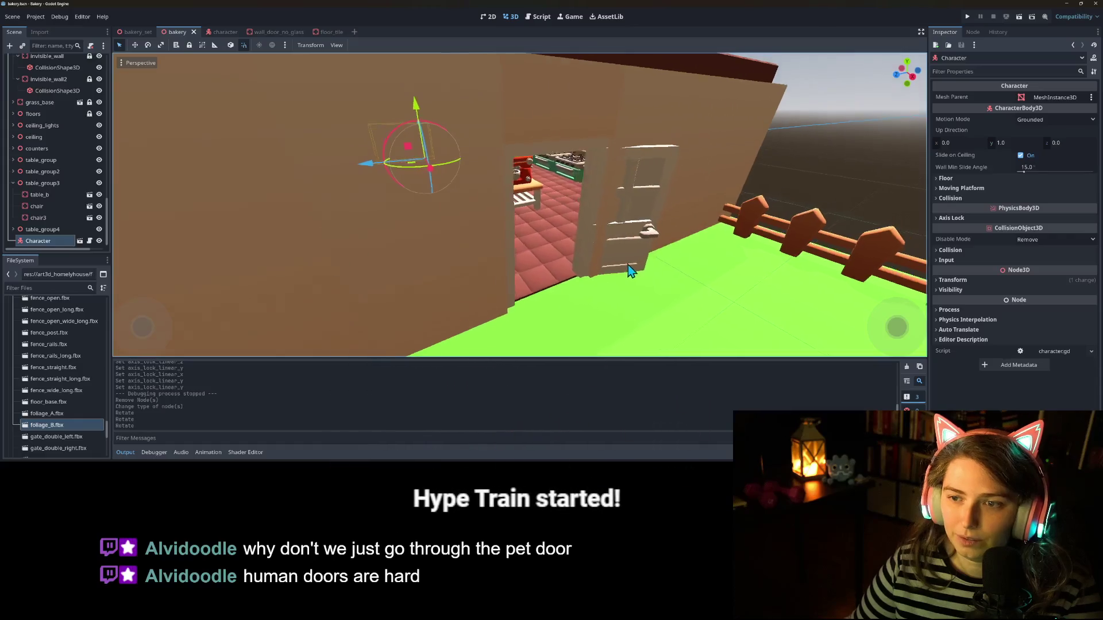
Step: Turn the glassless door edge-on and check it through the bakery doorway
scroll(672, 270, up, 5)
mouse_move(743, 261)
mouse_down()
mouse_move(813, 260)
mouse_move(117, 284)
mouse_up()
click(282, 32)
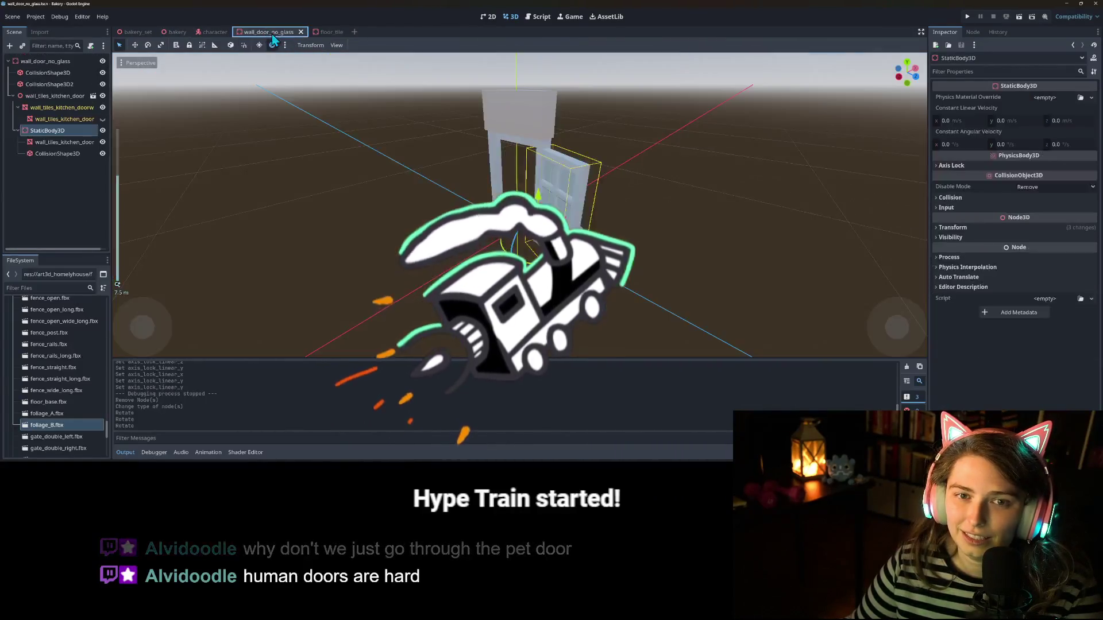
drag(555, 270, 529, 269)
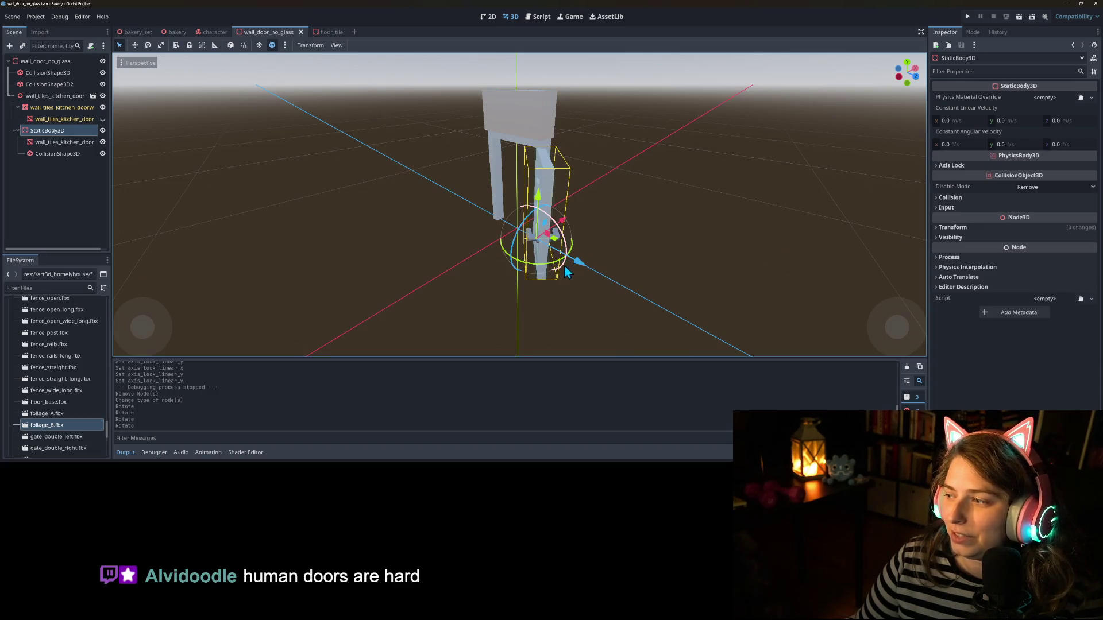
click(173, 32)
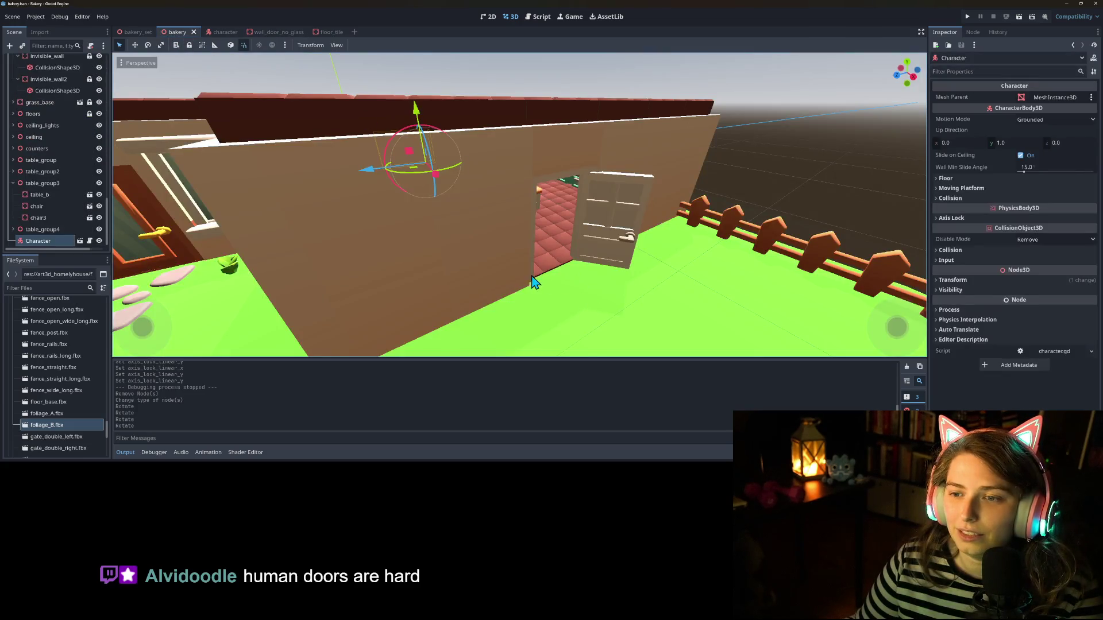
mouse_move(562, 270)
mouse_down()
mouse_move(591, 301)
mouse_move(548, 313)
mouse_move(706, 293)
mouse_move(658, 305)
mouse_move(677, 308)
mouse_move(694, 300)
mouse_move(619, 294)
mouse_move(588, 304)
mouse_up()
scroll(593, 305, up, 5)
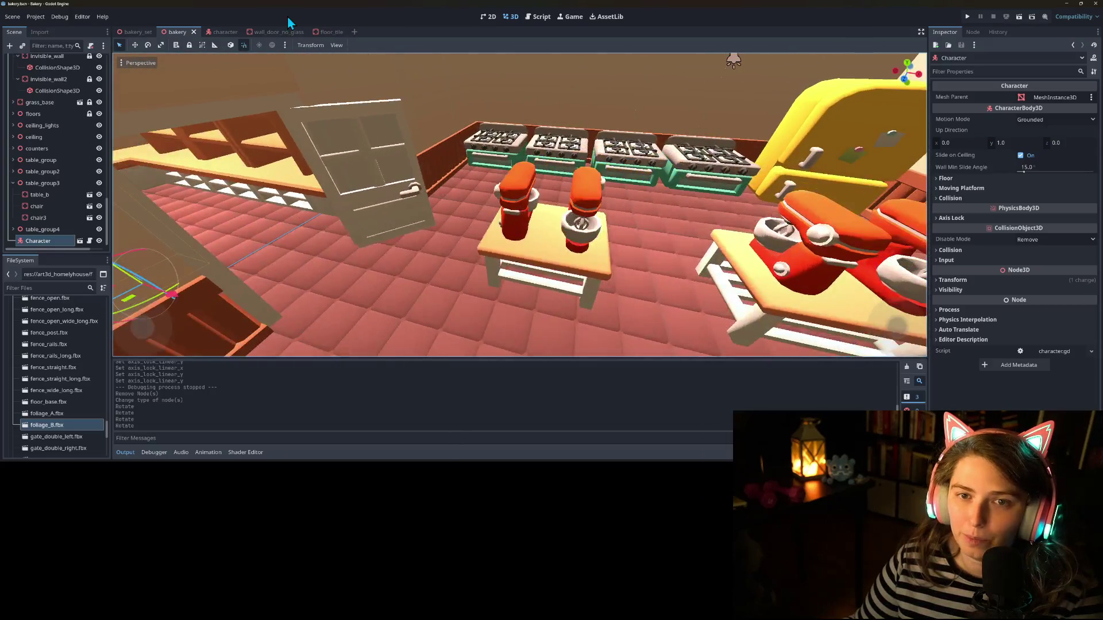
Step: Swing the wall_door_no_glass door about 14 degrees, reposition it in its frame, and save
click(273, 33)
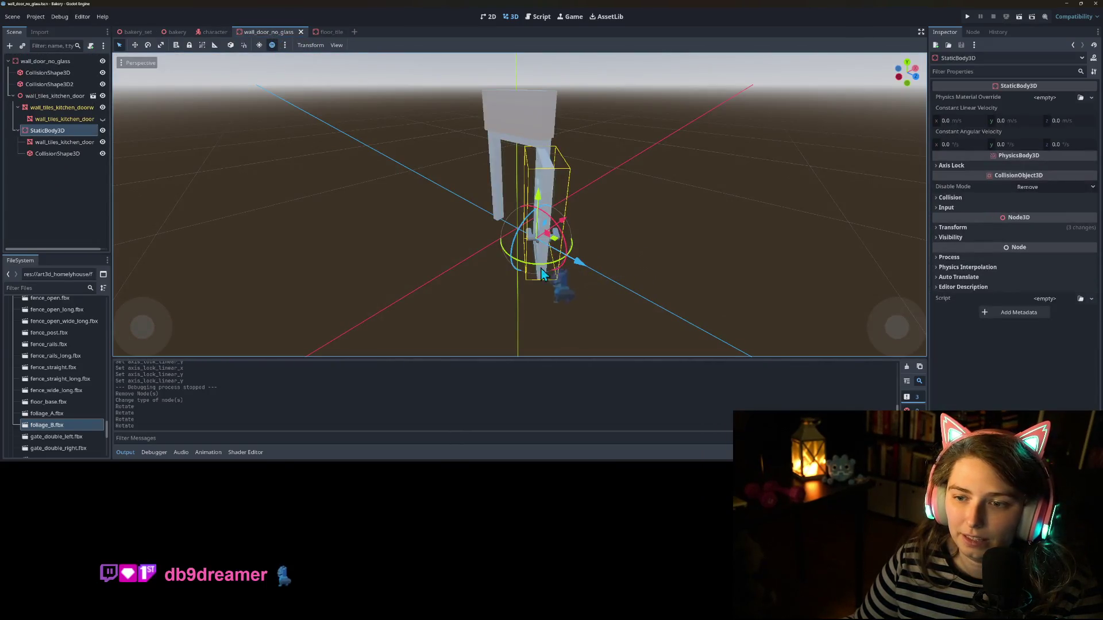
drag(539, 270, 567, 271)
mouse_move(577, 314)
mouse_down()
mouse_move(606, 302)
mouse_move(578, 320)
mouse_move(641, 340)
mouse_move(604, 292)
mouse_up()
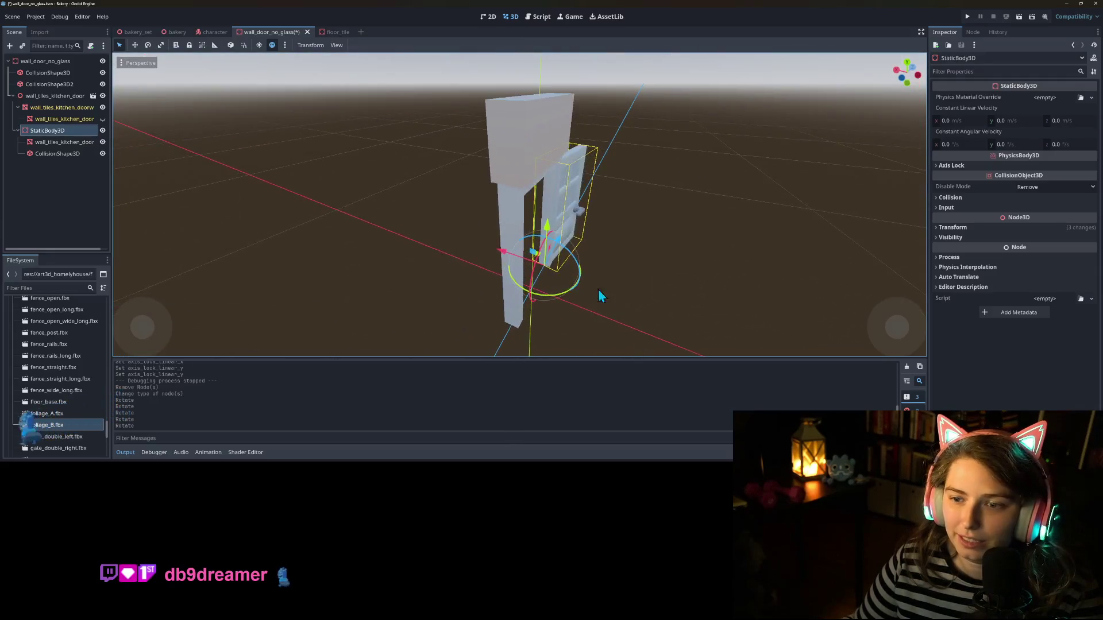
drag(503, 256, 510, 256)
mouse_move(594, 303)
mouse_down()
mouse_move(560, 308)
mouse_move(564, 263)
mouse_move(533, 290)
mouse_move(510, 273)
mouse_move(518, 290)
mouse_move(574, 282)
mouse_move(564, 274)
mouse_move(413, 317)
mouse_move(501, 288)
mouse_move(500, 252)
mouse_move(518, 308)
mouse_move(634, 315)
mouse_move(663, 299)
mouse_up()
key(ctrl+s)
Step: Inspect the ajar door from both sides, then return to the bakery level
mouse_move(584, 285)
mouse_down()
mouse_move(553, 300)
mouse_move(626, 332)
mouse_move(644, 313)
mouse_up()
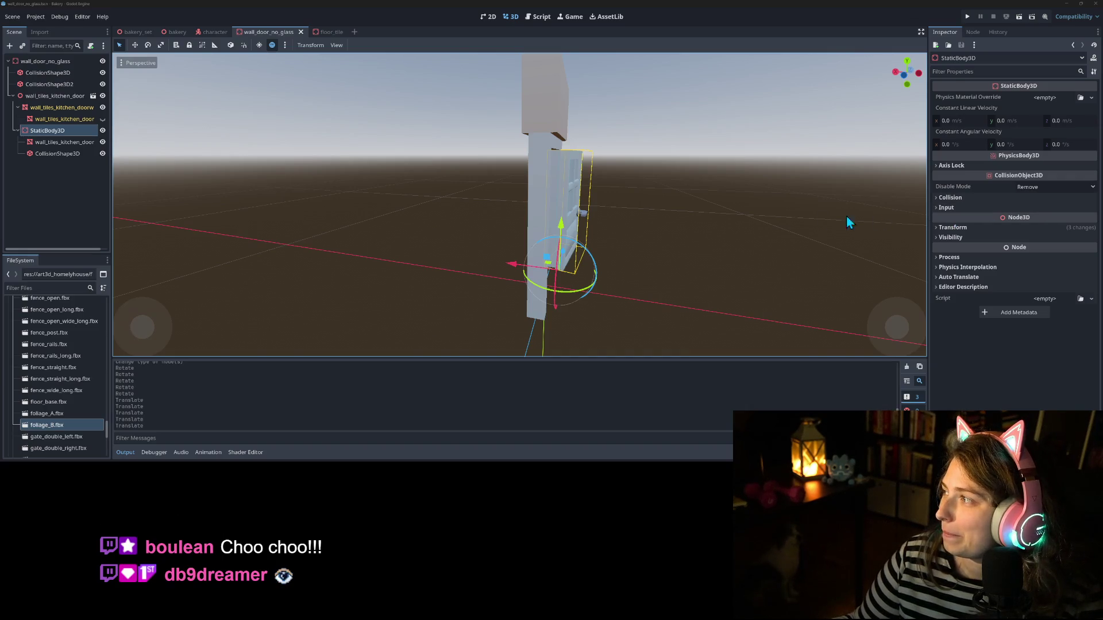
scroll(653, 284, down, 3)
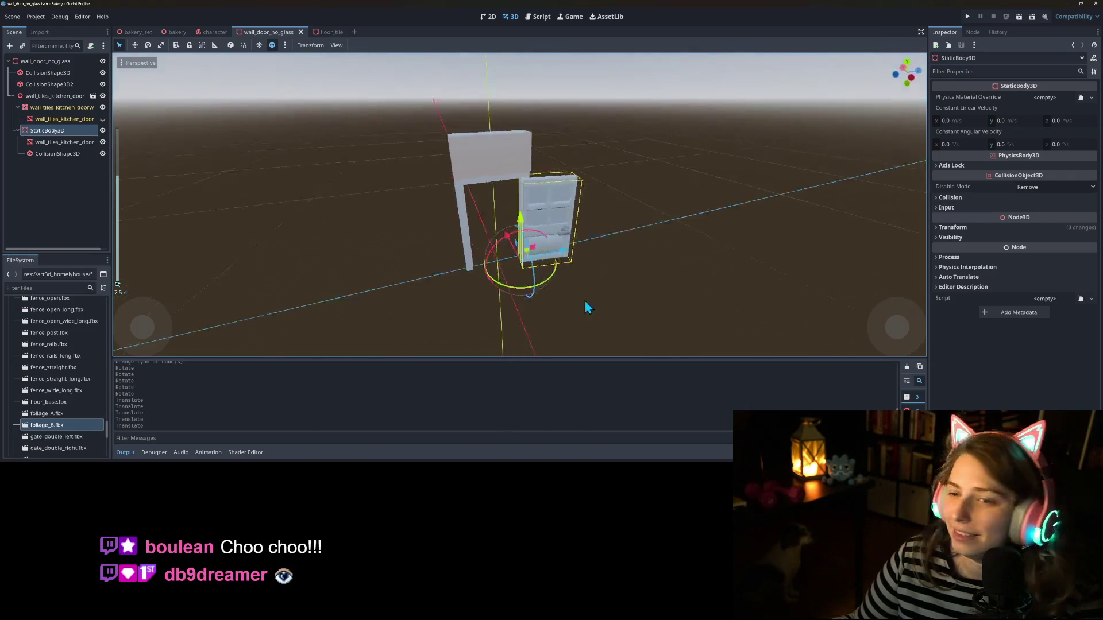
mouse_move(538, 291)
mouse_down()
mouse_move(591, 287)
mouse_move(567, 279)
mouse_move(695, 278)
mouse_up()
scroll(567, 280, up, 4)
scroll(568, 280, up, 3)
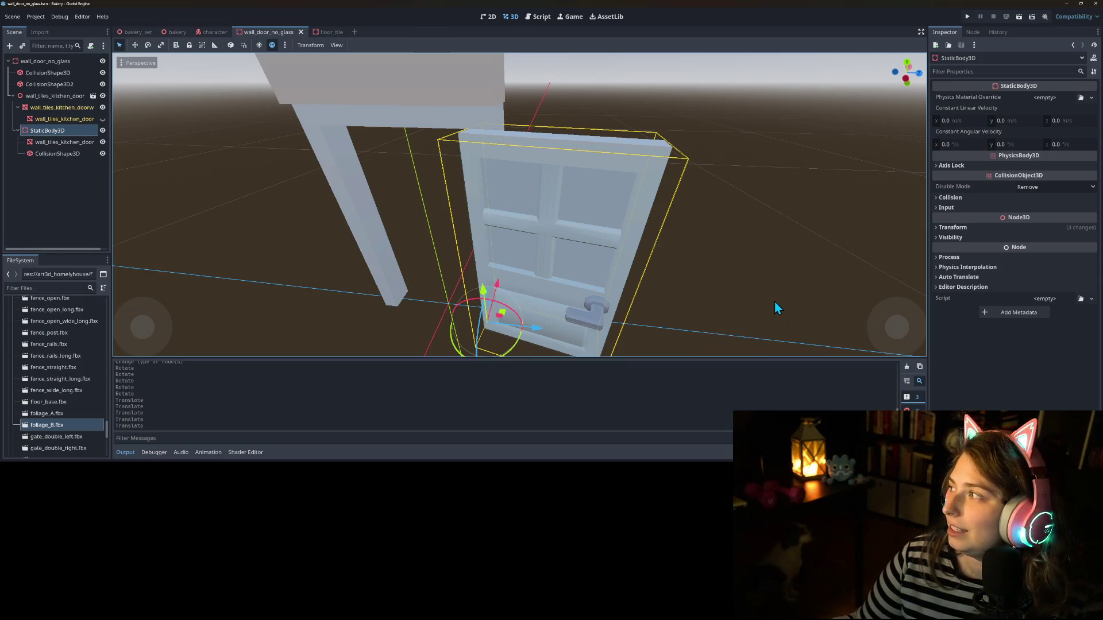
mouse_move(770, 304)
mouse_down()
mouse_move(621, 290)
mouse_move(508, 298)
mouse_move(484, 277)
mouse_move(556, 248)
mouse_move(539, 241)
mouse_up()
scroll(509, 297, down, 1)
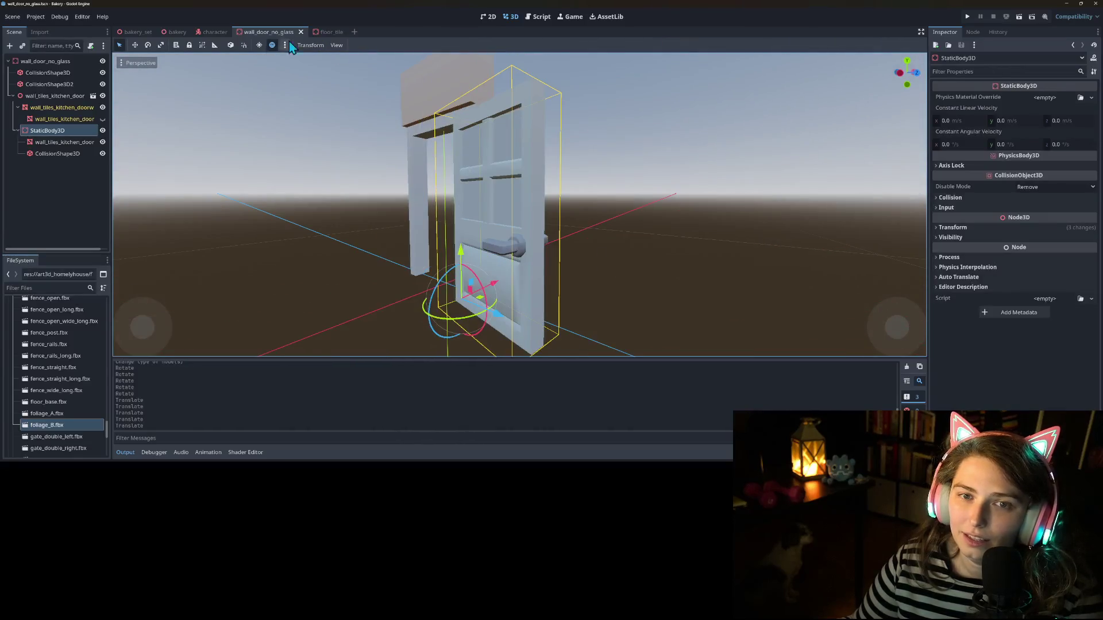
click(176, 31)
mouse_move(442, 221)
mouse_down()
mouse_move(433, 207)
mouse_move(437, 226)
mouse_move(432, 211)
mouse_move(381, 202)
mouse_move(516, 207)
mouse_move(492, 224)
mouse_move(215, 232)
mouse_move(224, 230)
mouse_up()
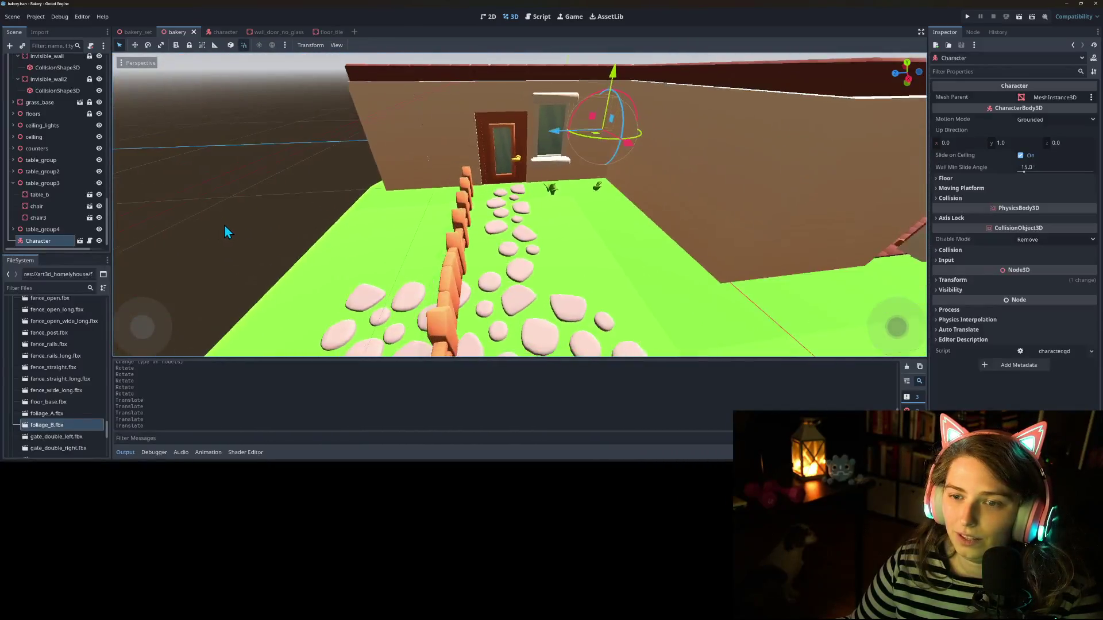
Step: Unlock the wall_door node in the bakery scene and select it
scroll(219, 225, up, 3)
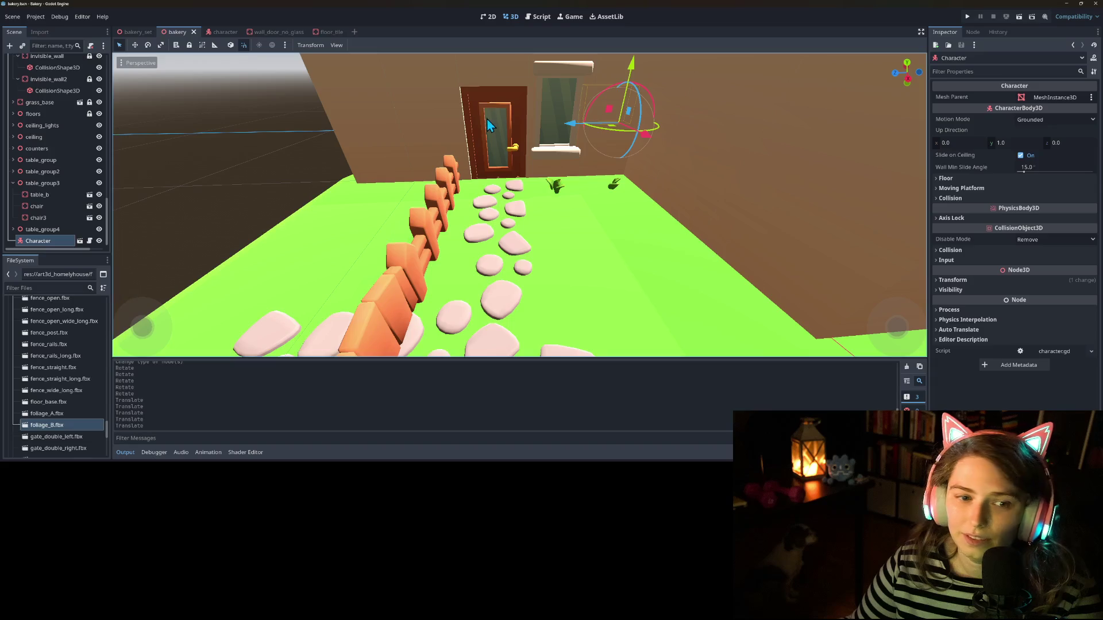
scroll(67, 198, up, 5)
click(69, 179)
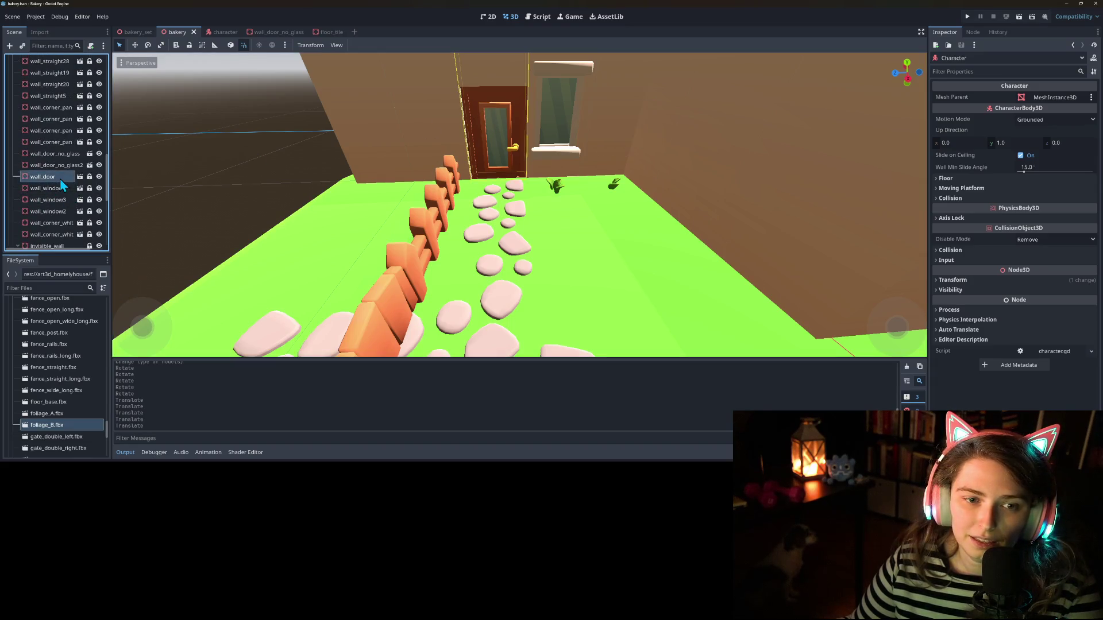
click(89, 176)
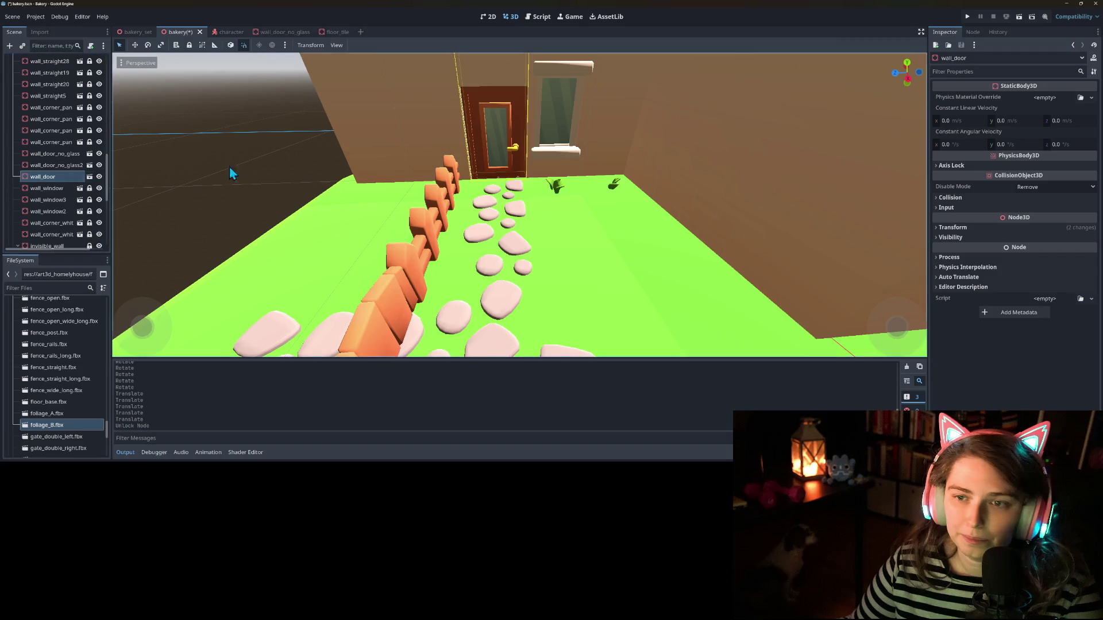
scroll(336, 73, down, 3)
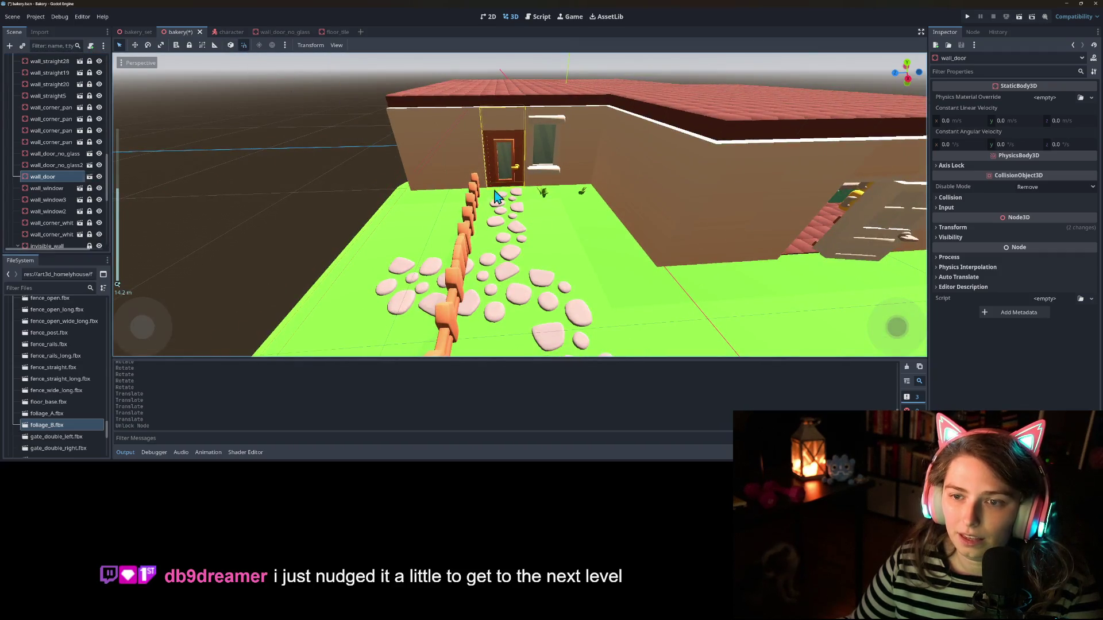
click(45, 180)
click(513, 174)
mouse_move(525, 209)
mouse_down()
mouse_move(464, 207)
mouse_move(467, 168)
mouse_up()
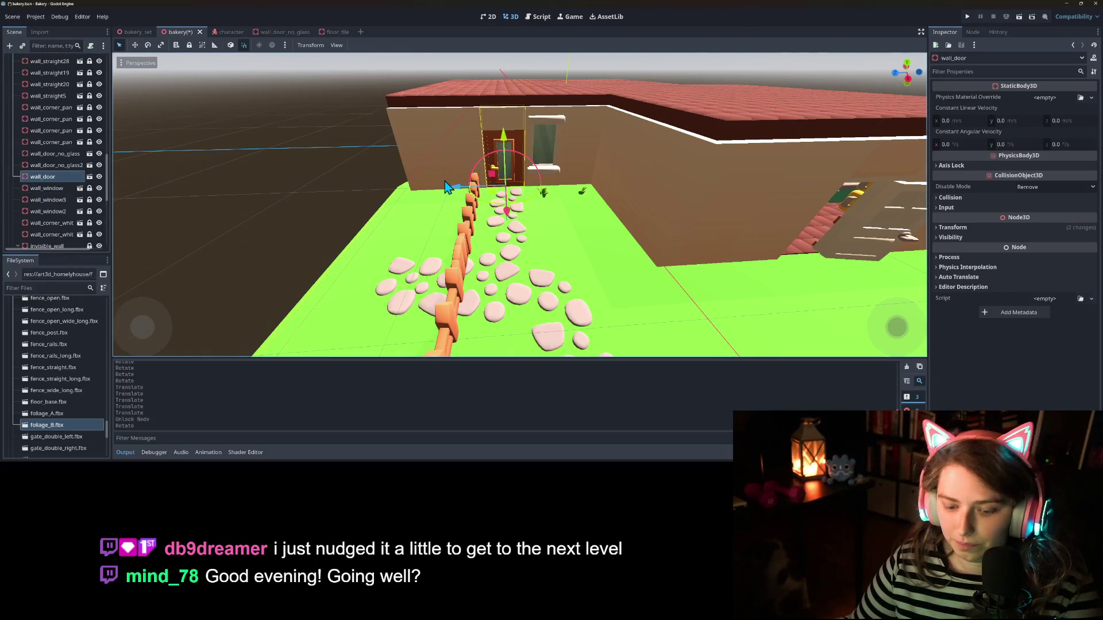
Step: Open wall_door in its own scene and enable Editable Children on the door-wall model
right_click(46, 178)
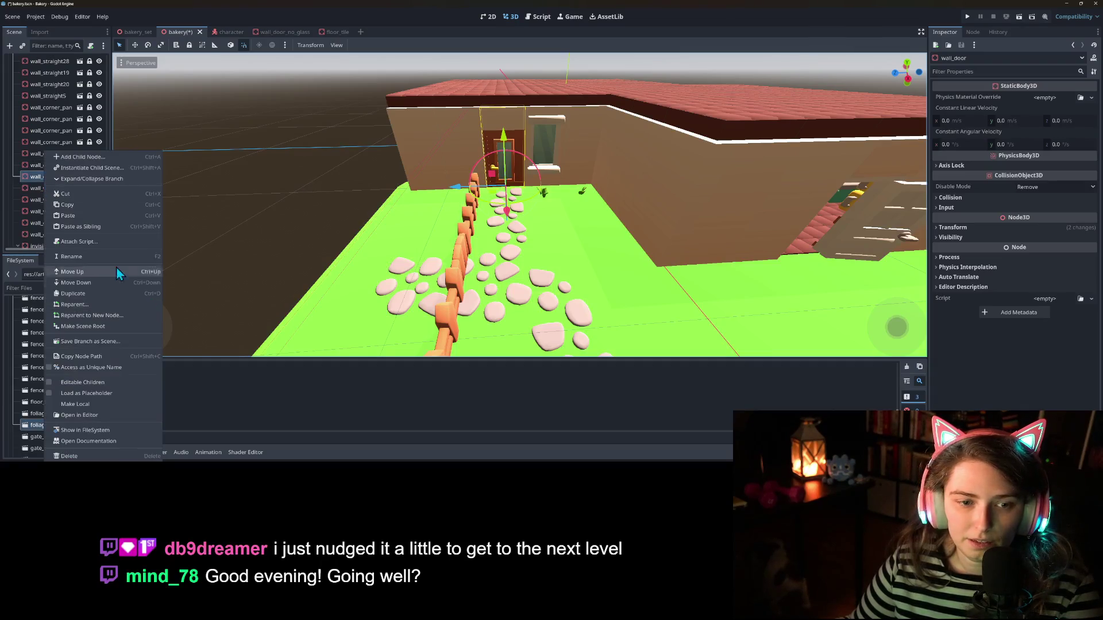
click(25, 173)
click(89, 176)
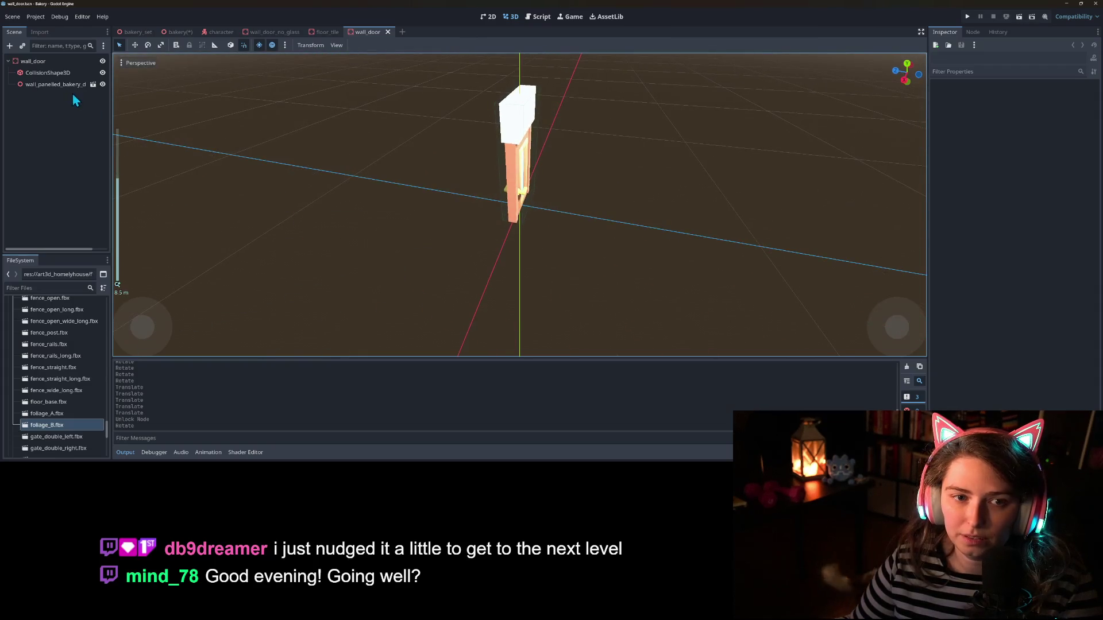
click(58, 84)
right_click(57, 84)
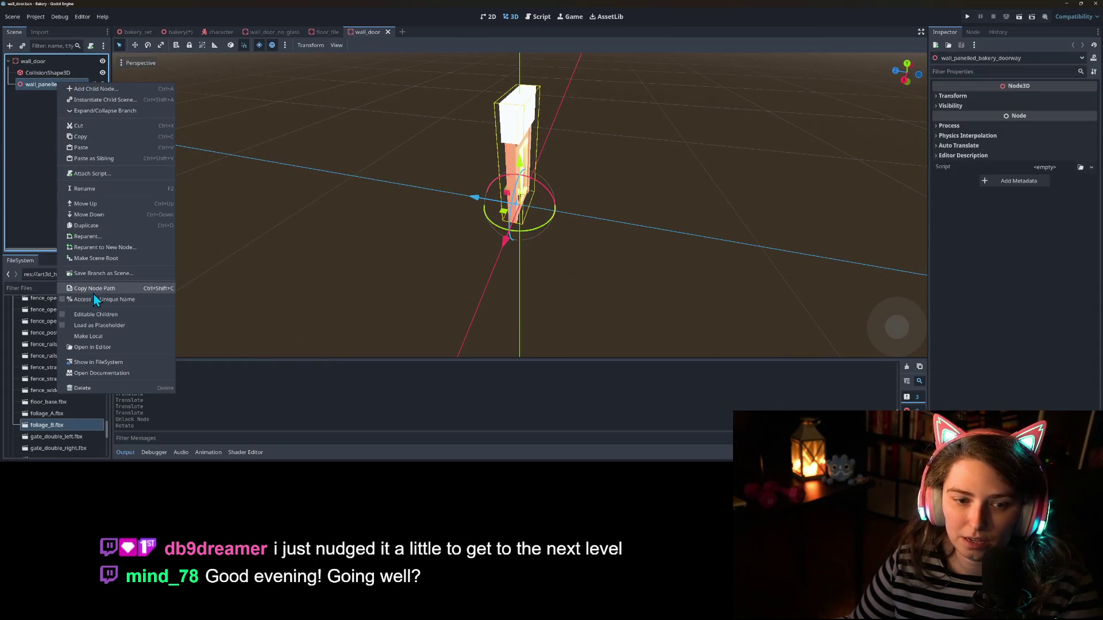
click(99, 314)
Step: Swing the door mesh open about 135 degrees and settle it into the frame
click(48, 109)
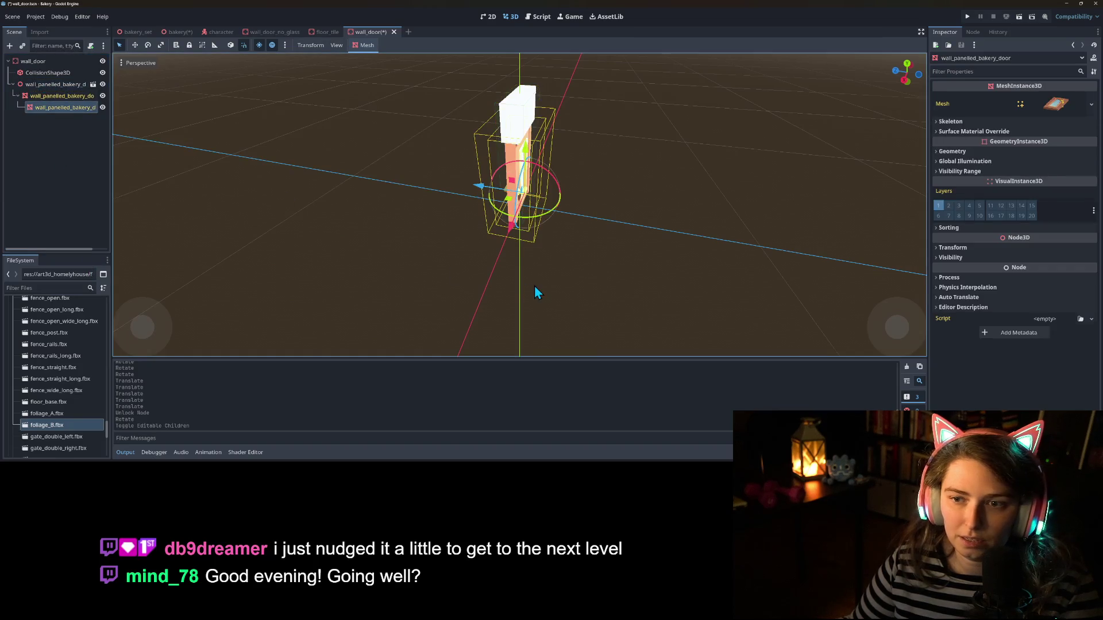
drag(451, 289, 459, 253)
mouse_move(515, 228)
mouse_down()
mouse_move(601, 242)
mouse_move(636, 212)
mouse_move(631, 185)
mouse_up()
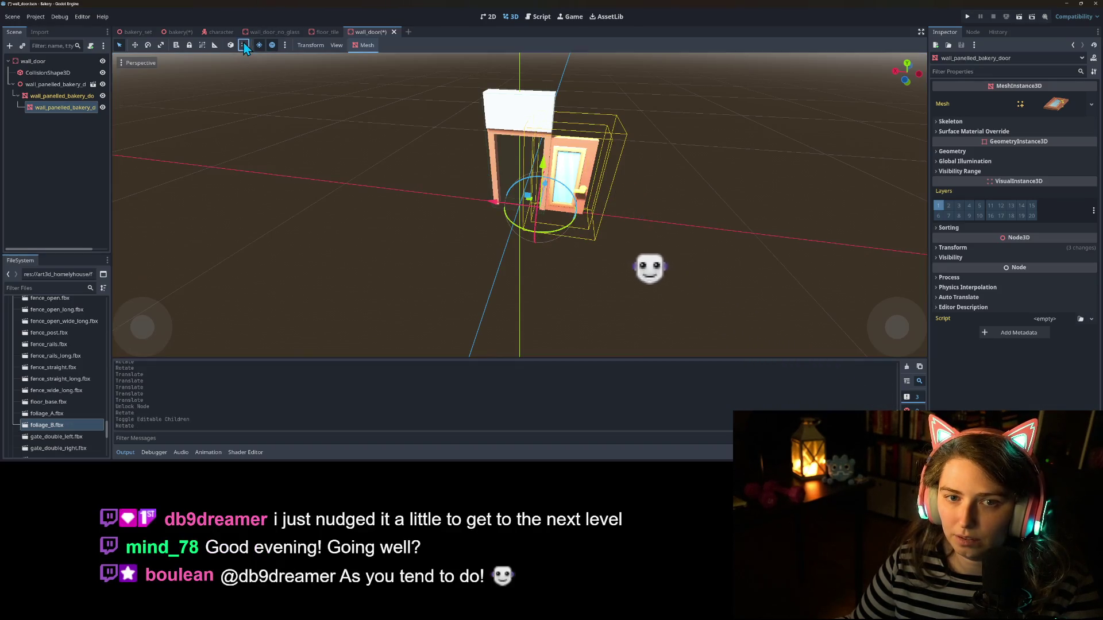
scroll(586, 239, up, 5)
mouse_move(532, 235)
mouse_down()
mouse_move(555, 191)
mouse_move(647, 239)
mouse_move(675, 236)
mouse_up()
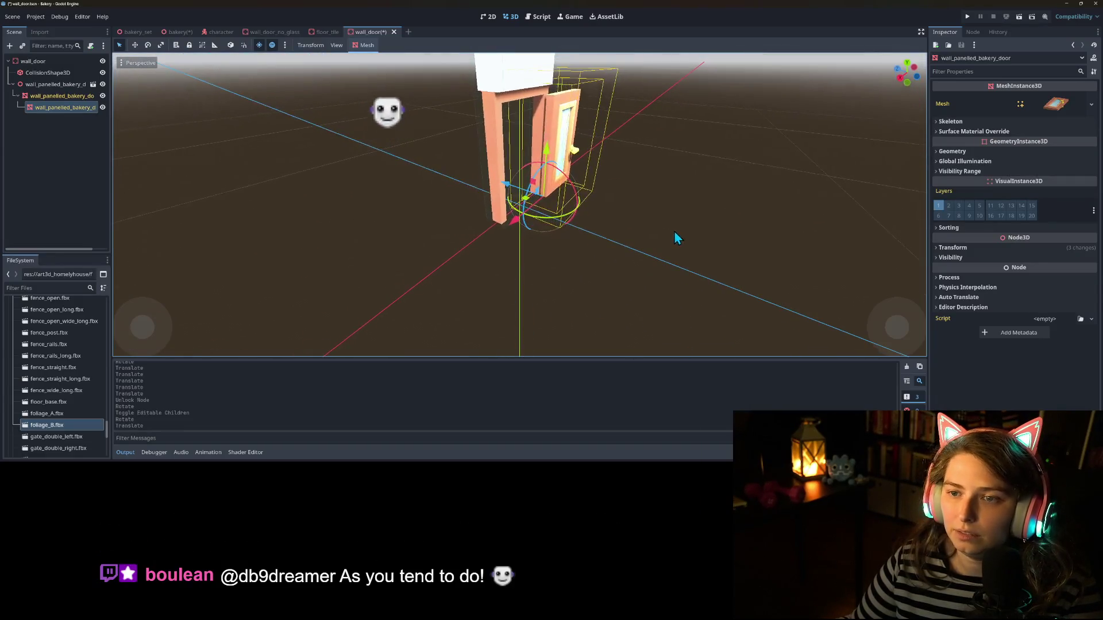
drag(524, 186, 513, 229)
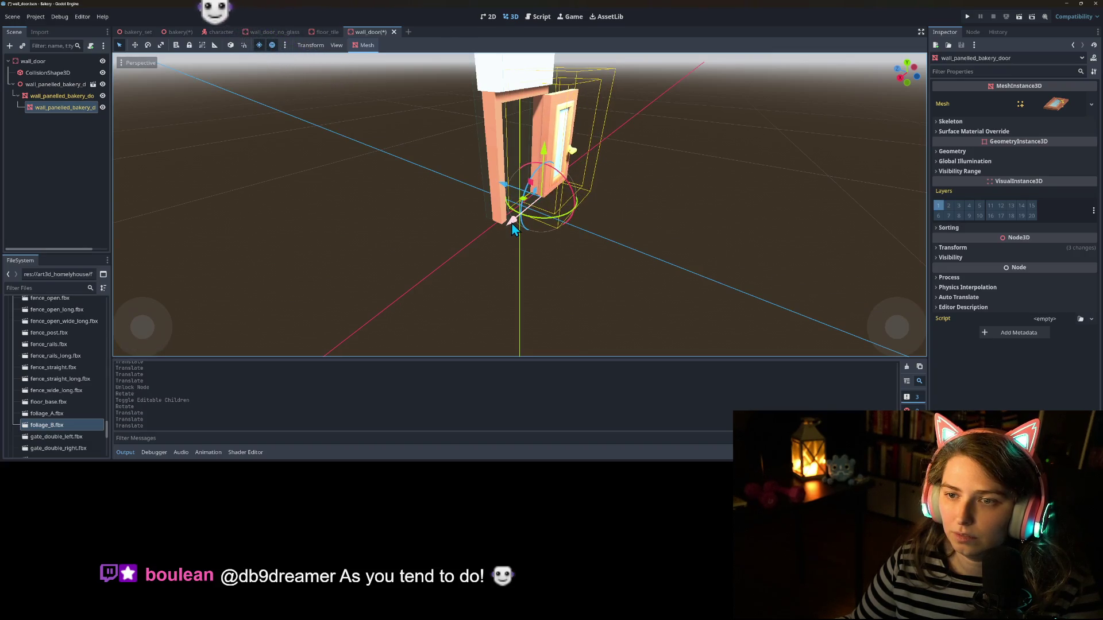
click(170, 32)
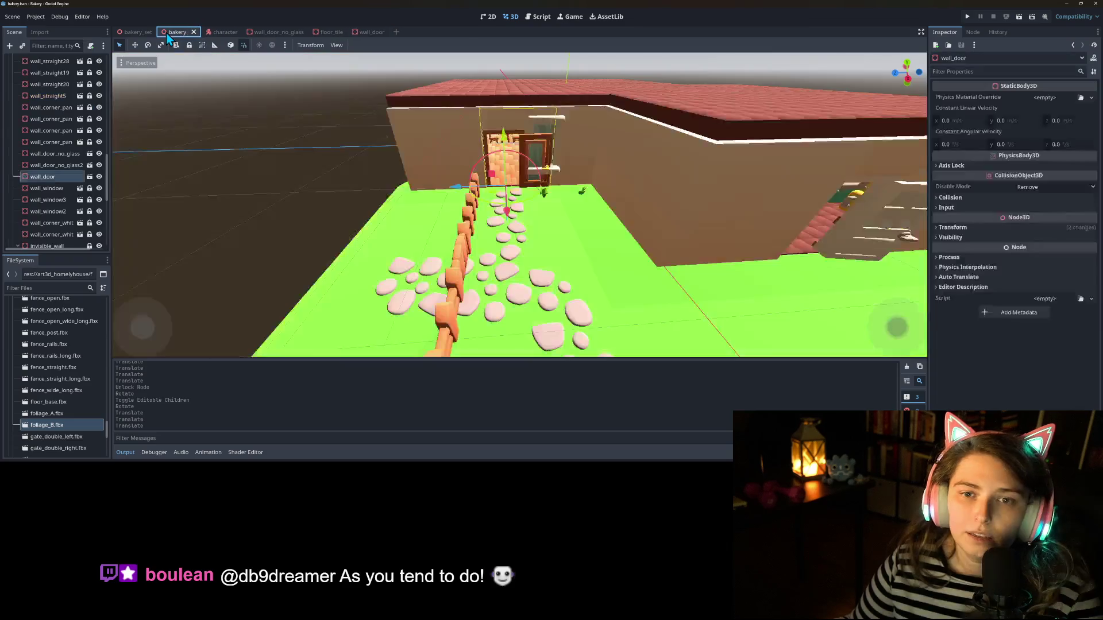
Step: Save the bakery level and fly into the room to inspect the open wall_door
key(ctrl+s)
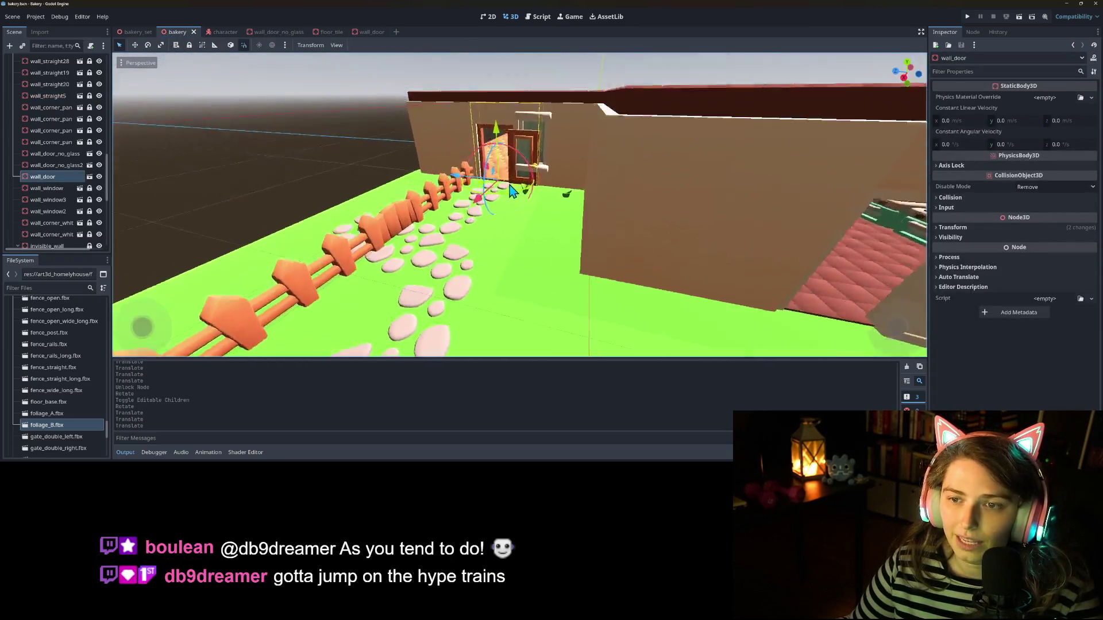
scroll(527, 198, up, 3)
scroll(534, 204, up, 3)
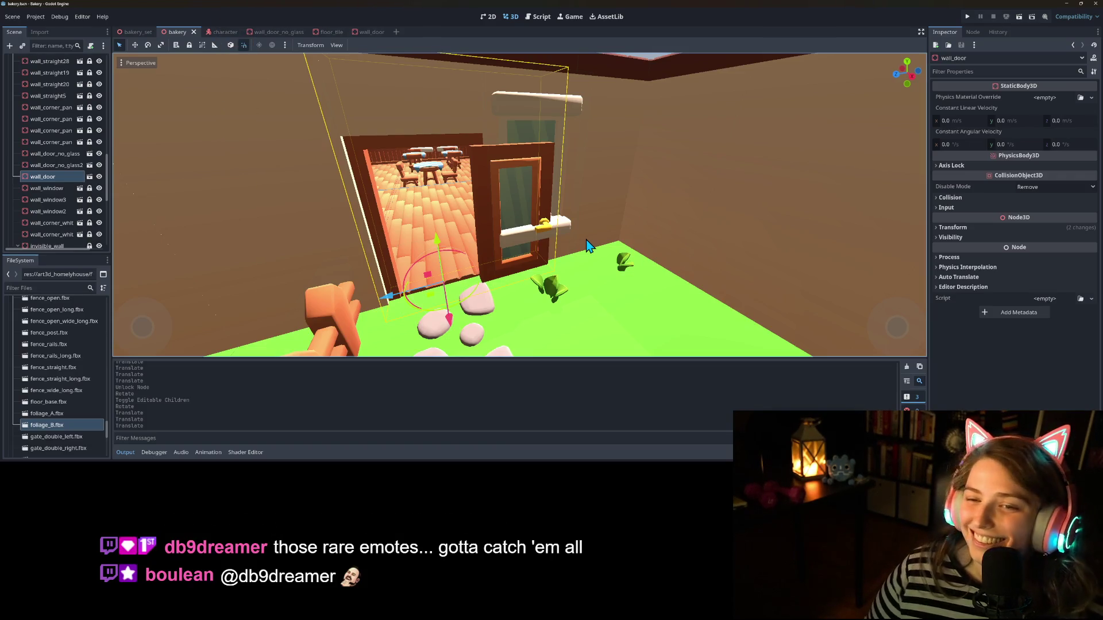
scroll(589, 245, up, 5)
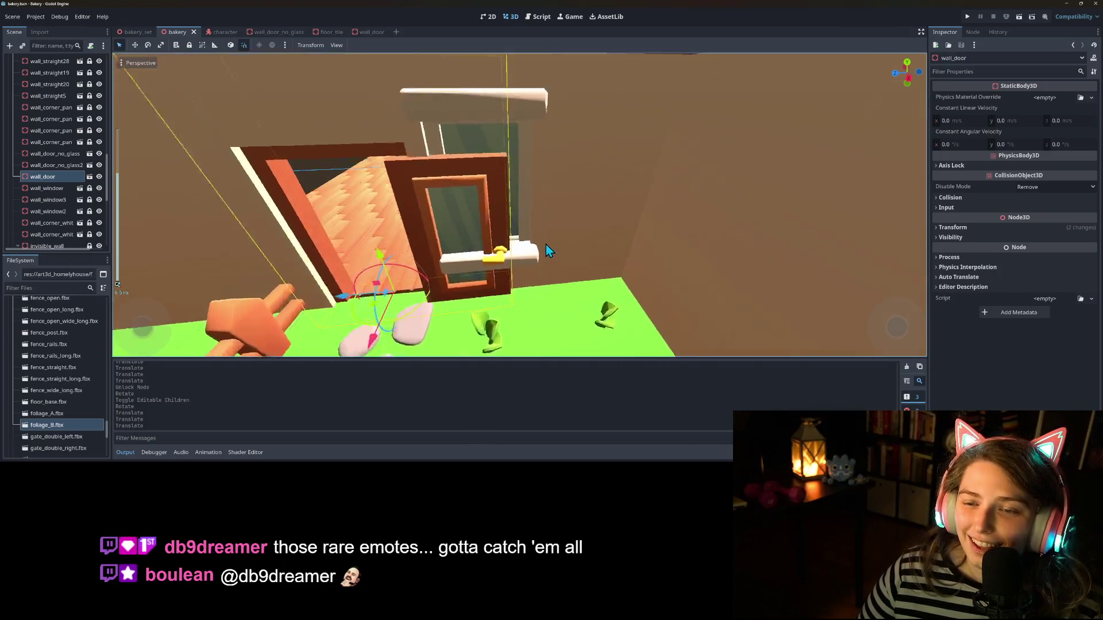
scroll(560, 232, up, 4)
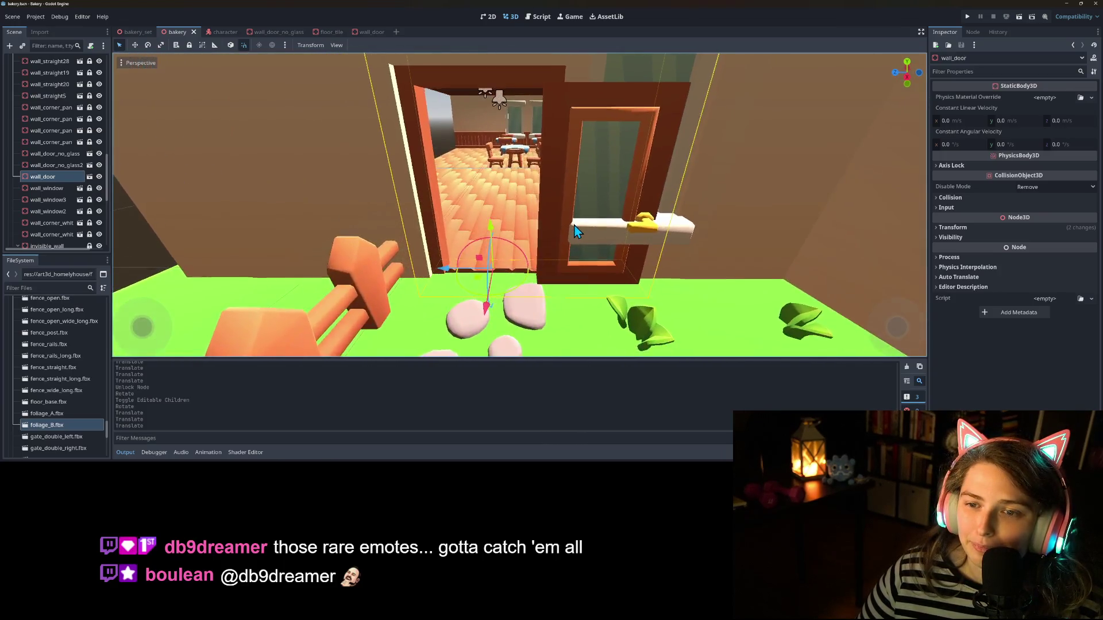
scroll(560, 231, down, 6)
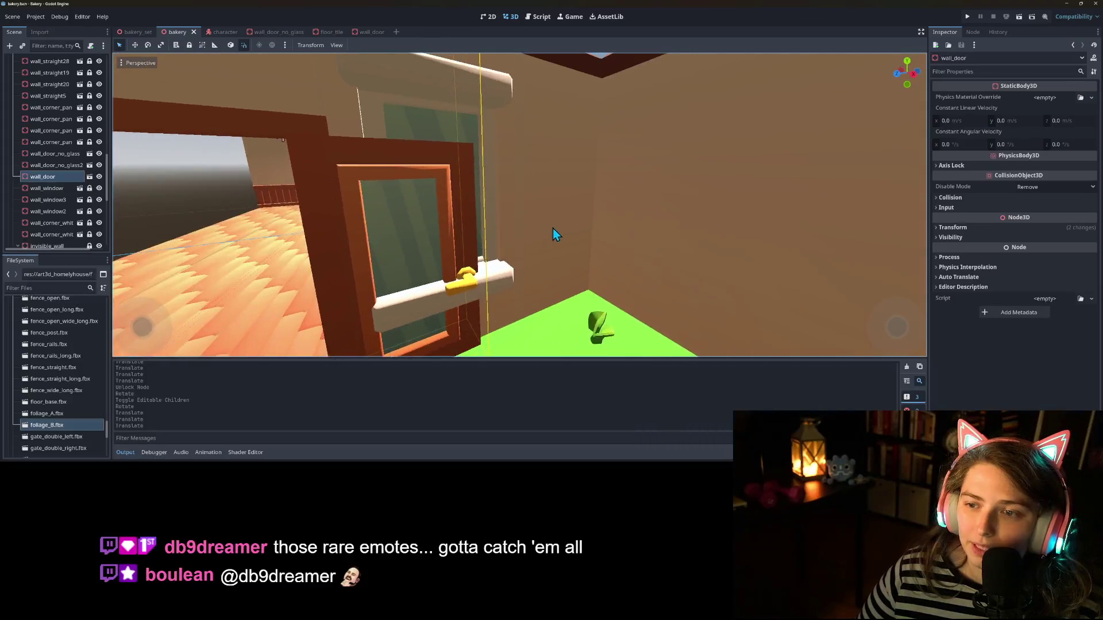
scroll(560, 242, up, 2)
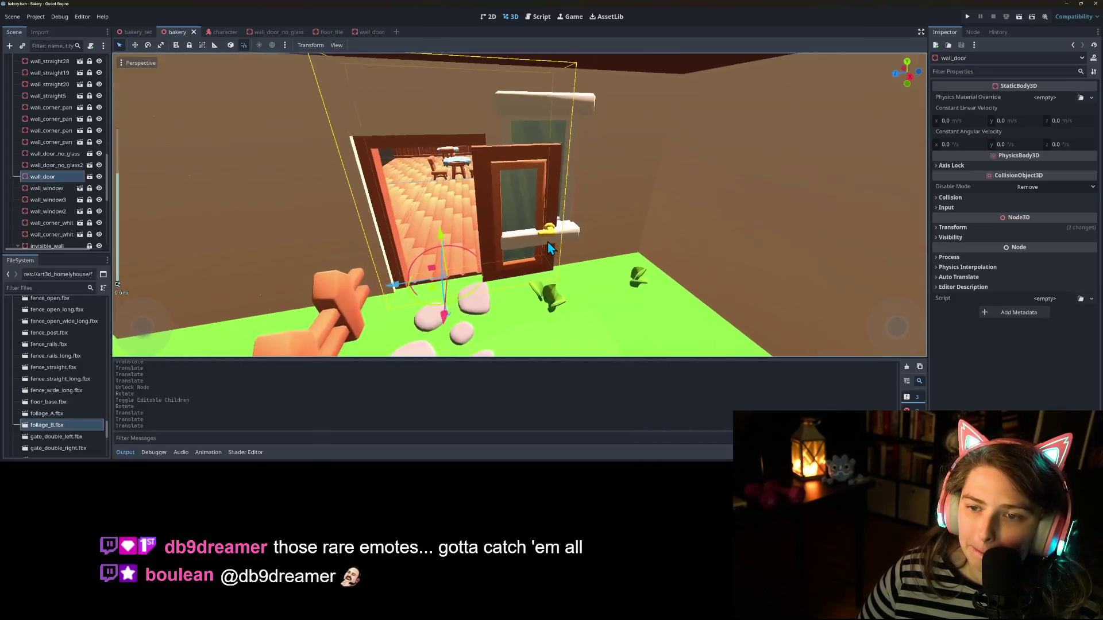
drag(573, 257, 687, 189)
mouse_move(520, 207)
mouse_down()
mouse_move(471, 215)
mouse_move(436, 199)
mouse_move(725, 262)
mouse_move(539, 239)
mouse_move(533, 254)
mouse_move(602, 210)
mouse_move(656, 246)
mouse_move(507, 261)
mouse_move(516, 253)
mouse_move(493, 265)
mouse_up()
scroll(495, 264, up, 2)
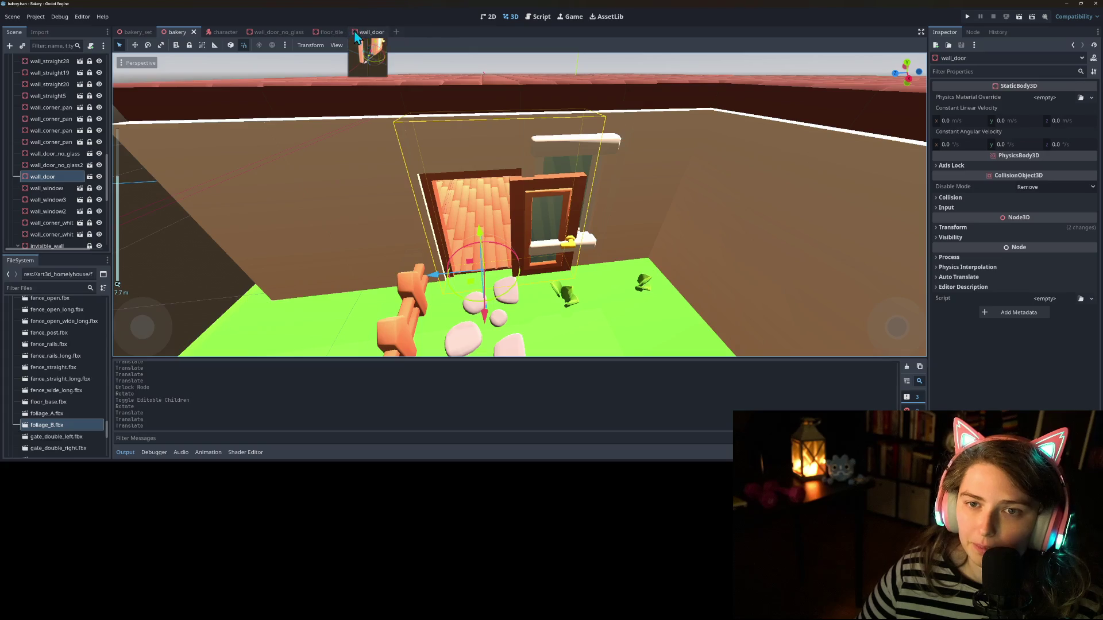
Step: Rotate the wall_door panel wider to about -56° and view it from the stone path
click(368, 38)
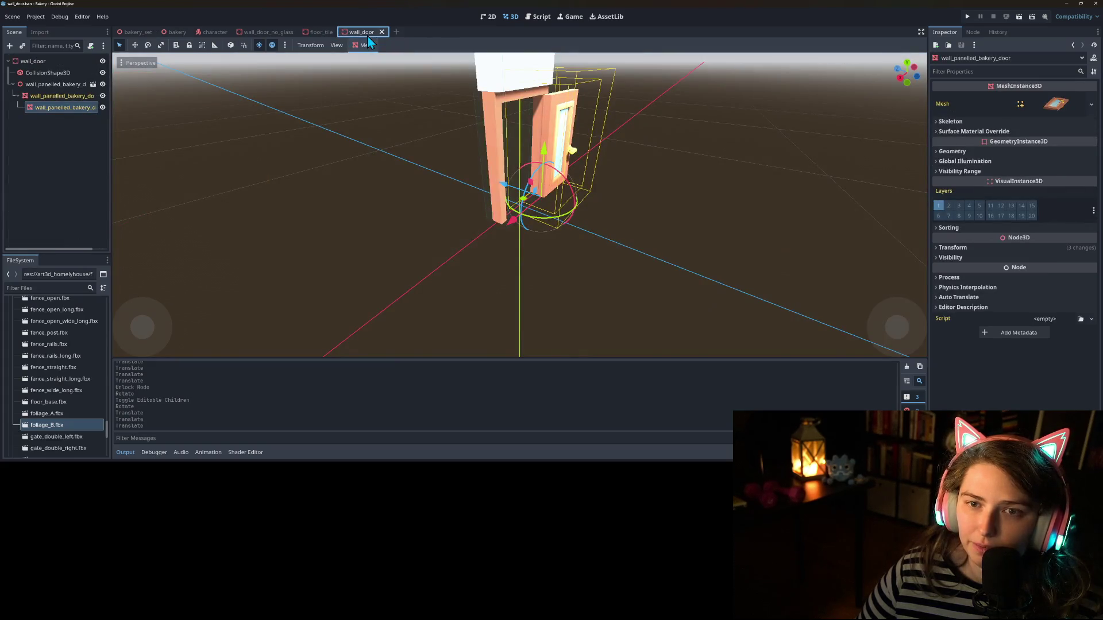
drag(545, 226, 519, 201)
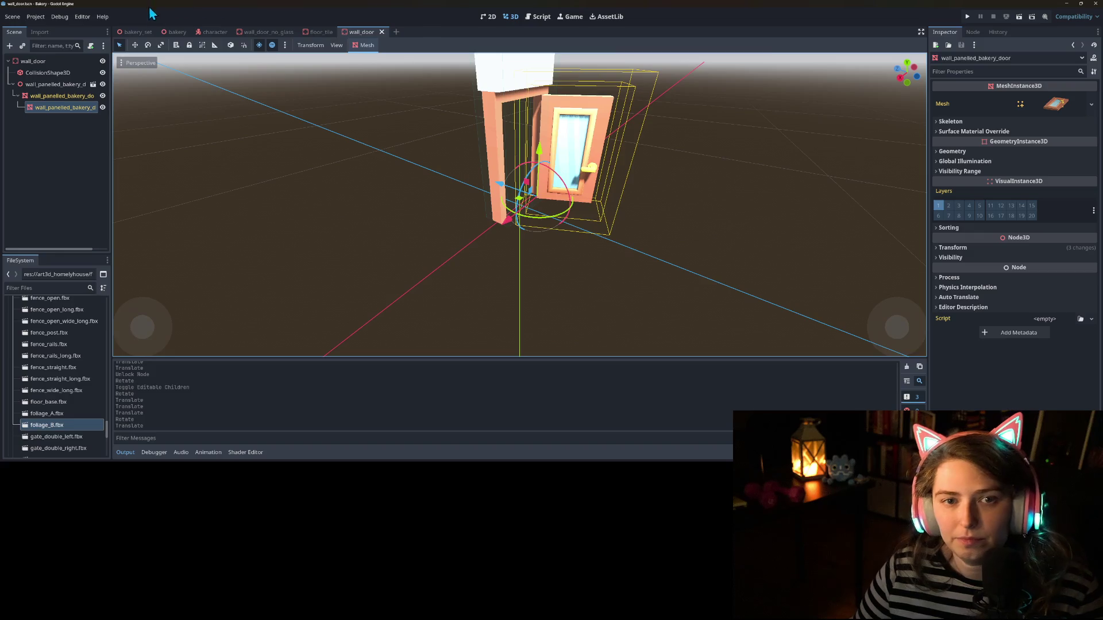
click(178, 33)
scroll(434, 184, up, 3)
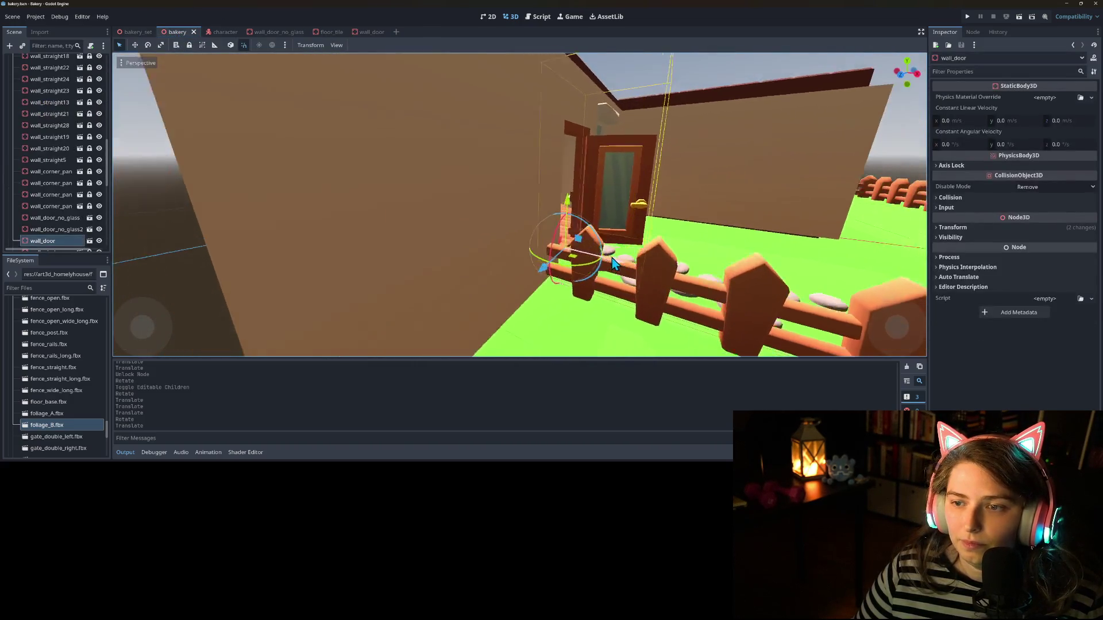
scroll(611, 257, down, 3)
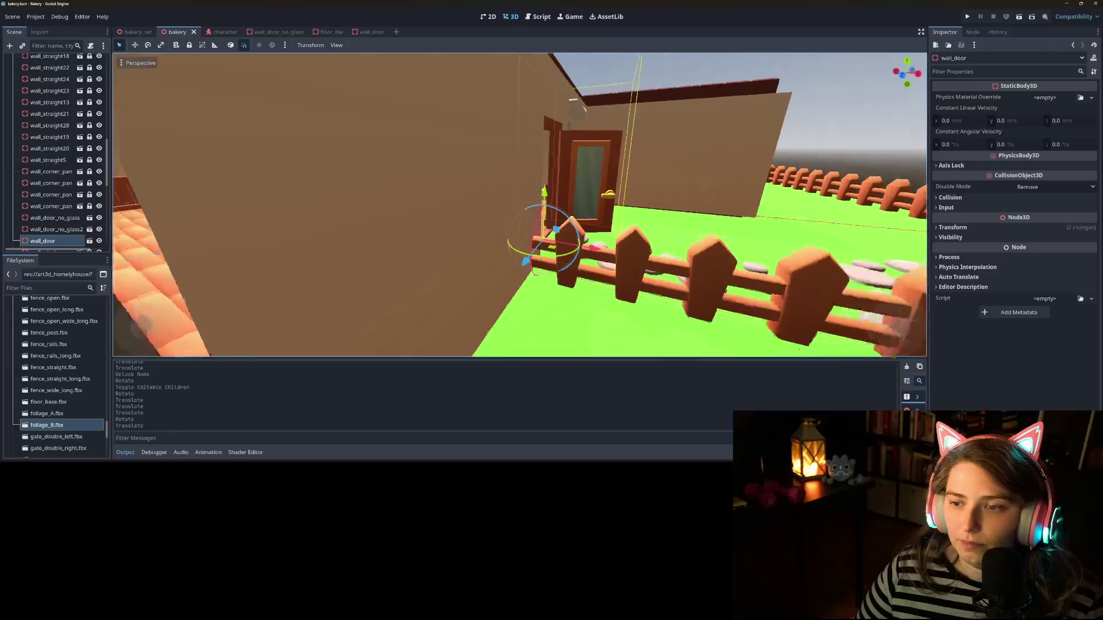
drag(522, 287, 513, 197)
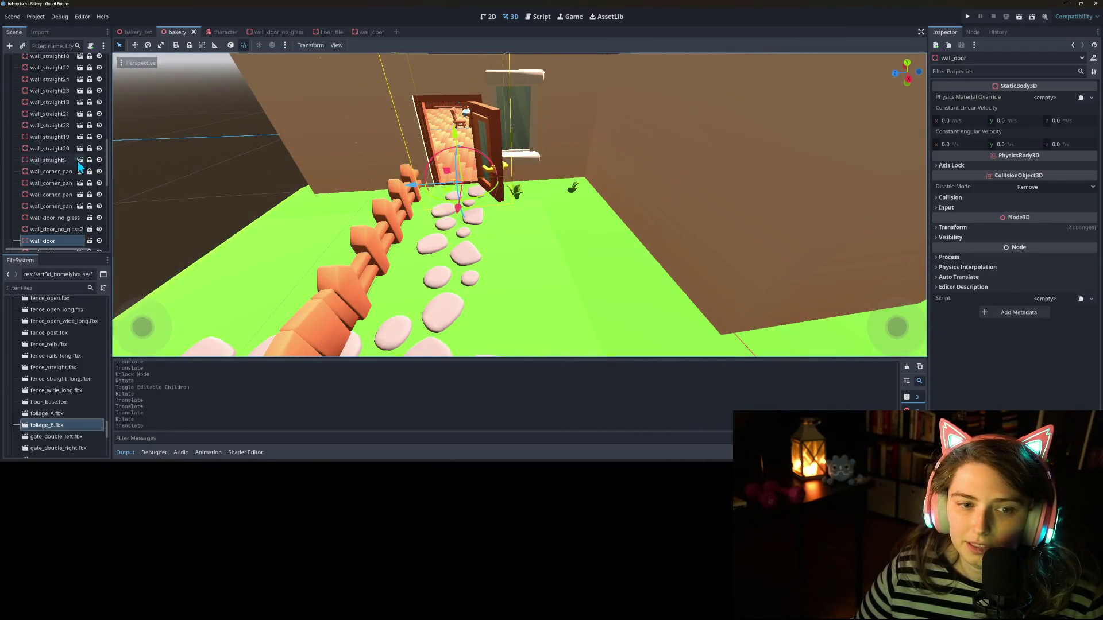
scroll(50, 225, down, 2)
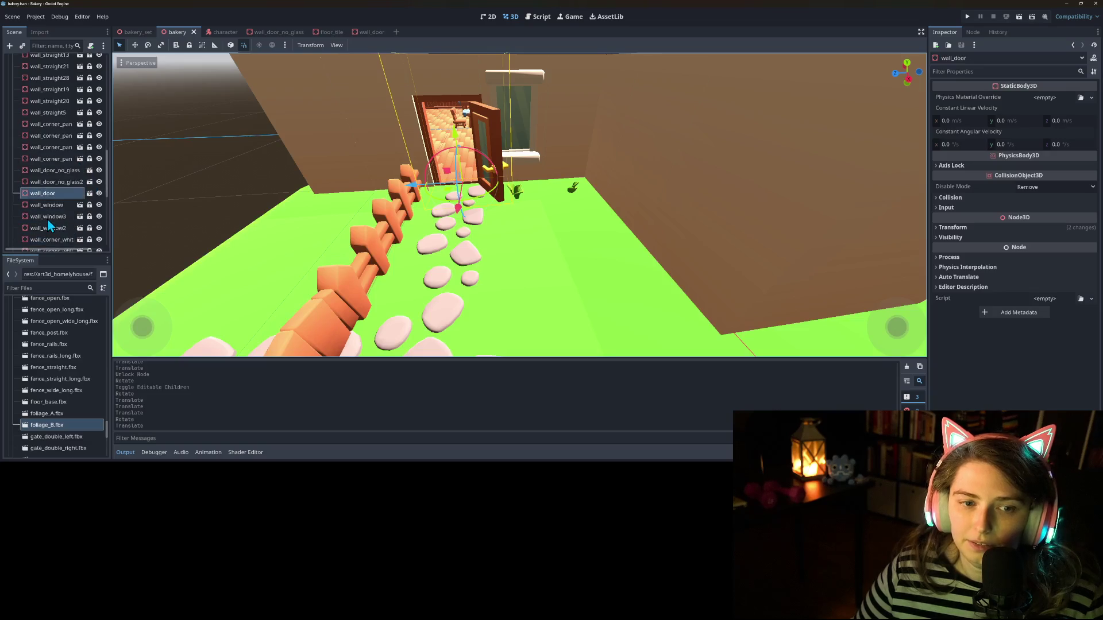
Step: Select the other door walls, turn on Use Snap, and save the bakery scene
shift+click(72, 170)
click(244, 47)
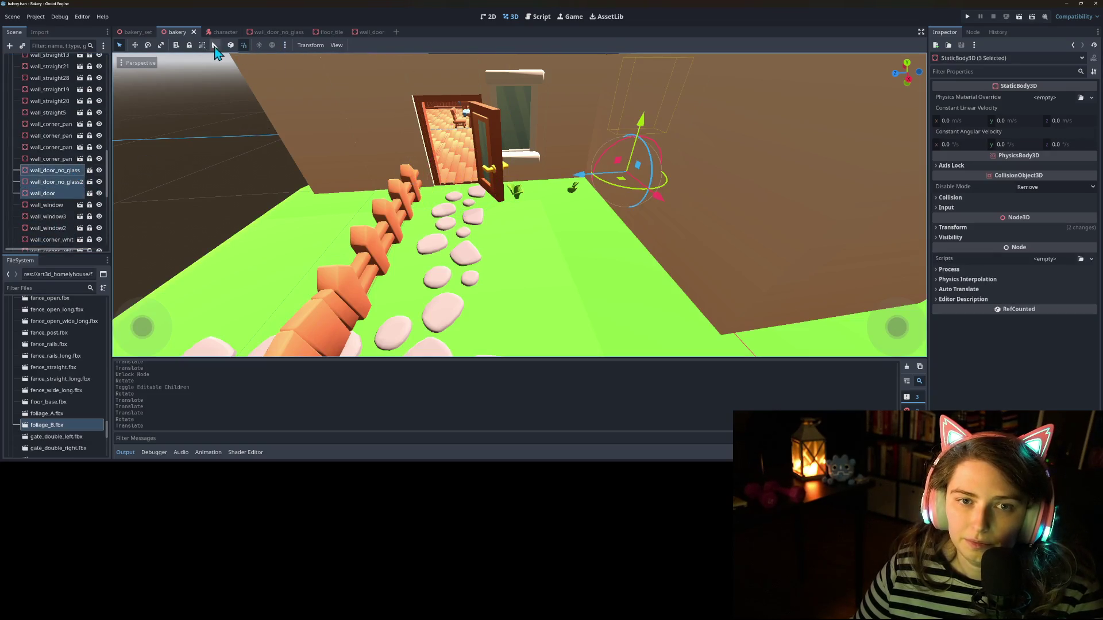
key(ctrl+s)
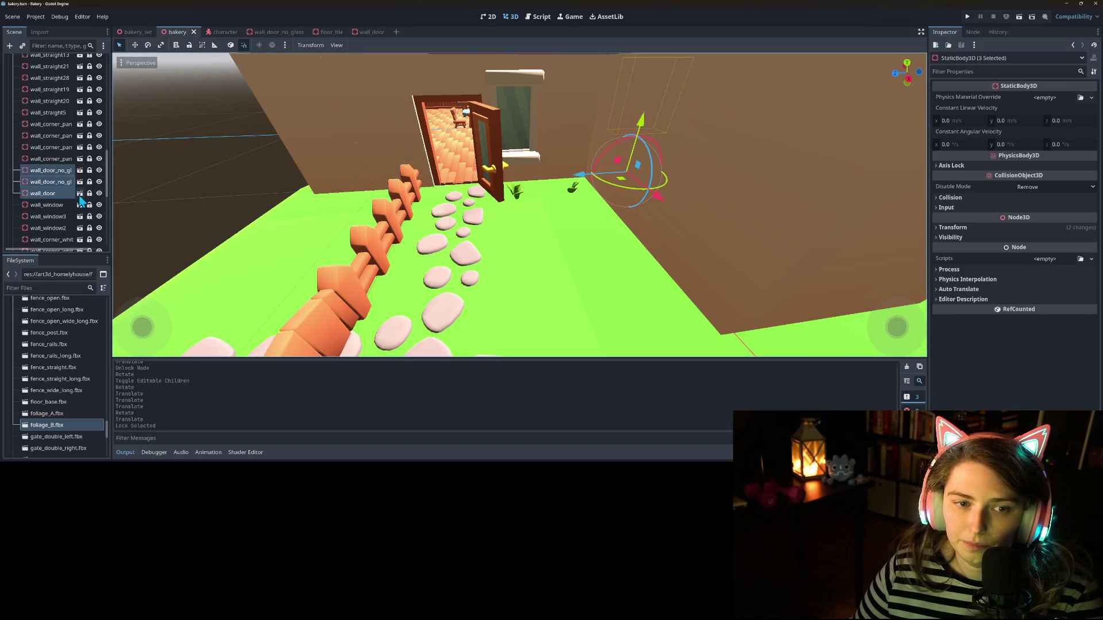
scroll(77, 188, up, 5)
Step: Collapse the walls group, select foliage_A, save again, and run the game
click(13, 180)
scroll(27, 200, down, 1)
scroll(33, 191, down, 5)
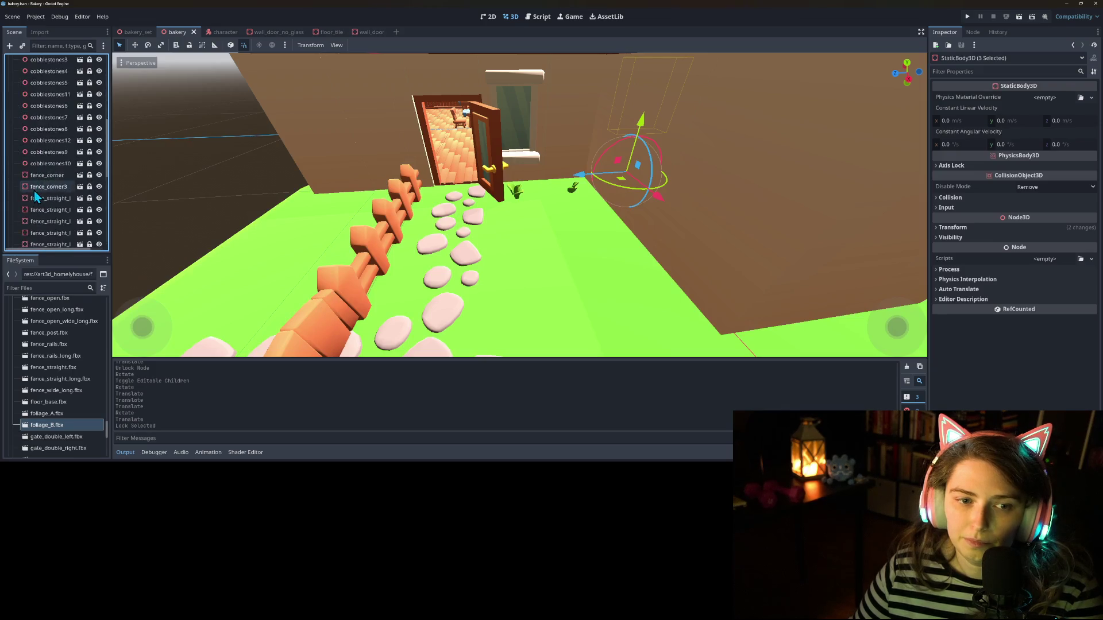
click(65, 229)
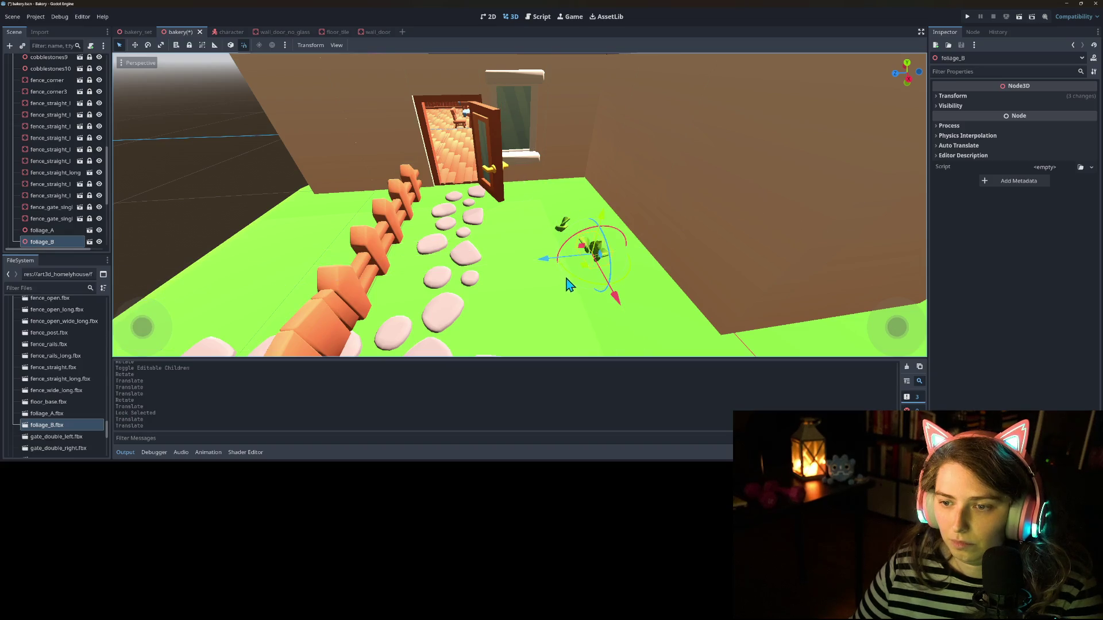
scroll(569, 287, down, 10)
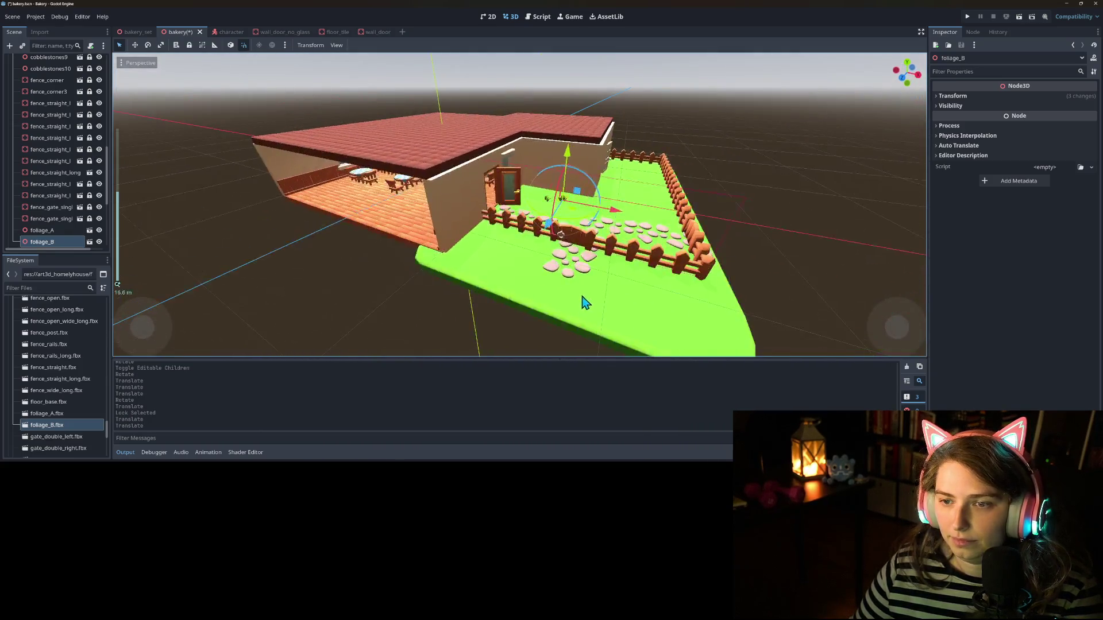
key(ctrl+s)
click(968, 17)
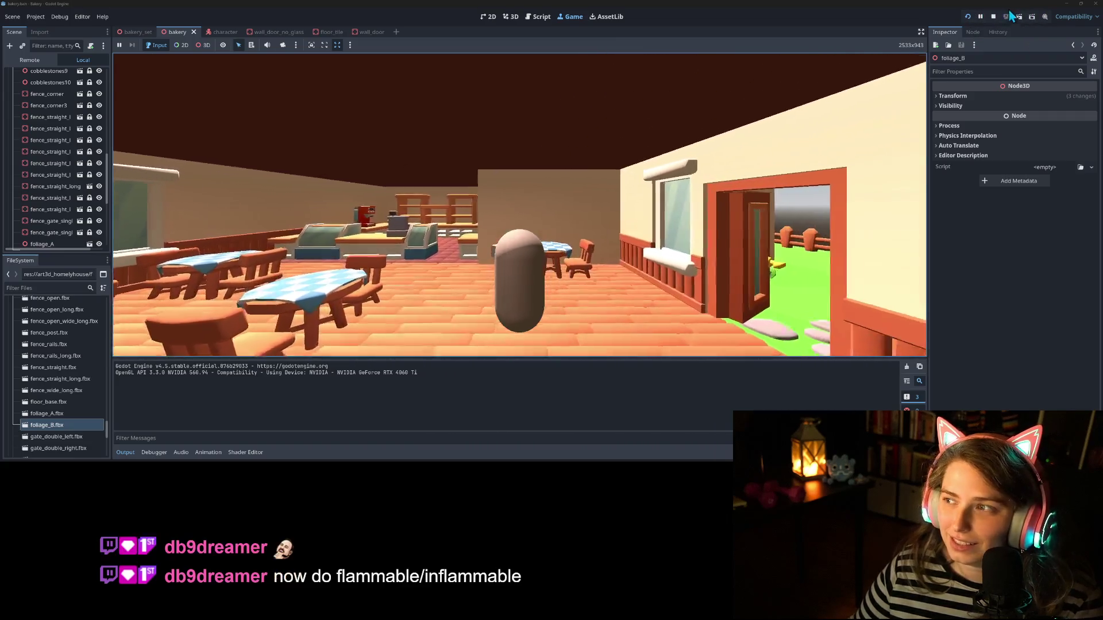
Step: Stop the playtest and switch to the wall_door scene
click(993, 16)
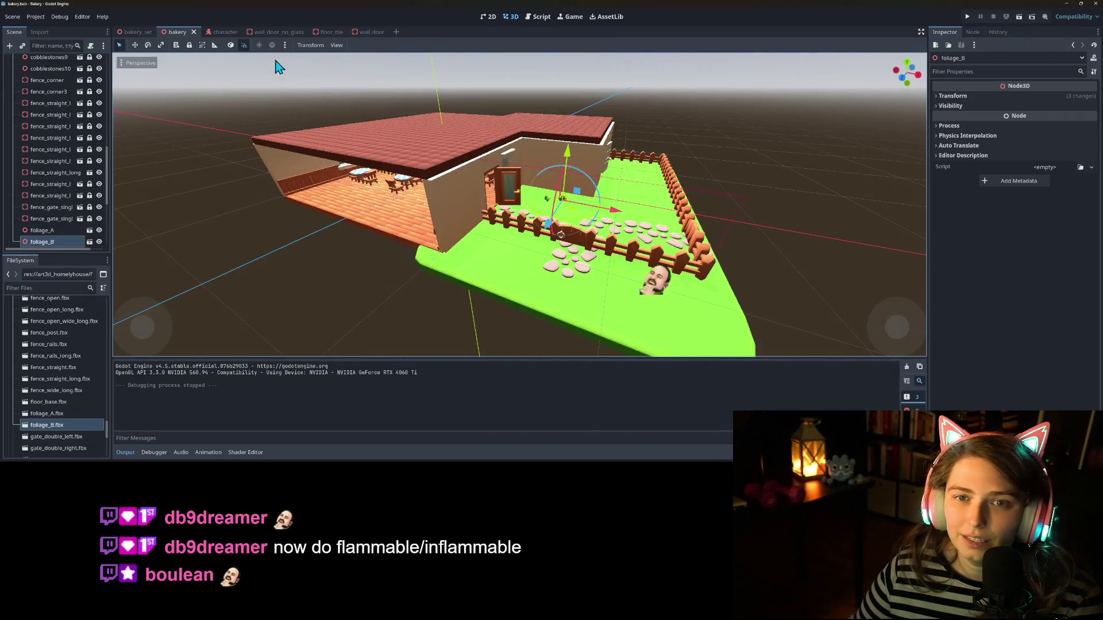
click(370, 32)
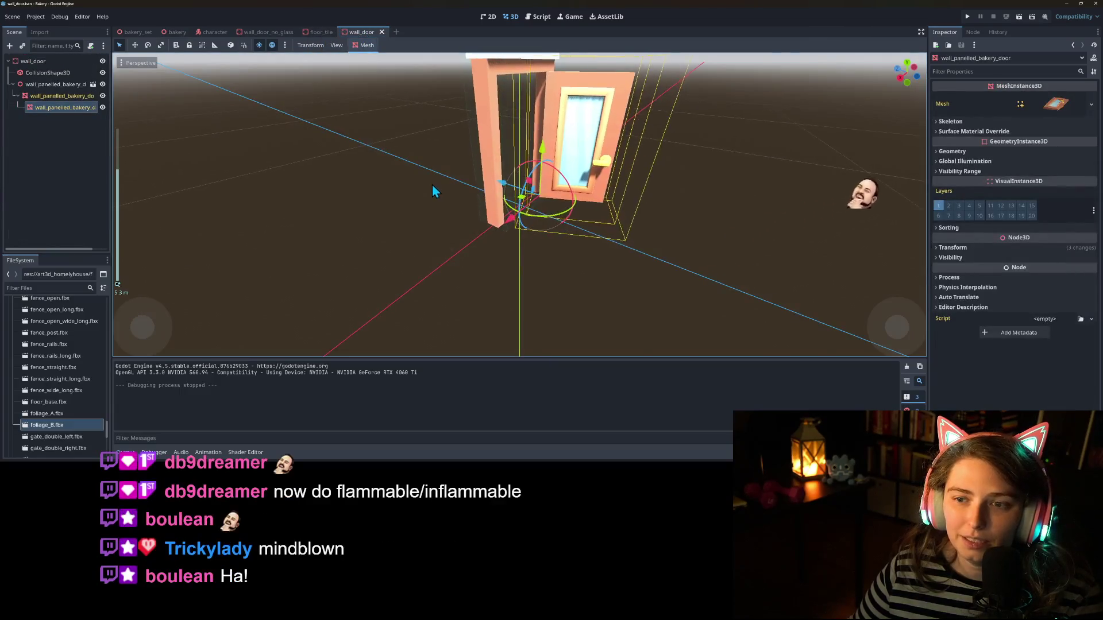
Step: Make the door's BoxShape3D unique, narrow it to 0.2017, add a right-shifted duplicate, and save
click(47, 73)
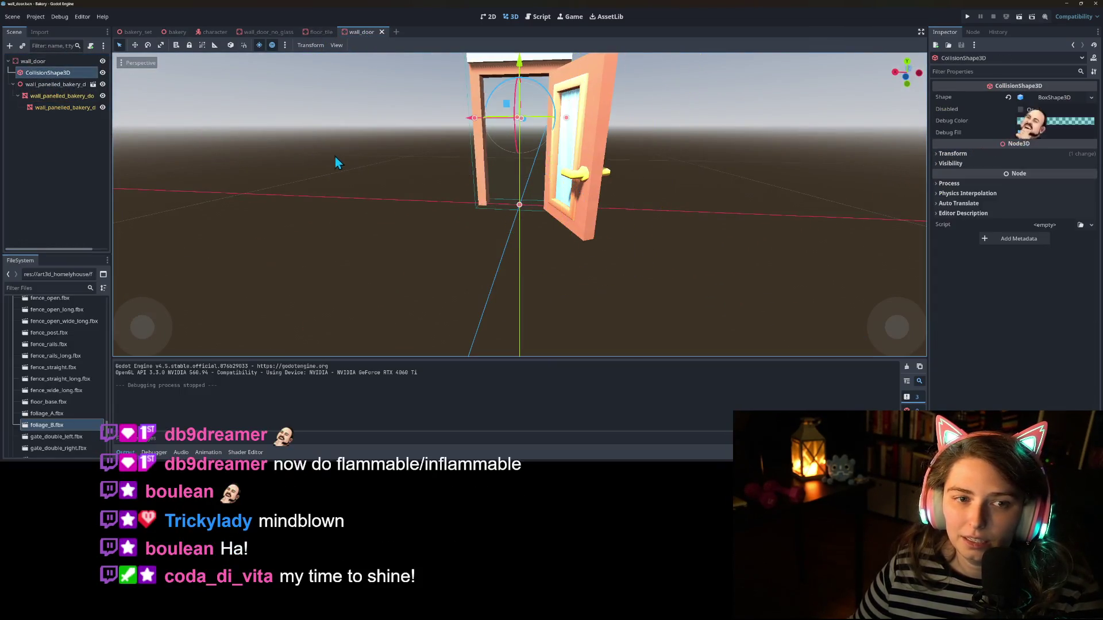
key(KP_1)
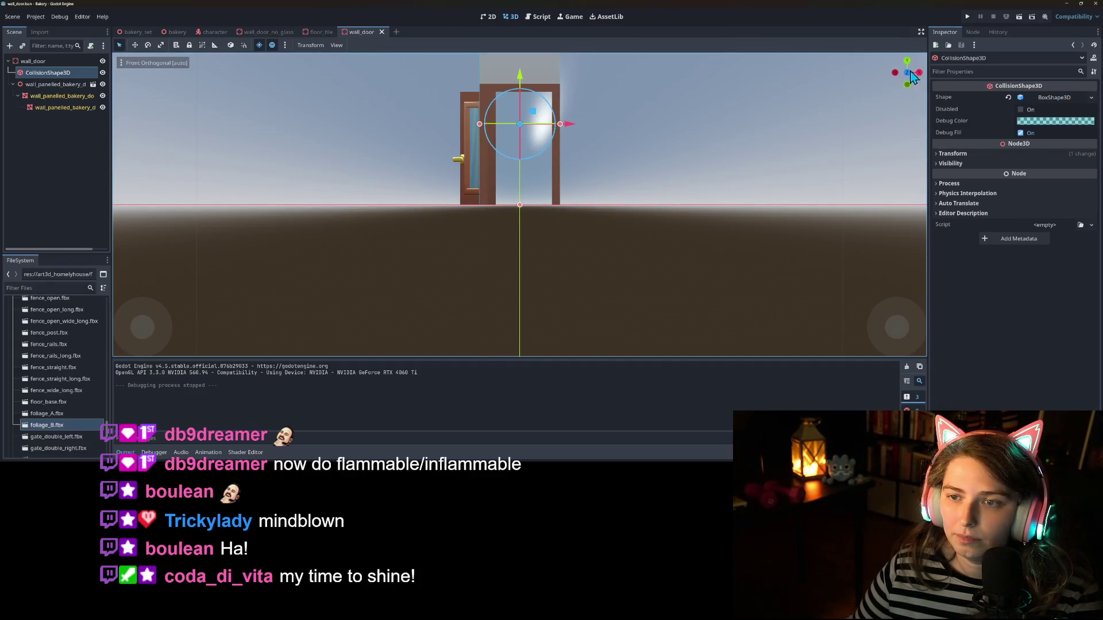
click(1091, 98)
click(1050, 266)
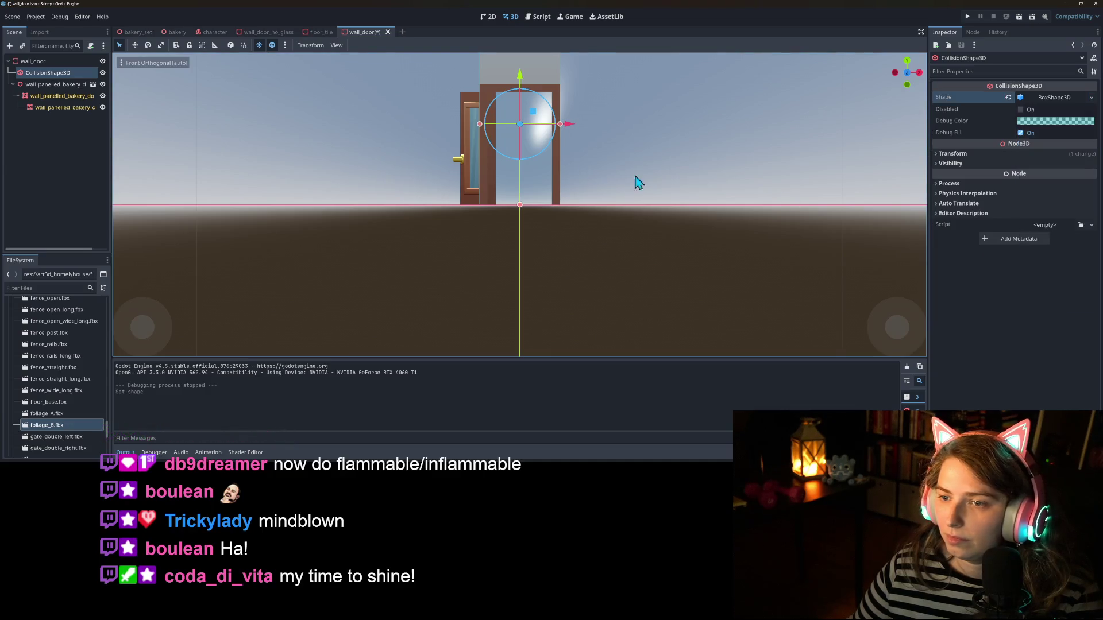
drag(498, 129, 489, 139)
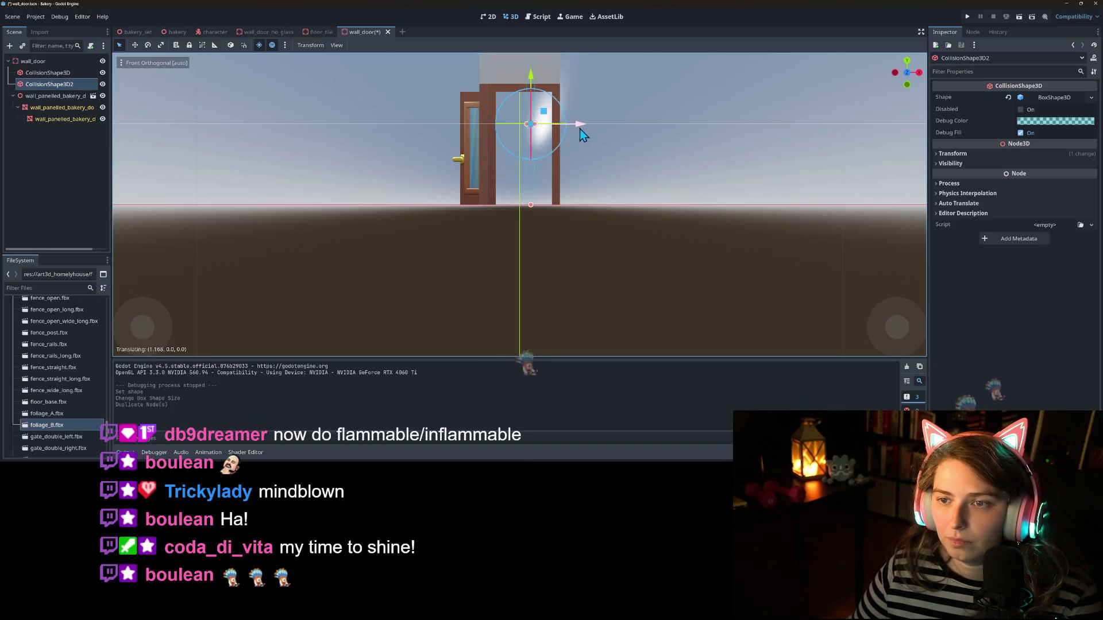
drag(600, 129, 603, 129)
key(ctrl+s)
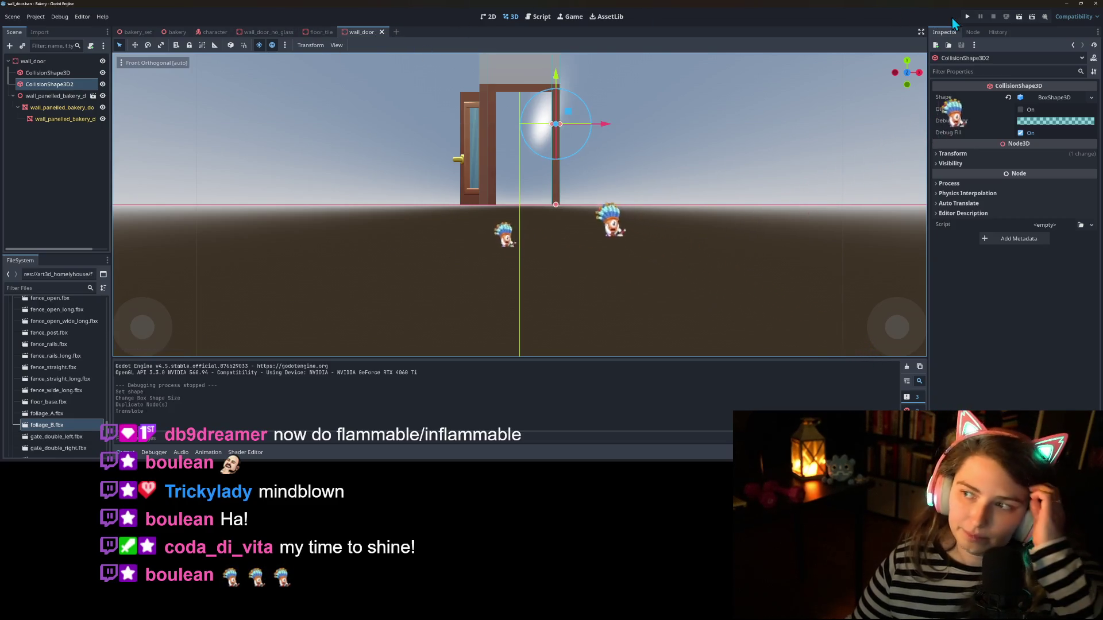
click(969, 17)
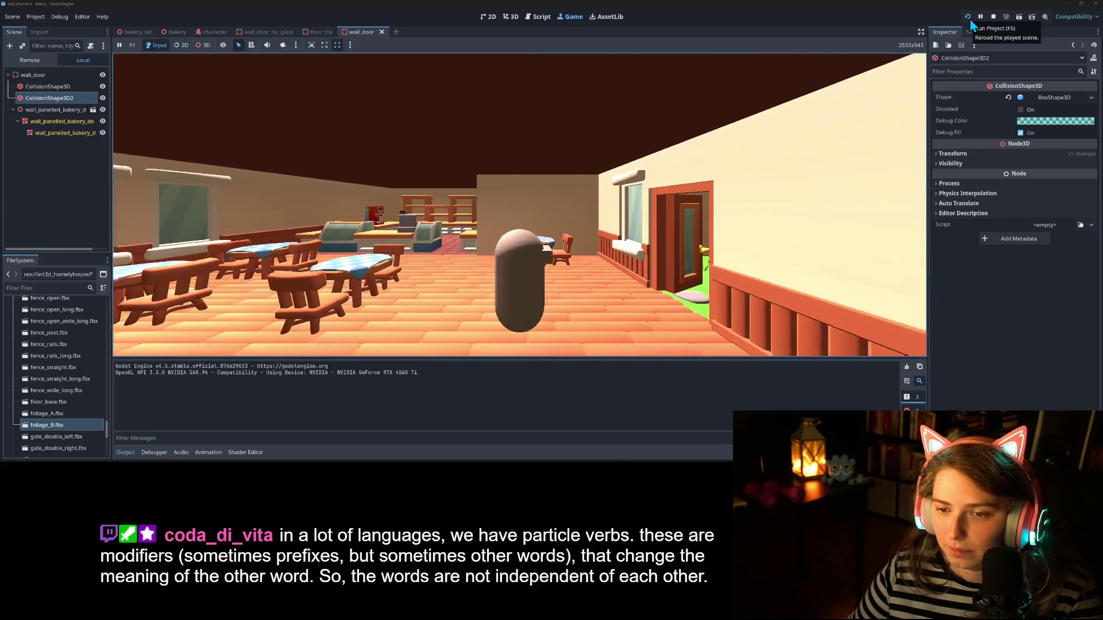
Step: Reload the running game to test the doorway, stop it, and return to the bakery level
click(970, 19)
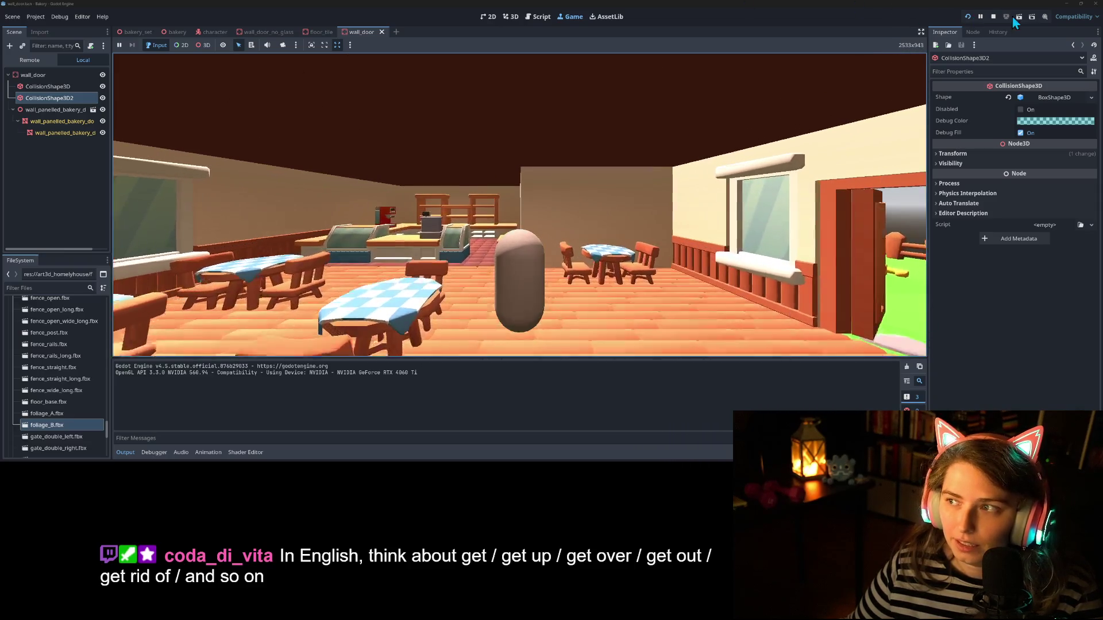
click(994, 16)
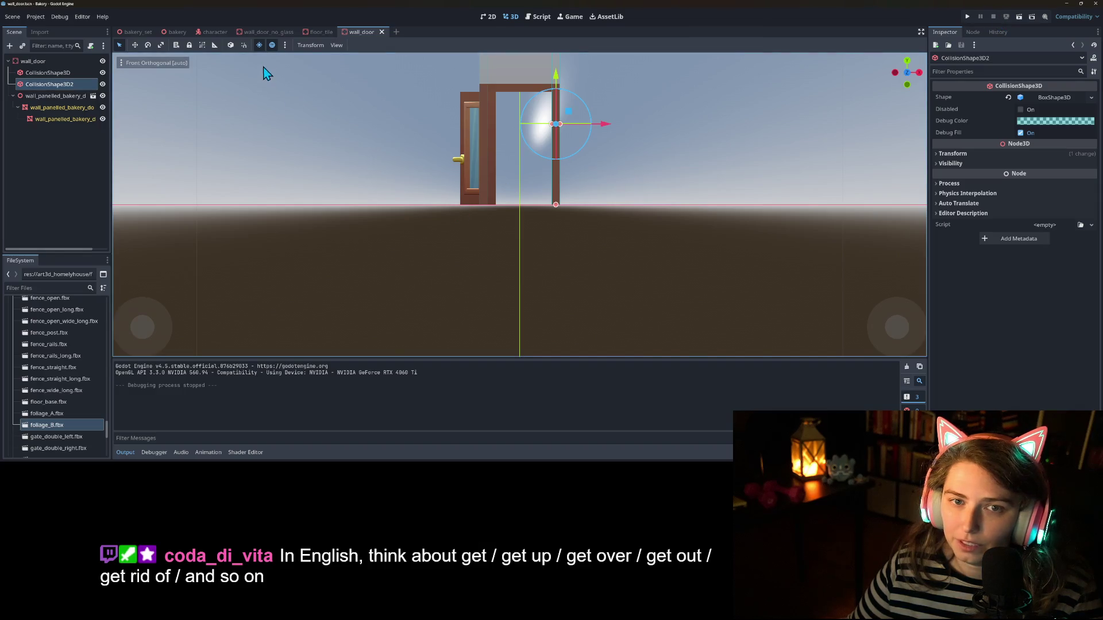
click(171, 32)
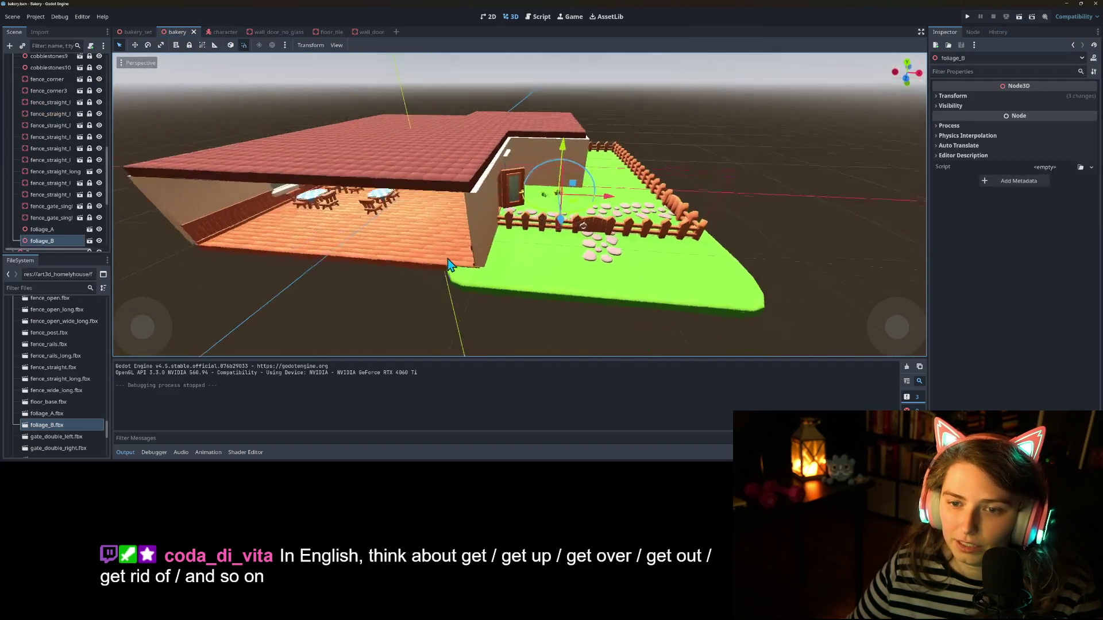
Step: Turn table_group3 -90° and move it to position 1.068, 0, 5.801, then run the game
click(257, 231)
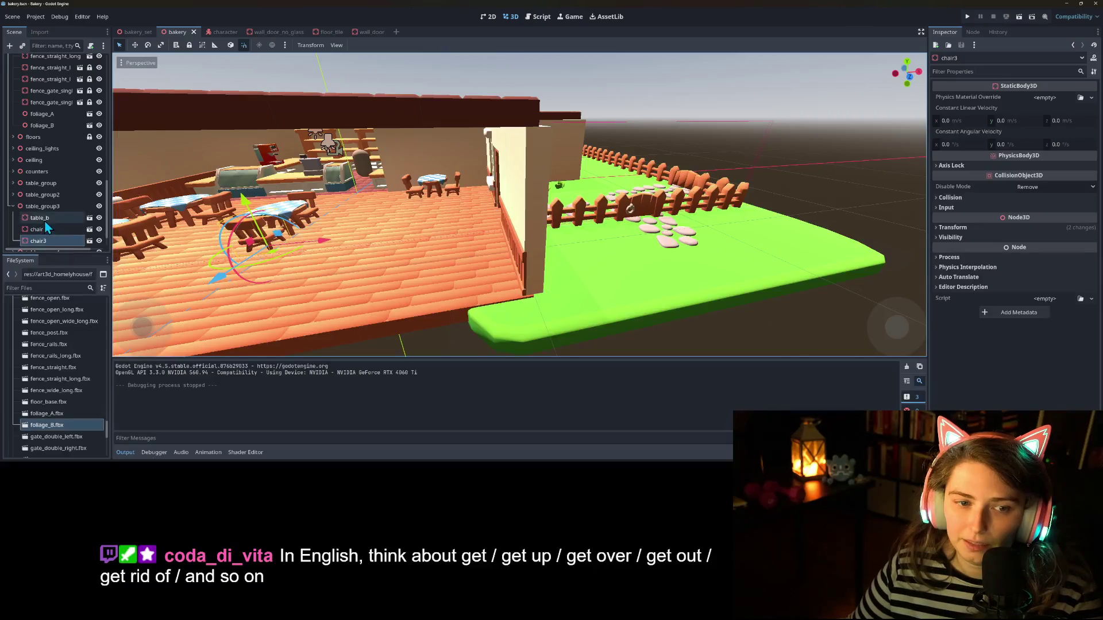
click(42, 207)
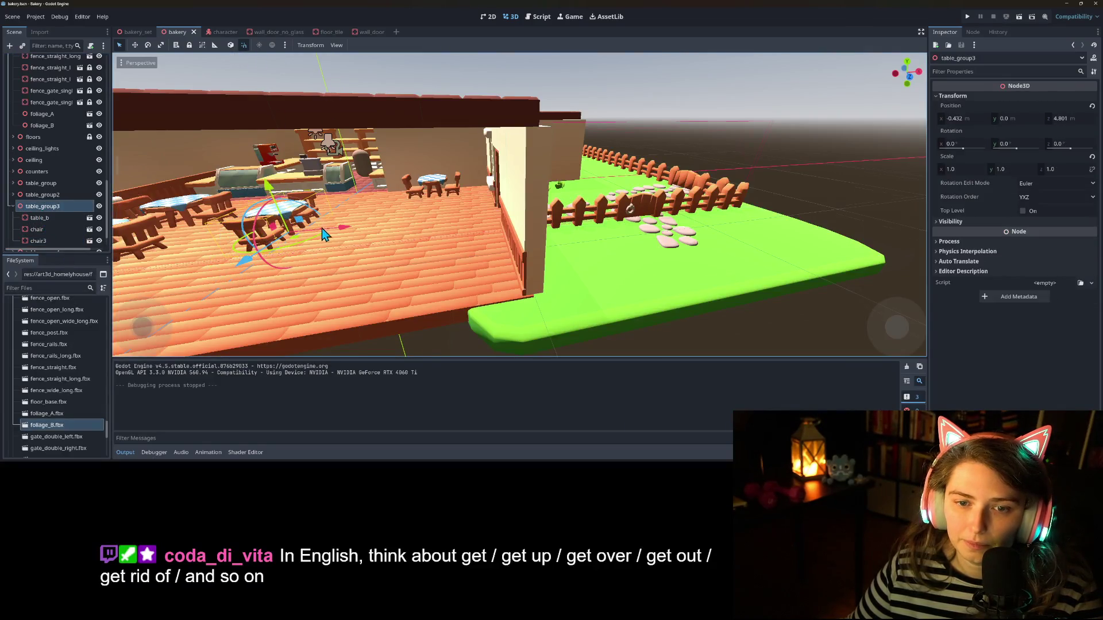
scroll(327, 241, down, 2)
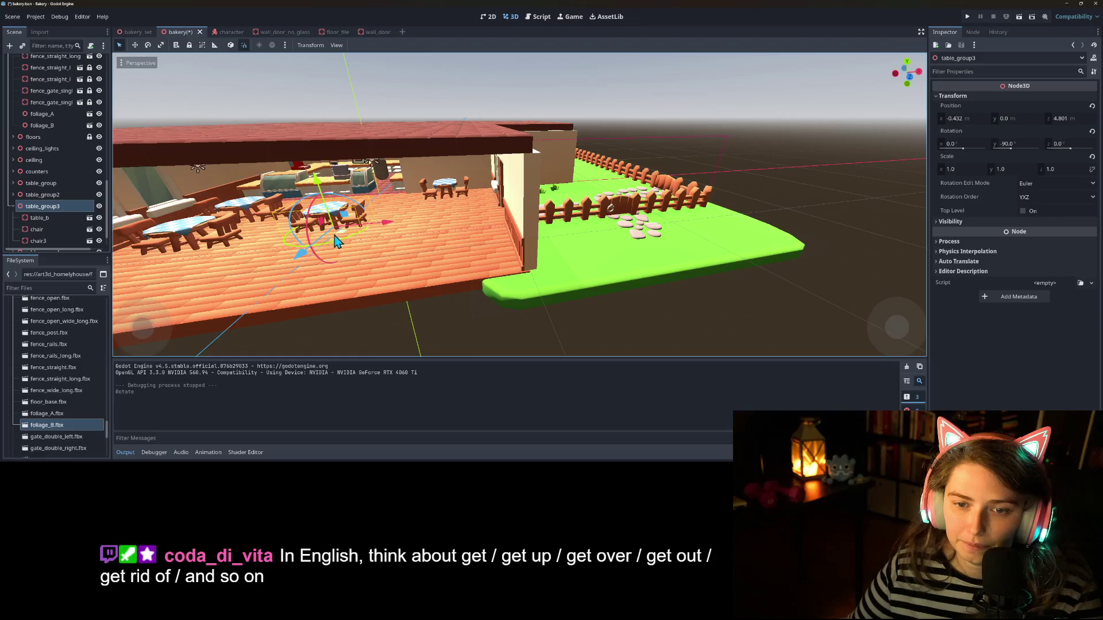
drag(347, 242, 379, 264)
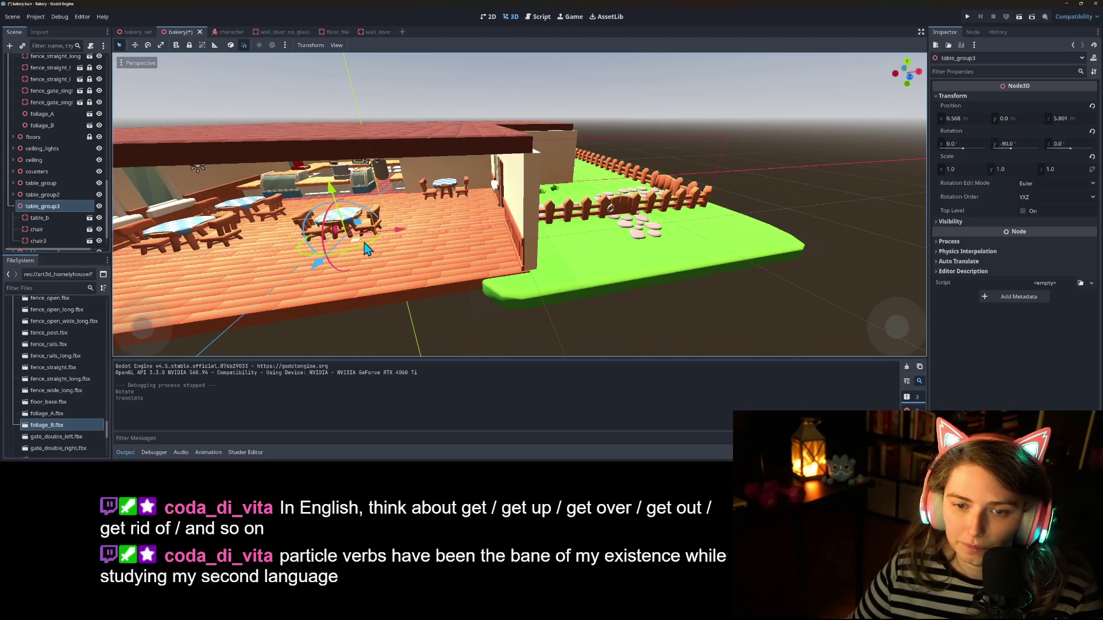
scroll(400, 276, up, 2)
scroll(401, 276, up, 3)
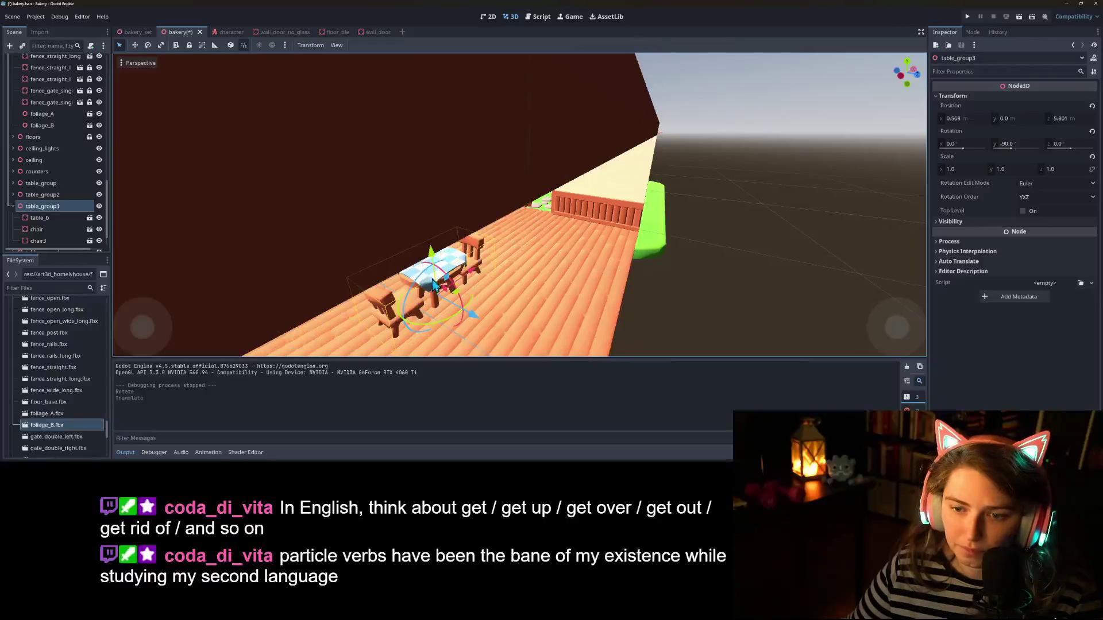
drag(472, 268, 491, 264)
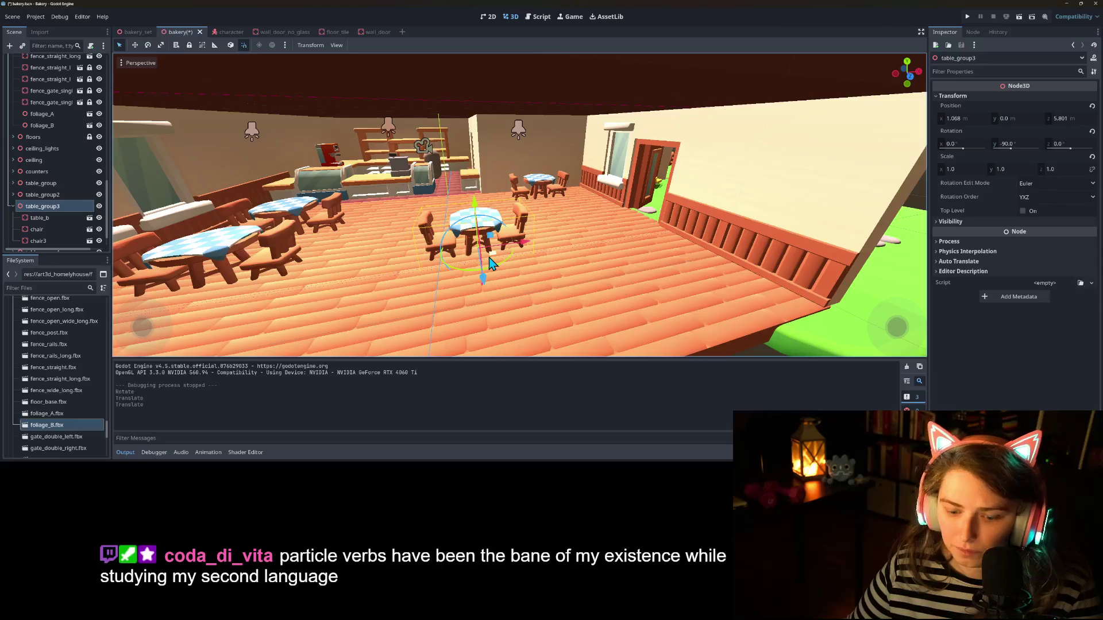
mouse_move(472, 257)
mouse_down()
mouse_move(492, 241)
mouse_move(533, 250)
mouse_move(464, 257)
mouse_up()
click(968, 17)
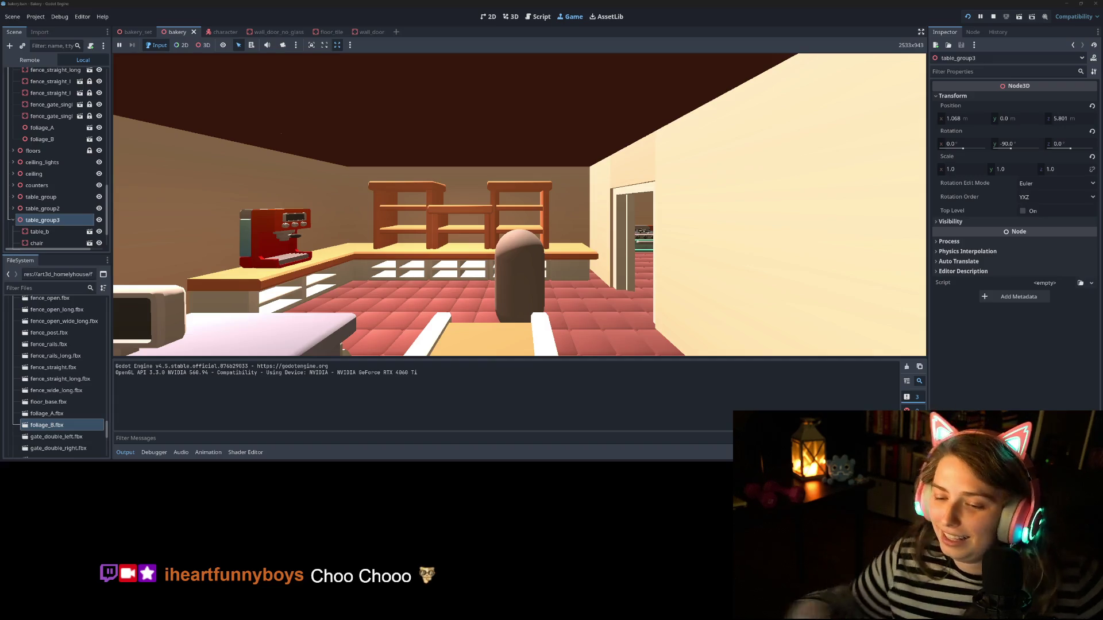
Step: Walk the character from the kitchen counter past the shelves and through the dining room
key(s)
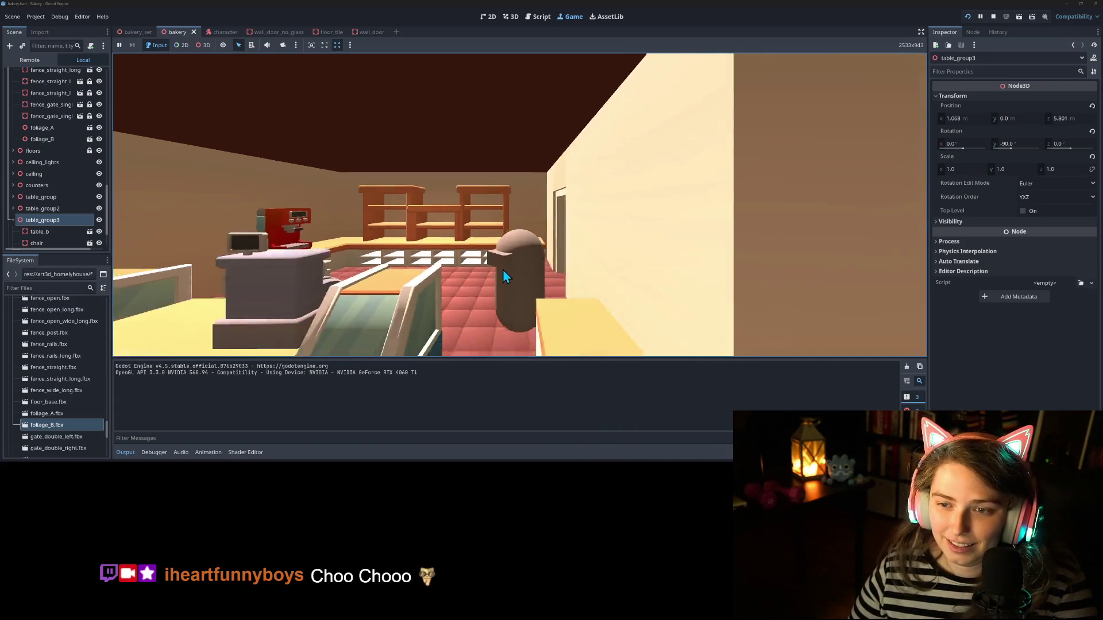
key(a)
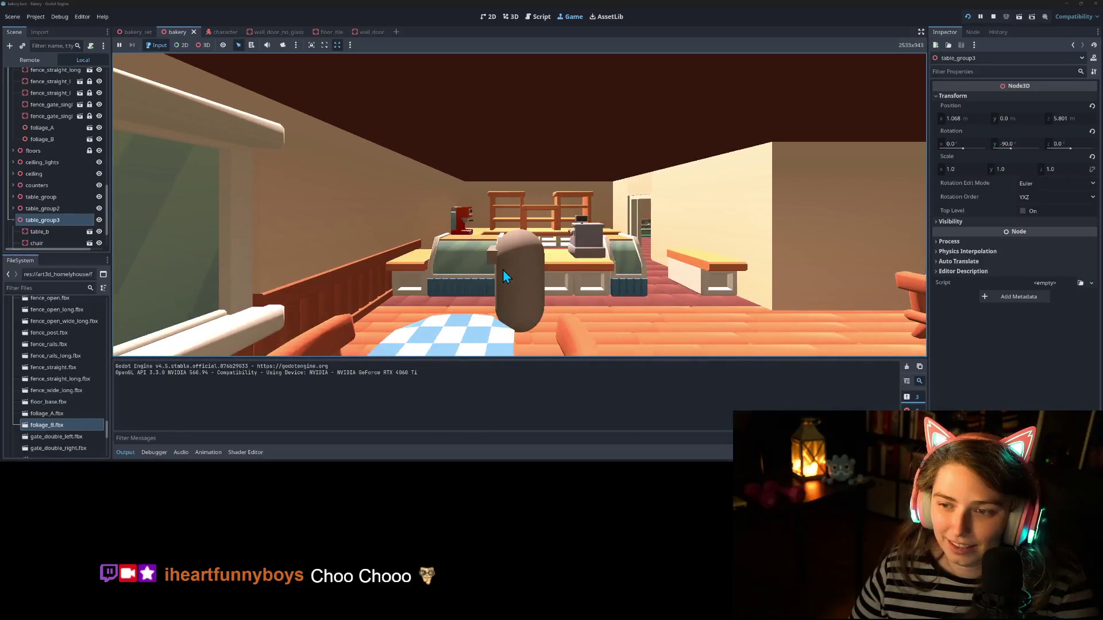
key(d)
key(d)
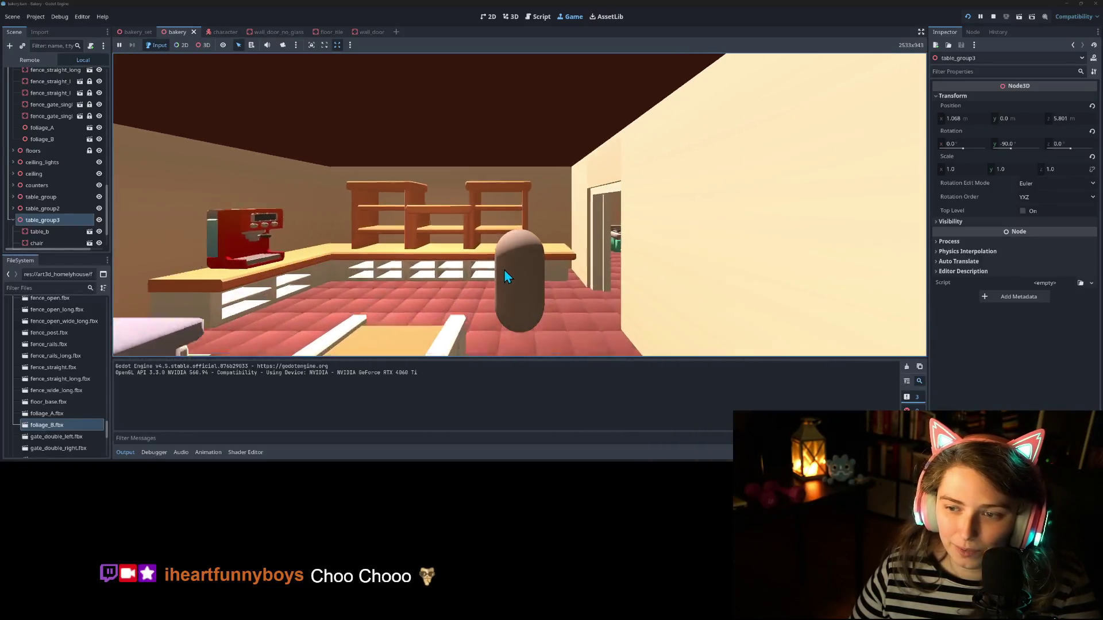
key(w)
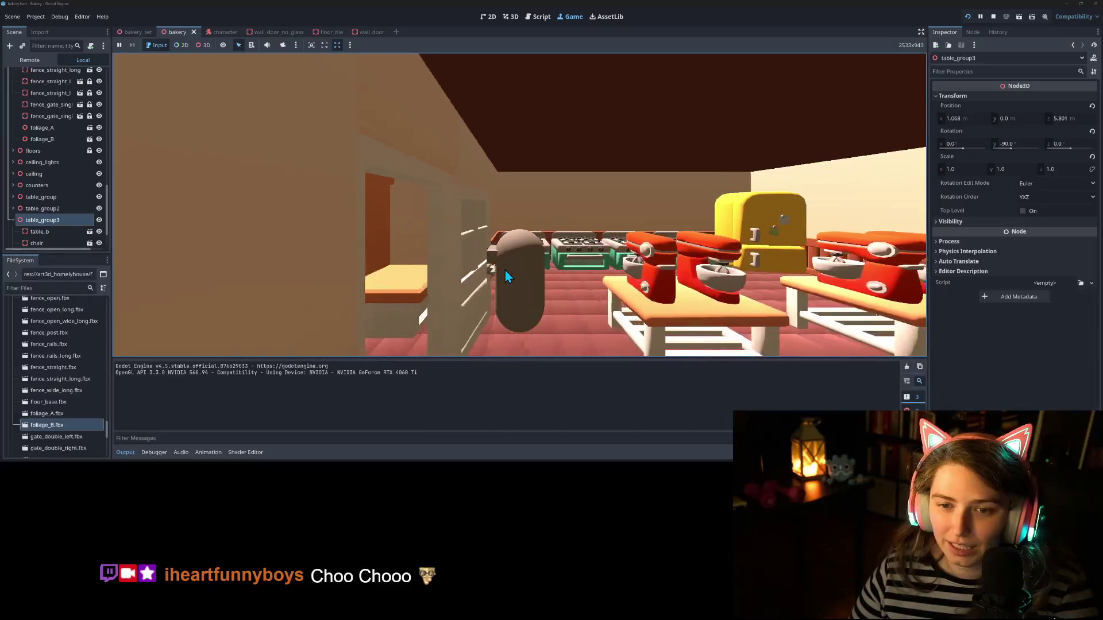
key(a)
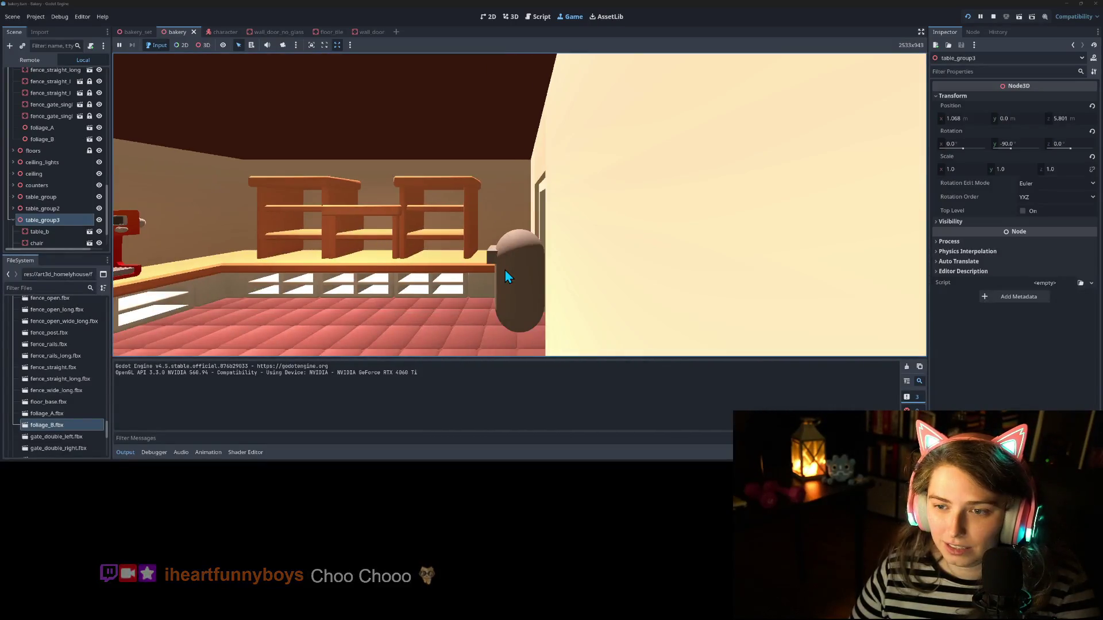
key(a)
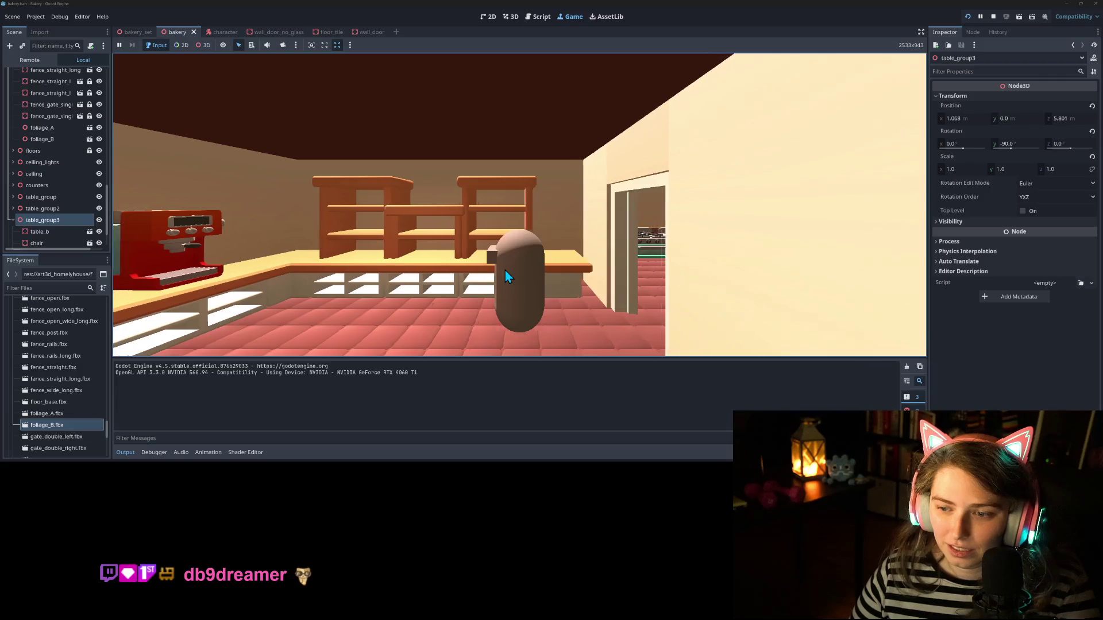
key(d)
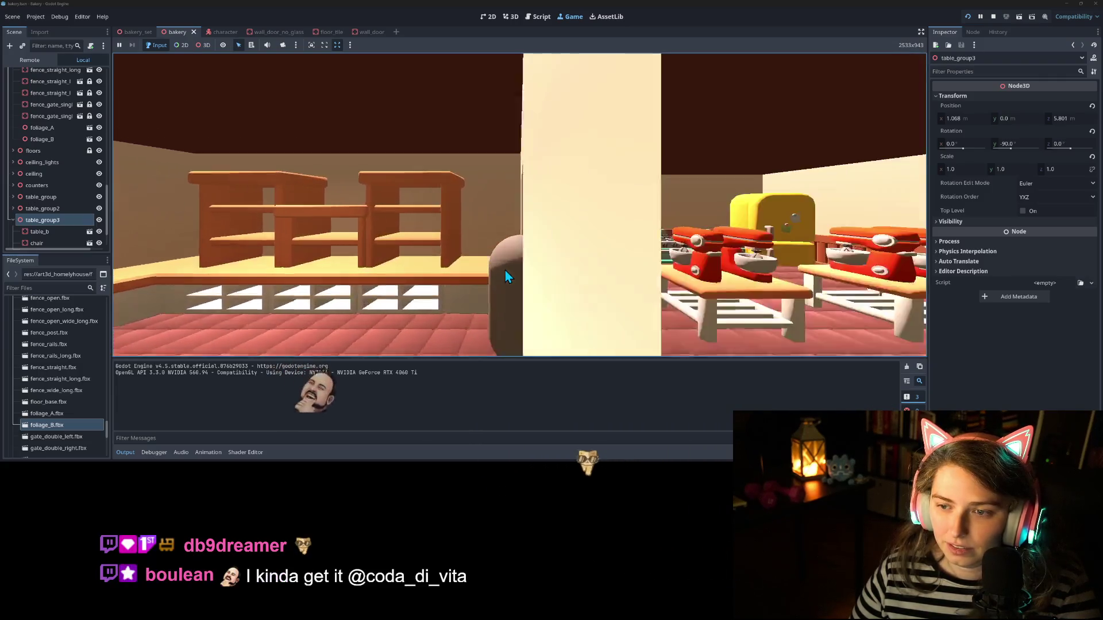
key(d)
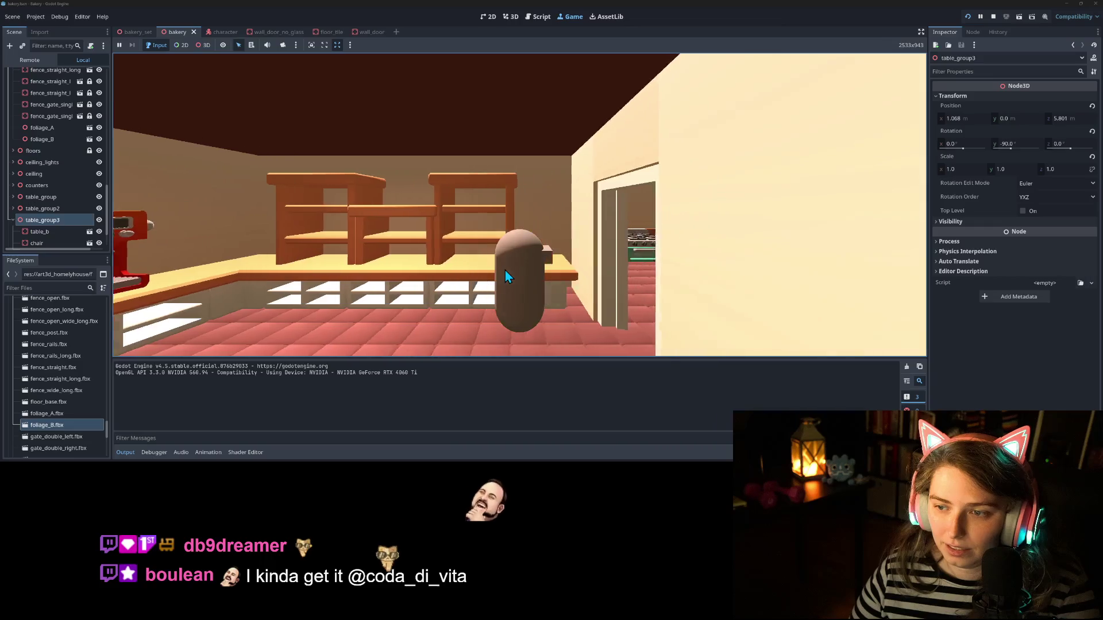
key(s)
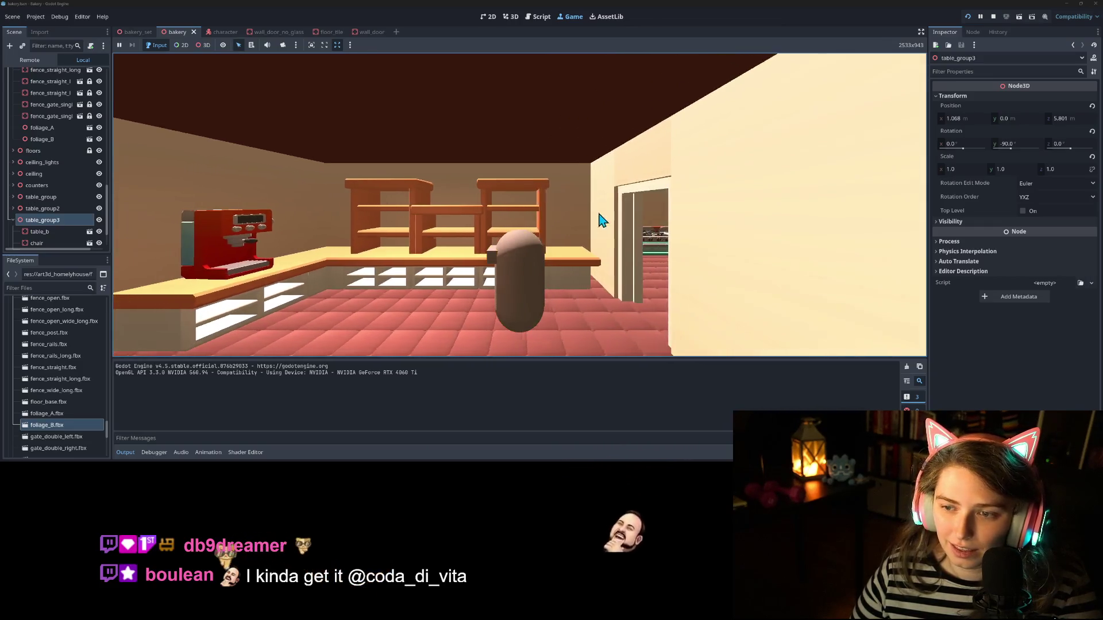
key(a)
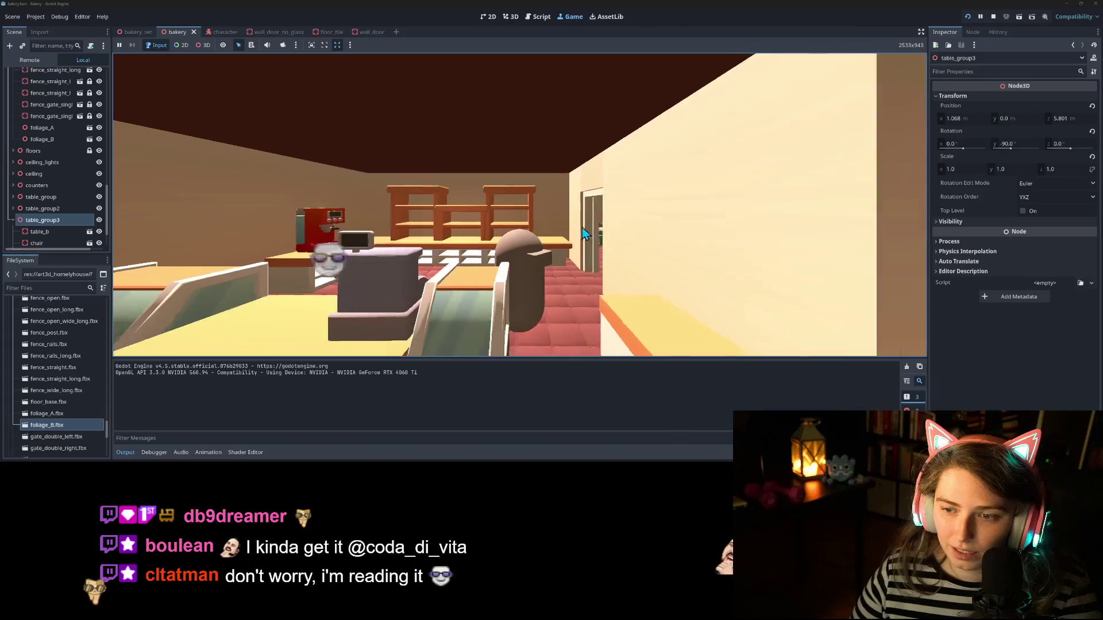
key(s)
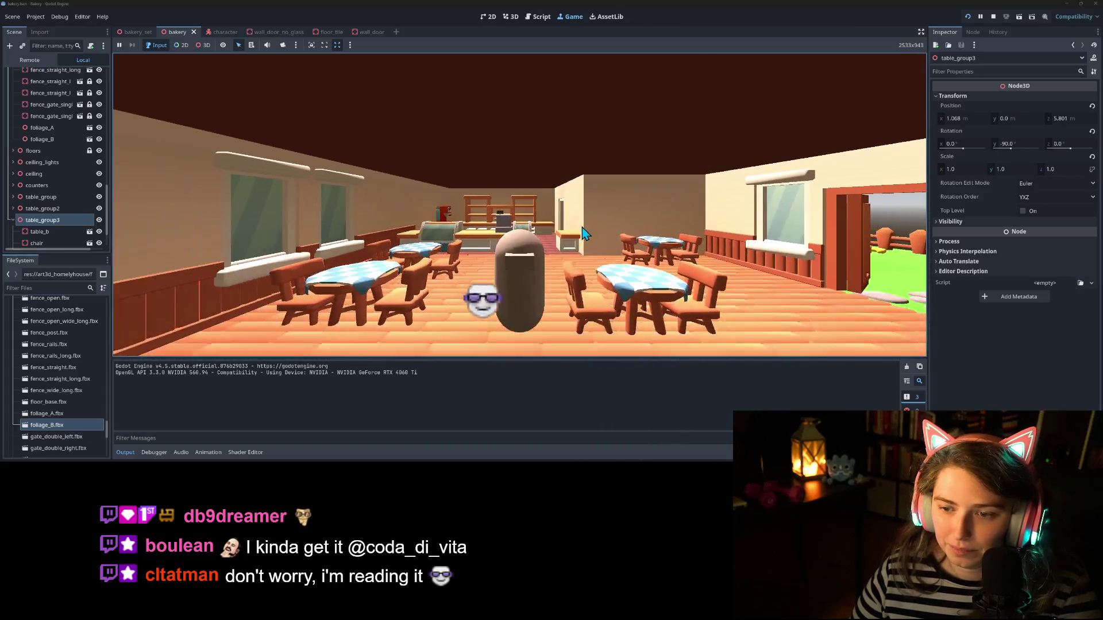
key(d)
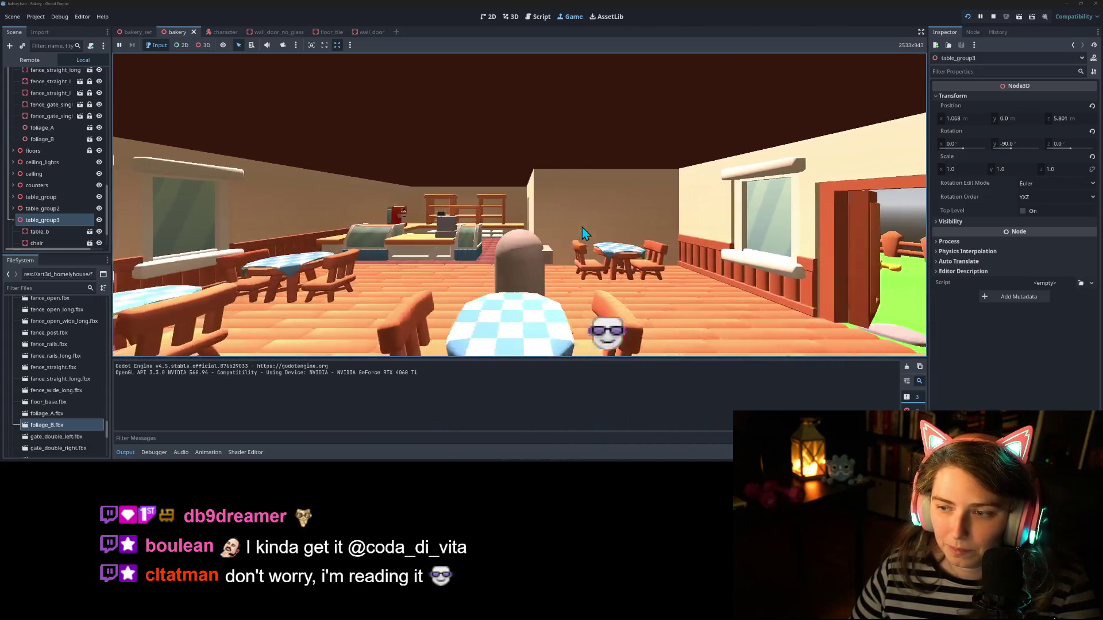
key(a)
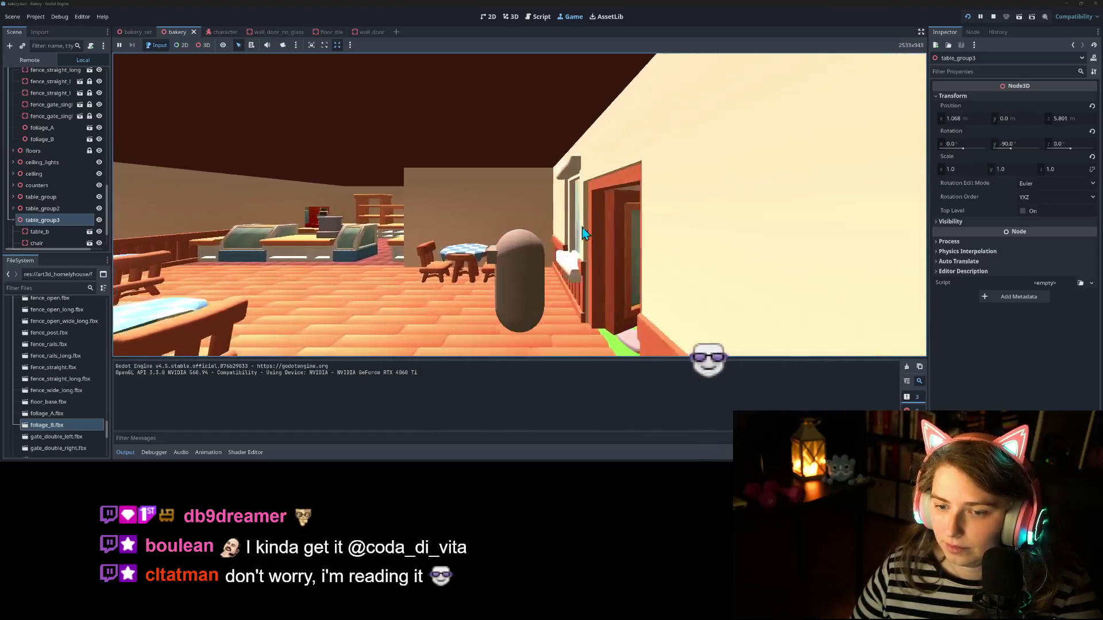
key(a)
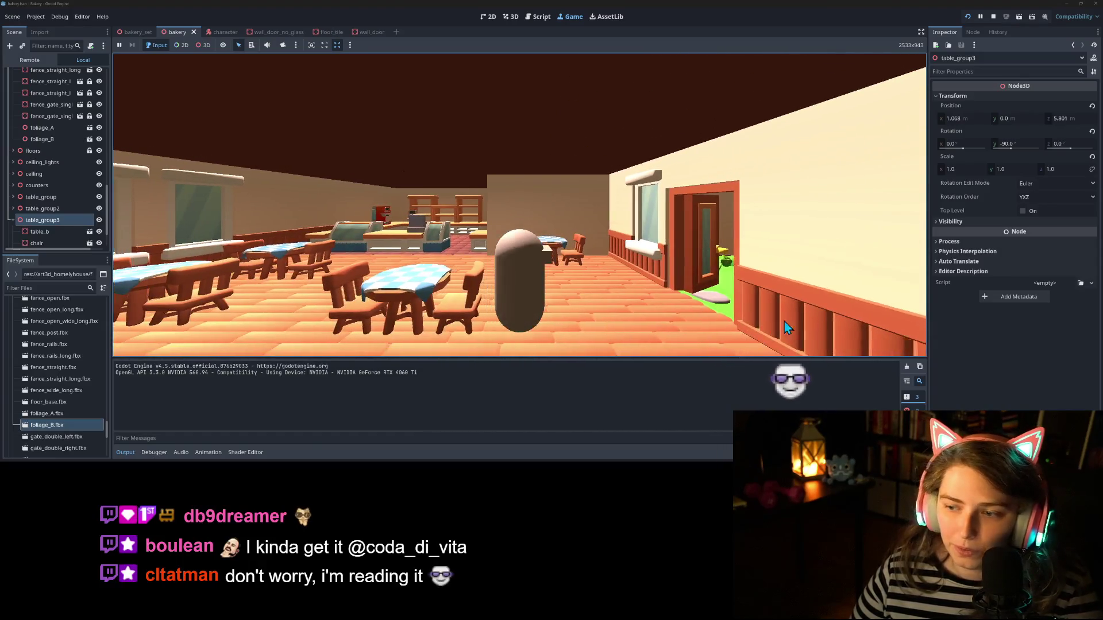
key(a)
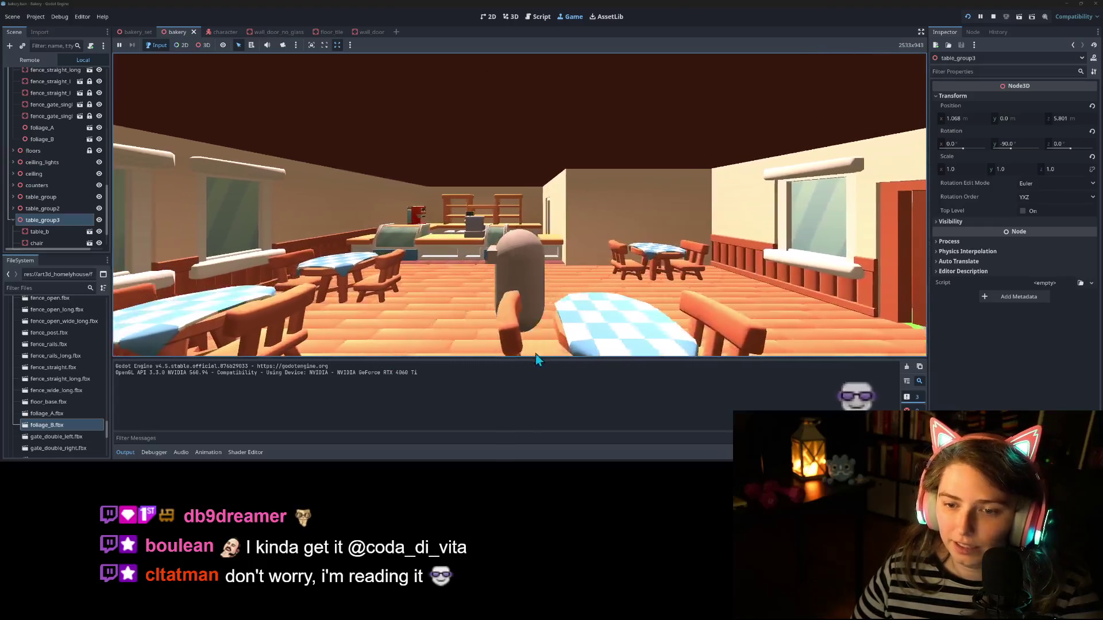
Step: Walk out the open door onto the garden grass along the fence, back in and out, then stop
key(d)
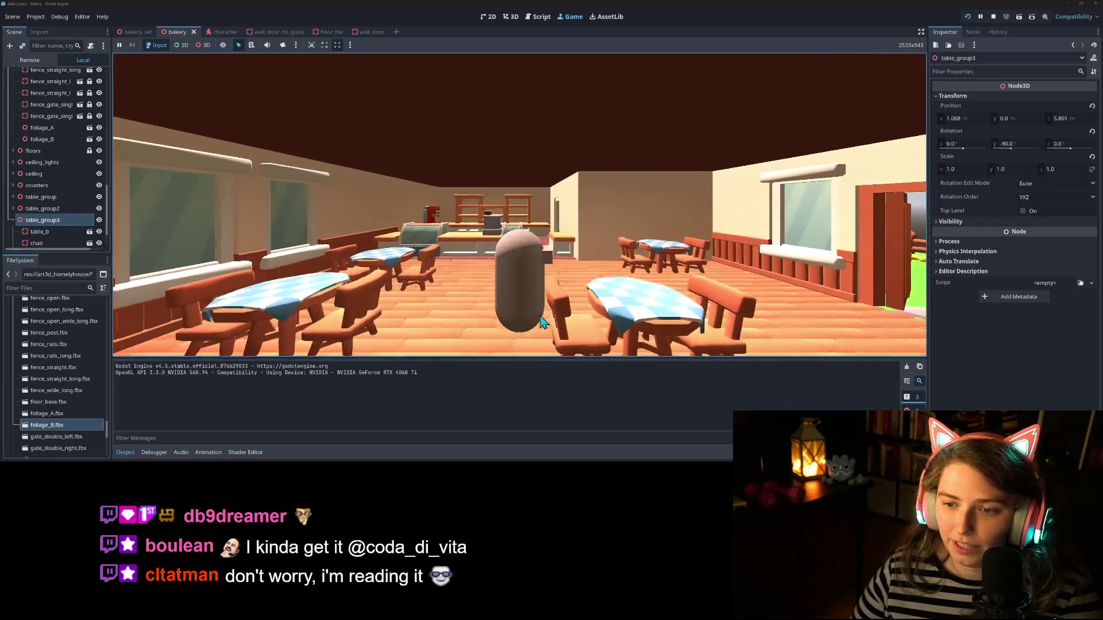
key(d)
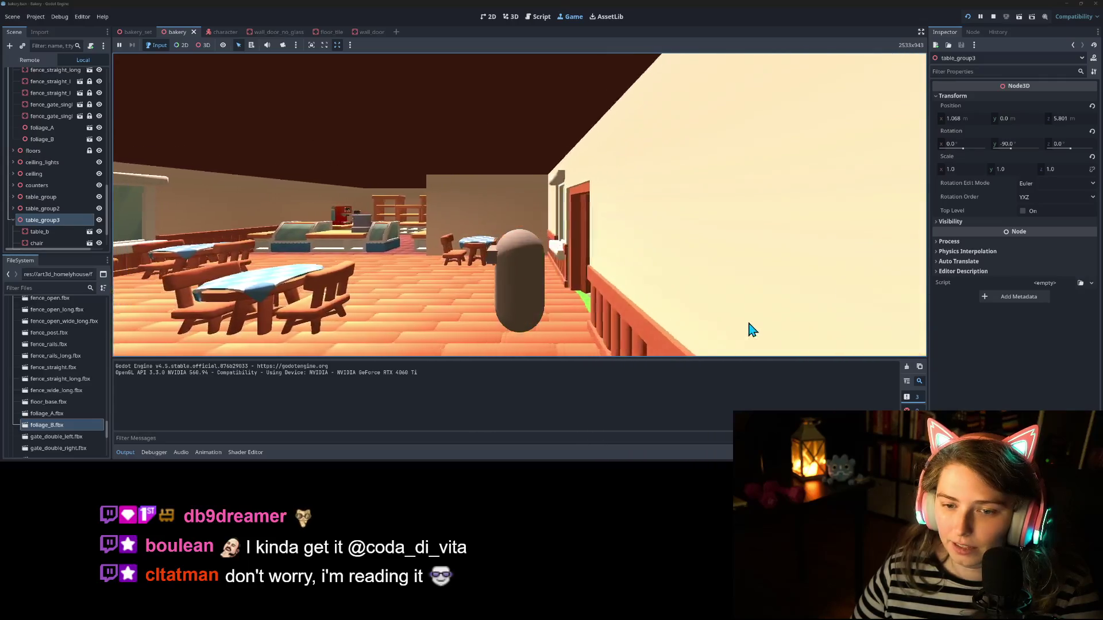
key(d)
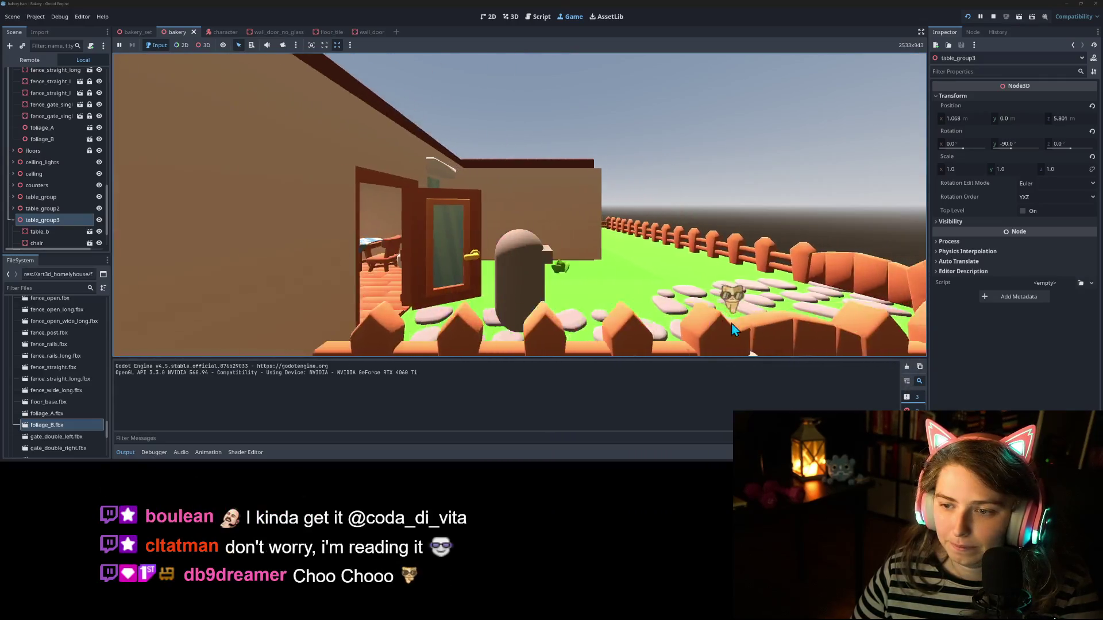
key(d)
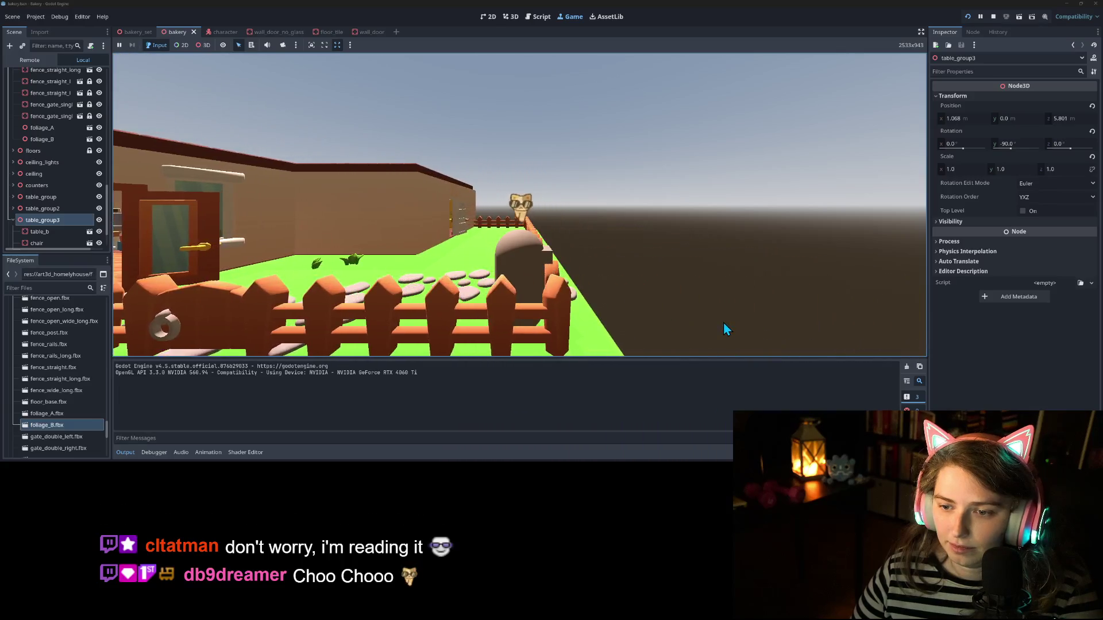
key(a)
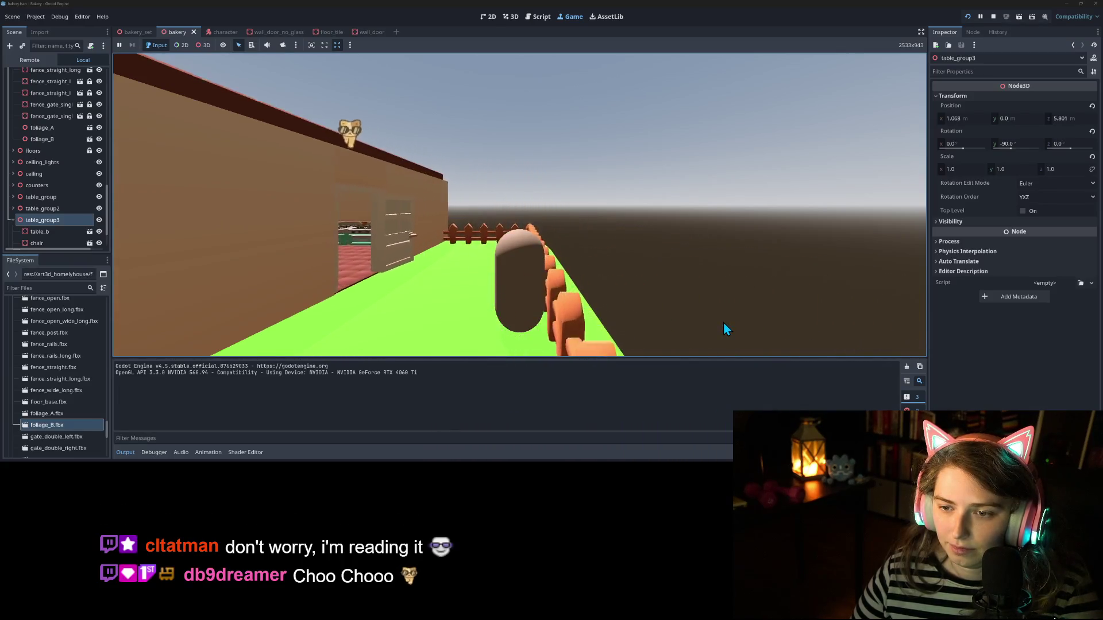
key(d)
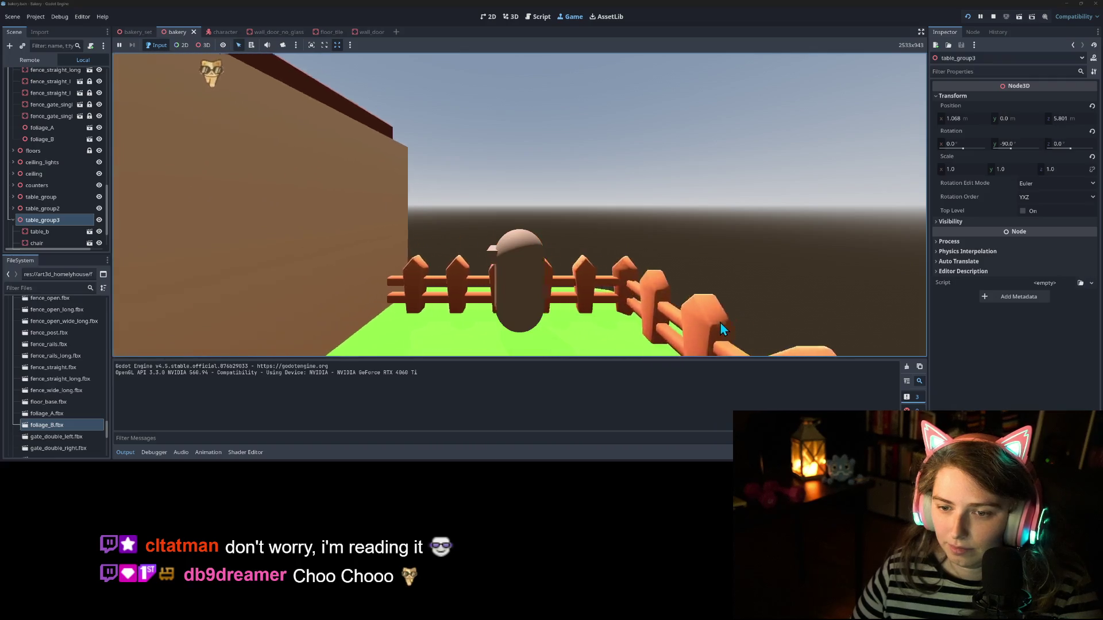
key(a)
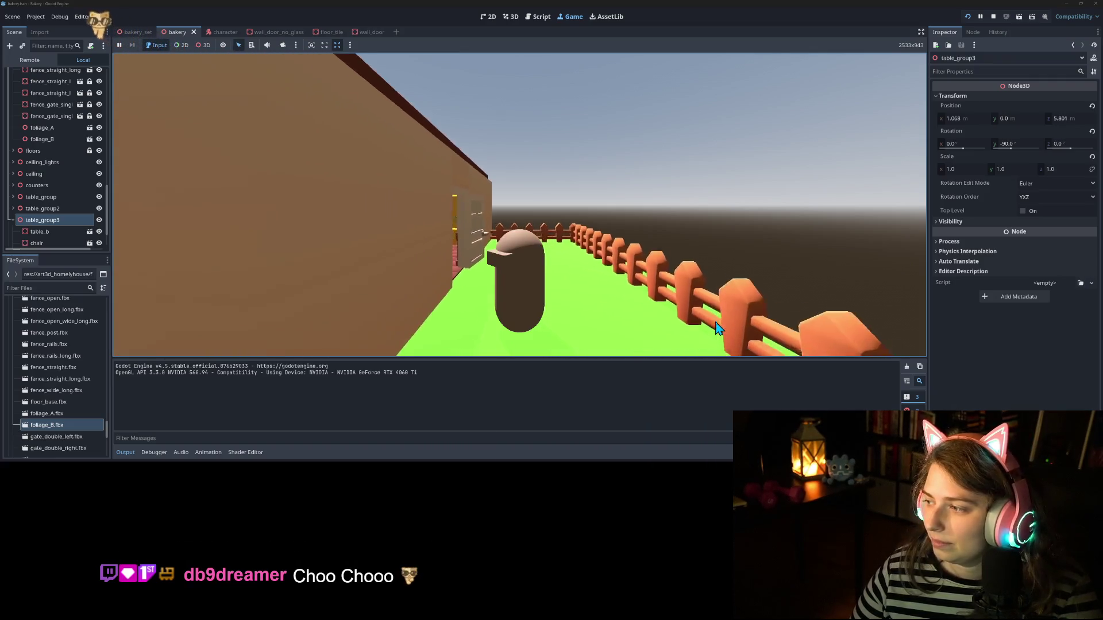
key(d)
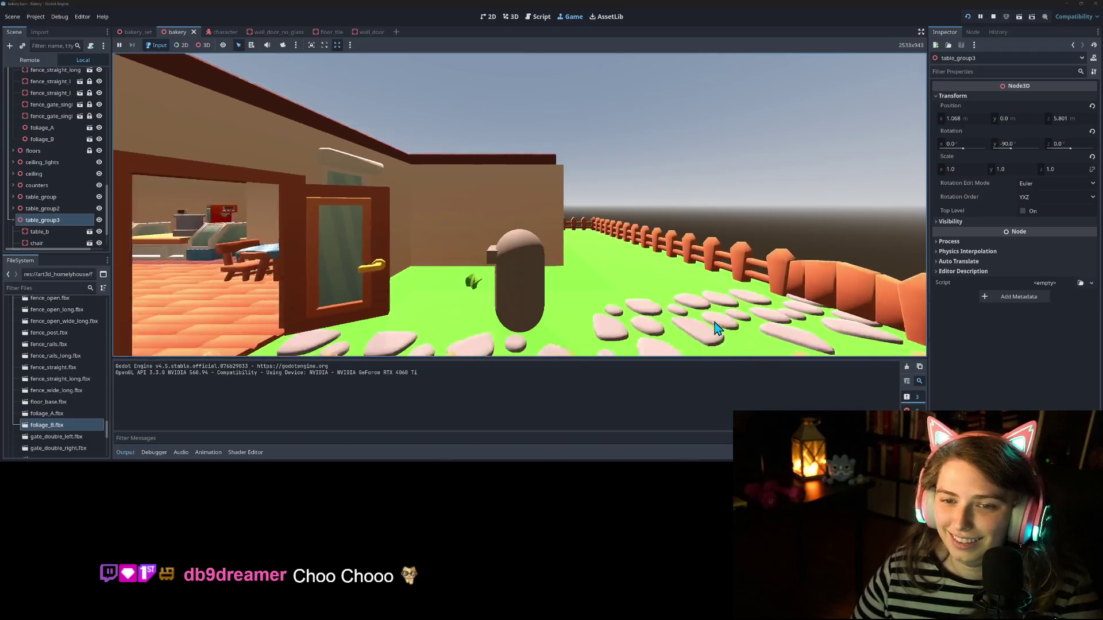
key(a)
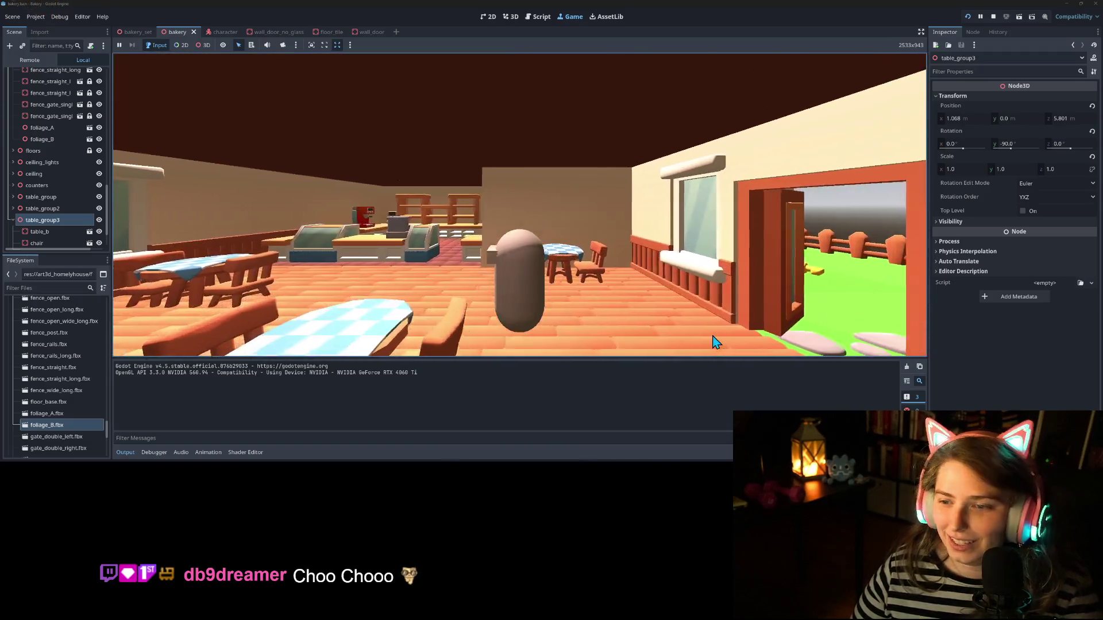
key(d)
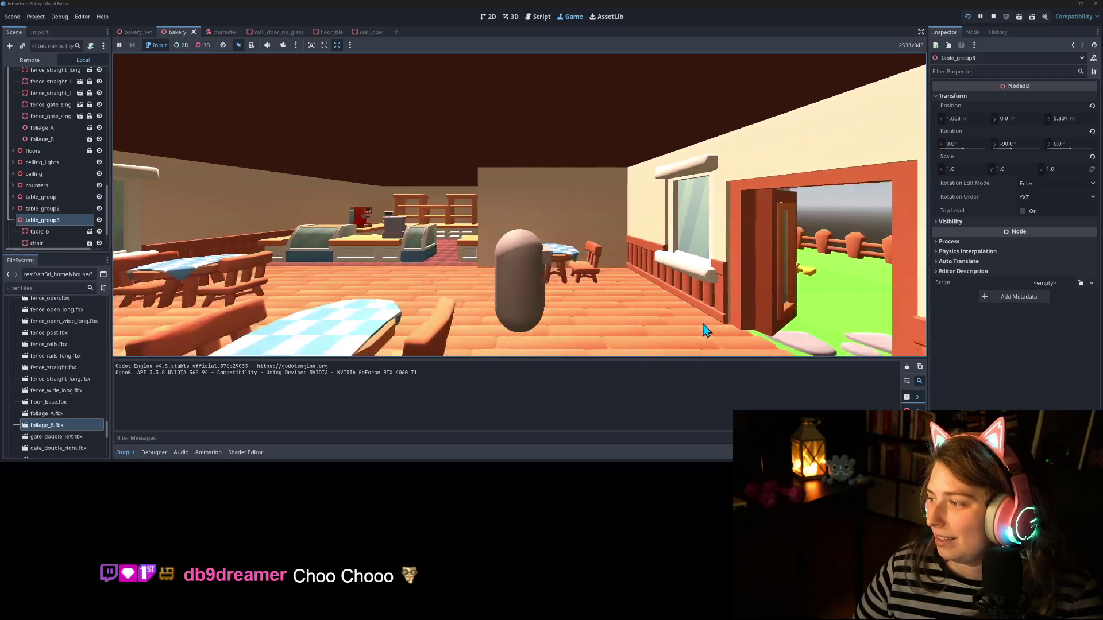
key(d)
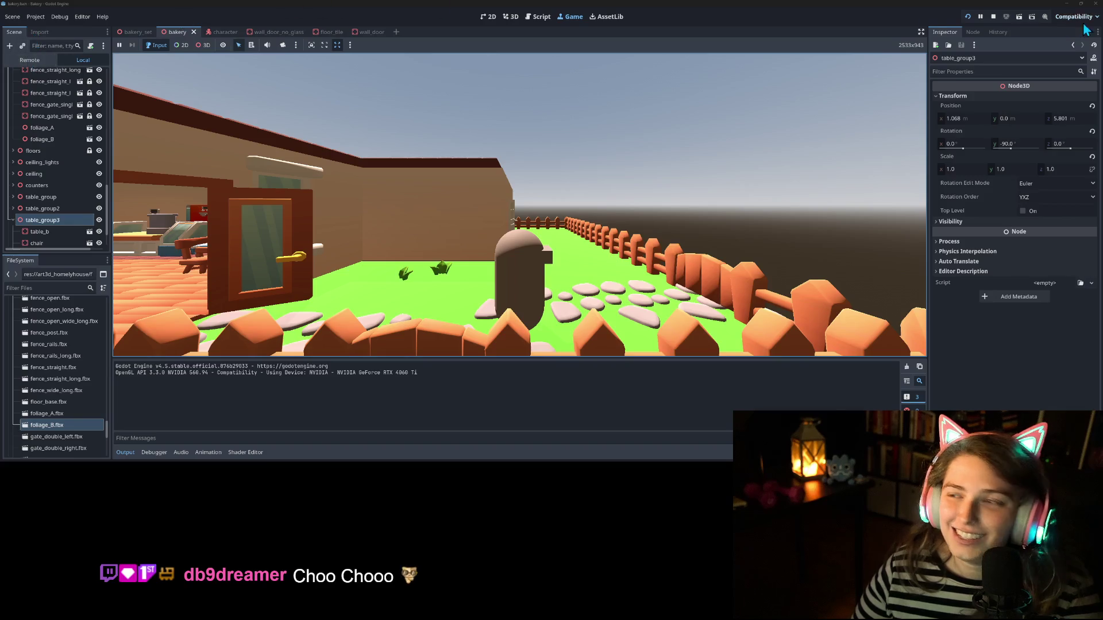
click(993, 17)
Step: Collapse grass_base's cobblestone children and select the WorldEnvironment node
scroll(50, 162, up, 10)
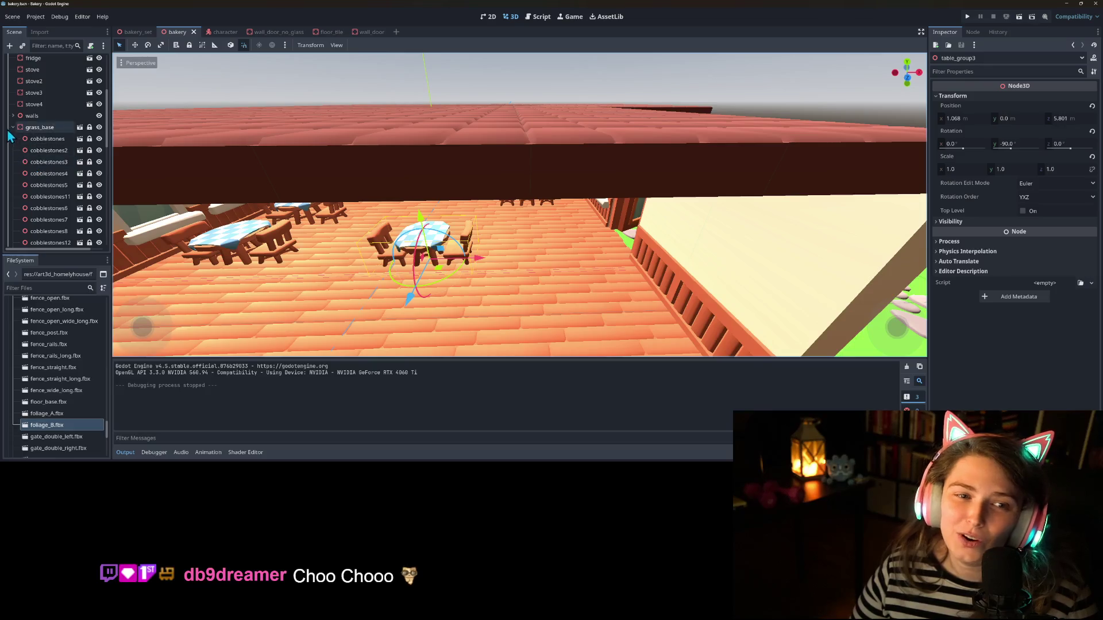
click(13, 127)
scroll(32, 202, up, 5)
click(43, 86)
scroll(406, 214, down, 10)
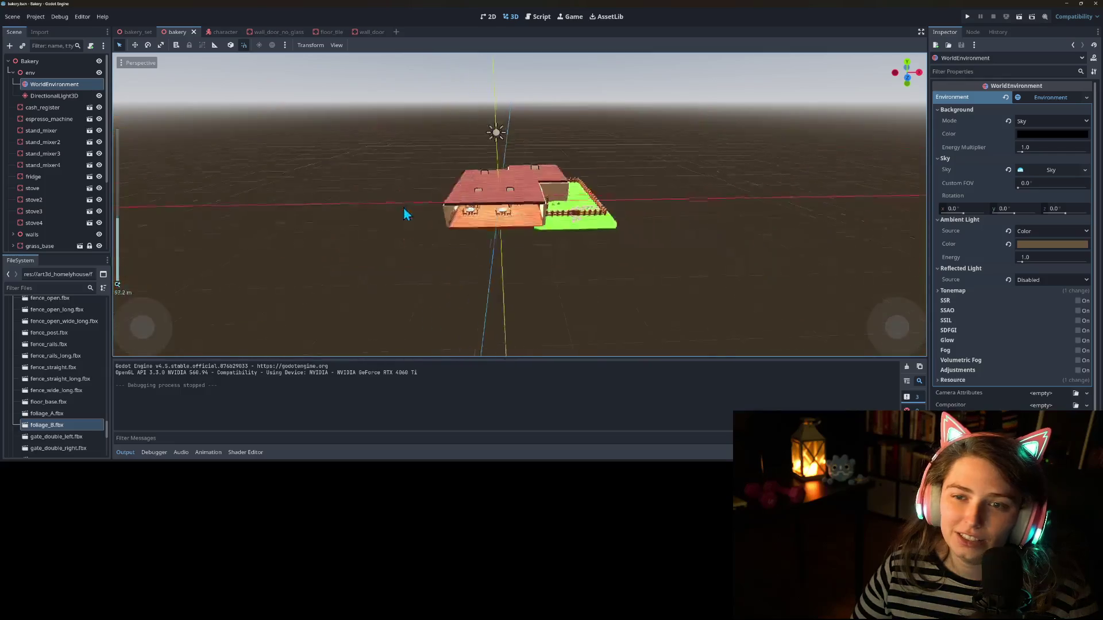
scroll(570, 287, up, 3)
scroll(512, 279, up, 10)
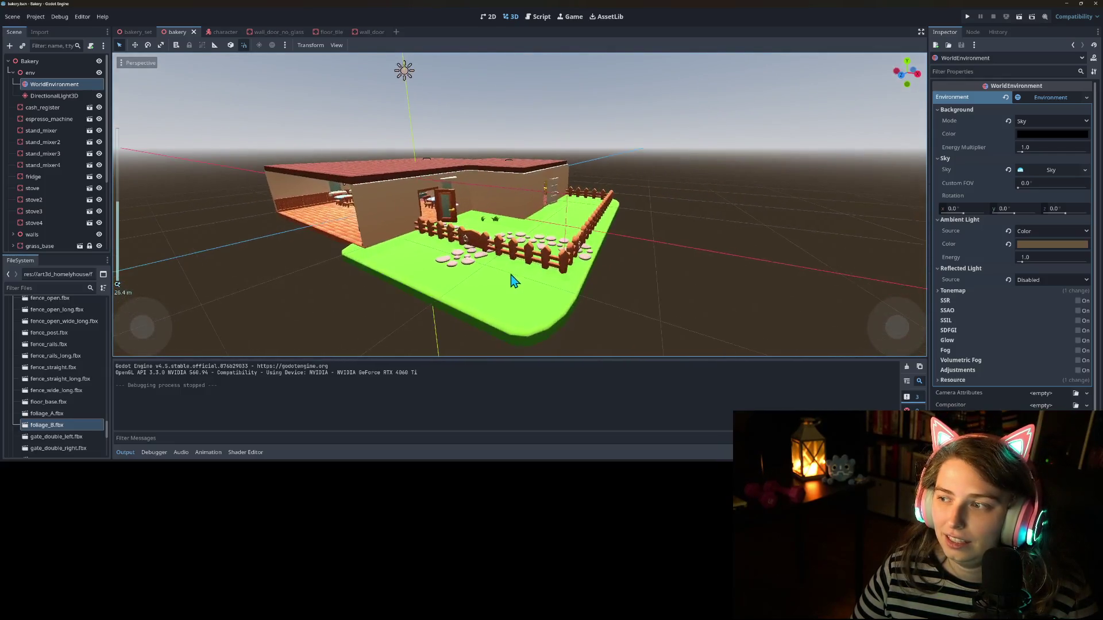
Step: Give the environment a New Sky whose Sky Material is a New ShaderMaterial
click(1084, 170)
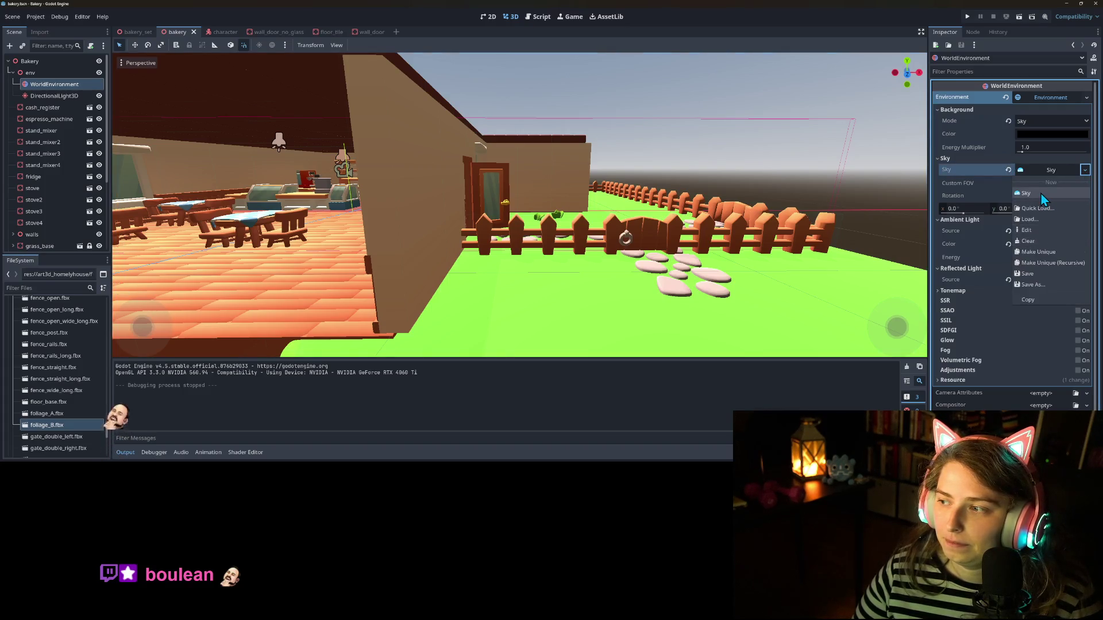
click(1042, 195)
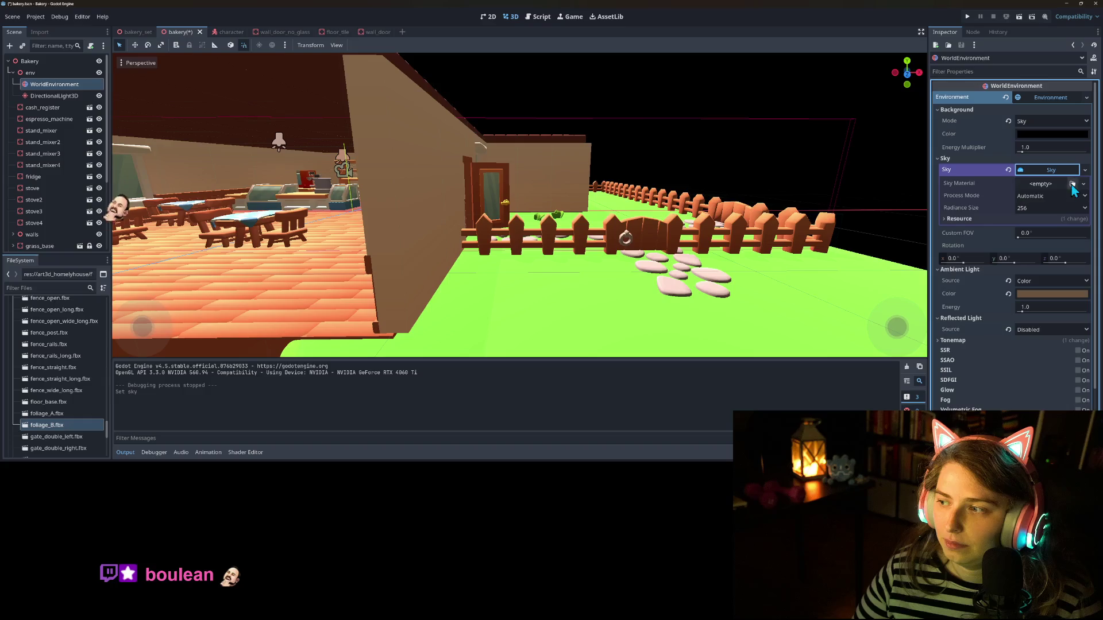
click(1072, 184)
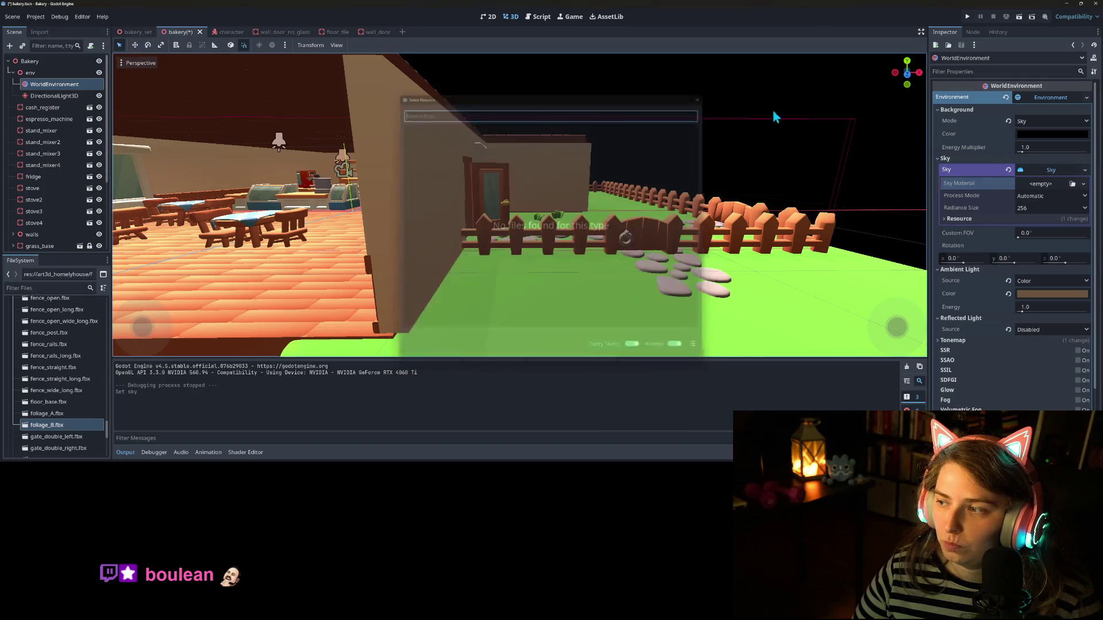
key(Escape)
click(1083, 184)
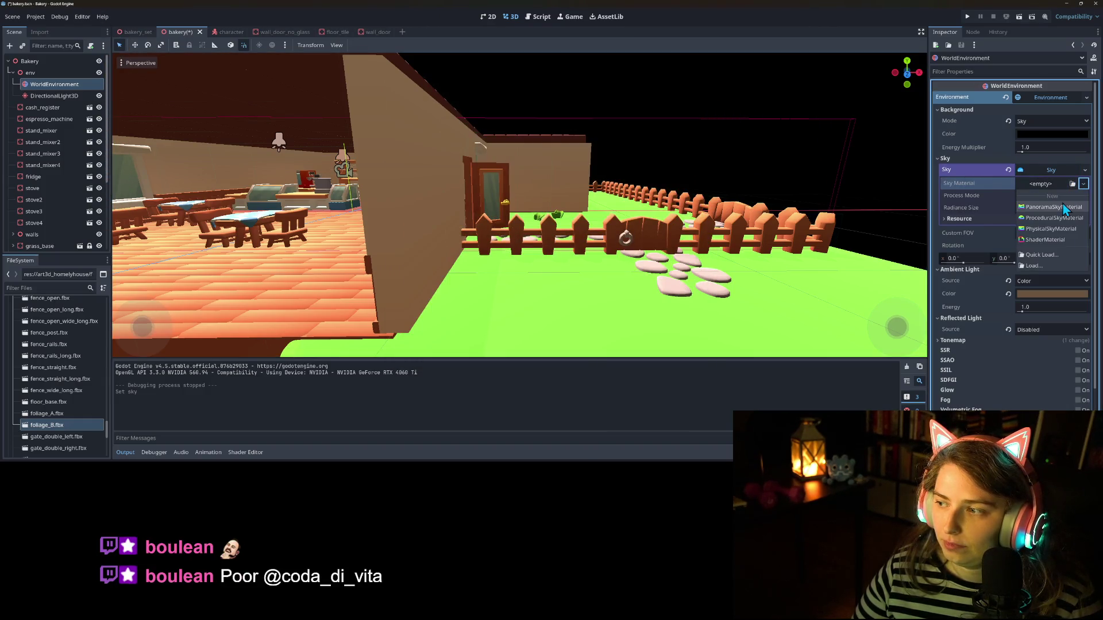
click(1055, 242)
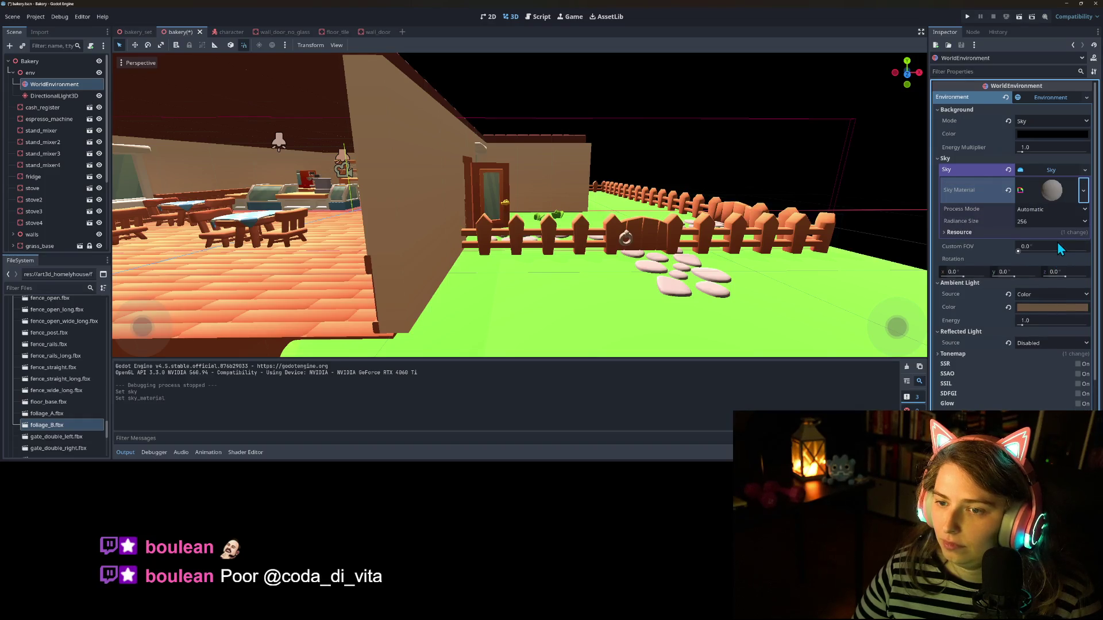
click(1056, 188)
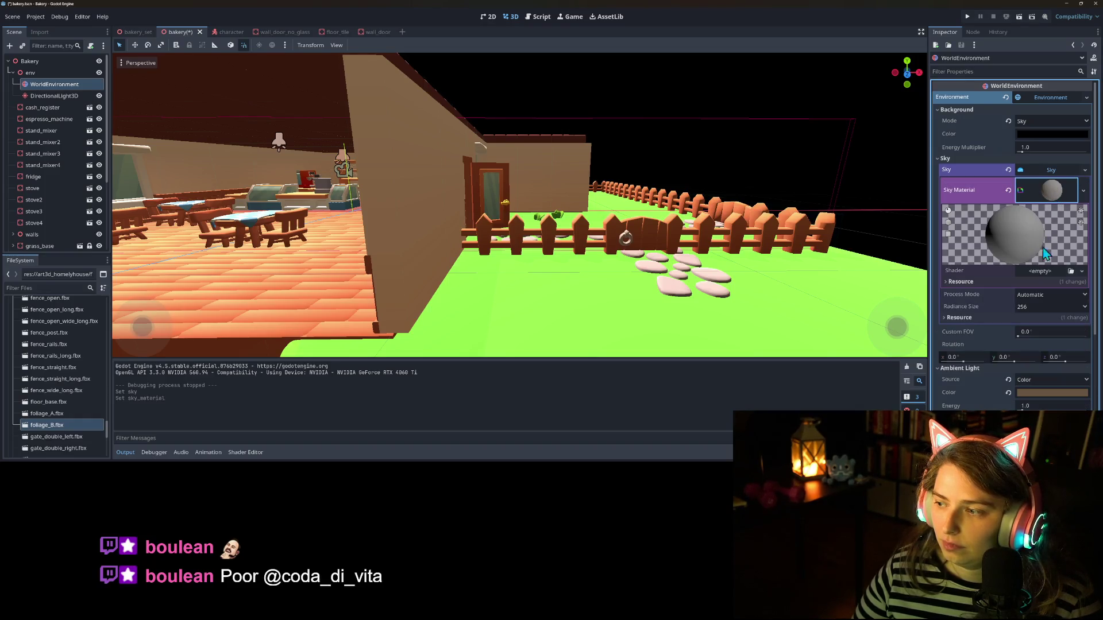
Step: Create a new shader for the material, saved as res://sky.gdshader at the project root
click(1082, 272)
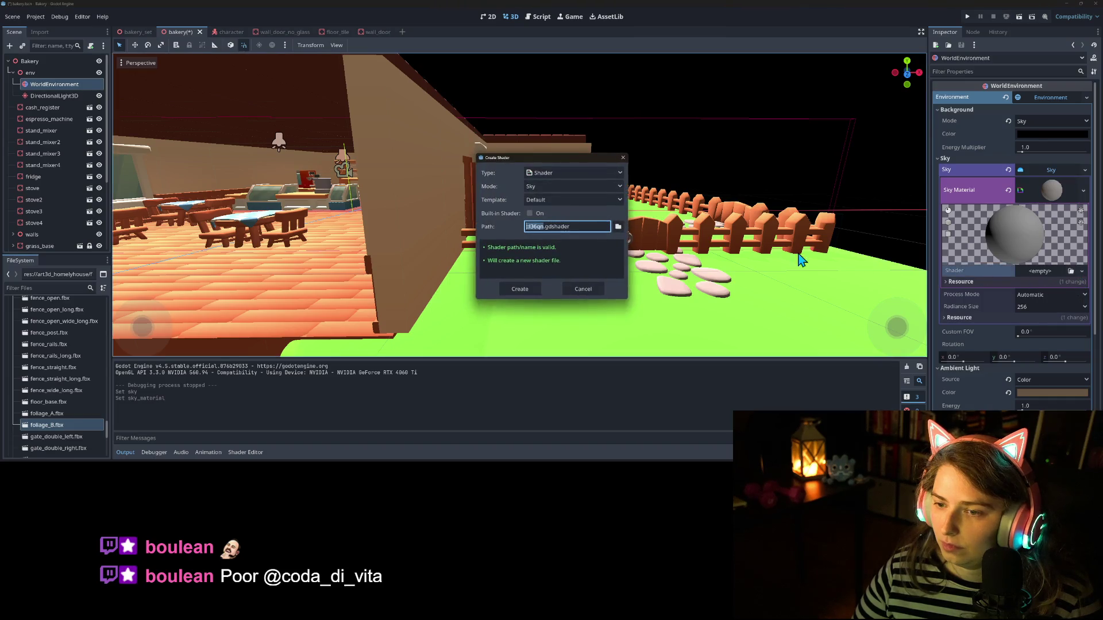
text(sky)
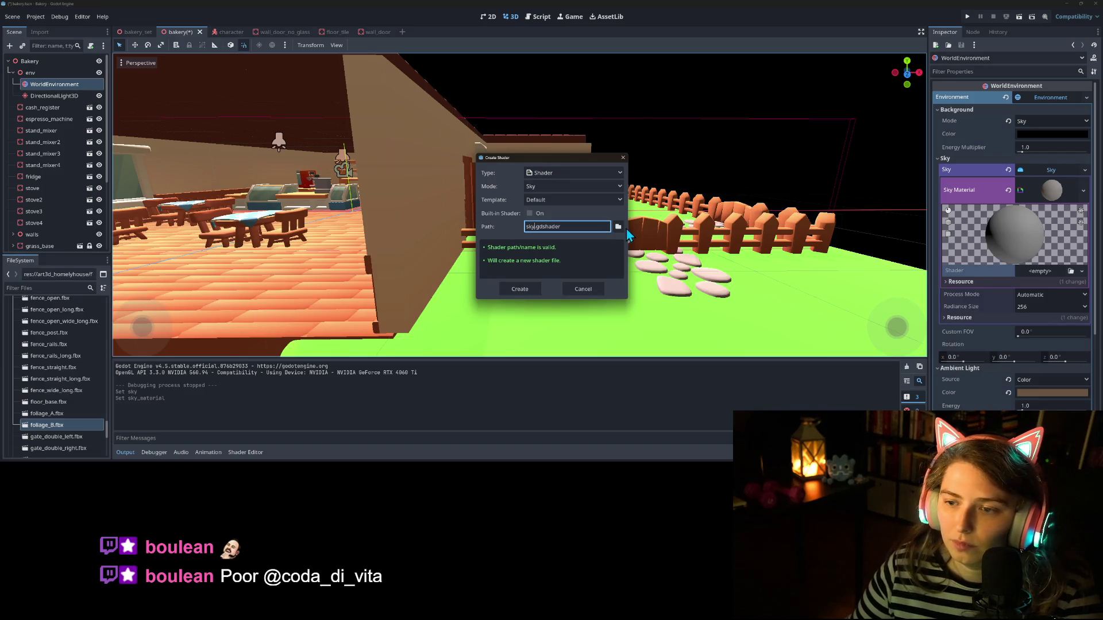
click(621, 228)
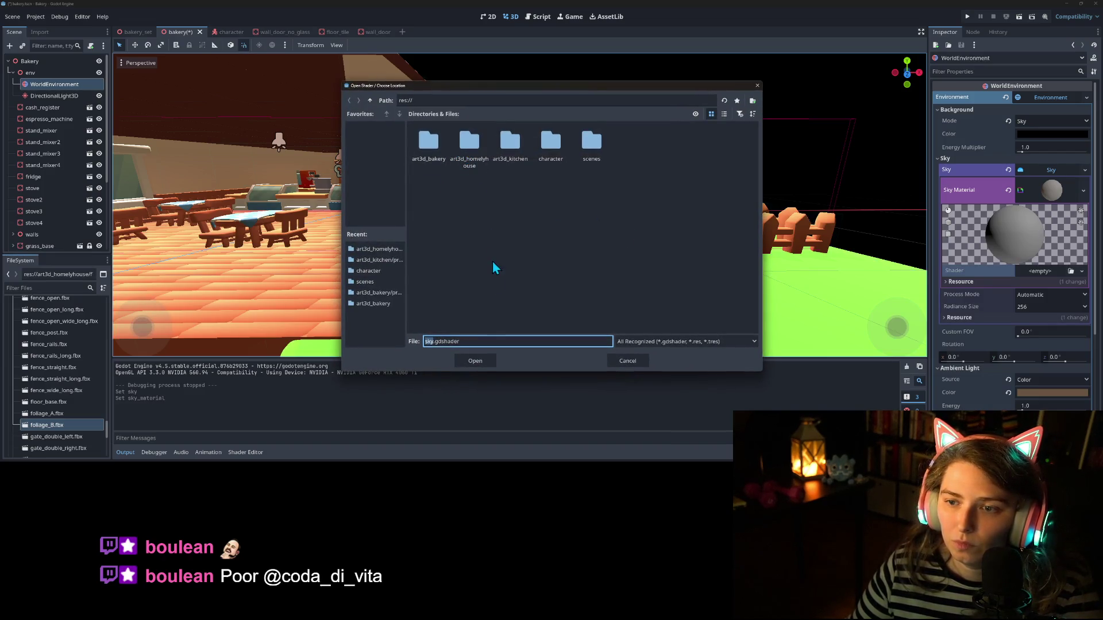
double_click(593, 151)
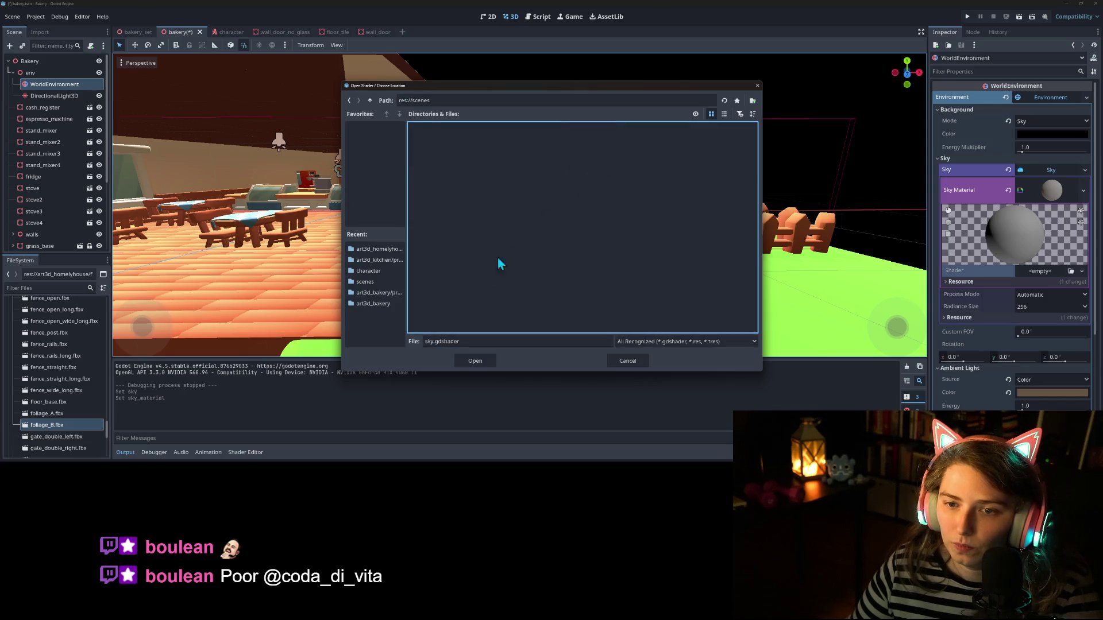
click(370, 101)
click(461, 362)
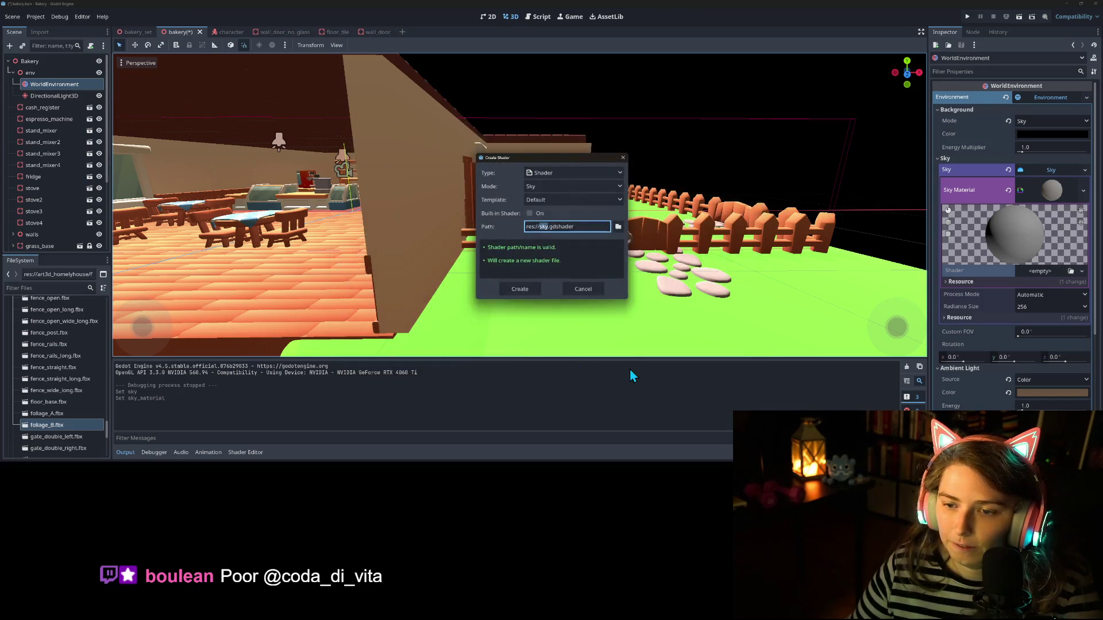
click(519, 289)
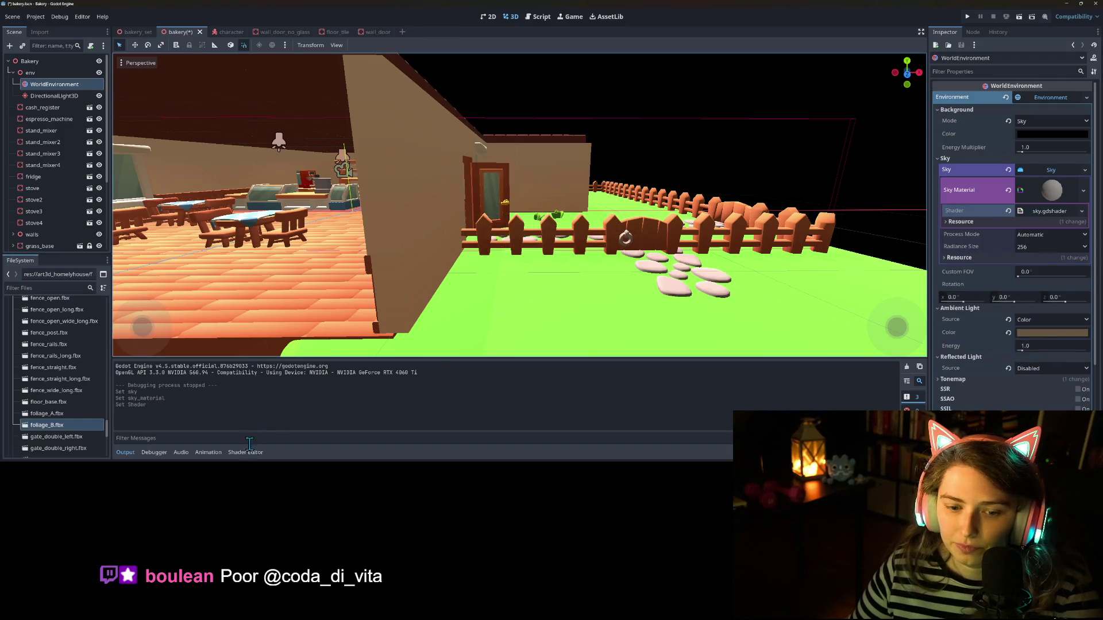
Step: Open sky.gdshader in the Shader Editor, then switch over to the web browser
scroll(80, 418, down, 10)
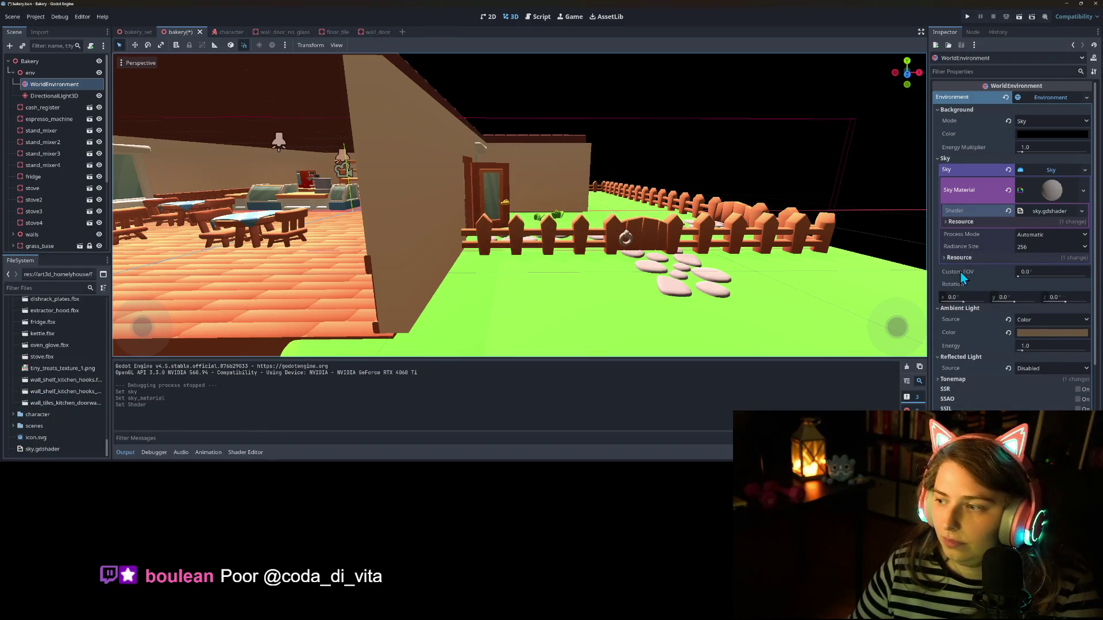
click(1046, 218)
scroll(644, 253, down, 5)
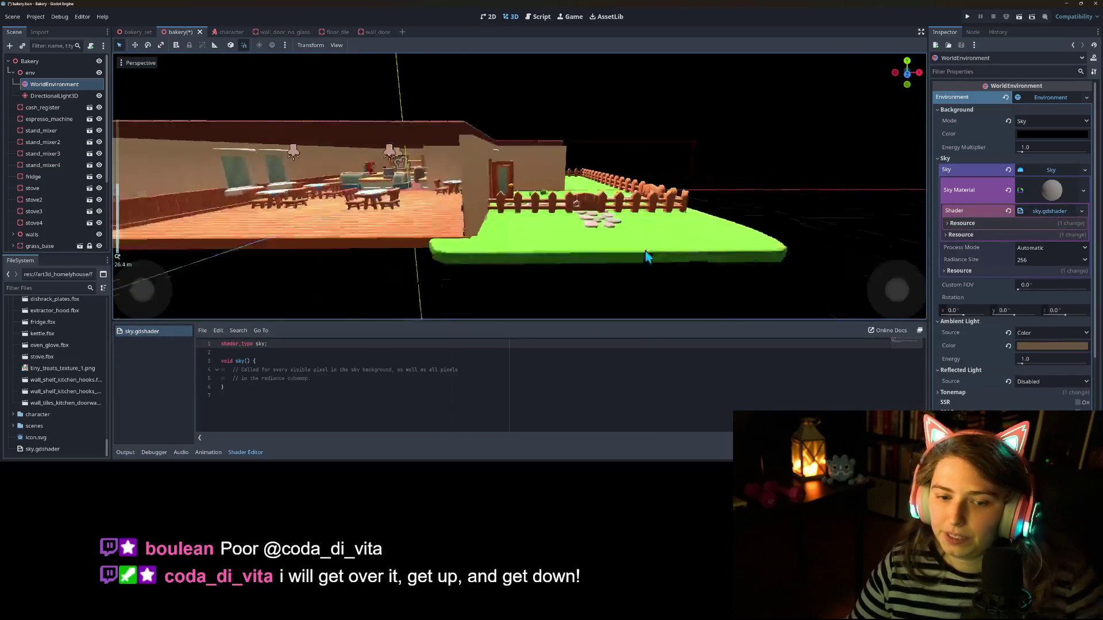
scroll(643, 250, up, 3)
drag(657, 264, 646, 275)
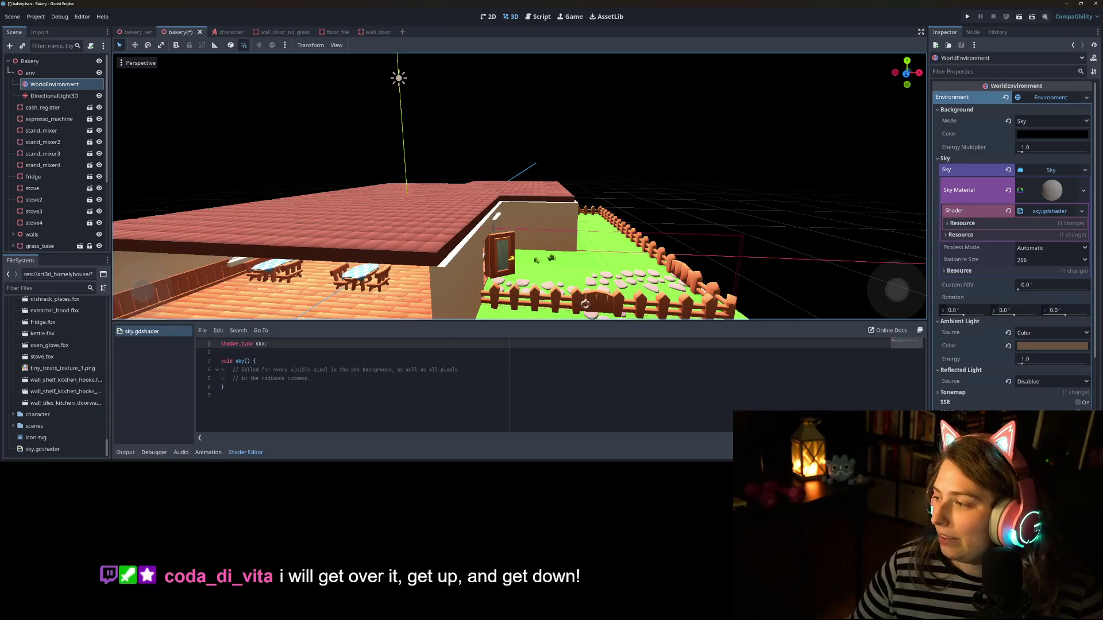
key(alt+Tab)
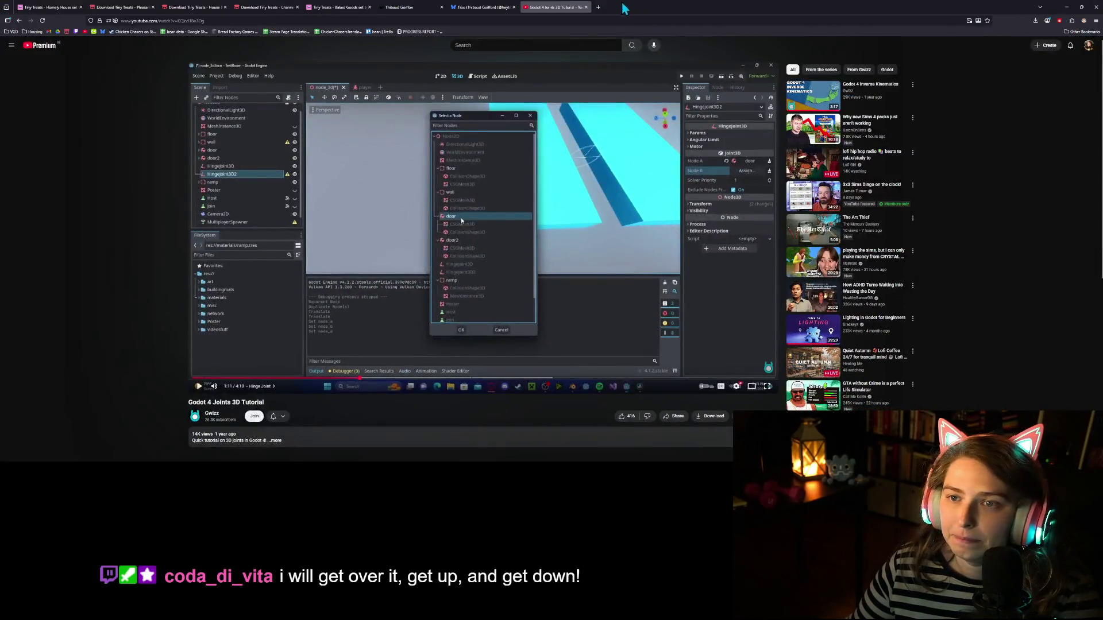
Step: Go to the Godot Shaders website in a new tab and search for 'sky'
click(598, 7)
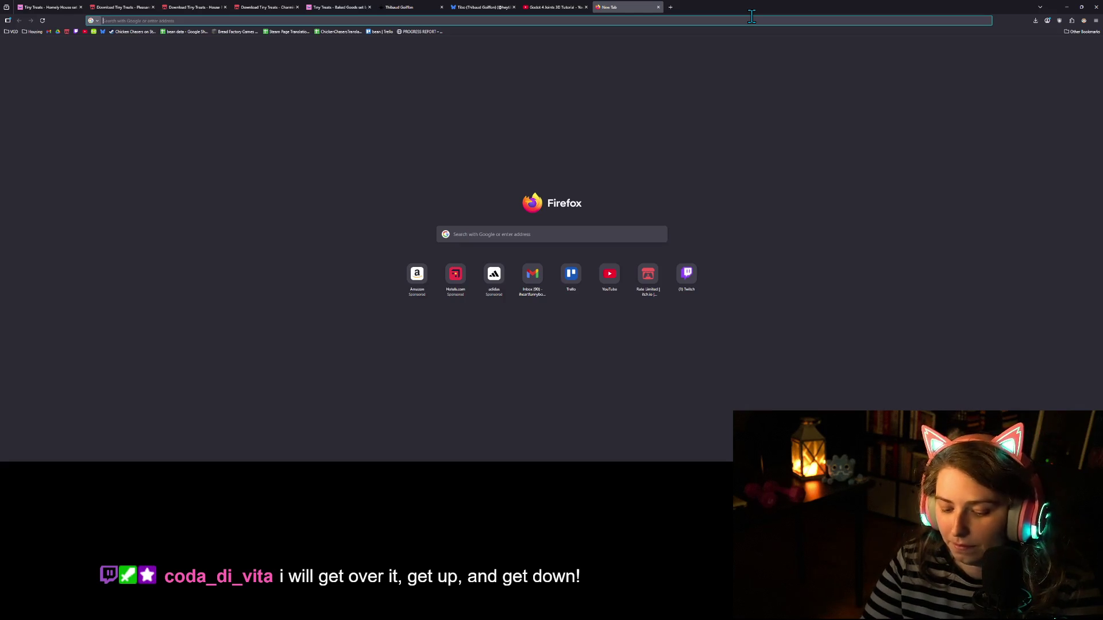
text(godotshaders)
key(Return)
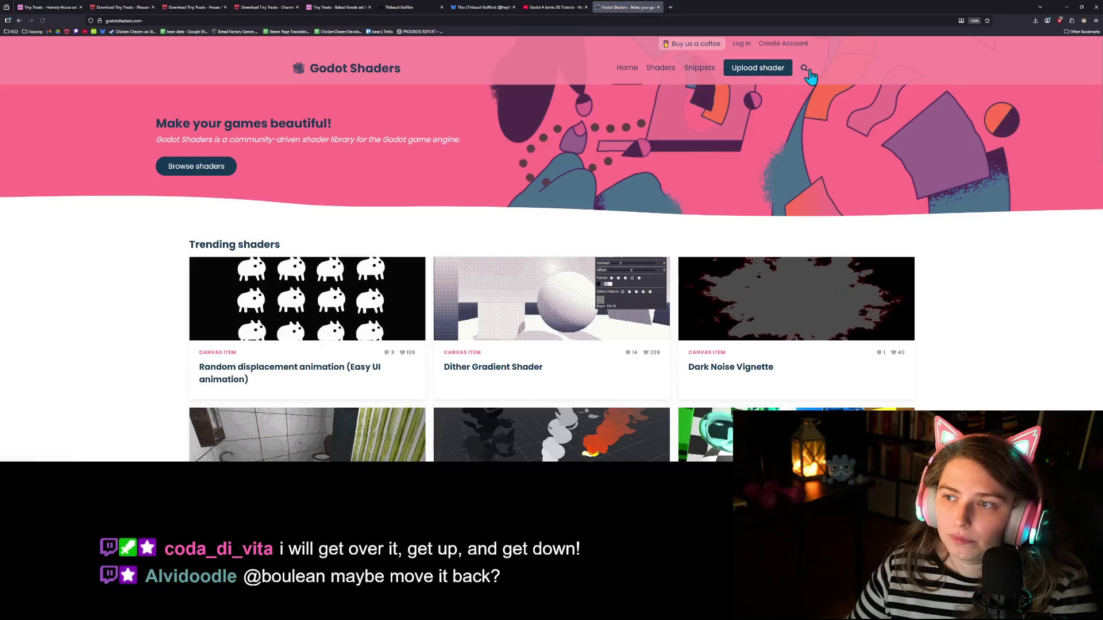
click(806, 69)
text(sky)
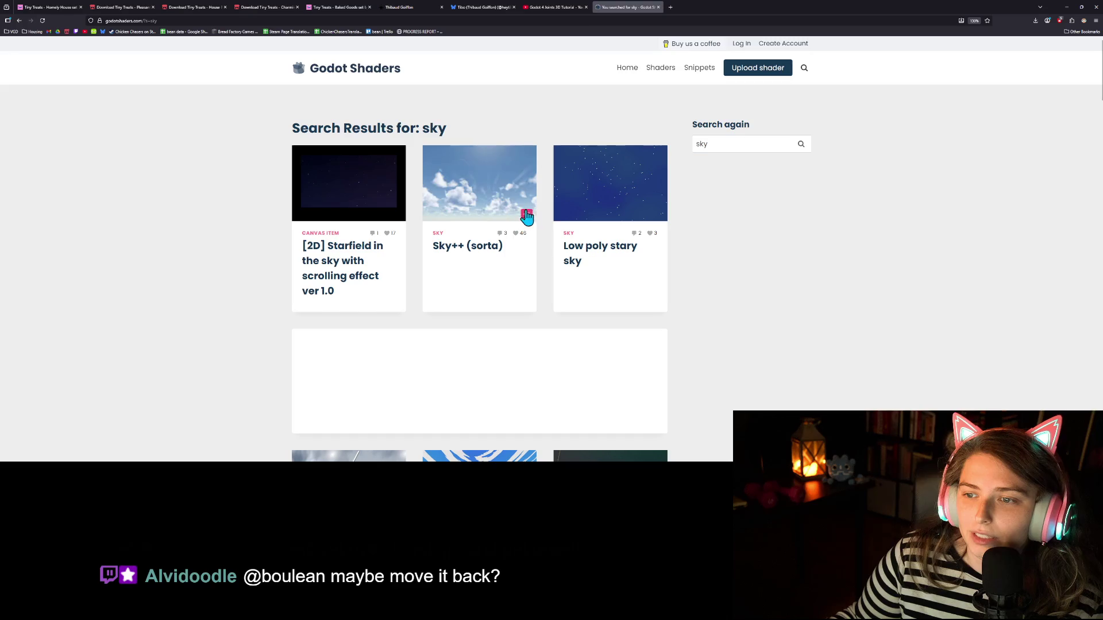
Step: Browse through the sky shader search results
scroll(732, 290, down, 3)
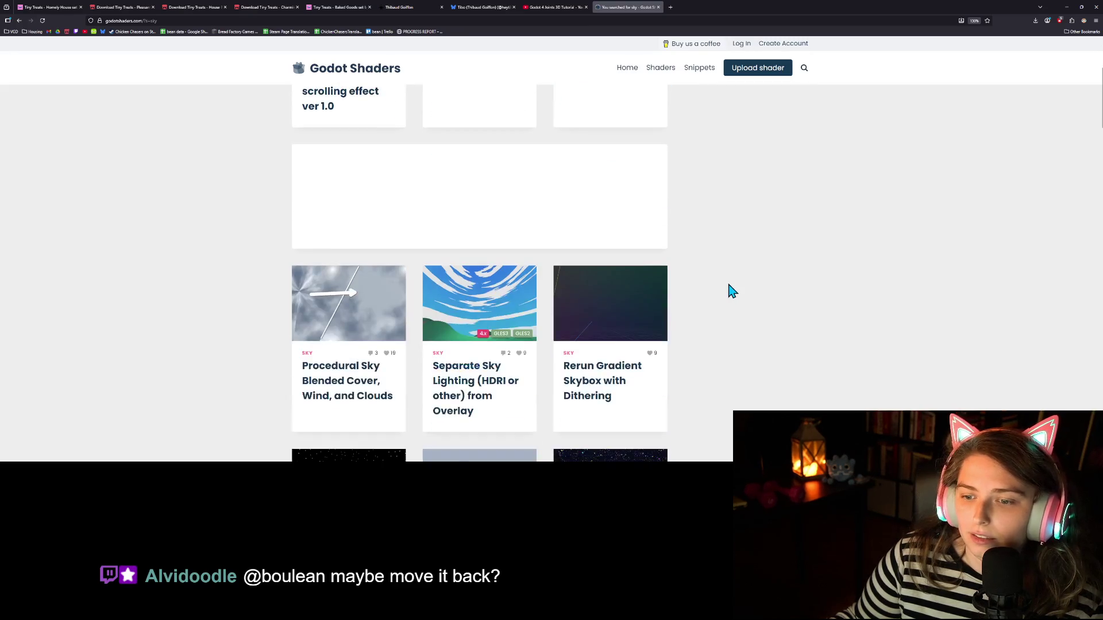
scroll(732, 291, down, 2)
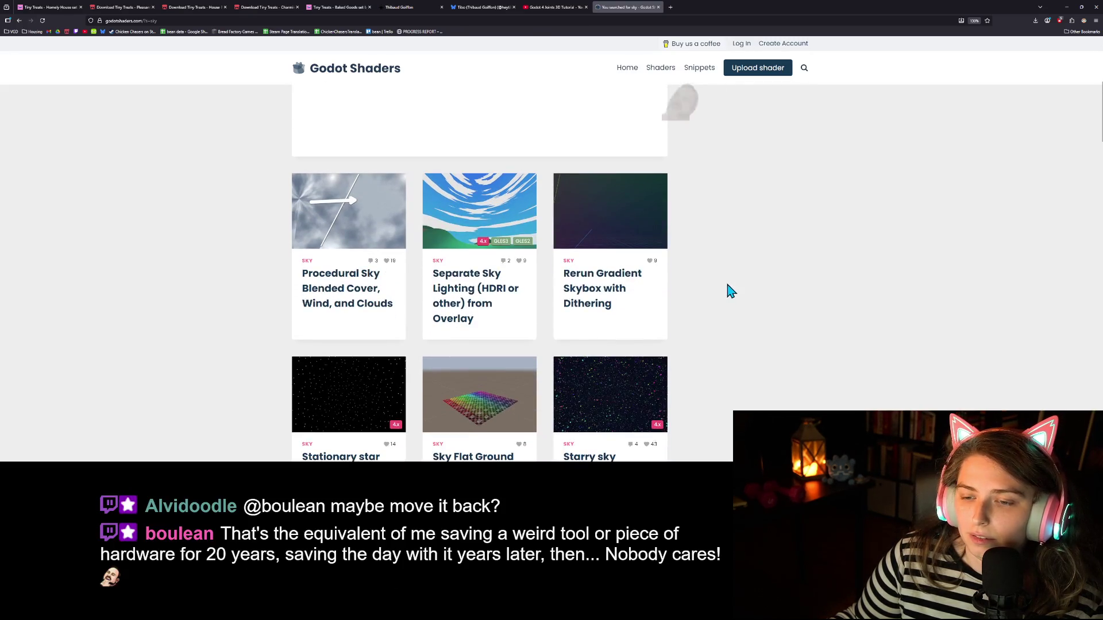
scroll(505, 288, down, 1)
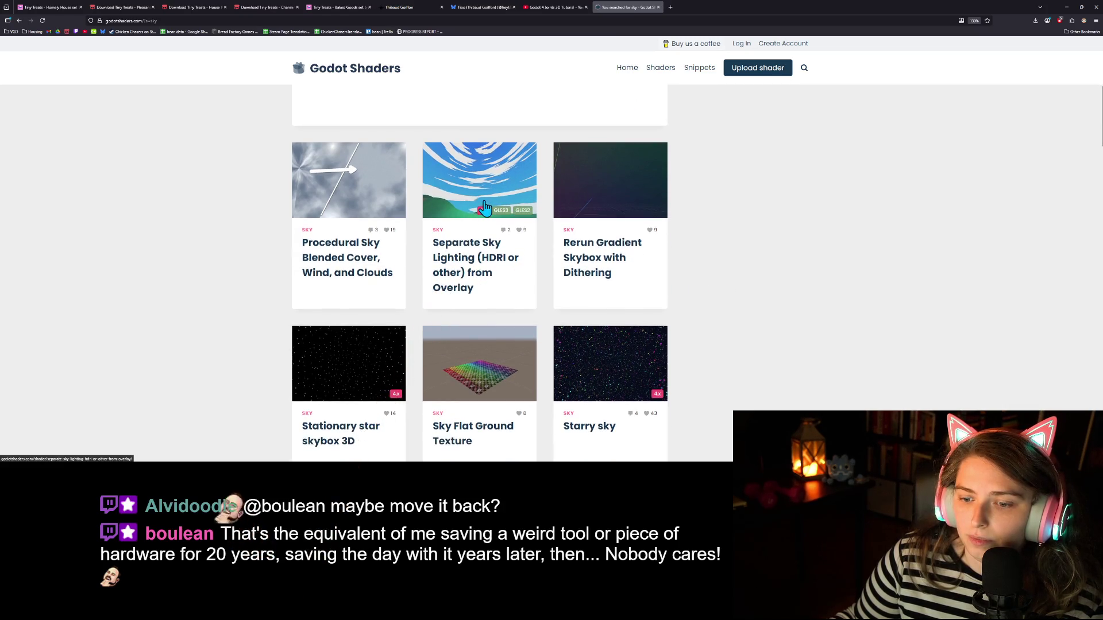
scroll(488, 207, down, 4)
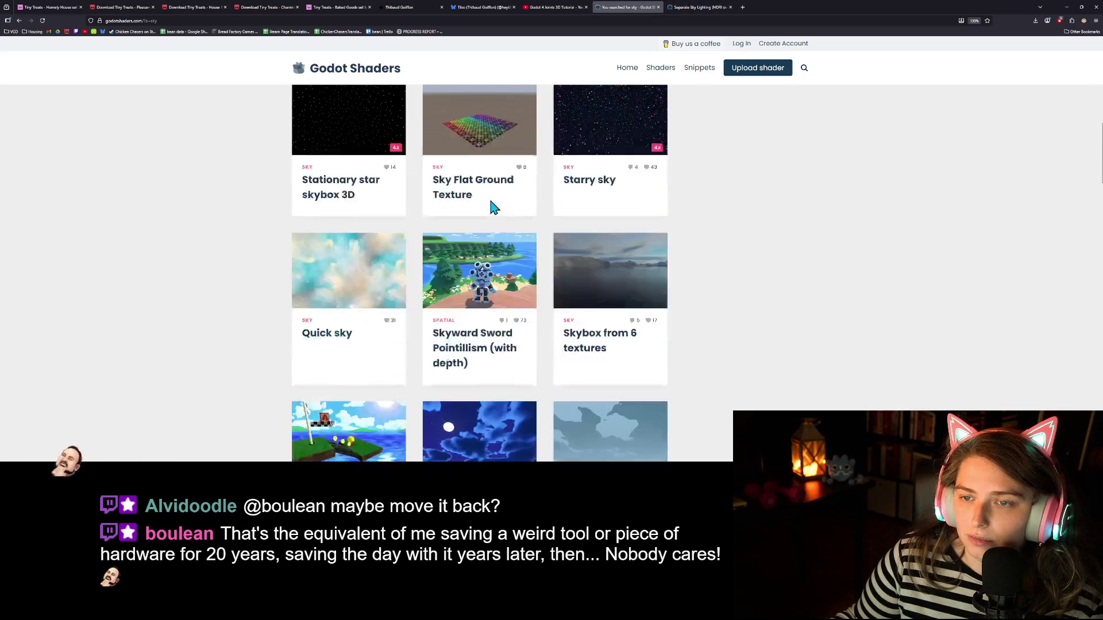
scroll(491, 201, down, 1)
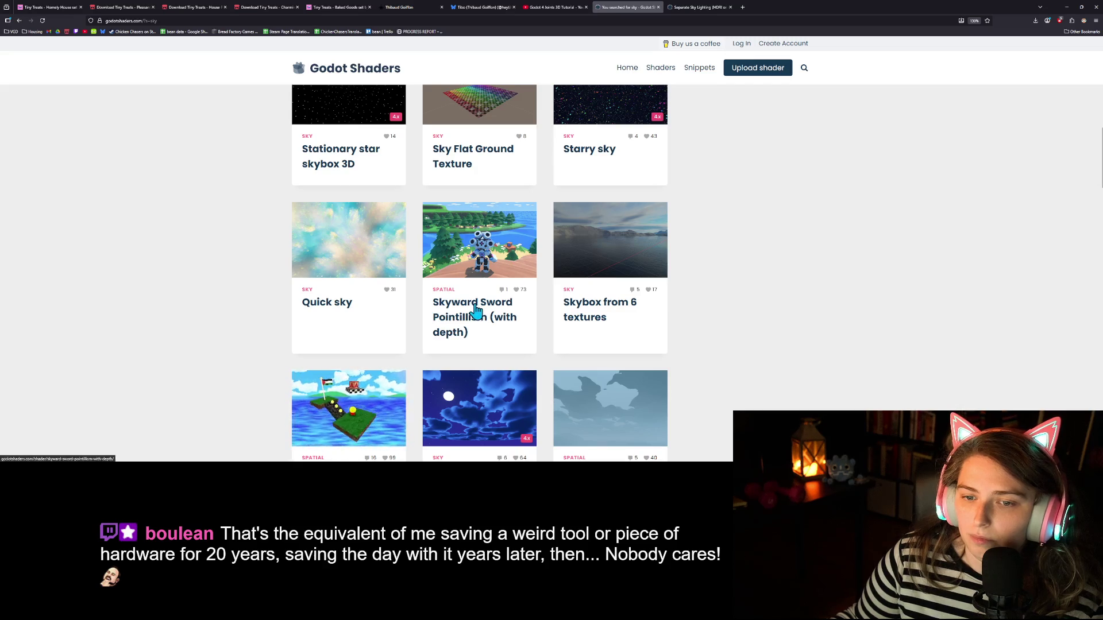
scroll(474, 319, up, 4)
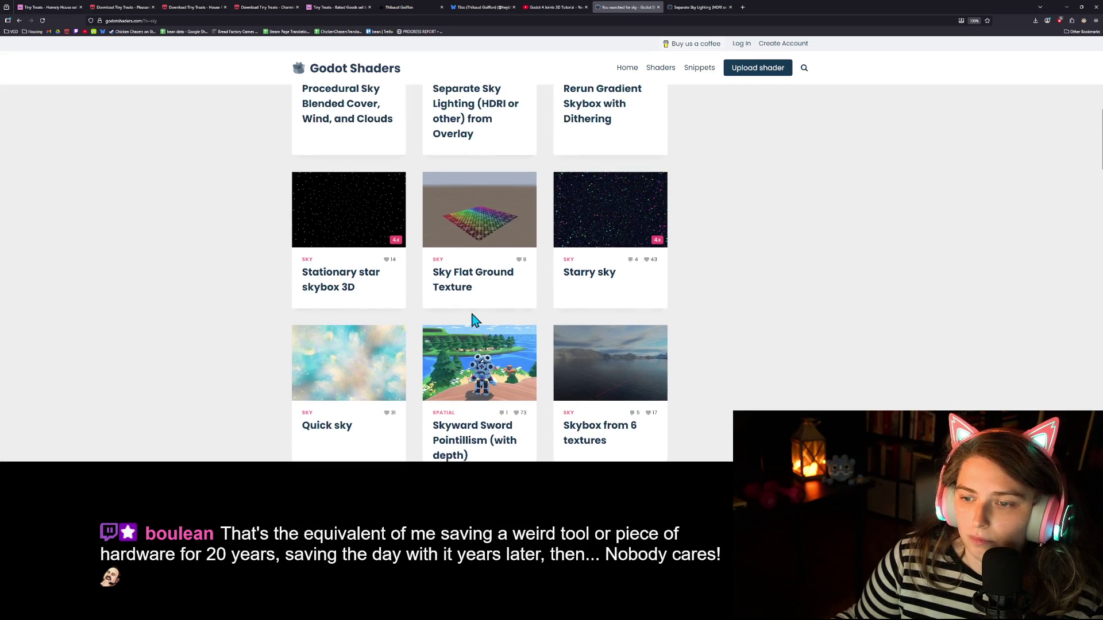
scroll(475, 320, down, 4)
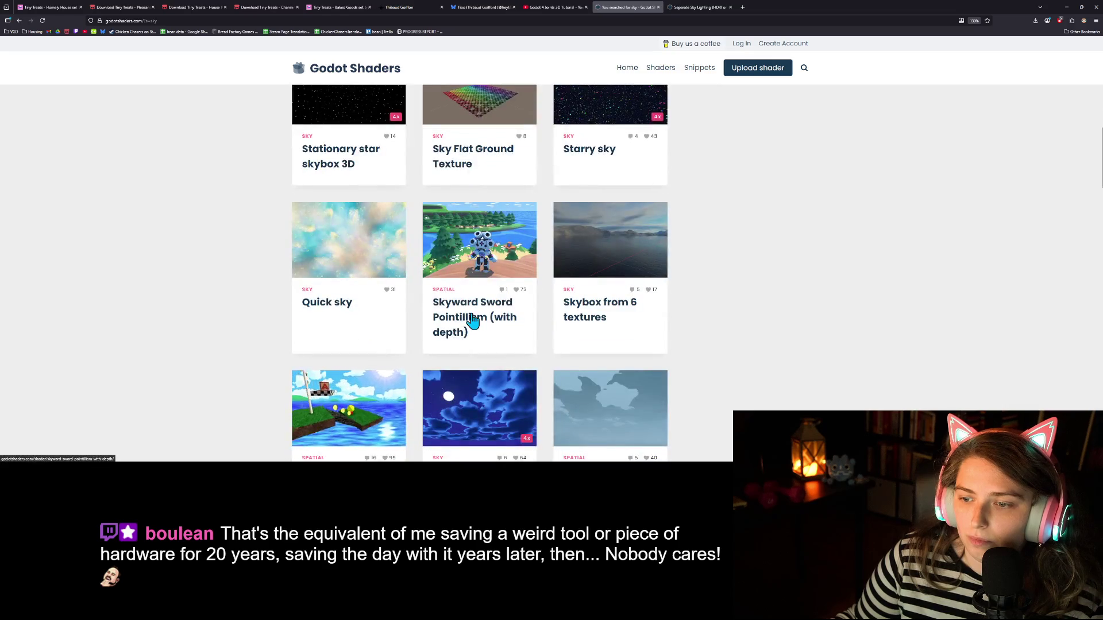
scroll(472, 320, down, 6)
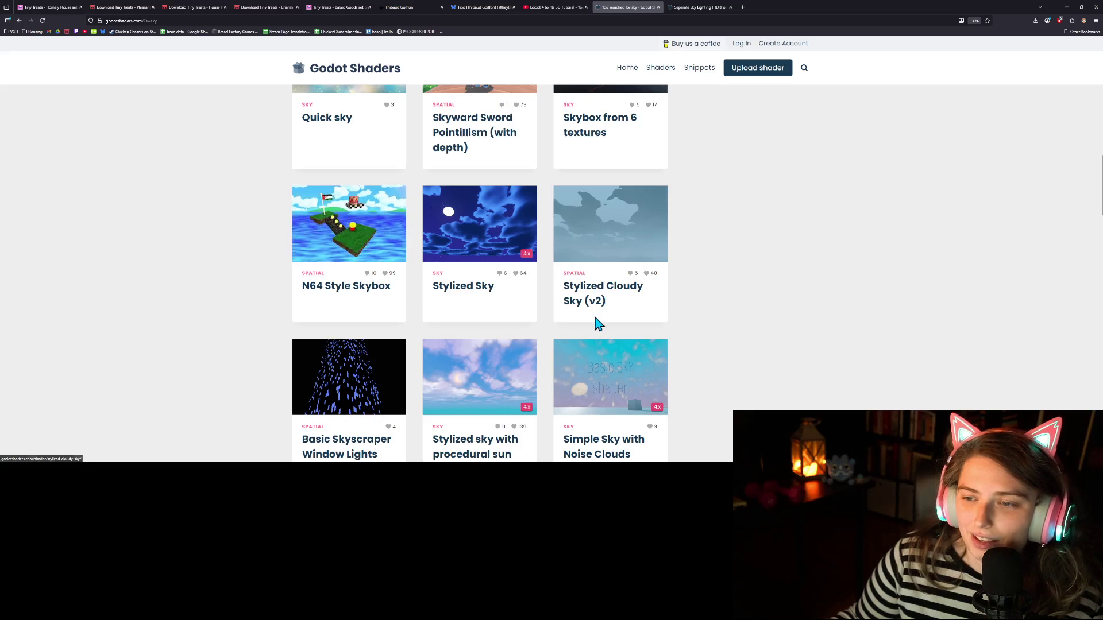
scroll(722, 319, down, 2)
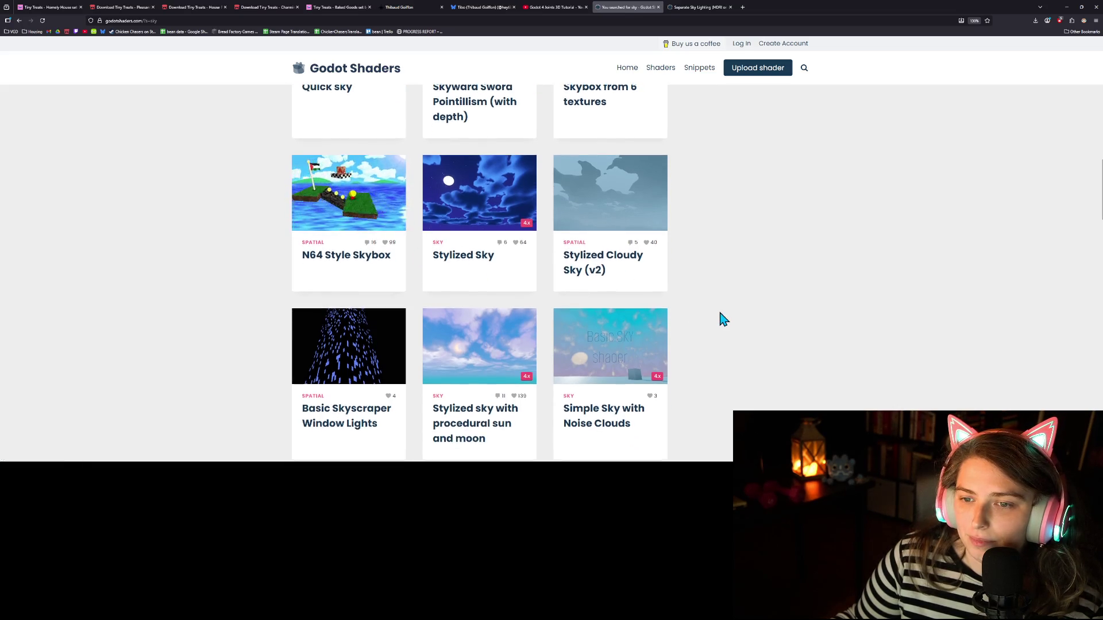
scroll(723, 320, down, 2)
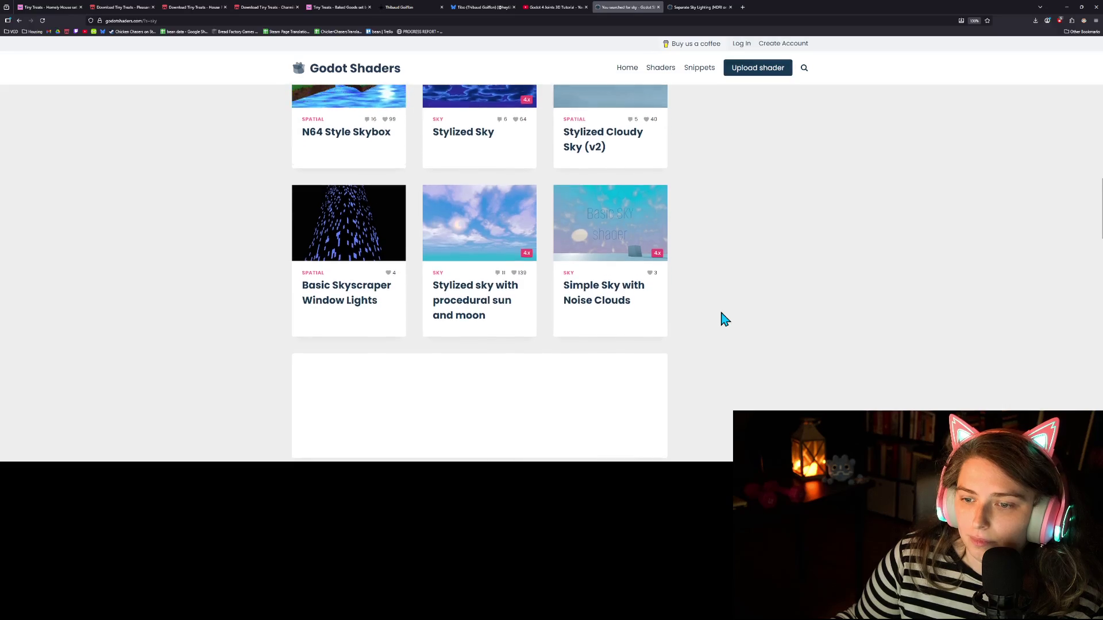
scroll(724, 320, down, 1)
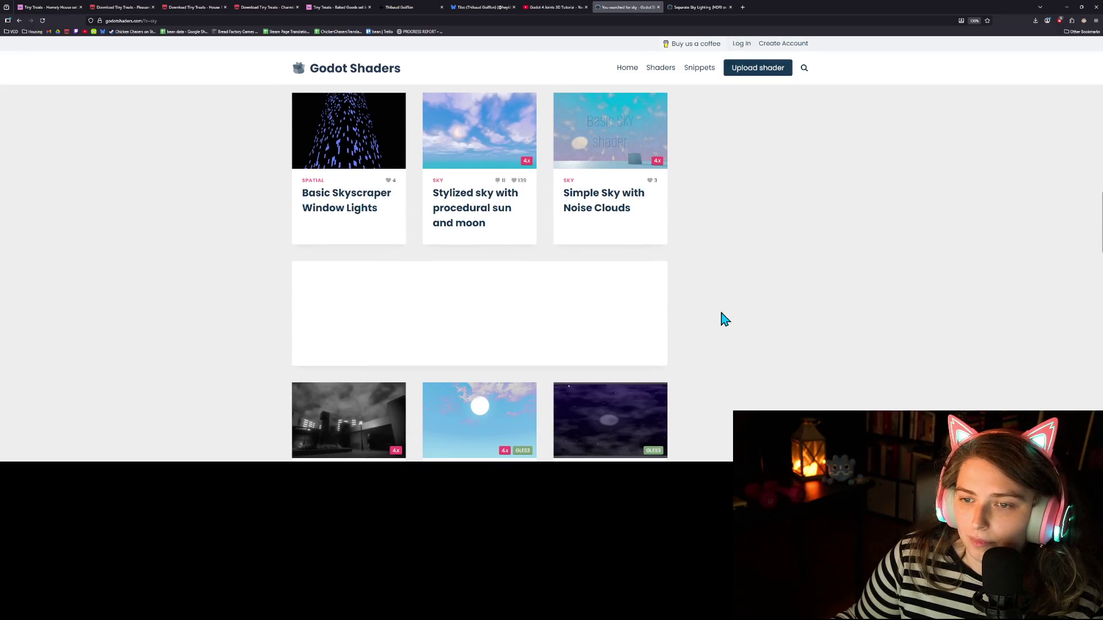
scroll(725, 319, down, 3)
scroll(725, 319, down, 2)
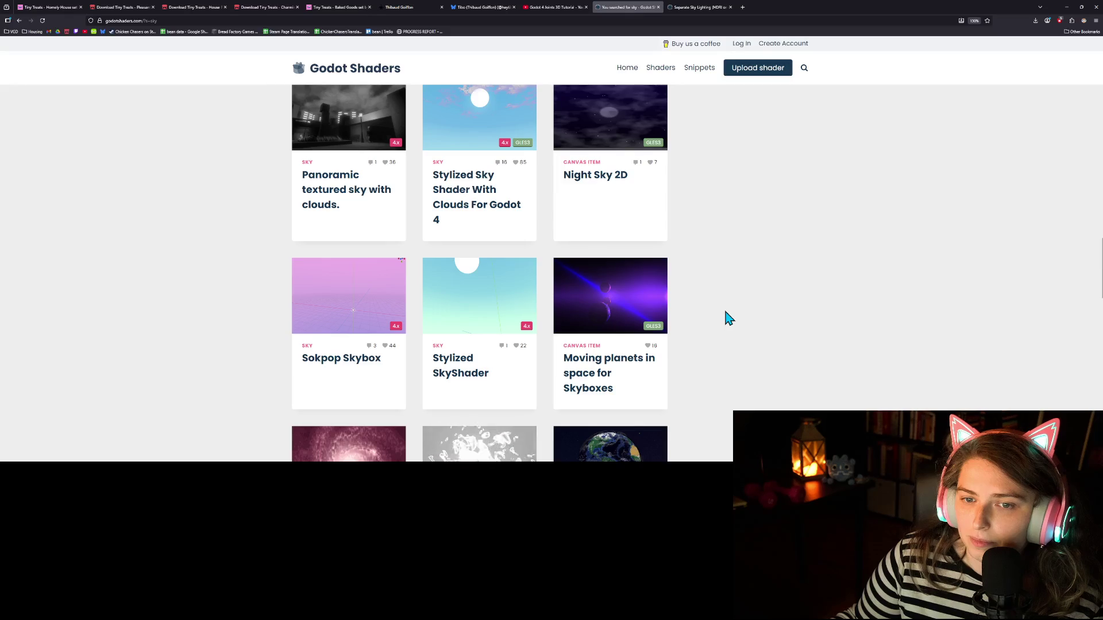
scroll(728, 319, up, 1)
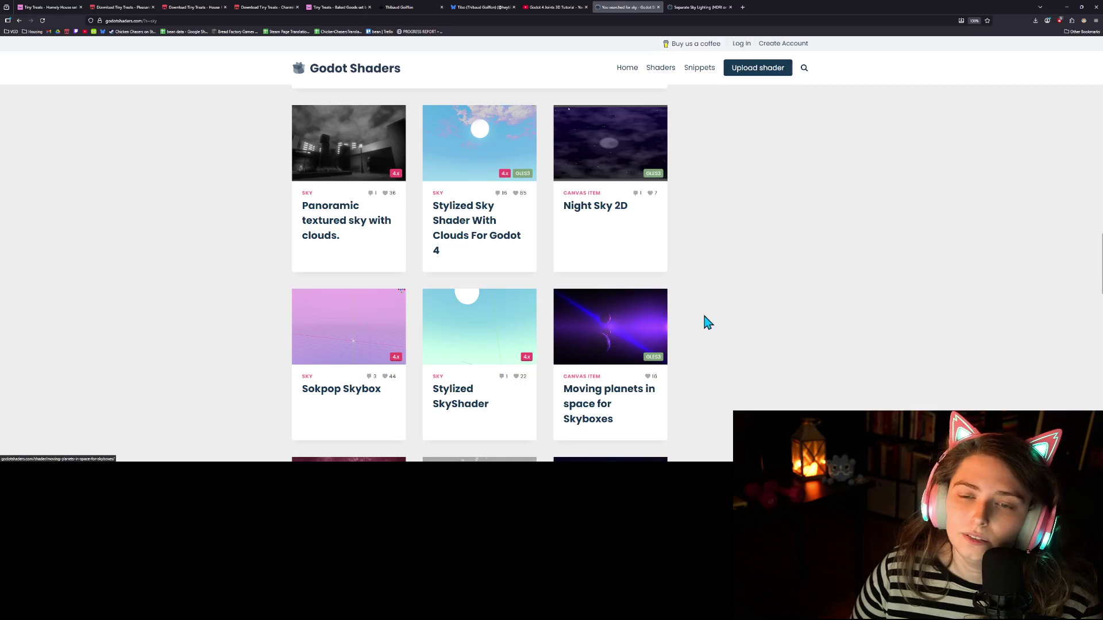
scroll(732, 340, down, 1)
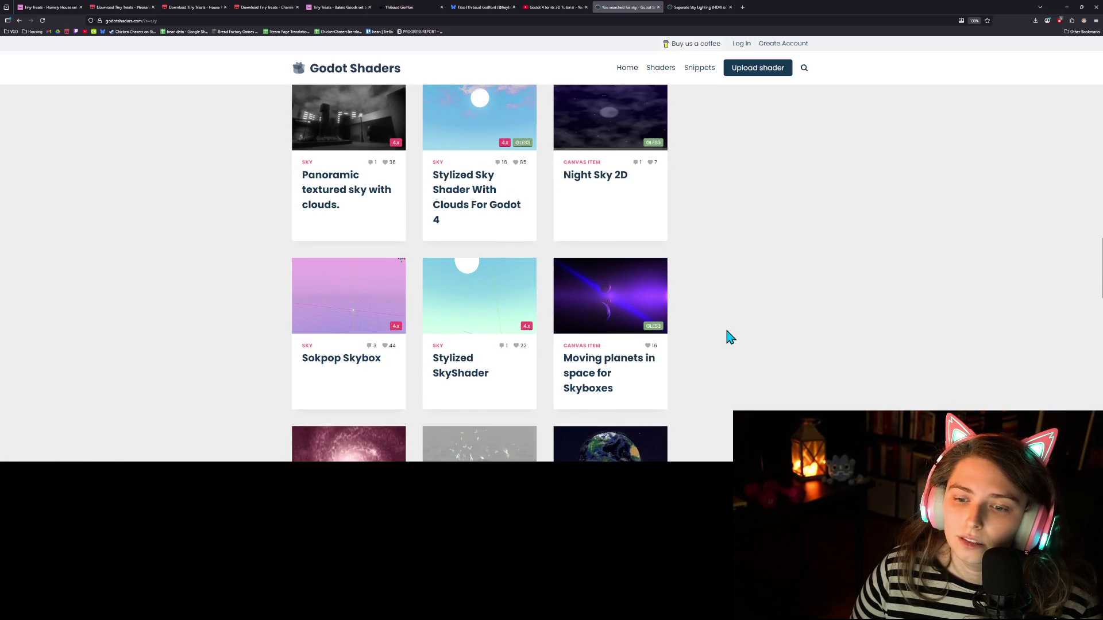
scroll(729, 336, down, 2)
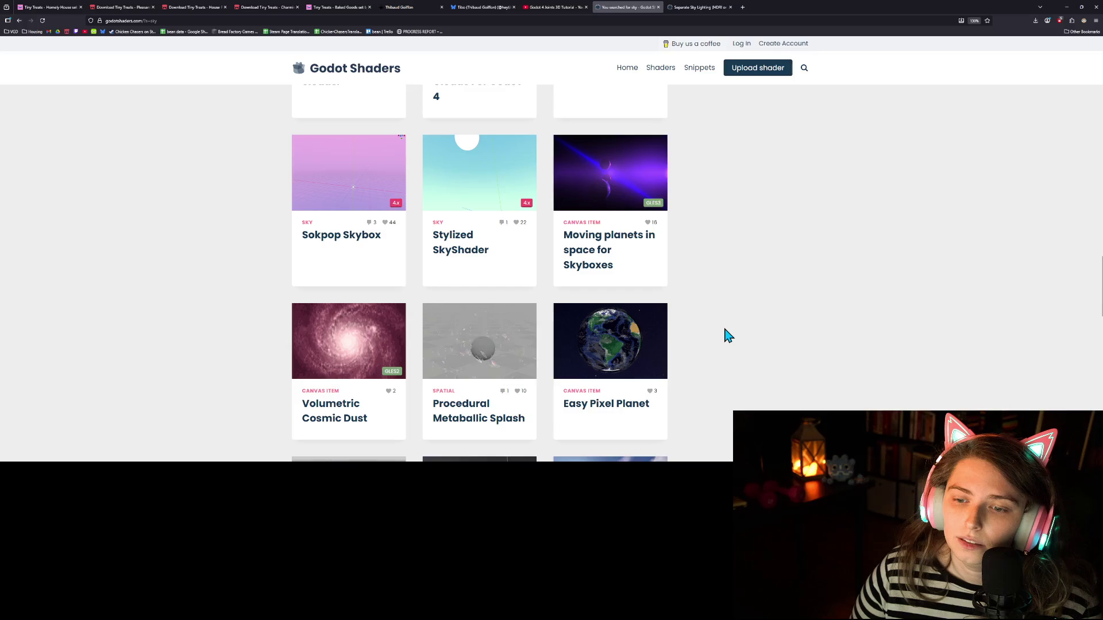
scroll(728, 336, down, 2)
scroll(728, 336, down, 3)
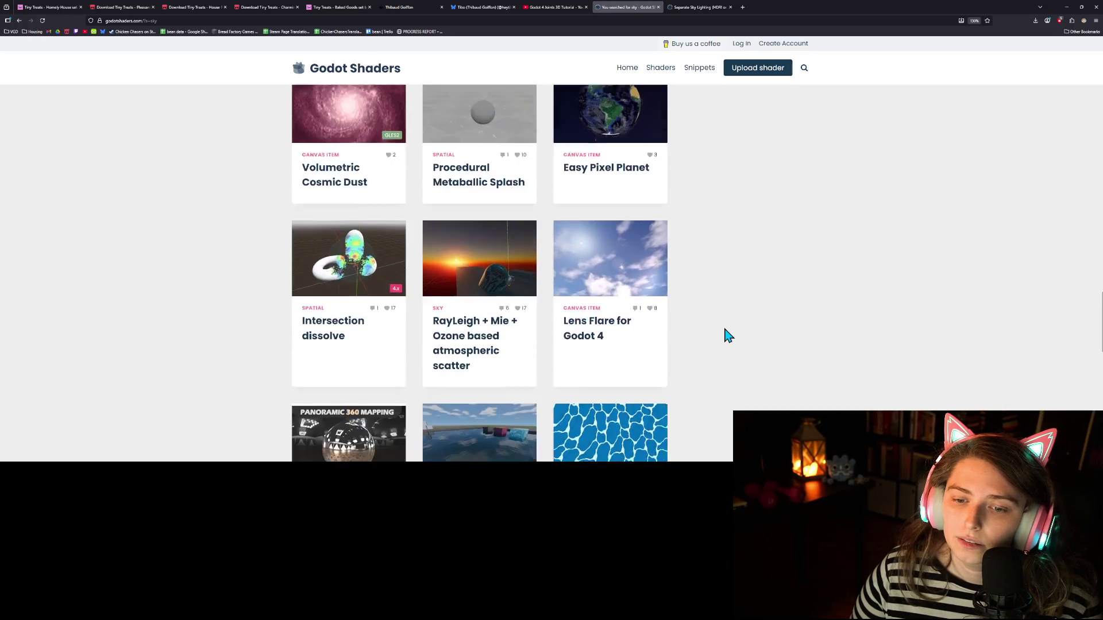
scroll(728, 336, down, 1)
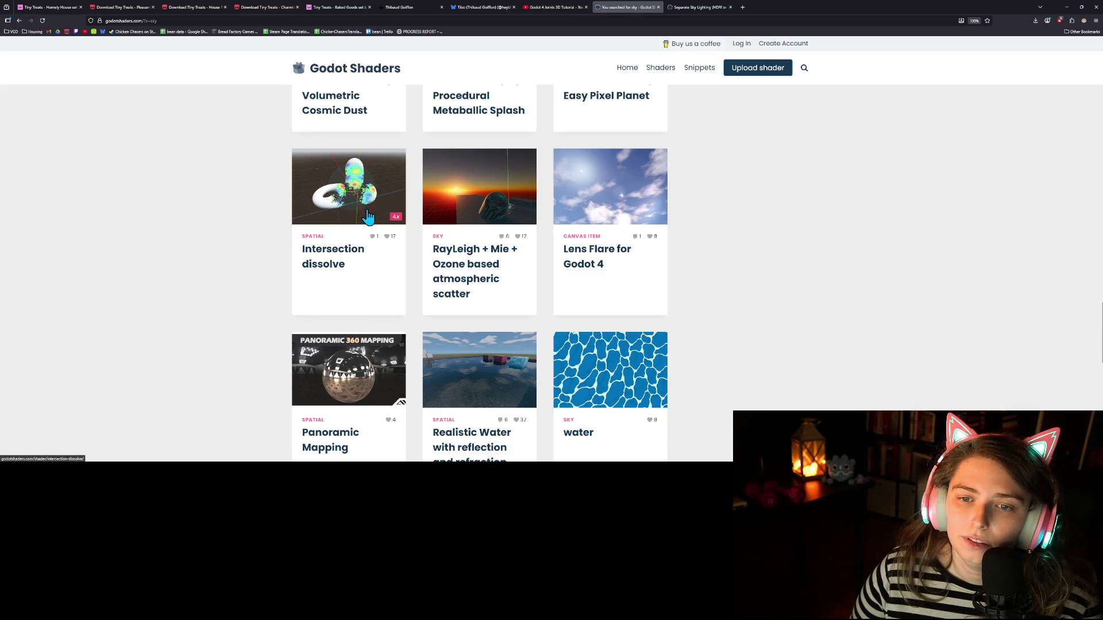
scroll(735, 345, down, 2)
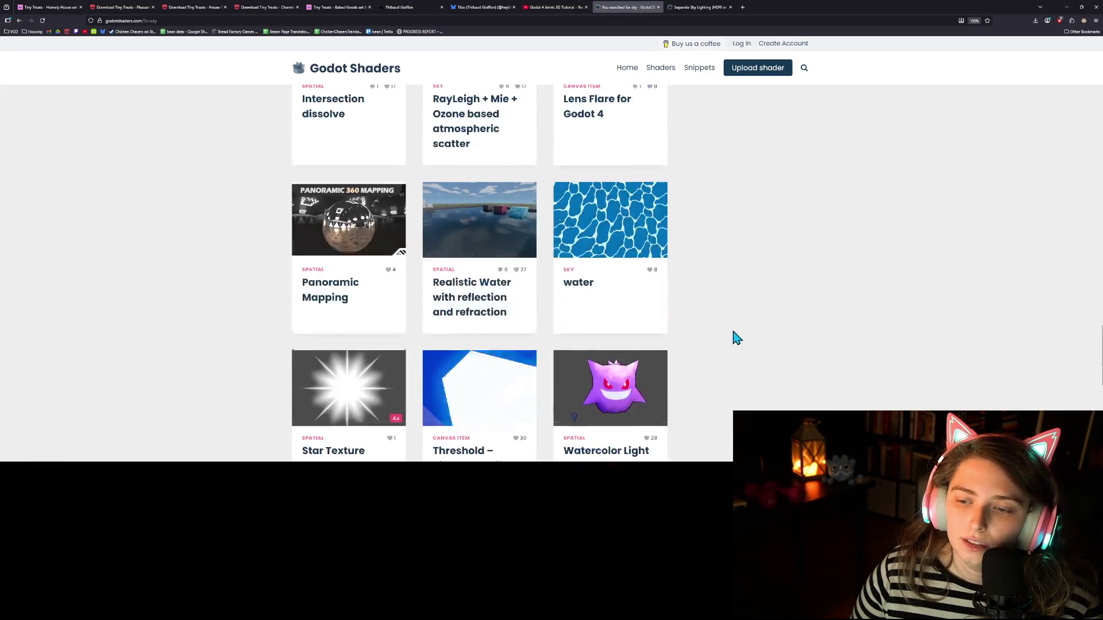
scroll(766, 338, down, 1)
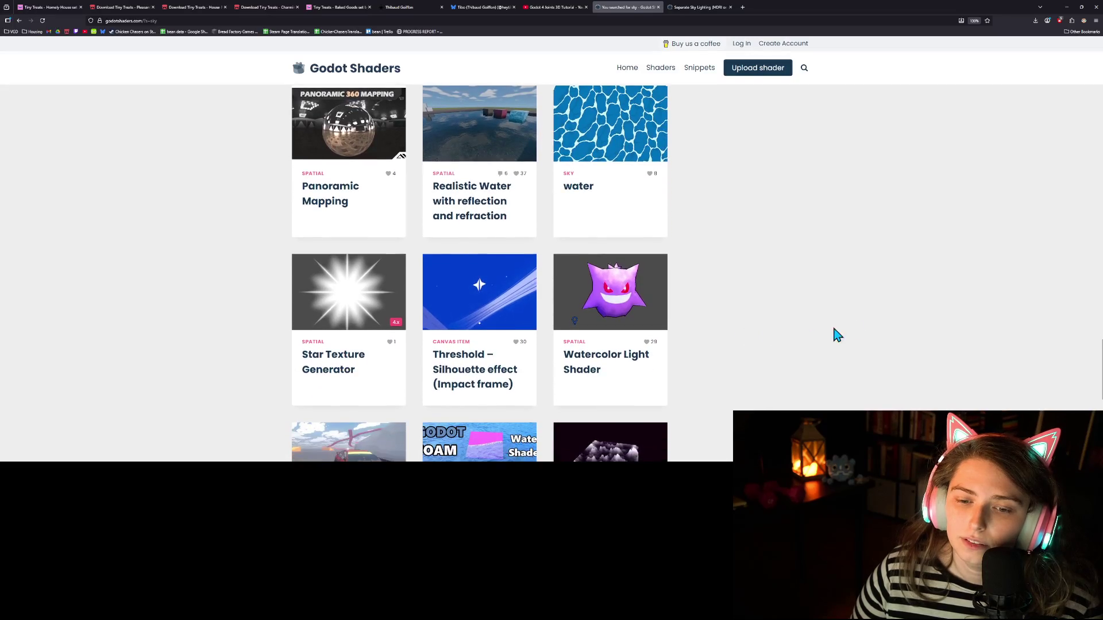
Step: Review the Separate Sky Lighting shader code, then return to Godot's sky shader editor
click(707, 8)
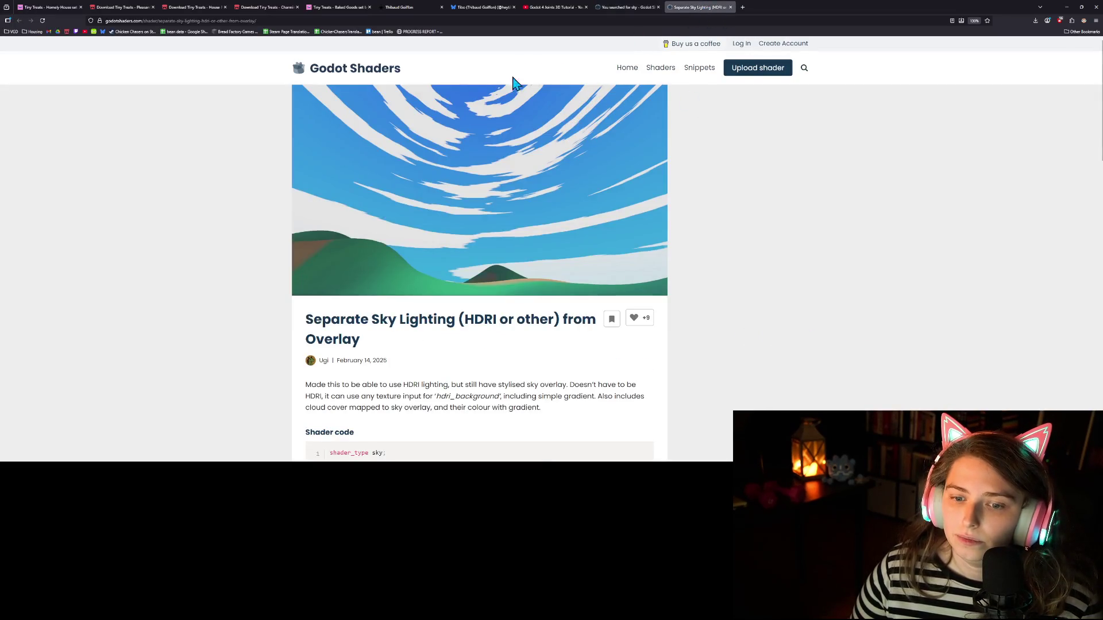
scroll(560, 298, down, 4)
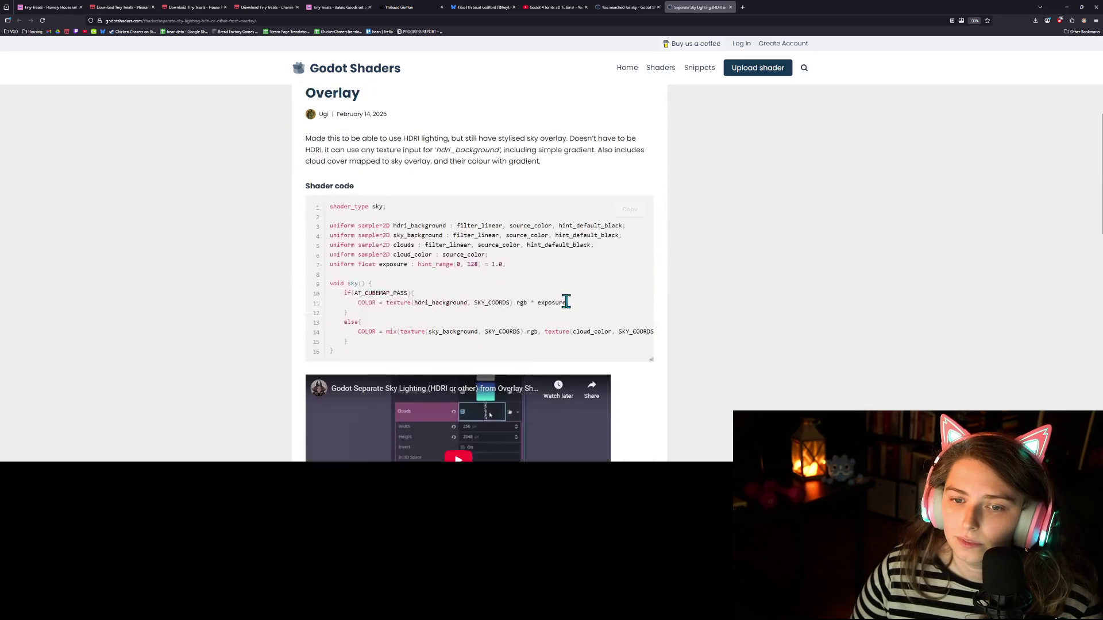
scroll(681, 307, up, 4)
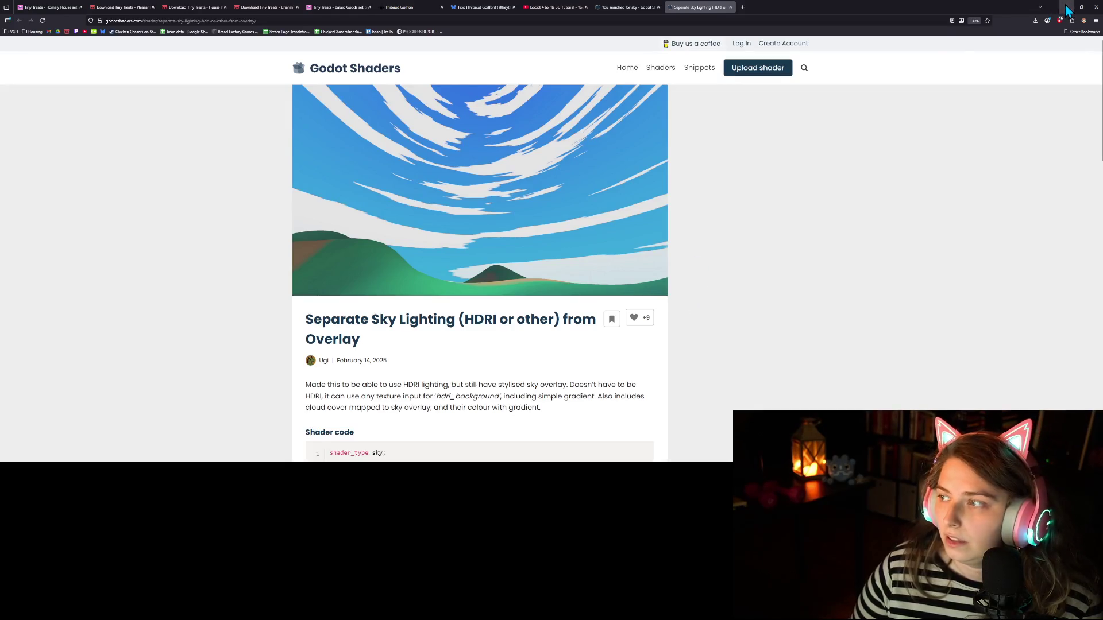
key(alt+Tab)
click(675, 413)
Step: Replace sky.gdshader's code with the pasted sky shader, save, and show its Shader Parameters
key(ctrl+a)
key(ctrl+v)
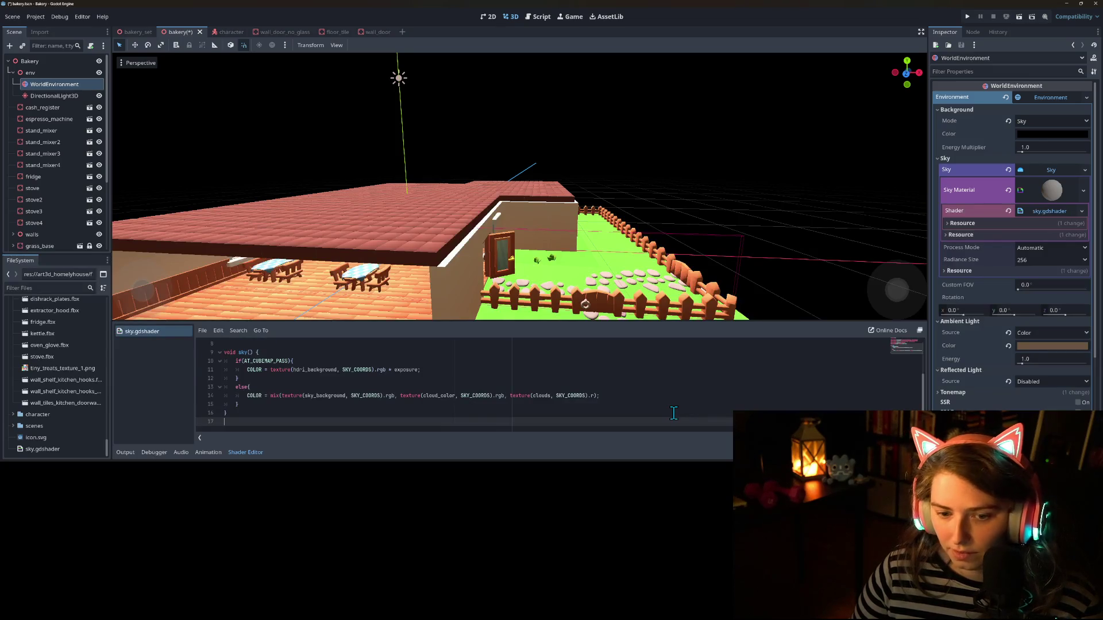
key(ctrl+s)
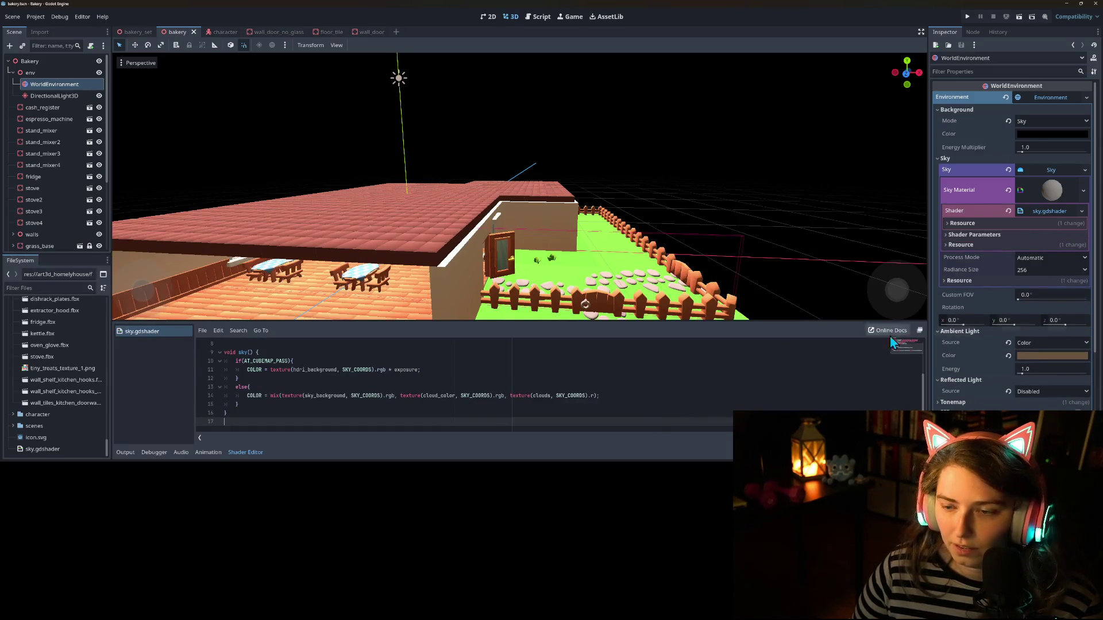
click(1006, 236)
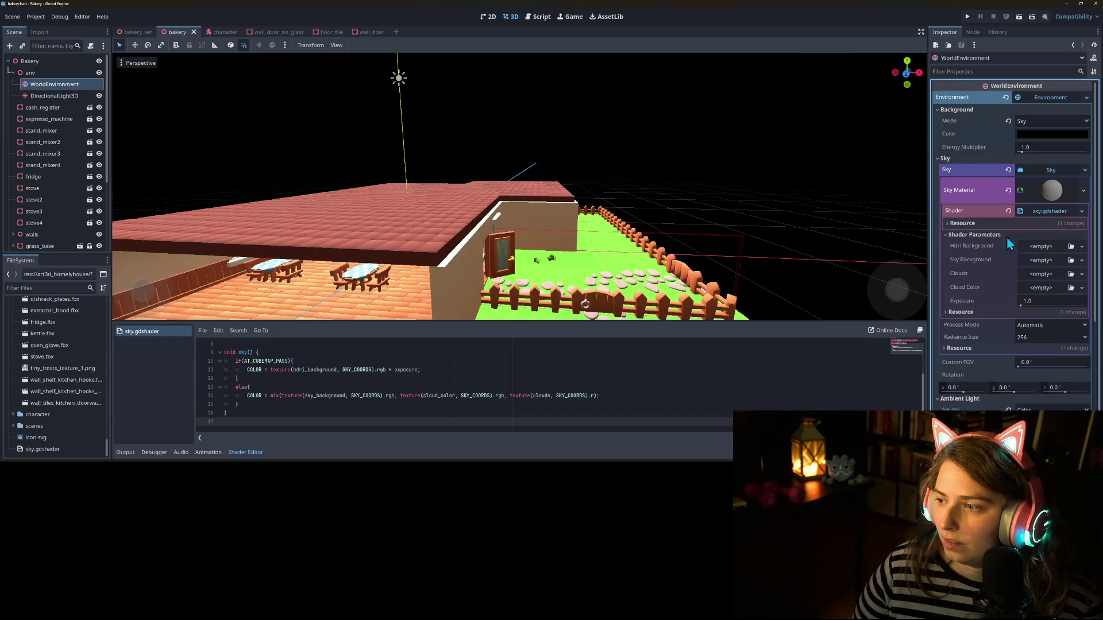
Step: Set Sky Background to a New GradientTexture2D and expand its gradient
click(1082, 260)
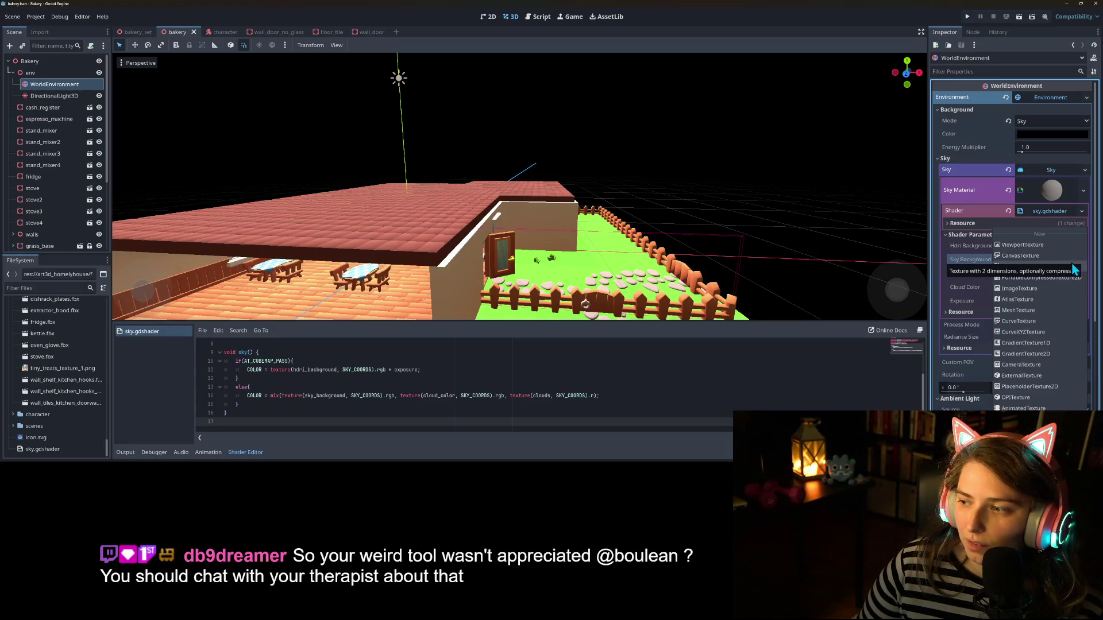
click(971, 267)
click(1082, 260)
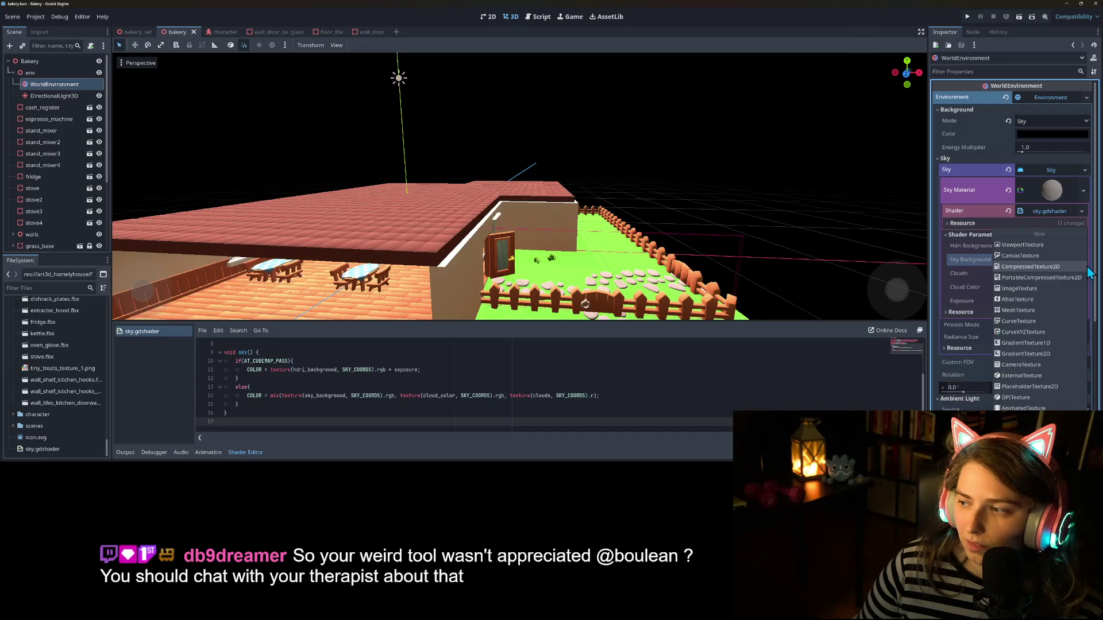
click(1041, 355)
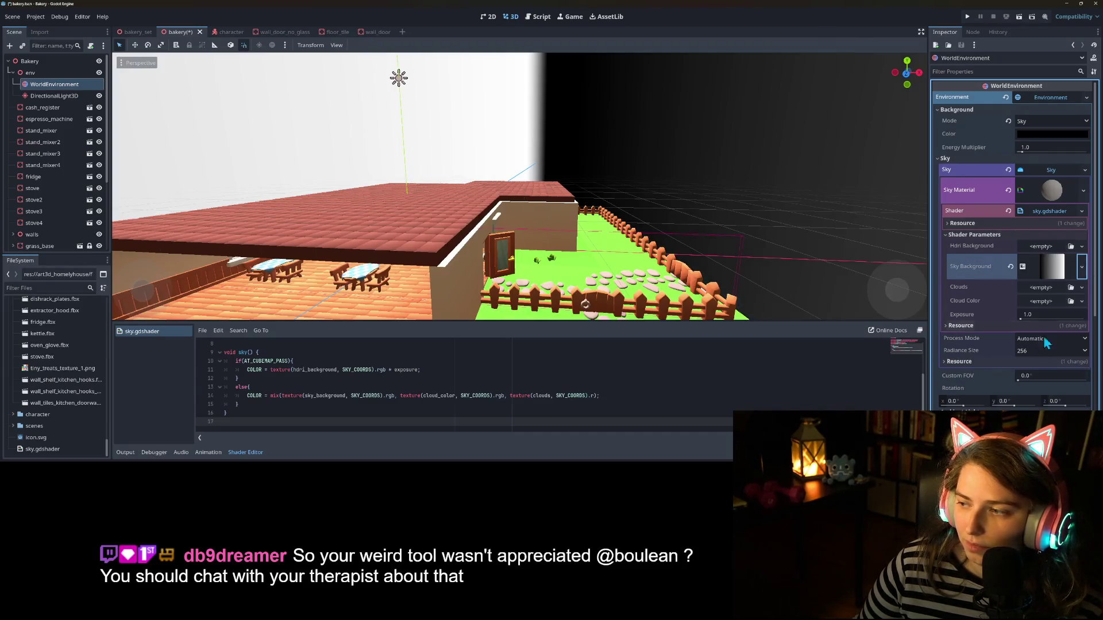
click(1053, 277)
click(1049, 398)
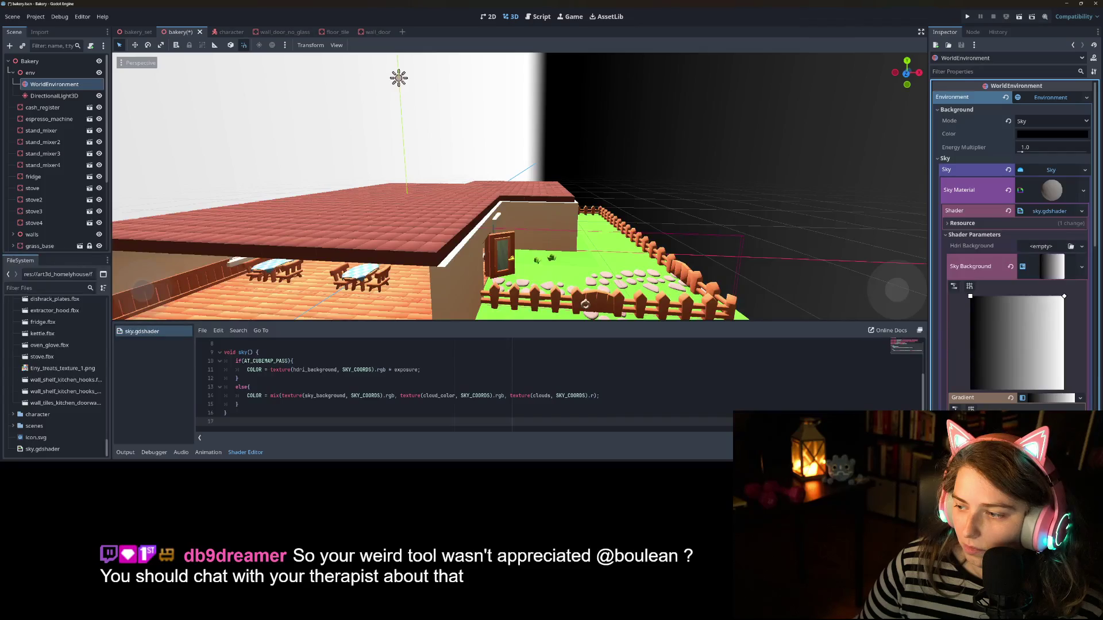
Step: Change the gradient's end colour to teal (008ba5)
double_click(1063, 296)
drag(1004, 318, 987, 317)
drag(1060, 241, 1070, 228)
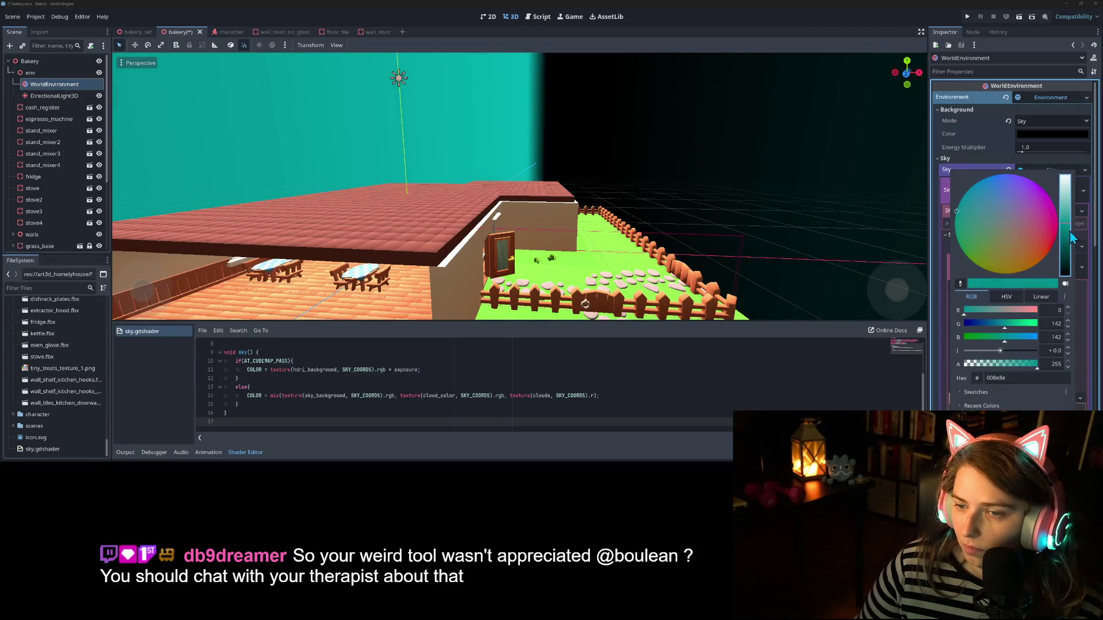
click(965, 194)
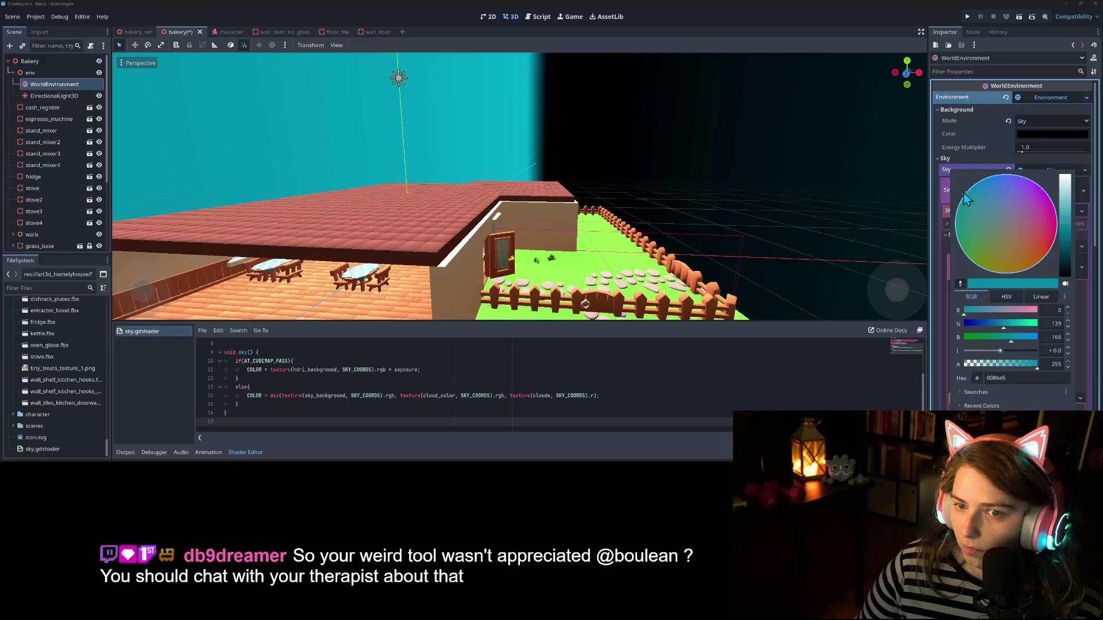
key(Escape)
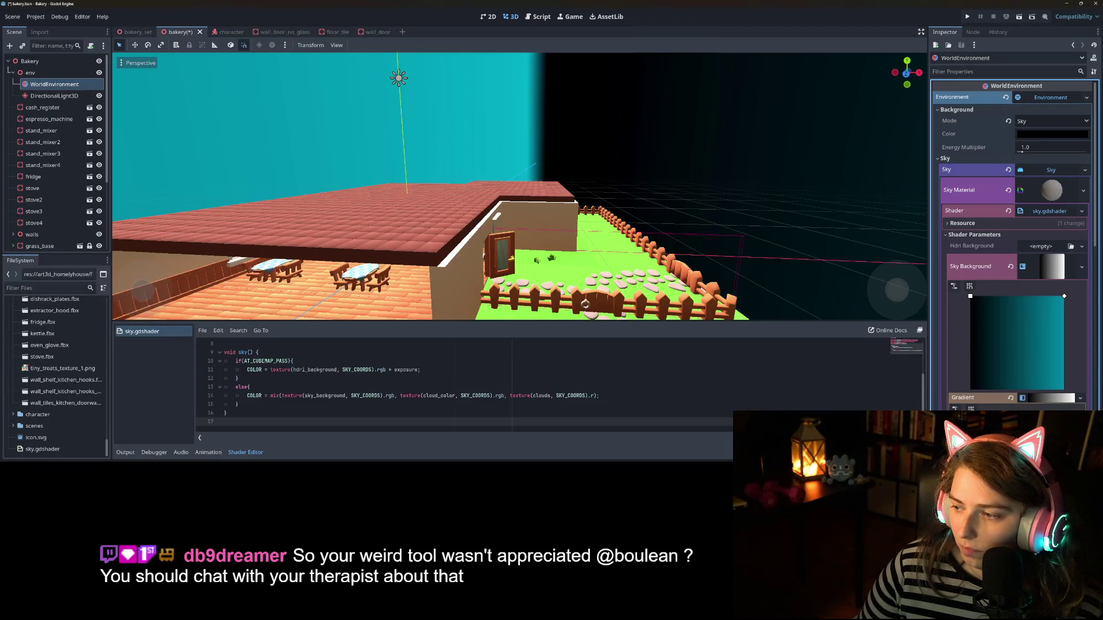
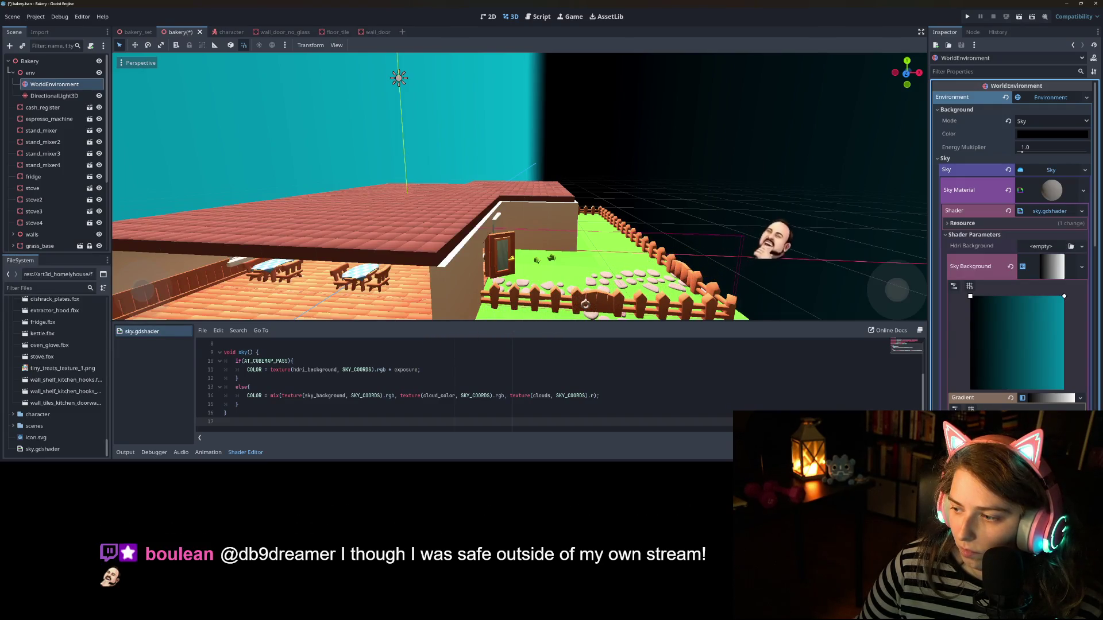
Step: Change the sky background gradient's first colour from black to teal, matching the other end
scroll(1006, 396, down, 3)
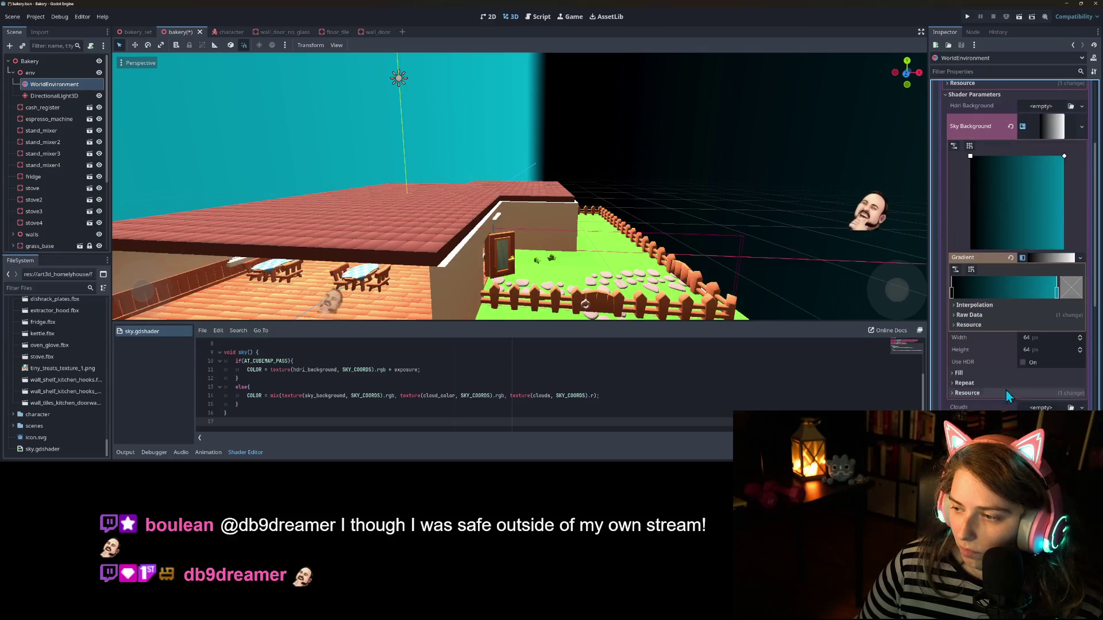
click(976, 314)
click(1043, 340)
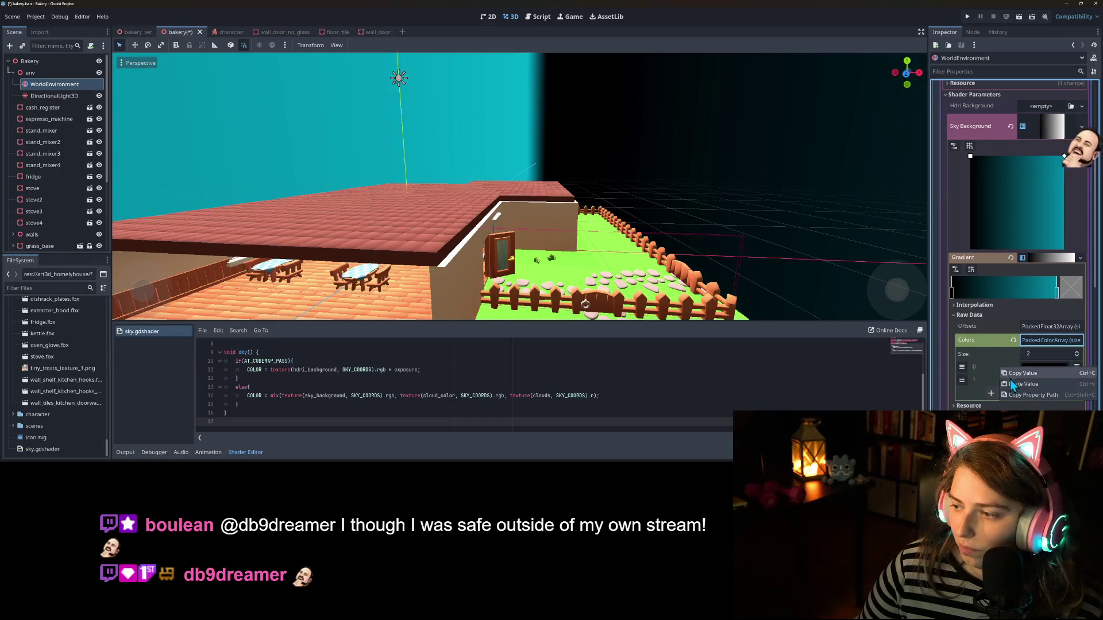
drag(1043, 380, 1043, 367)
scroll(750, 279, down, 5)
scroll(747, 273, up, 5)
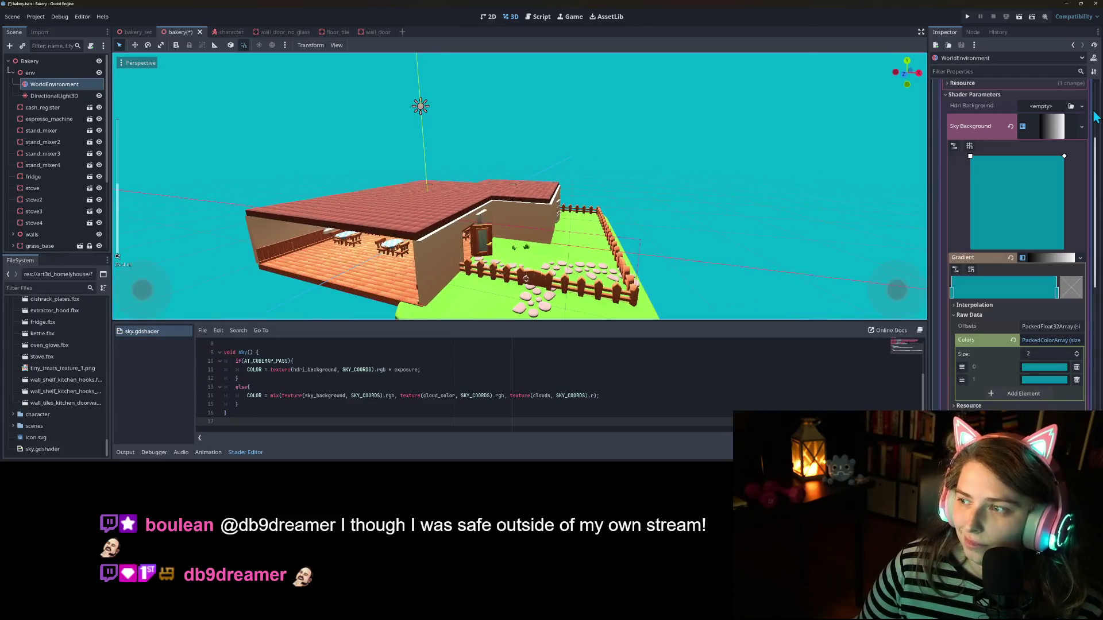
click(1053, 129)
Step: Give Clouds a new NoiseTexture2D whose noise is a new FastNoiseLite
click(1081, 148)
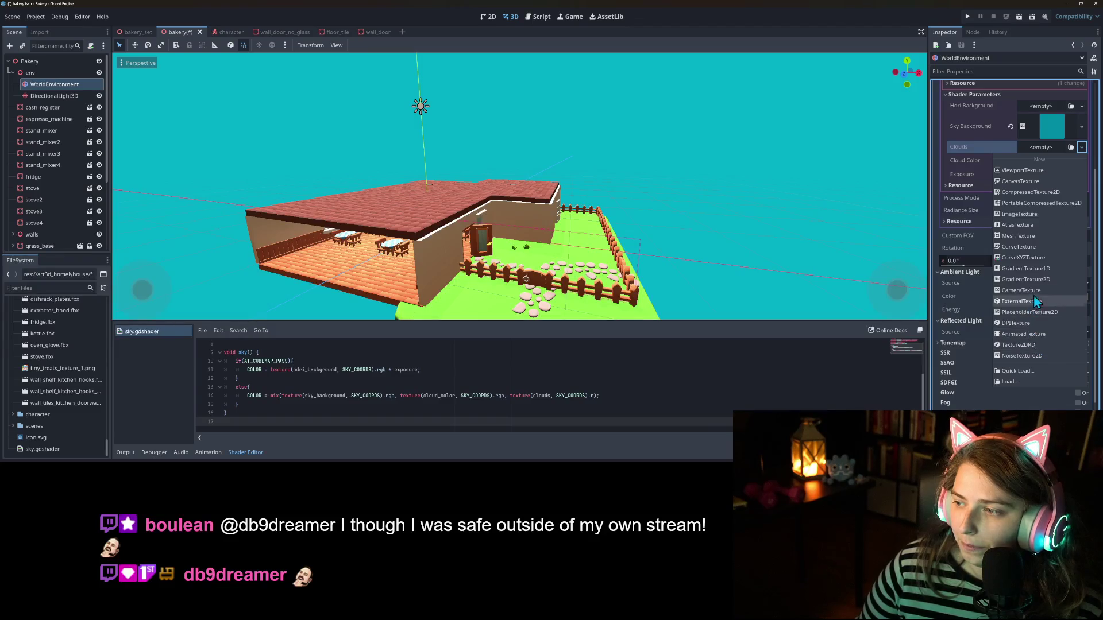
click(1028, 356)
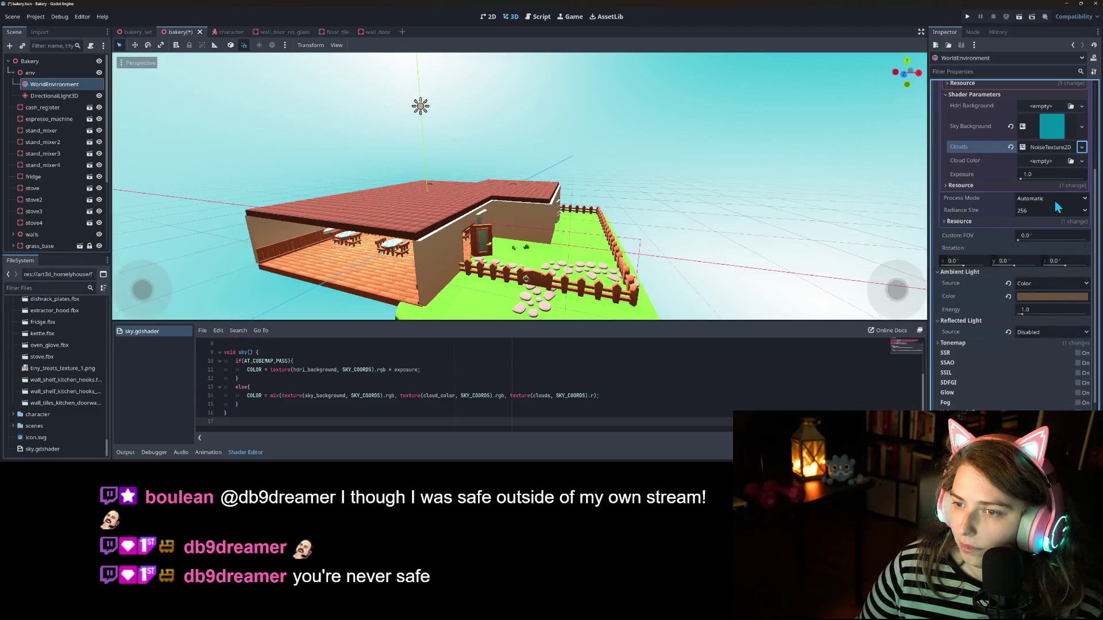
scroll(1051, 218, up, 2)
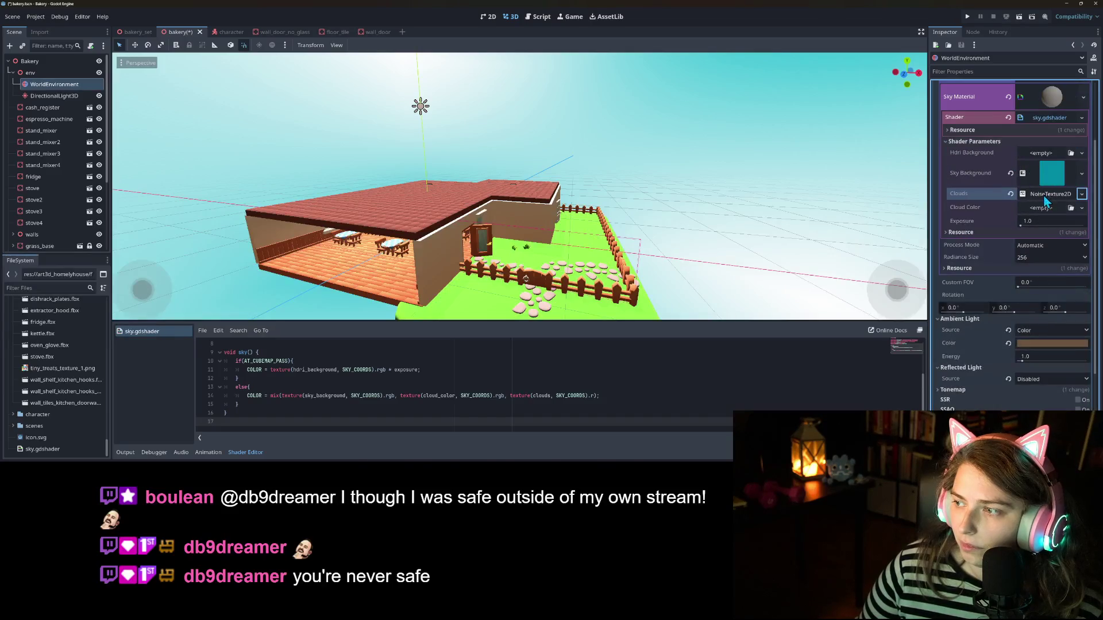
click(1044, 196)
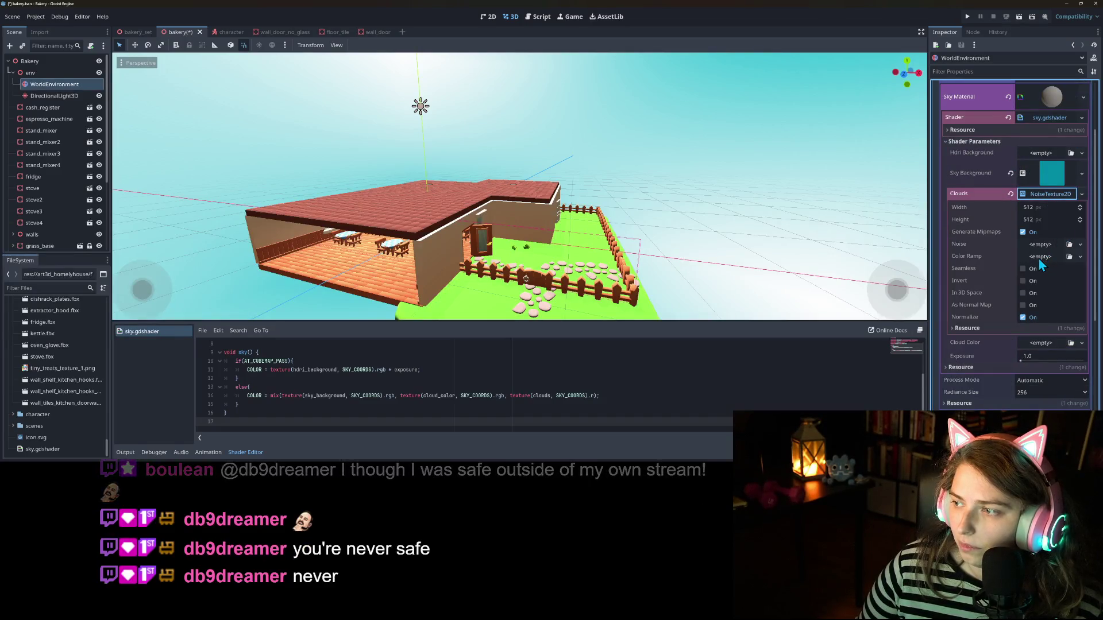
click(1080, 246)
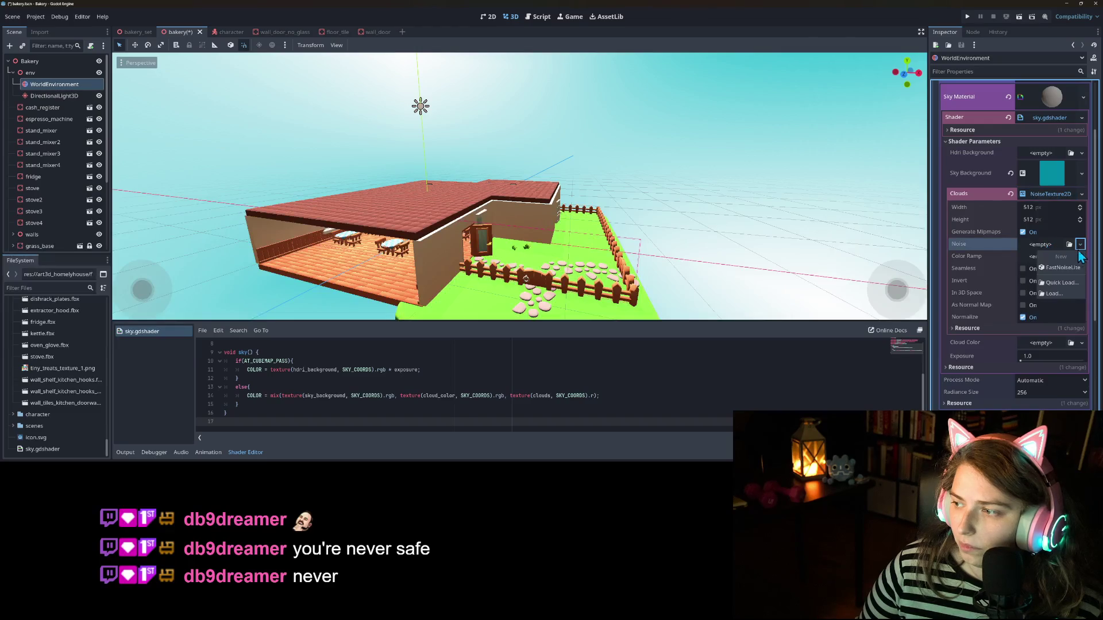
click(1063, 268)
Step: Review the FastNoiseLite Domain Warp and Fractal settings, then make the noise texture Seamless
click(1048, 246)
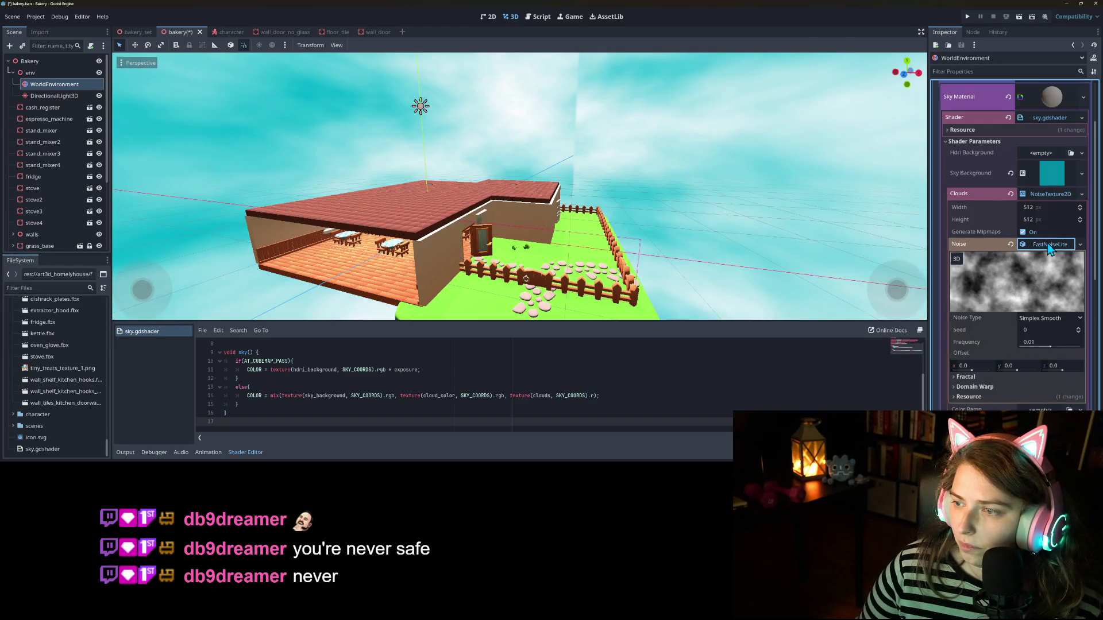
click(1005, 388)
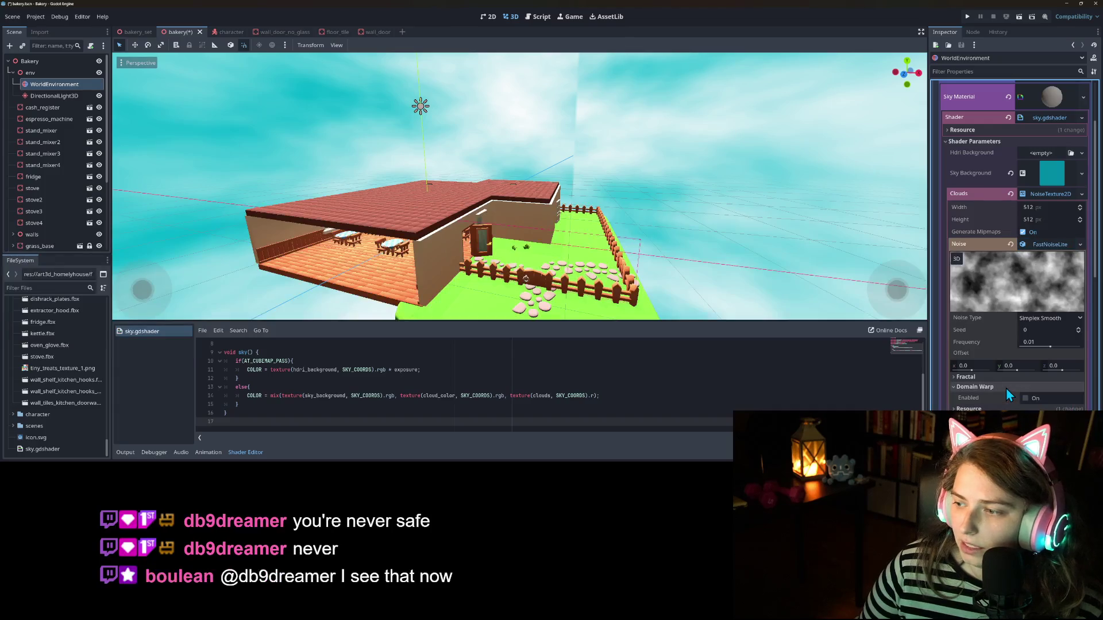
click(982, 378)
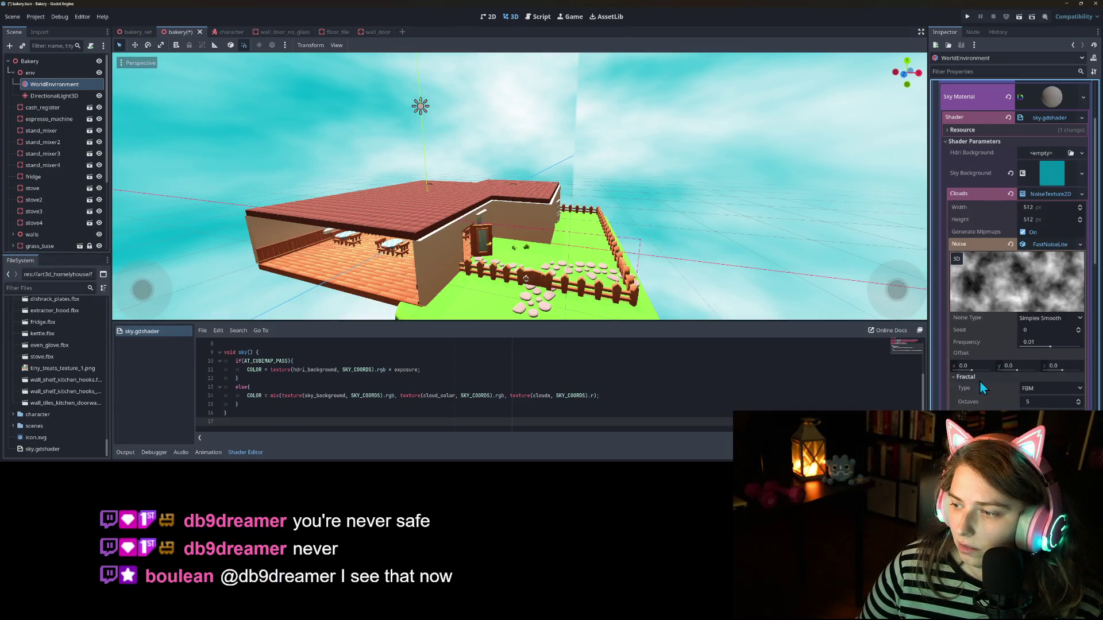
click(1013, 377)
click(991, 388)
scroll(994, 384, down, 2)
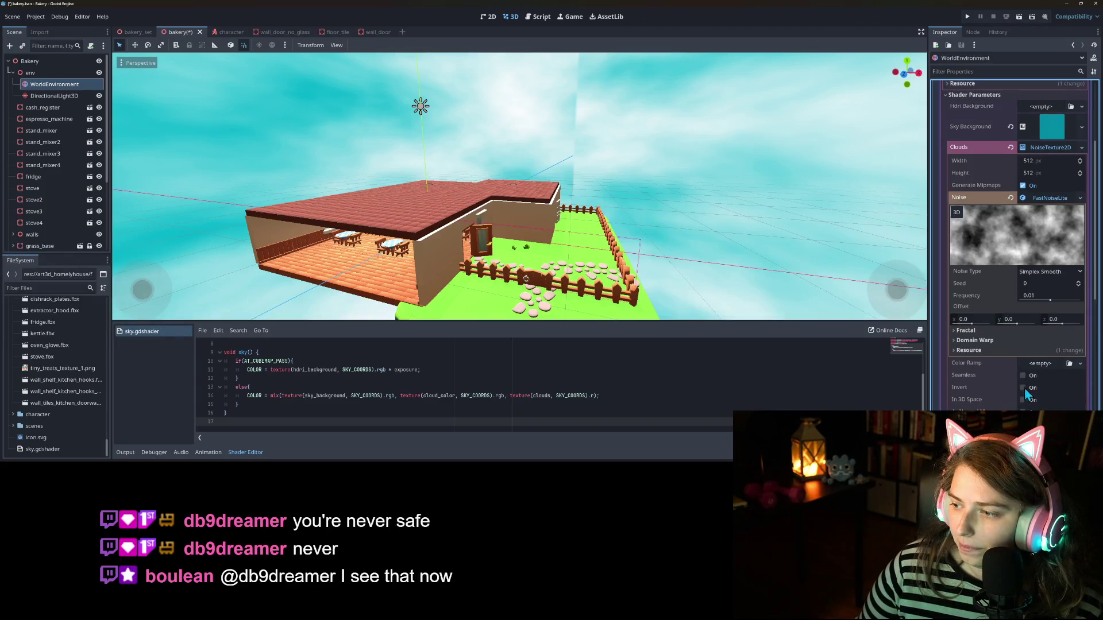
click(1023, 376)
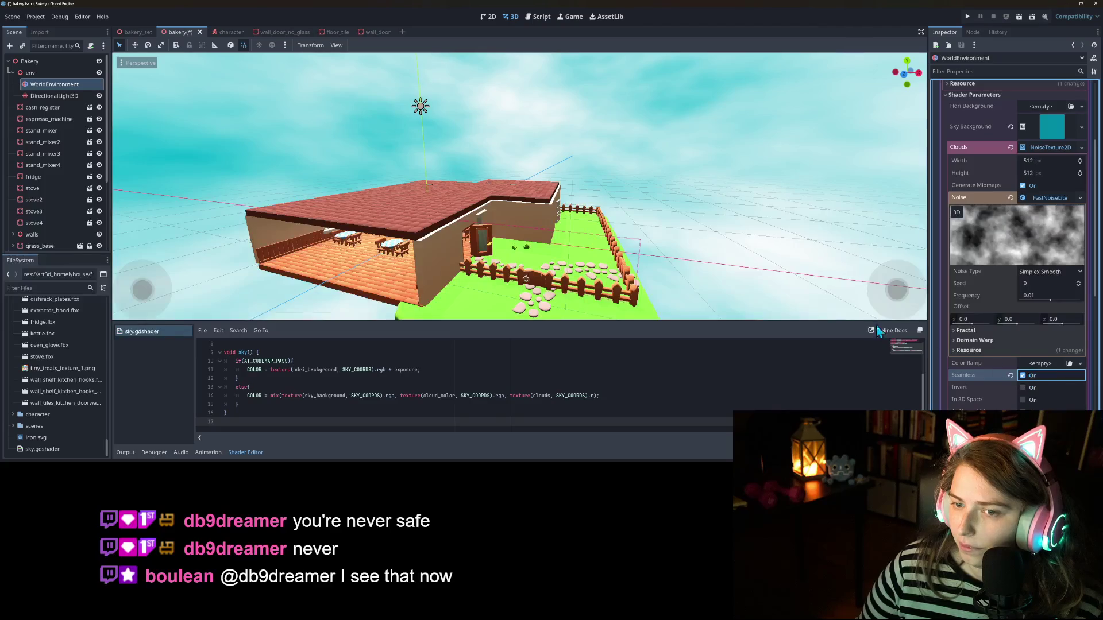
scroll(726, 251, down, 3)
scroll(746, 241, up, 4)
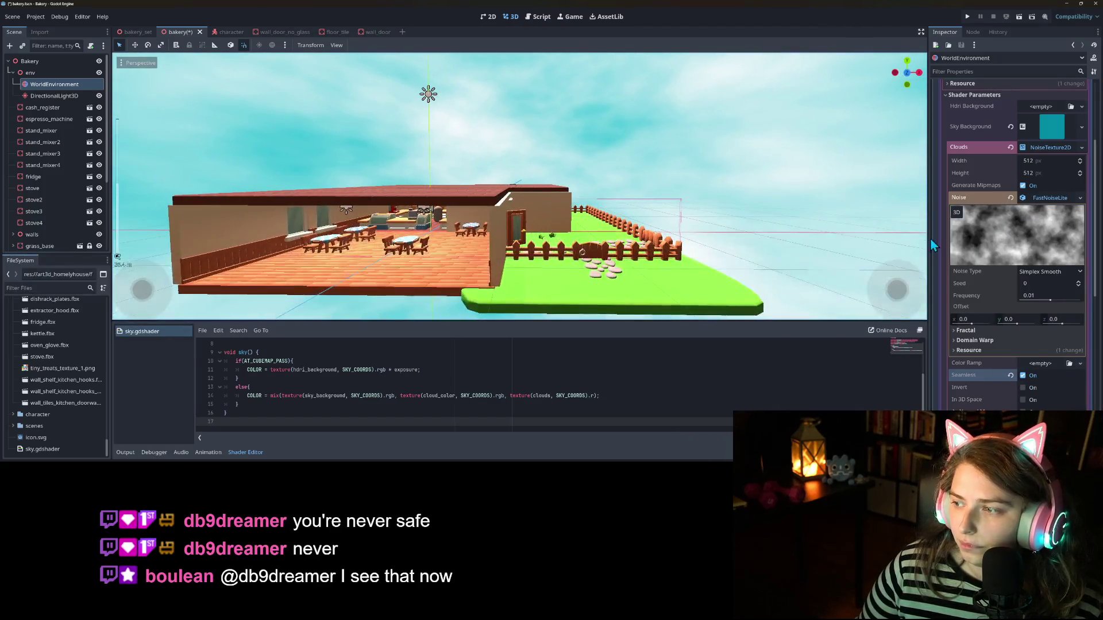
Step: Drag the cloud noise Frequency down to 0.0082 and orbit to inspect the larger clouds
drag(1049, 295, 1054, 301)
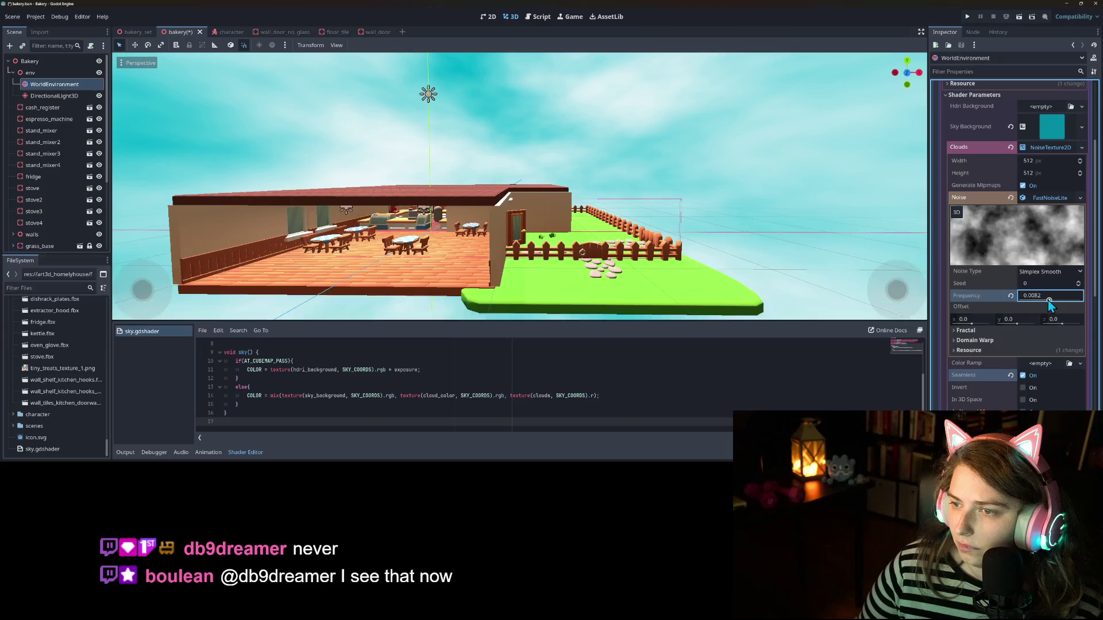
scroll(695, 238, down, 5)
scroll(711, 237, up, 3)
mouse_move(711, 238)
mouse_down()
mouse_move(663, 251)
mouse_move(657, 239)
mouse_move(689, 220)
mouse_up()
scroll(688, 221, up, 4)
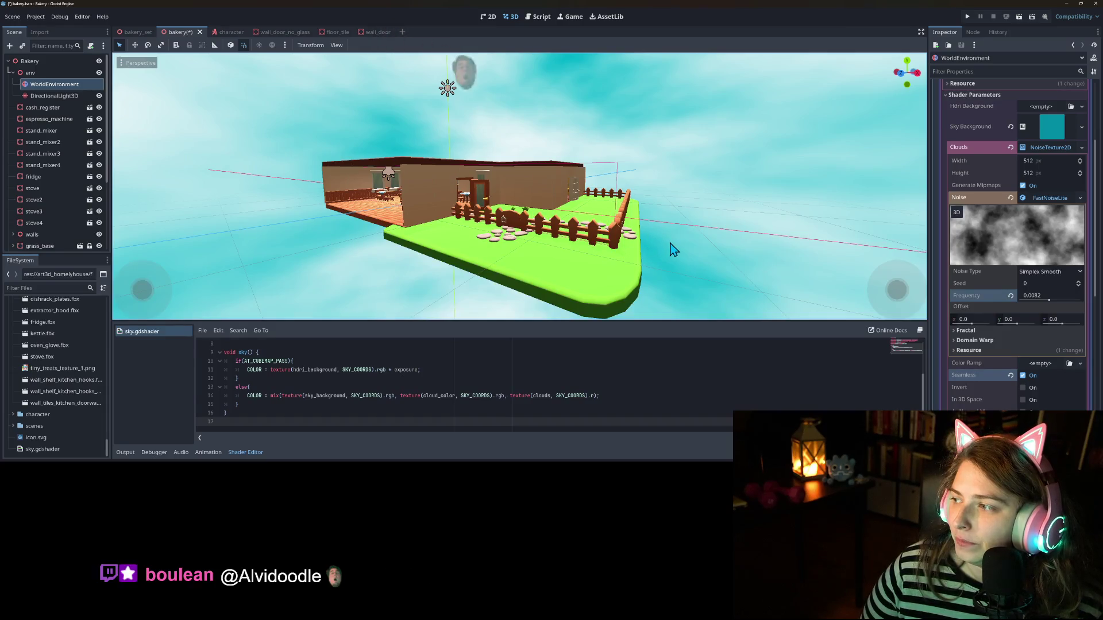
scroll(642, 266, down, 2)
scroll(641, 265, up, 3)
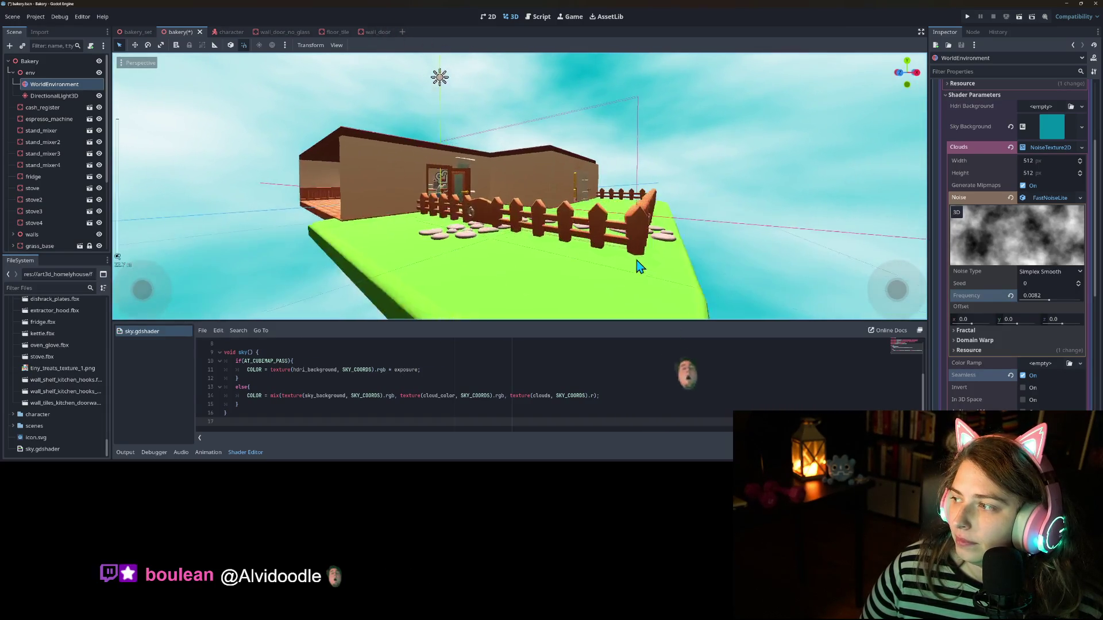
scroll(643, 264, up, 2)
scroll(646, 265, up, 4)
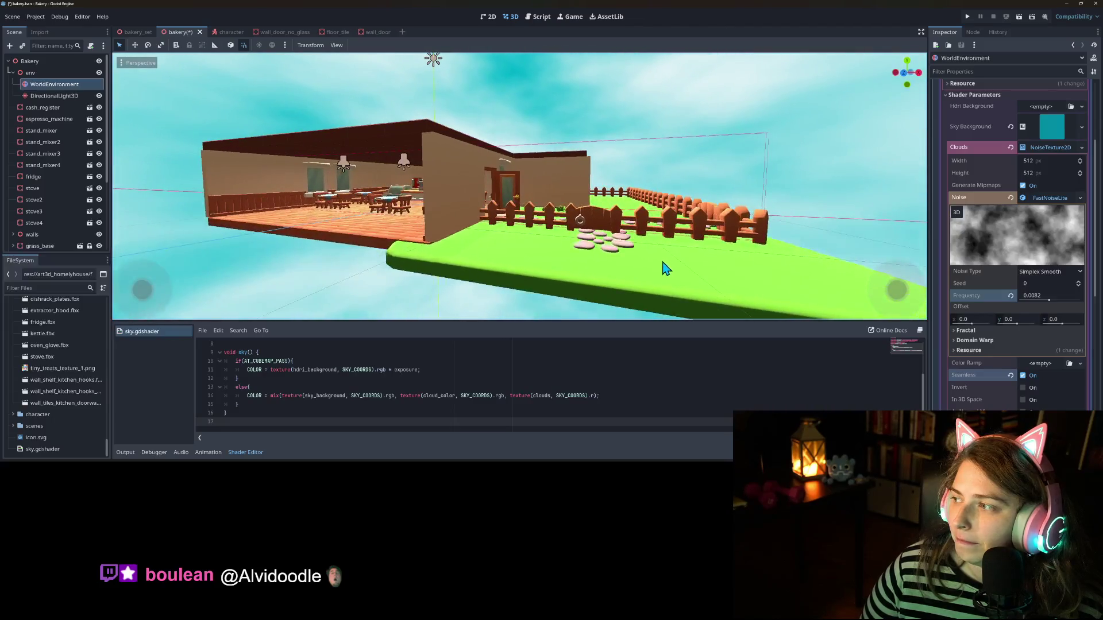
scroll(642, 266, up, 2)
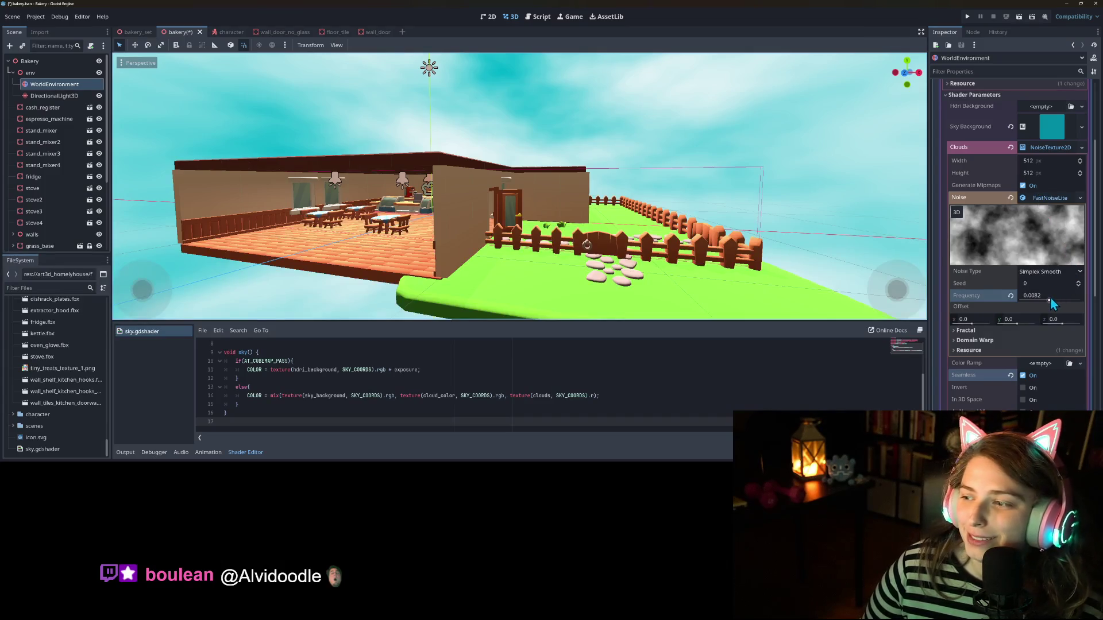
Step: Compare the clouds with In 3D Space and Invert toggled, leaving both off
click(1023, 400)
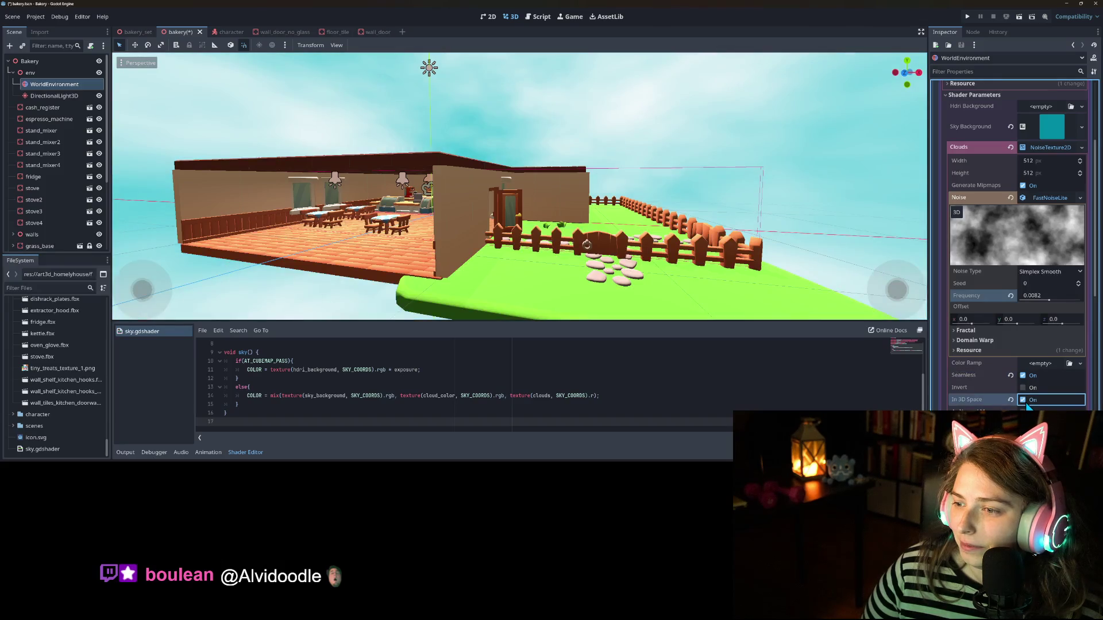
click(1023, 400)
click(1023, 400)
click(1024, 400)
click(1023, 389)
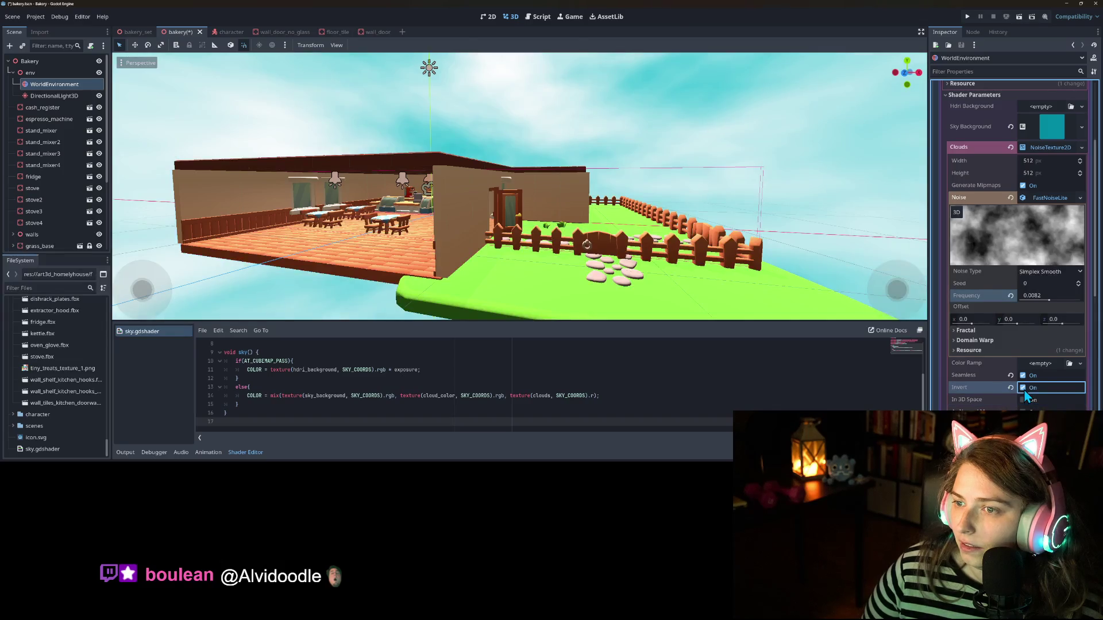
click(1024, 389)
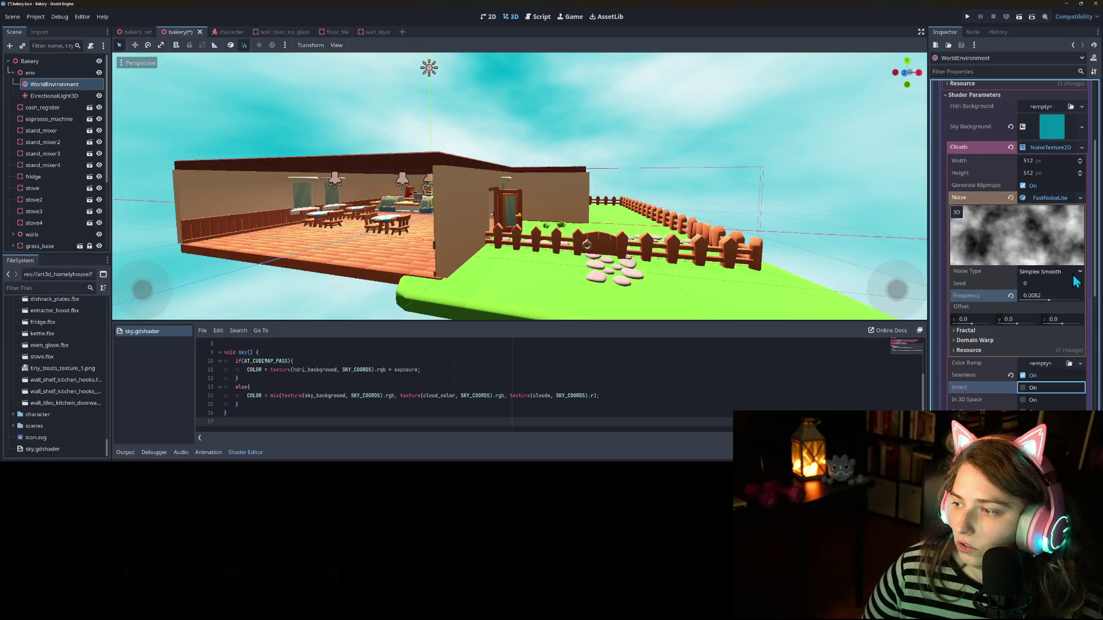
Step: Try Cellular, then set the noise type to Perlin with frequency 0.0257
click(1048, 272)
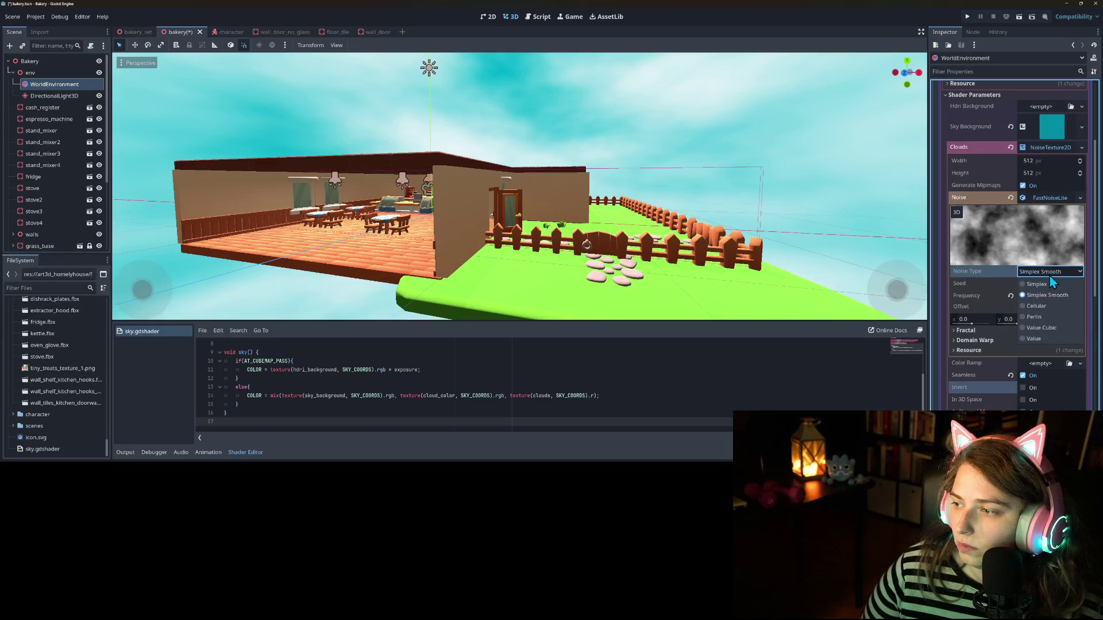
click(1056, 308)
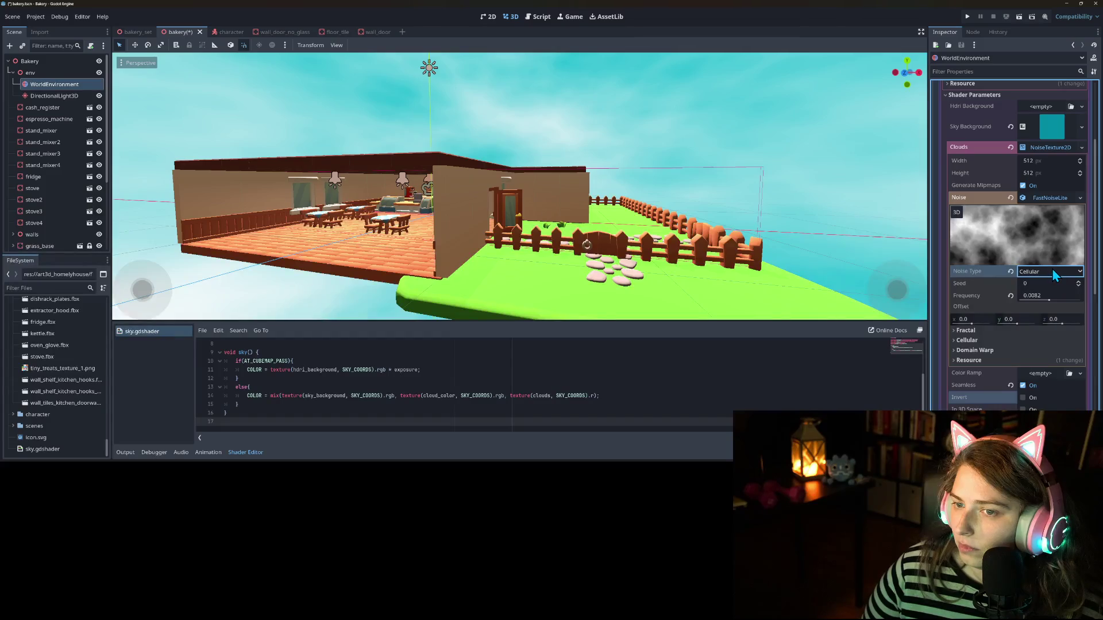
click(1052, 271)
click(1055, 316)
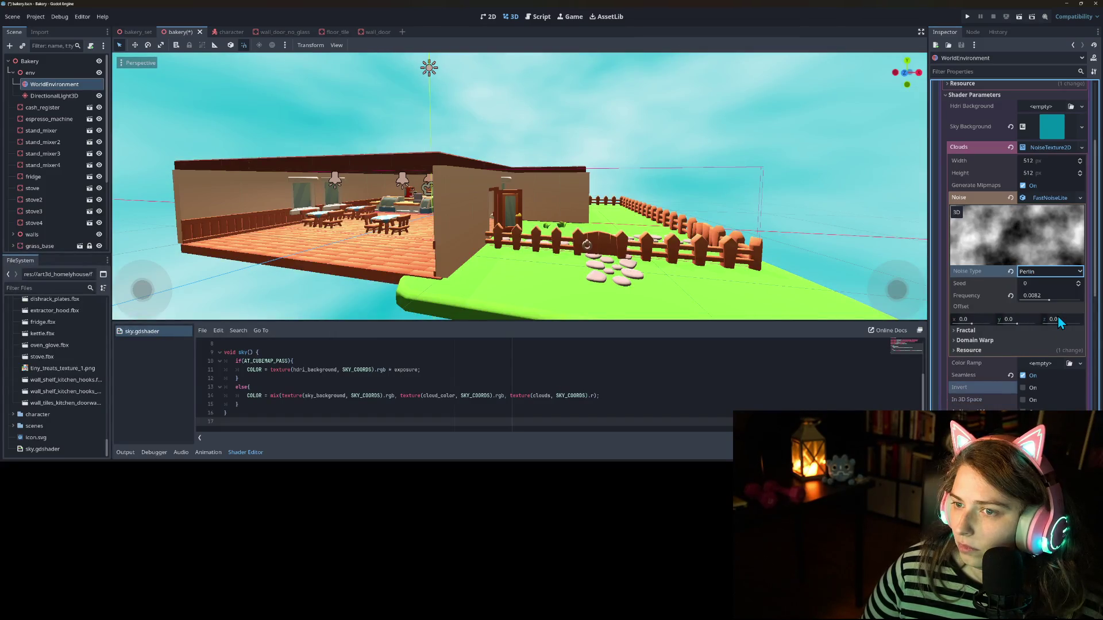
mouse_move(1046, 301)
mouse_down()
mouse_move(1017, 301)
mouse_move(1067, 301)
mouse_up()
scroll(718, 205, down, 10)
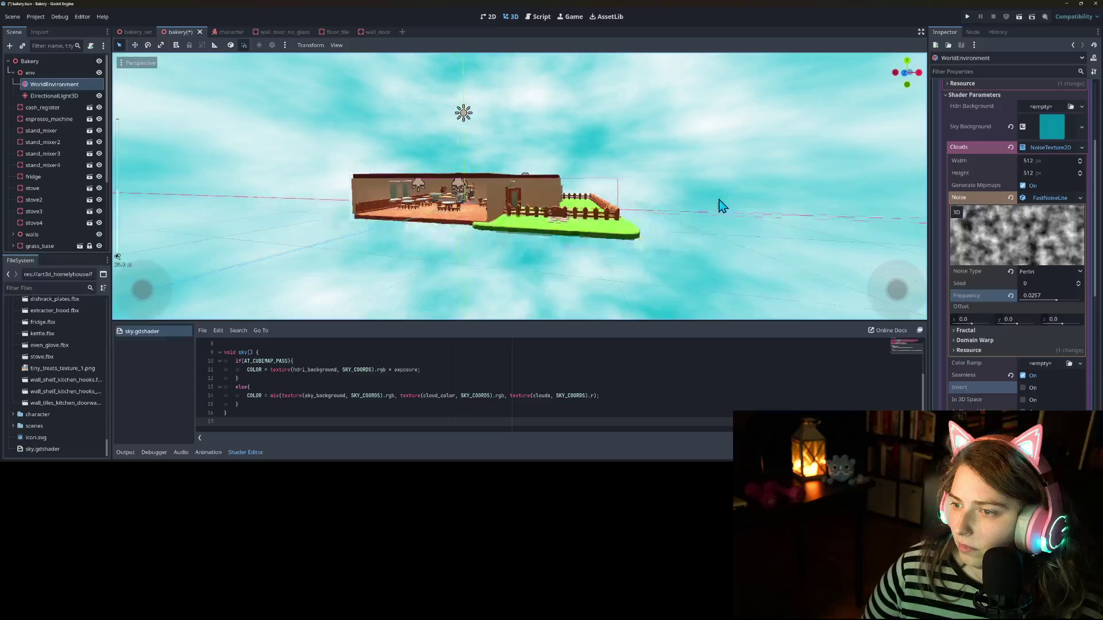
Step: Try the Value Cubic noise type with a slightly higher frequency
scroll(760, 268, up, 10)
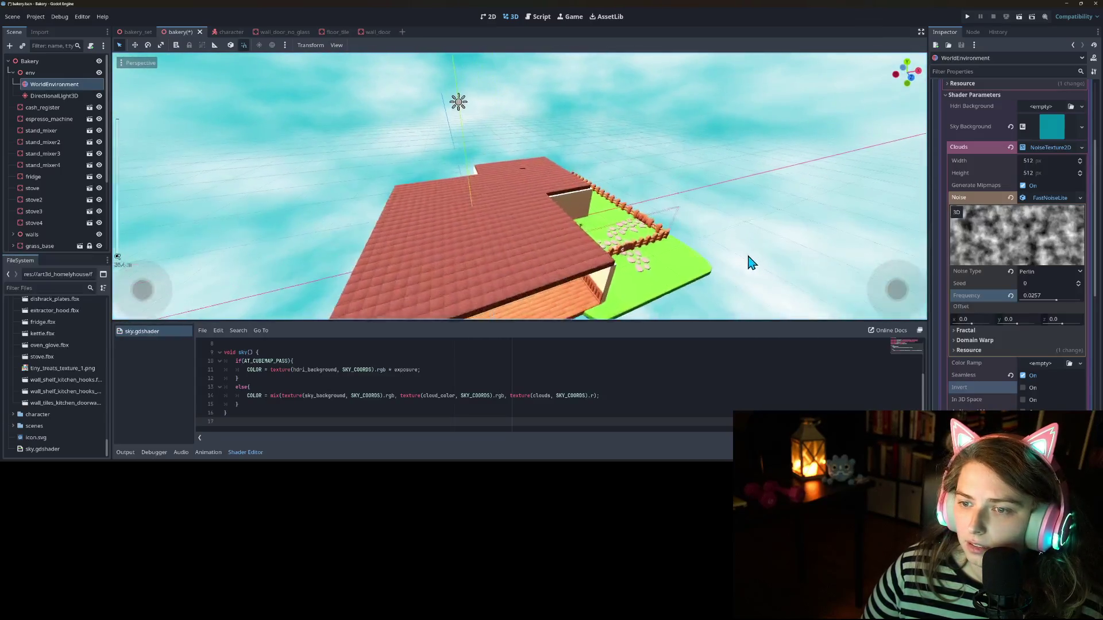
click(1020, 272)
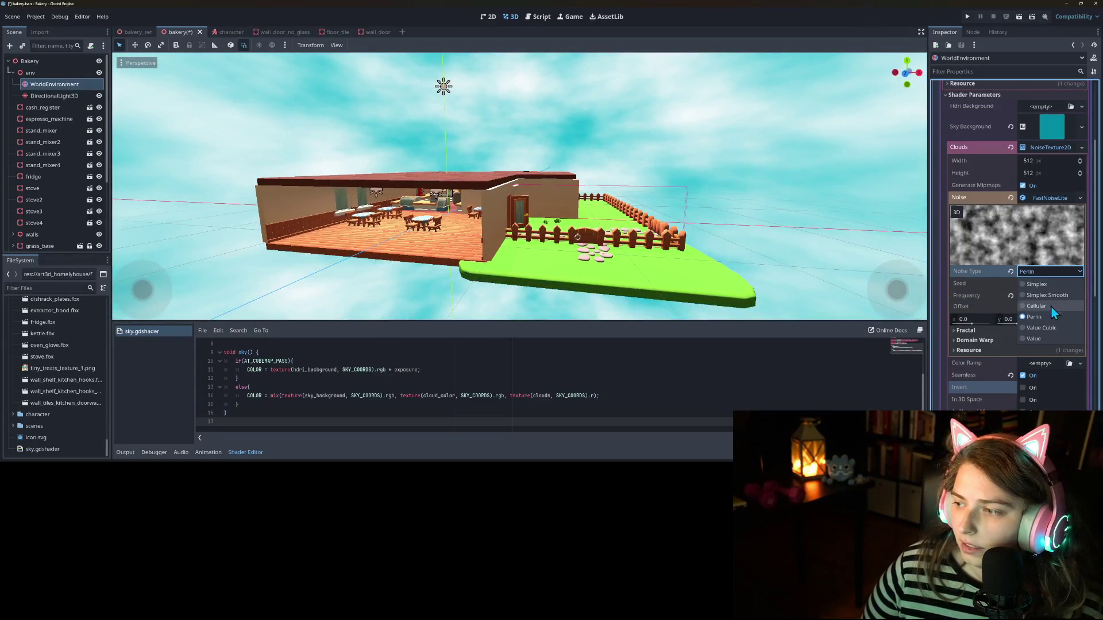
click(1050, 328)
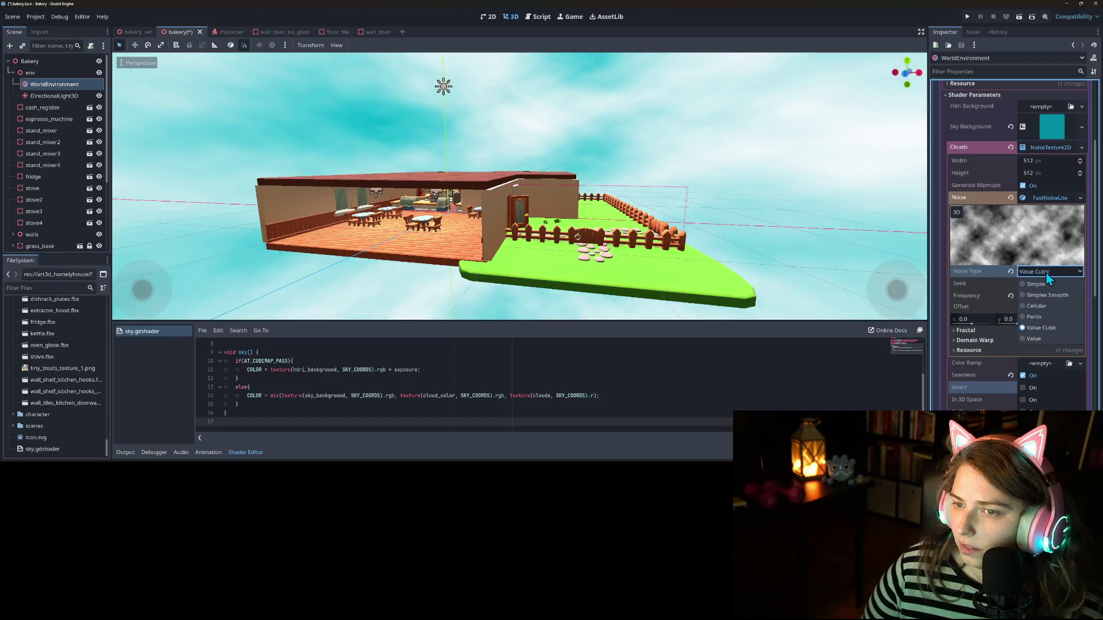
drag(1056, 300, 1056, 298)
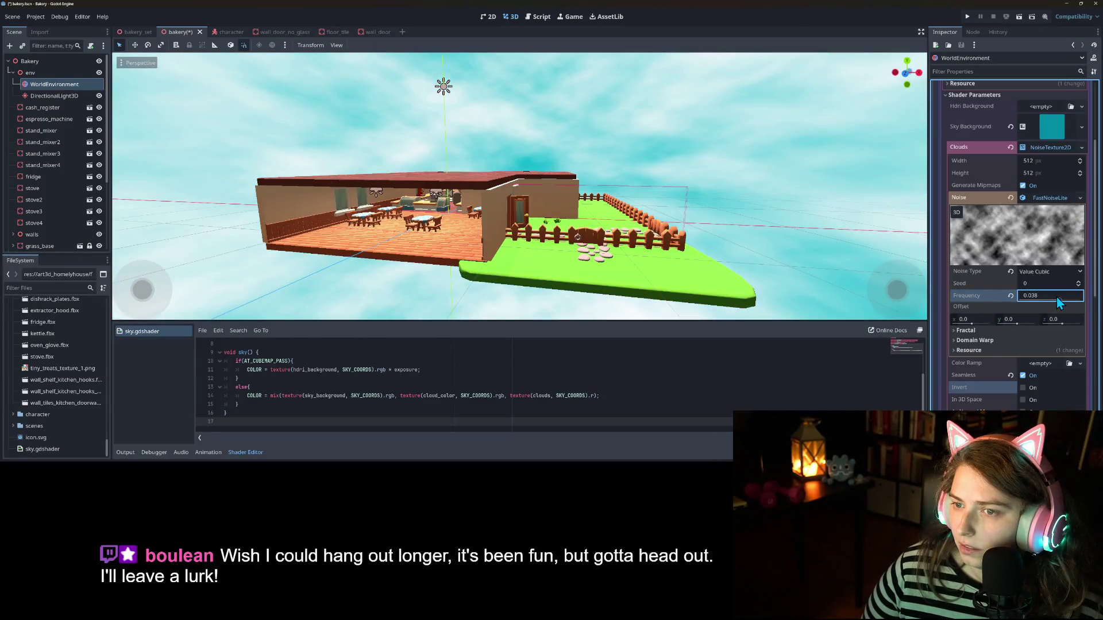
Step: Set the noise type to Simplex Smooth with frequency lowered to 0.0069
click(1048, 272)
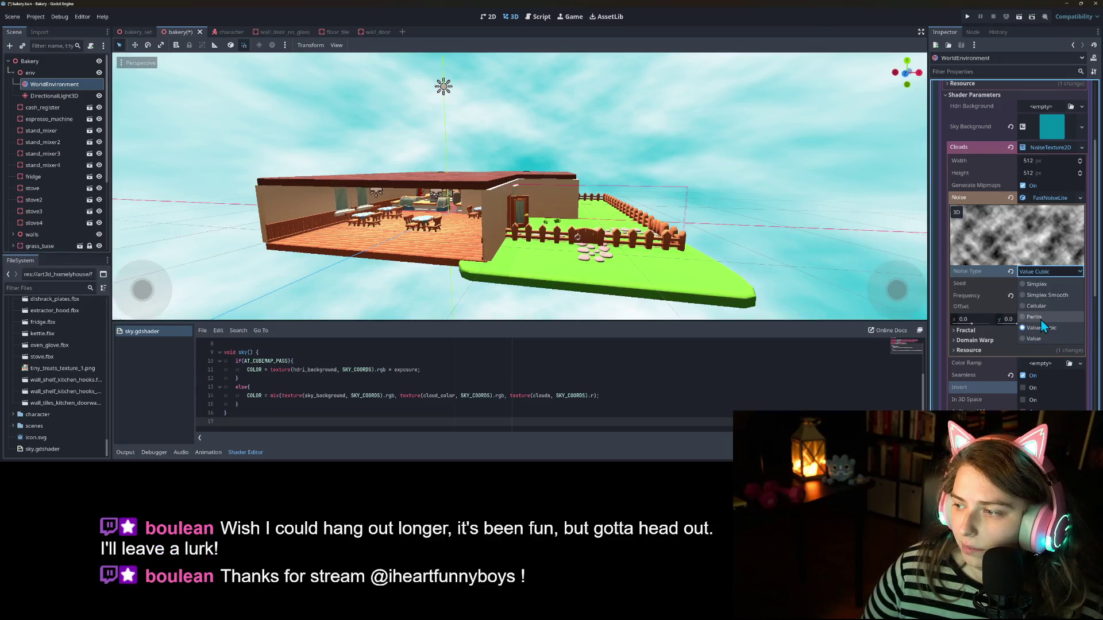
click(1042, 296)
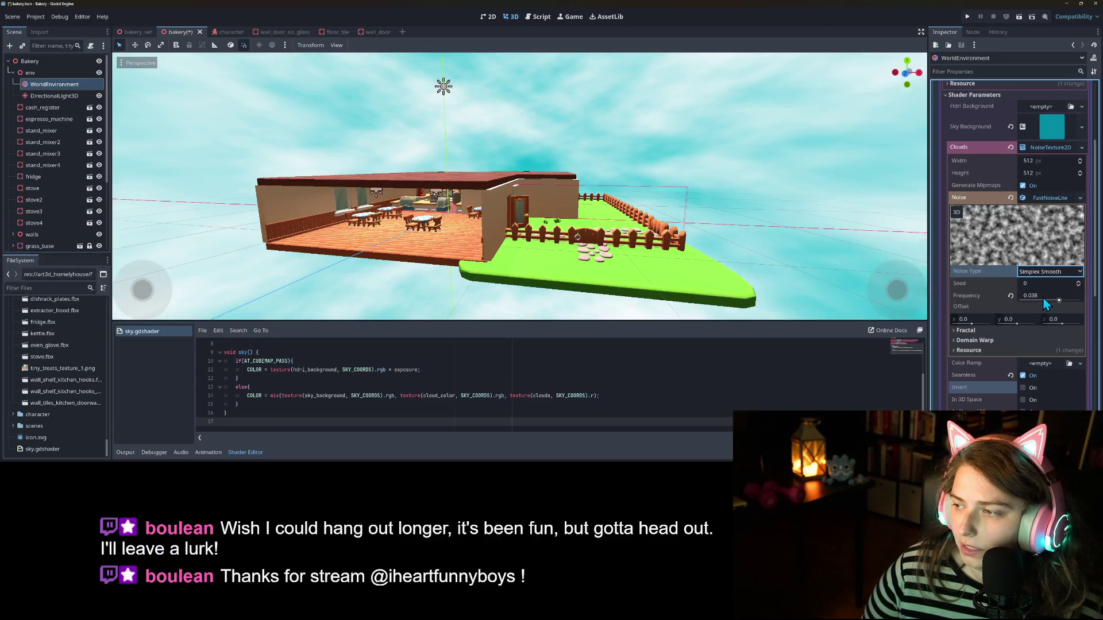
drag(1059, 299, 1047, 304)
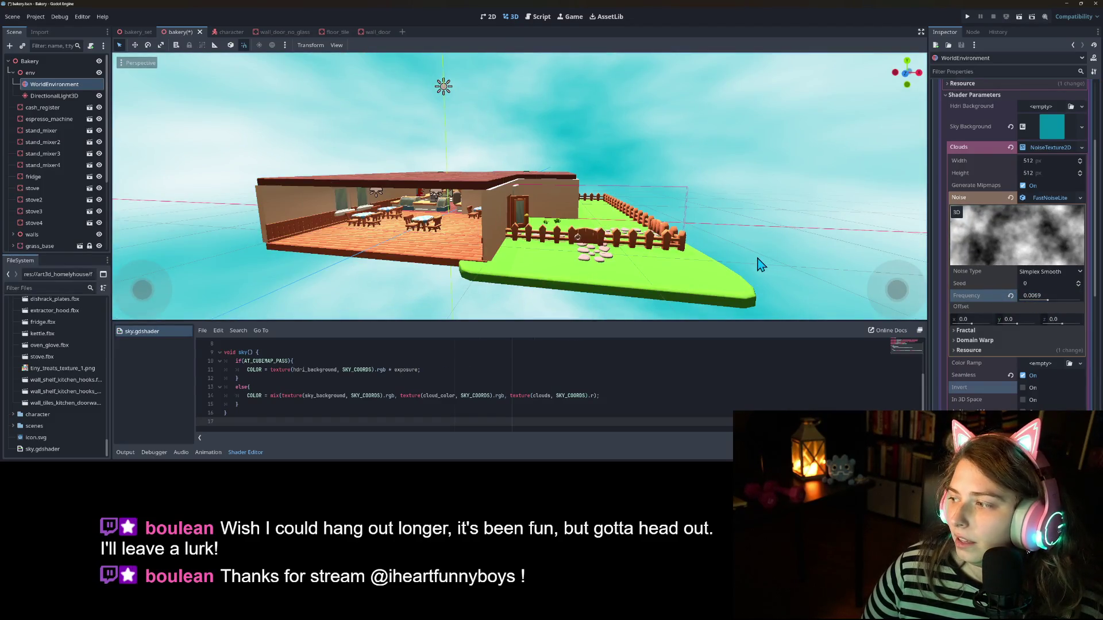
scroll(758, 262, down, 3)
scroll(742, 247, up, 5)
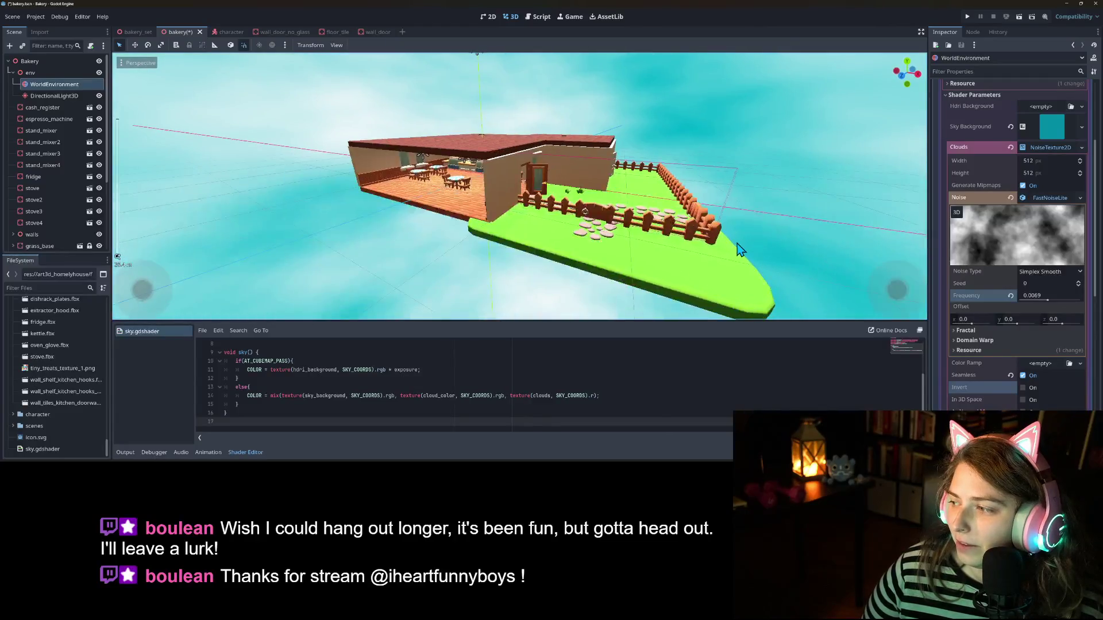
drag(756, 246, 764, 234)
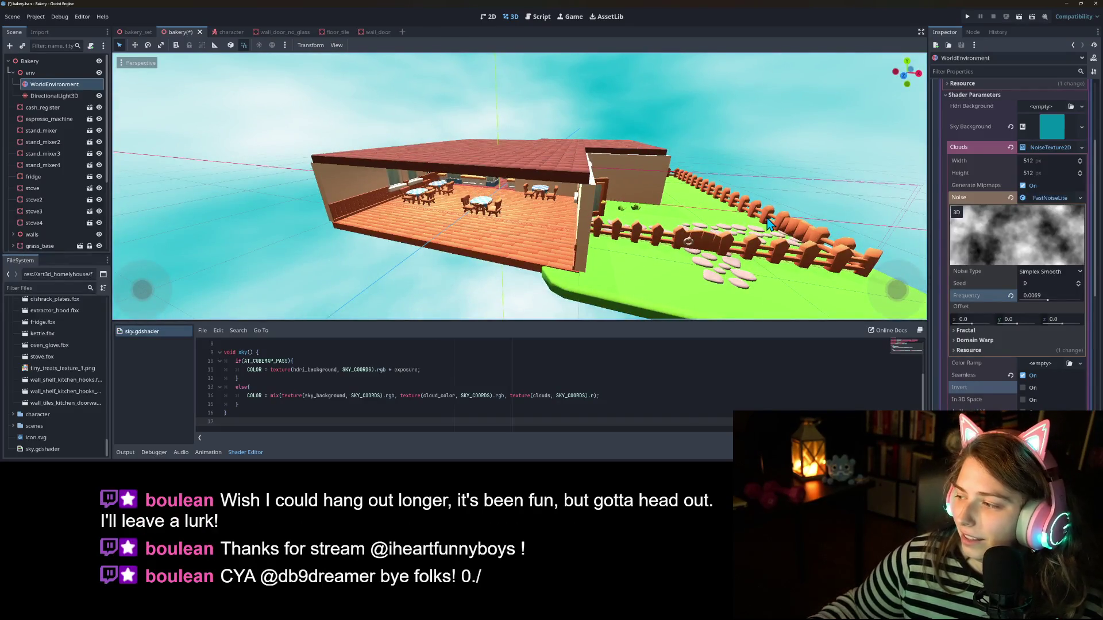
drag(770, 224, 574, 227)
scroll(623, 226, up, 3)
scroll(636, 224, up, 3)
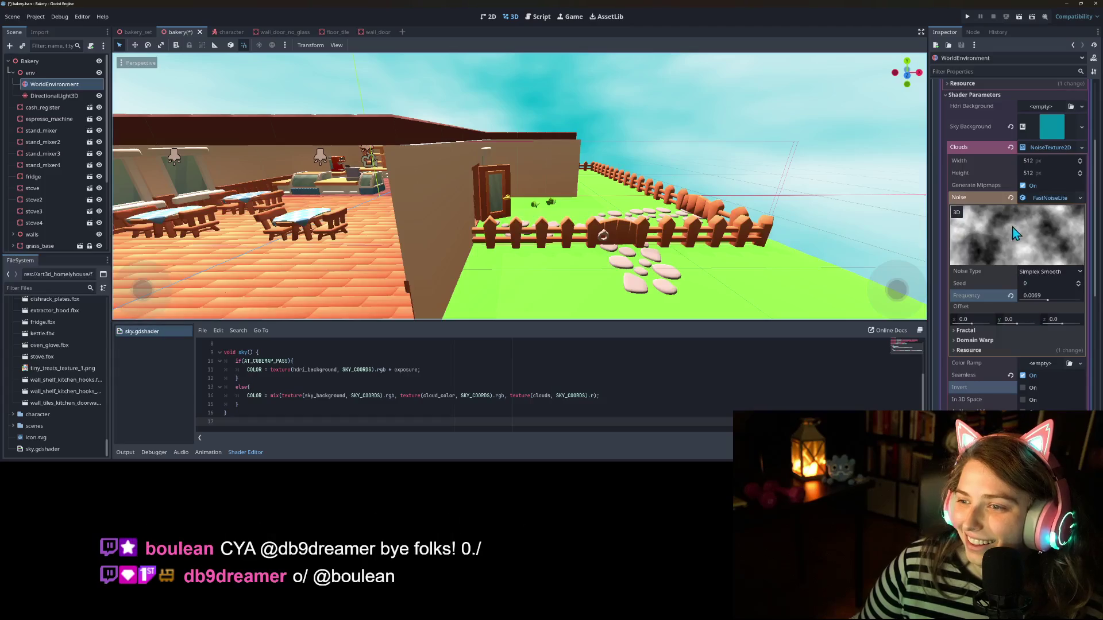
scroll(1008, 376, down, 3)
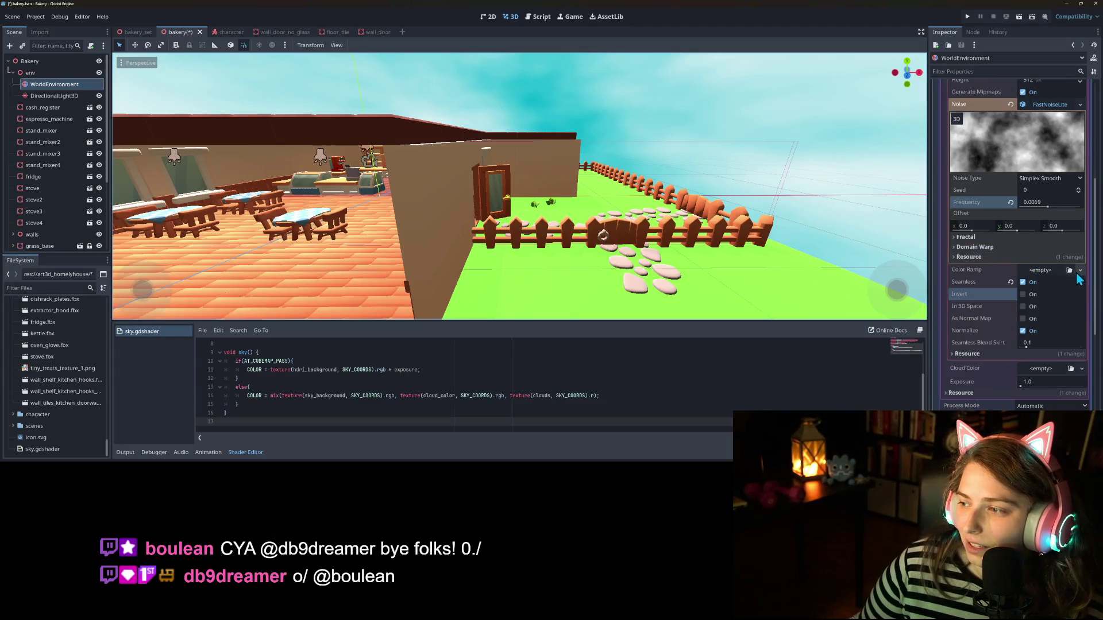
Step: Add a new gradient Color Ramp to the cloud noise and lighten its first stop to grey
click(1080, 271)
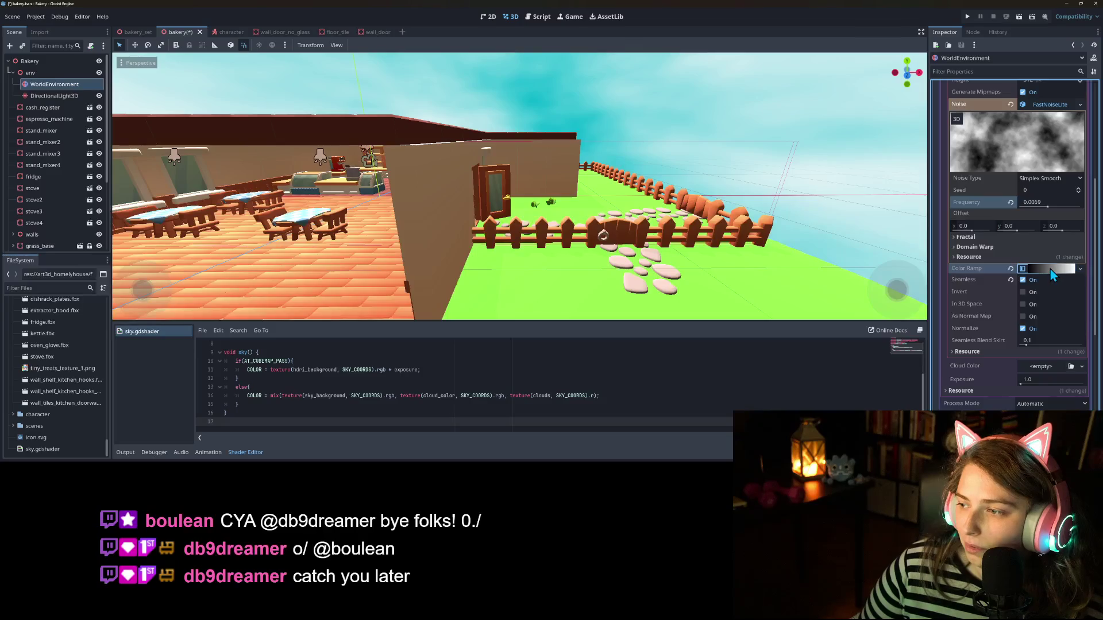
click(1058, 294)
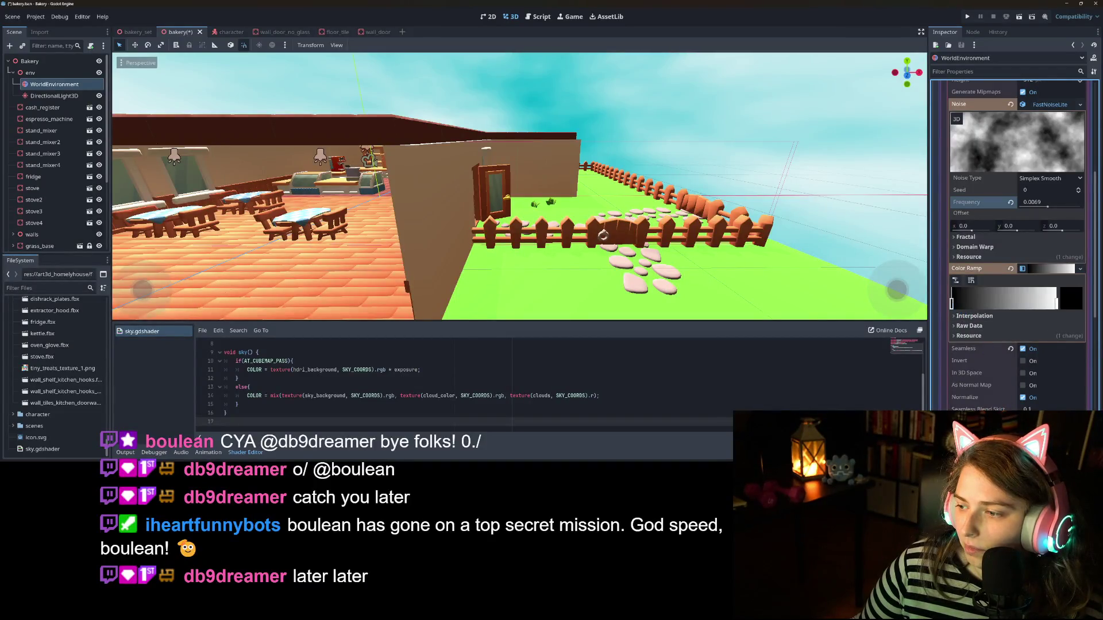
click(973, 326)
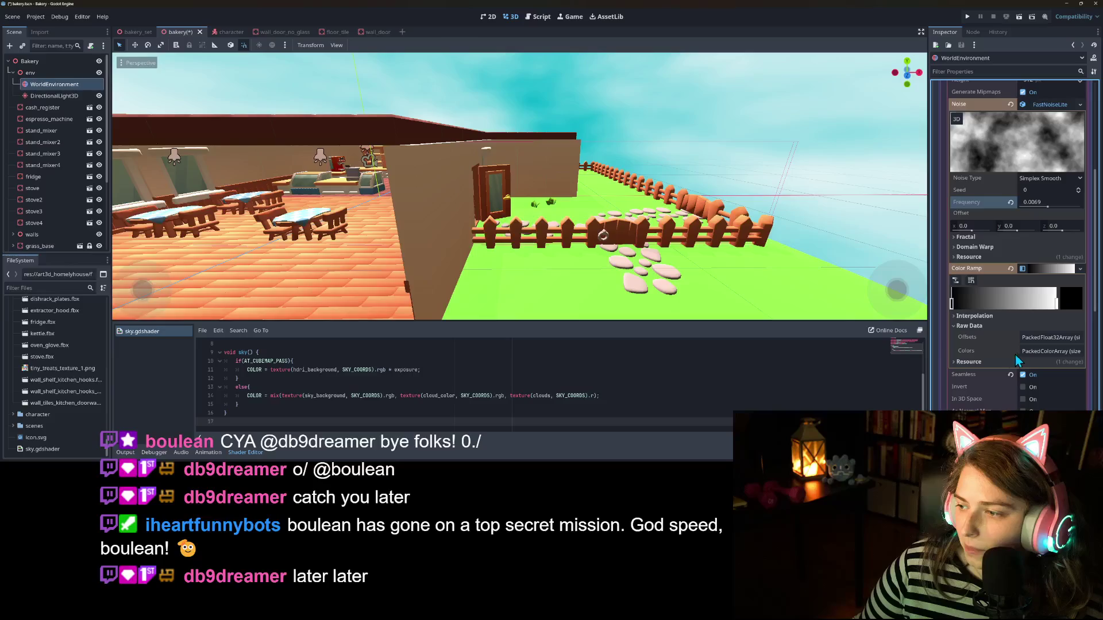
click(1049, 350)
click(1044, 377)
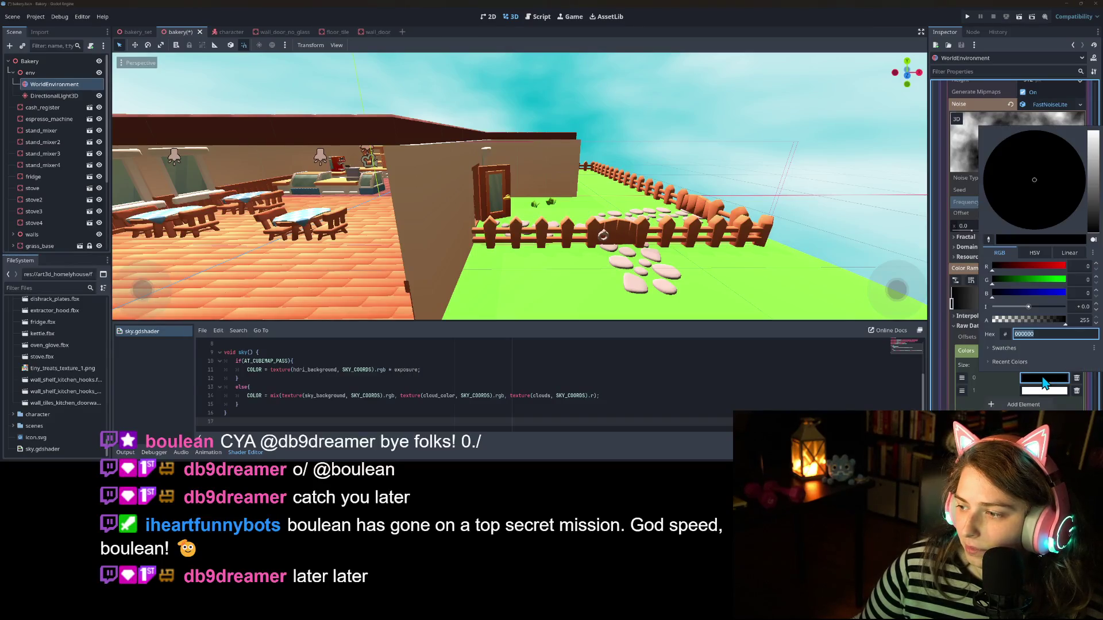
drag(1093, 229, 1094, 198)
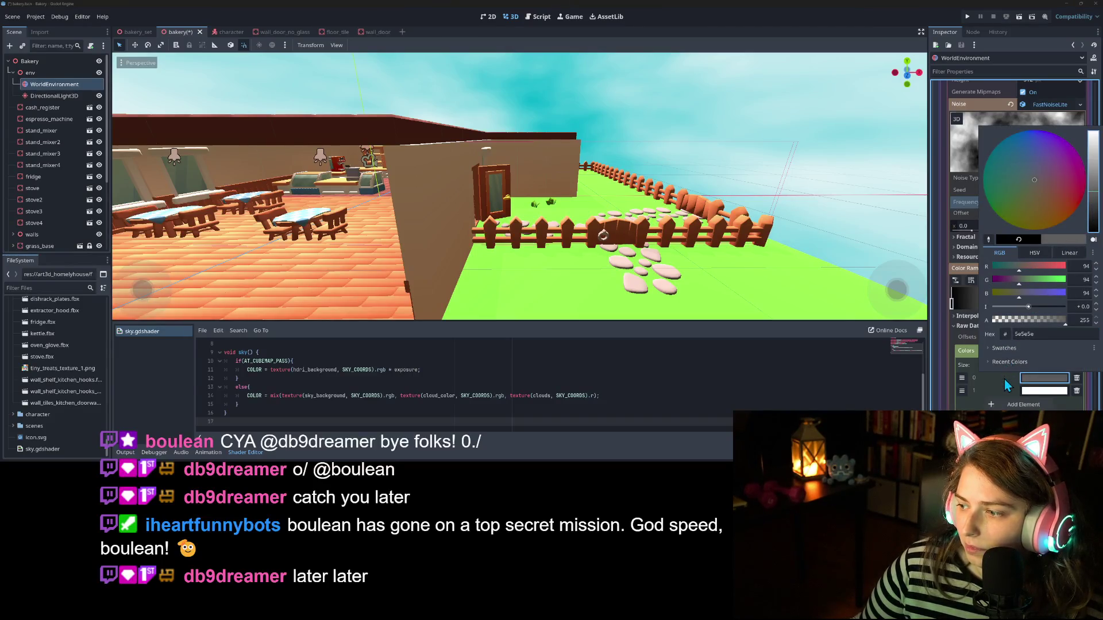
click(1005, 382)
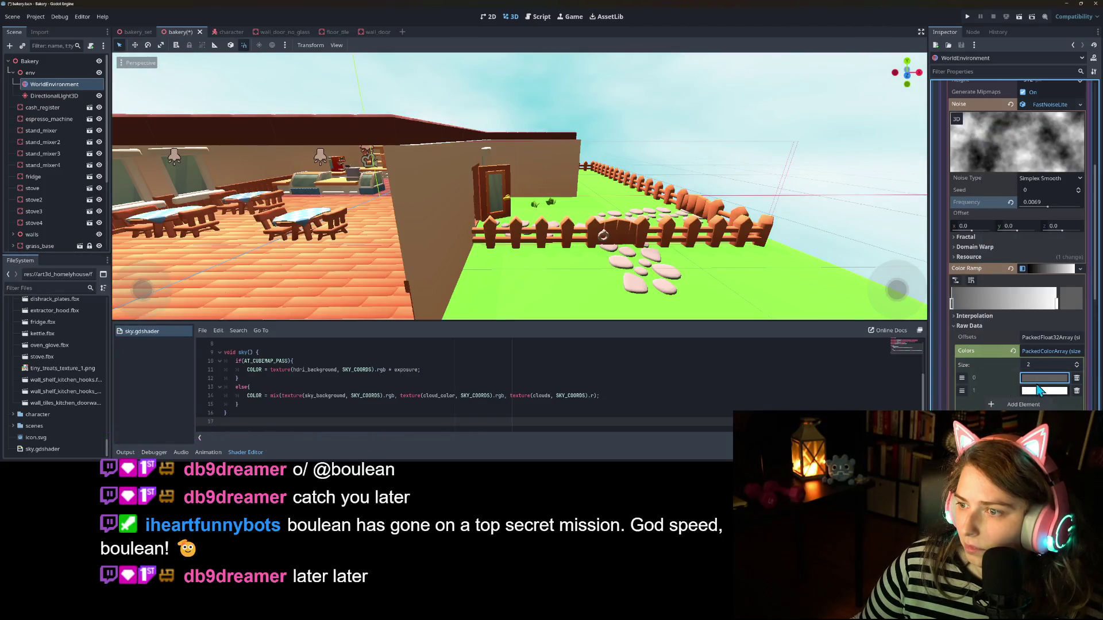
Step: Experiment with the first stop's intensity and grey level, finally setting it back to black
click(1040, 378)
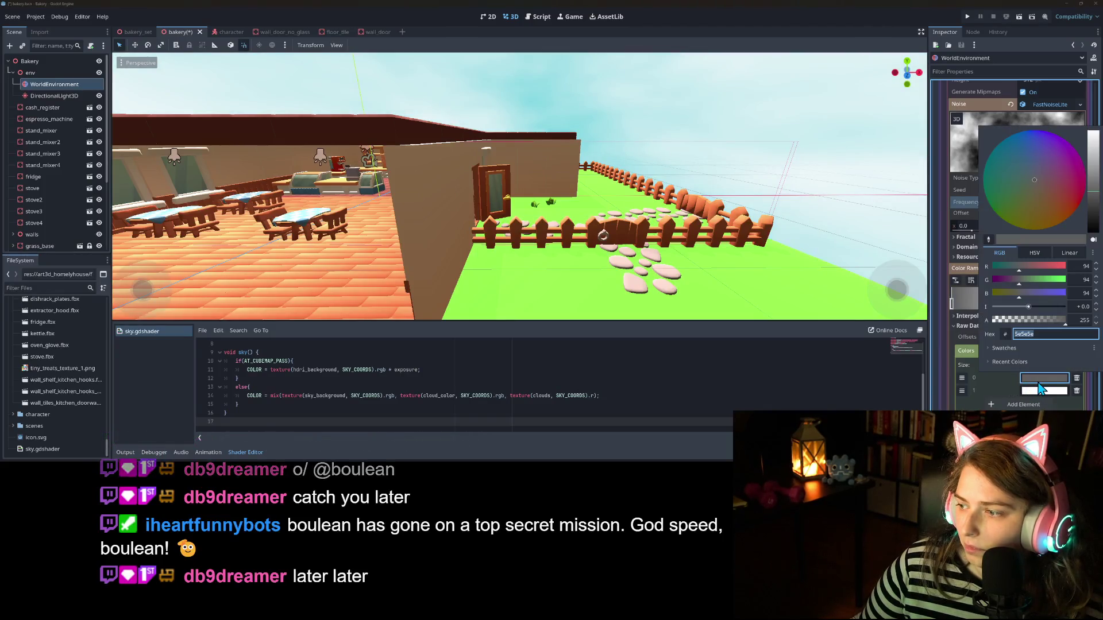
click(1056, 307)
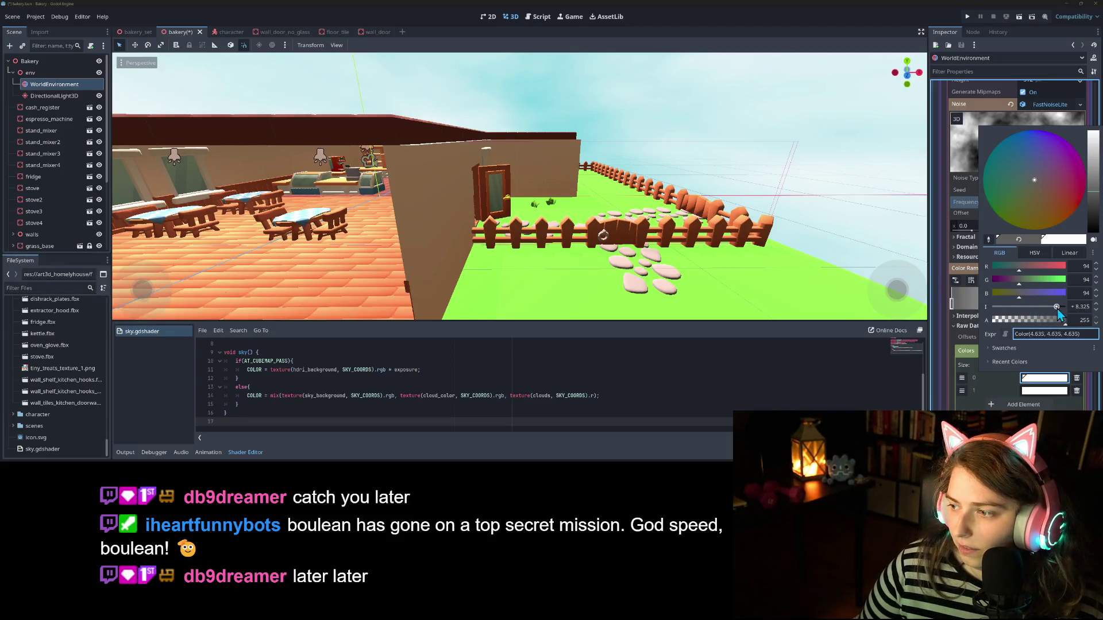
drag(1069, 308, 1019, 322)
click(1073, 306)
click(1002, 397)
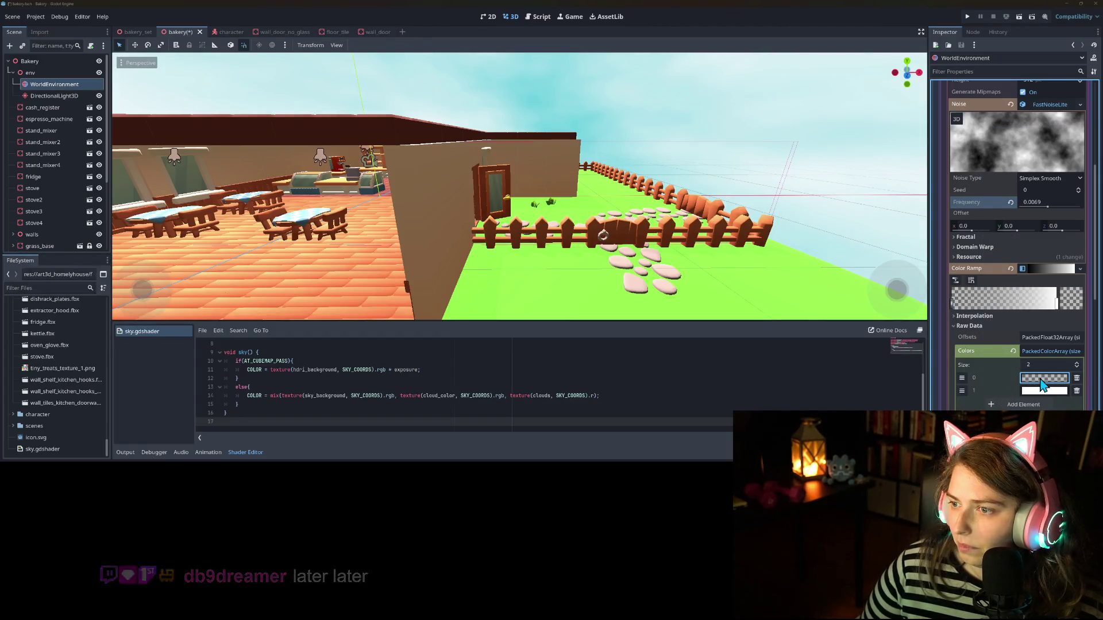
click(1043, 379)
drag(1091, 199, 1092, 181)
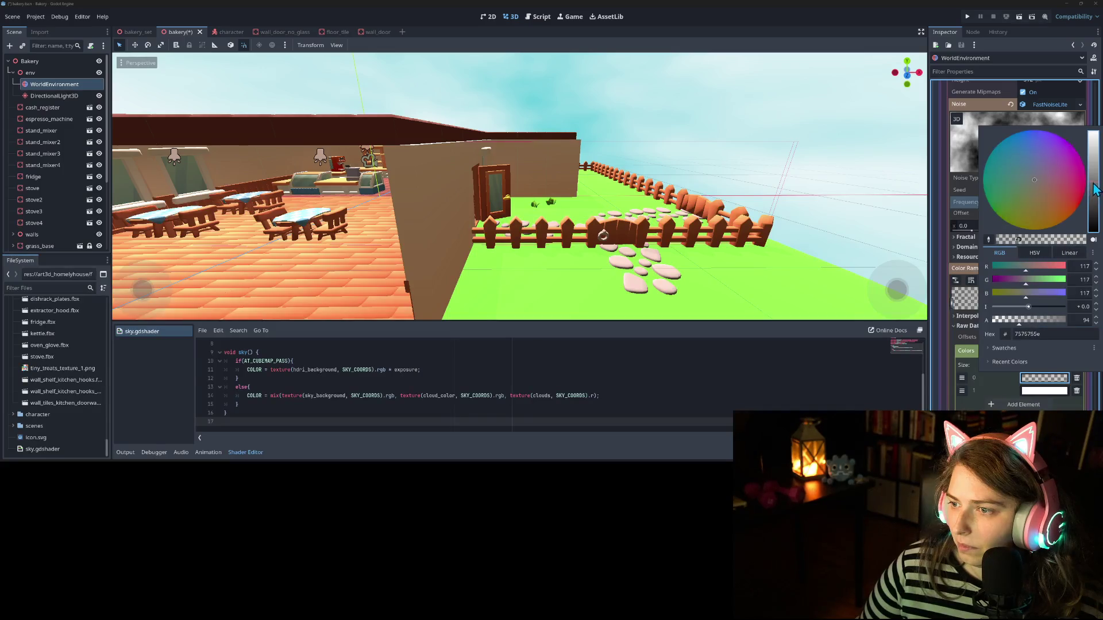
click(1012, 386)
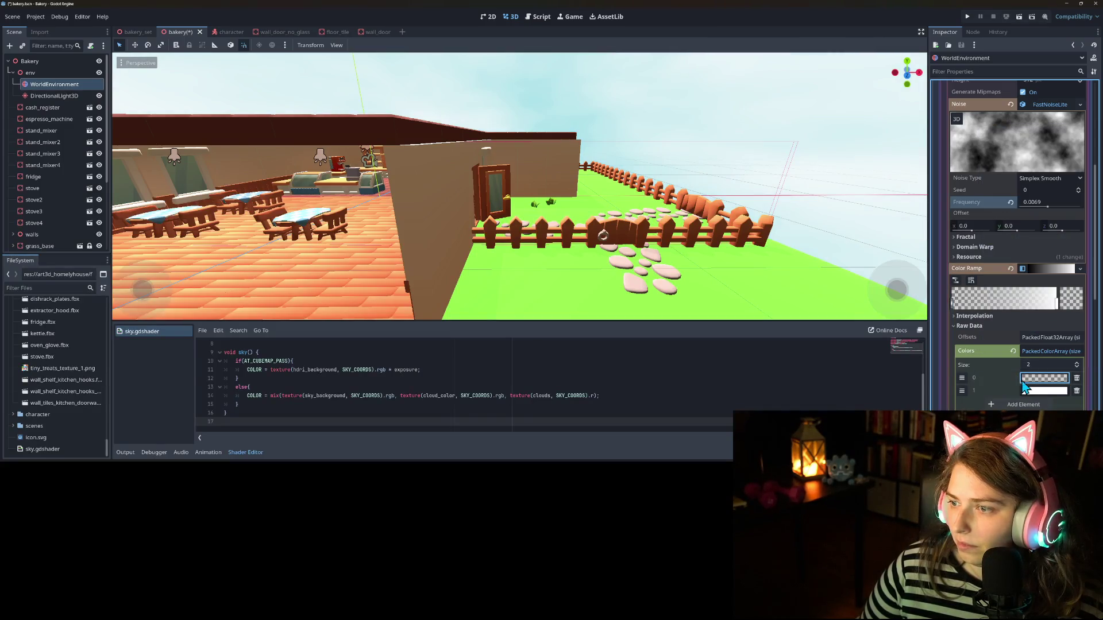
click(1023, 381)
drag(1091, 181, 1097, 267)
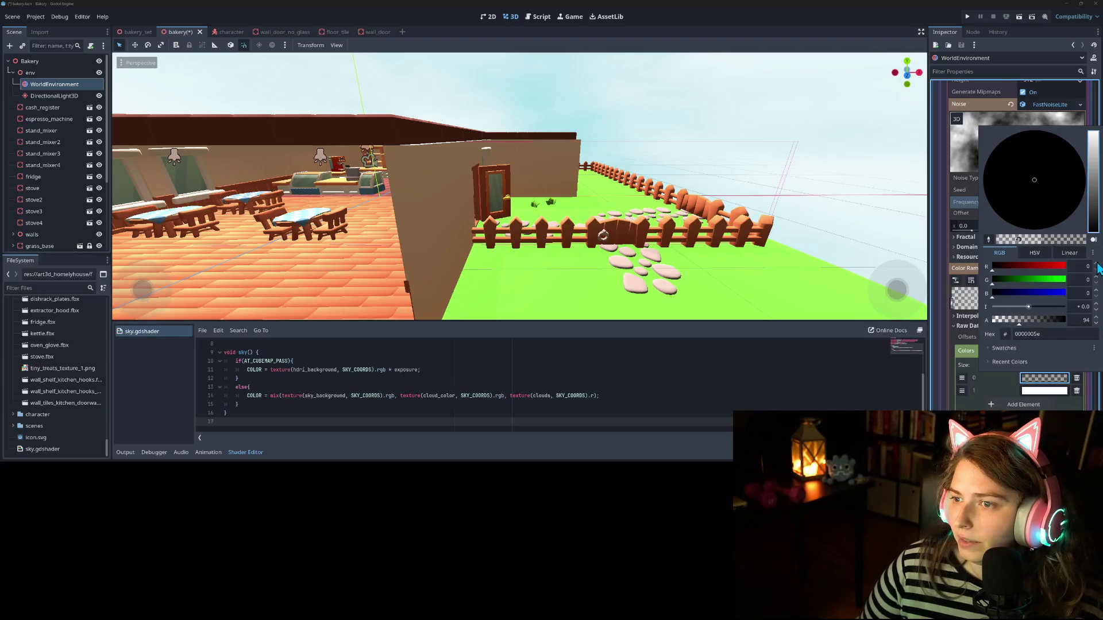
click(1002, 384)
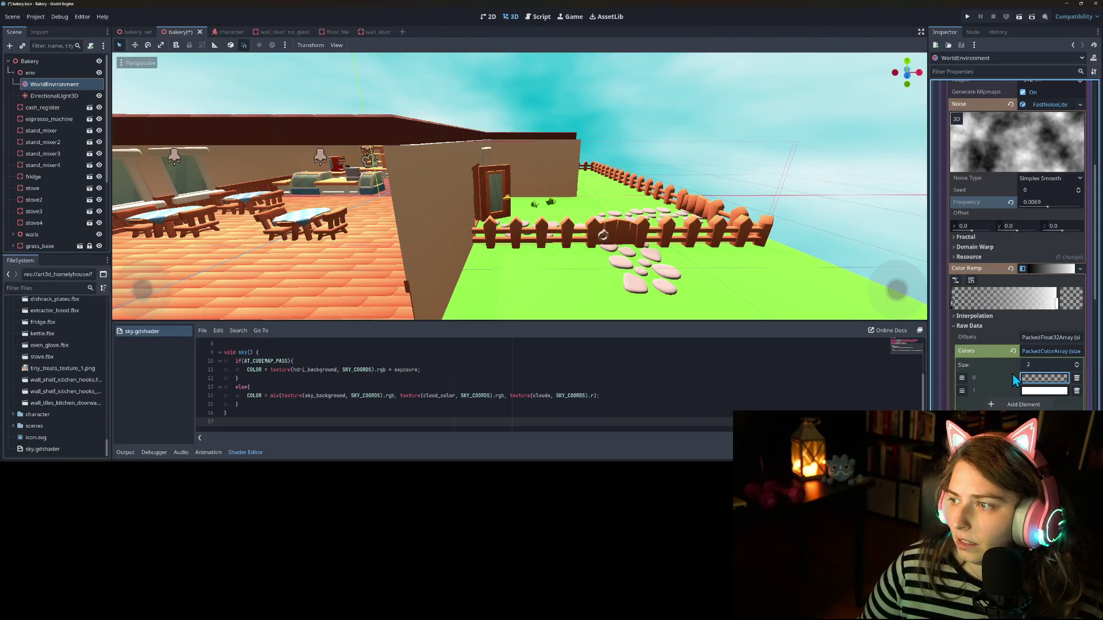
Step: Dim the second stop to light grey, then reset the ramp colours and remove the Color Ramp
click(1028, 392)
drag(1093, 157, 1094, 173)
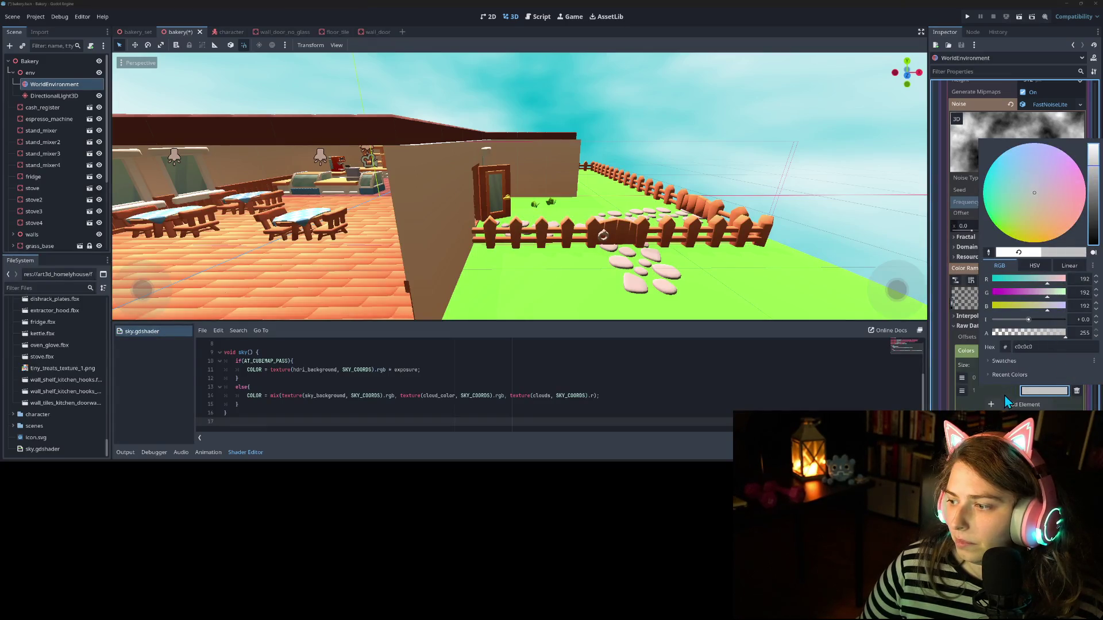
click(1006, 402)
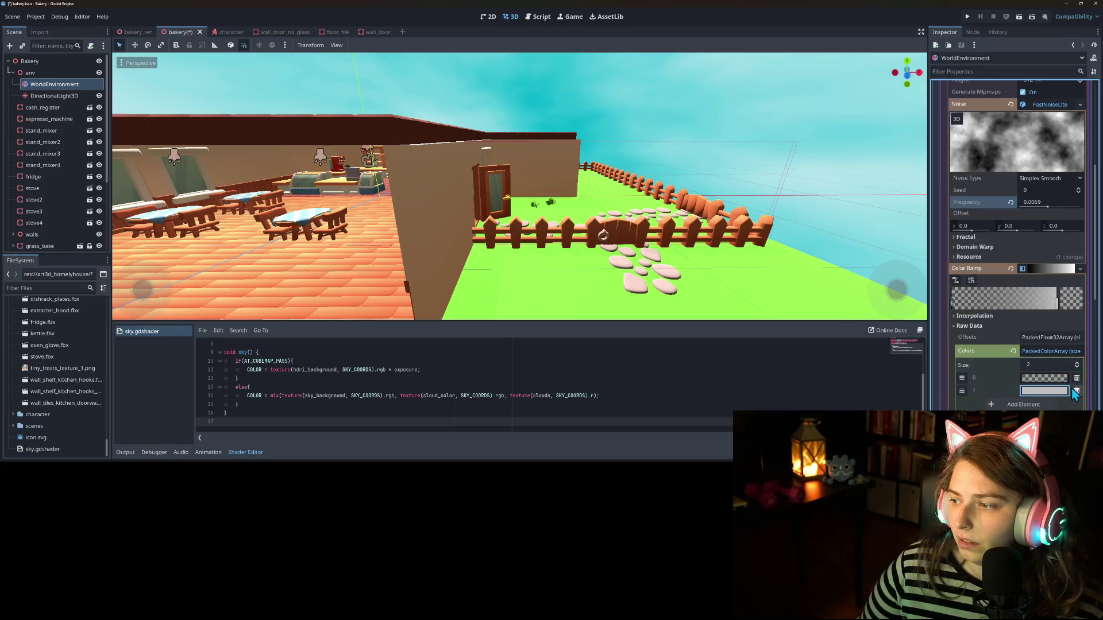
click(1066, 391)
click(963, 392)
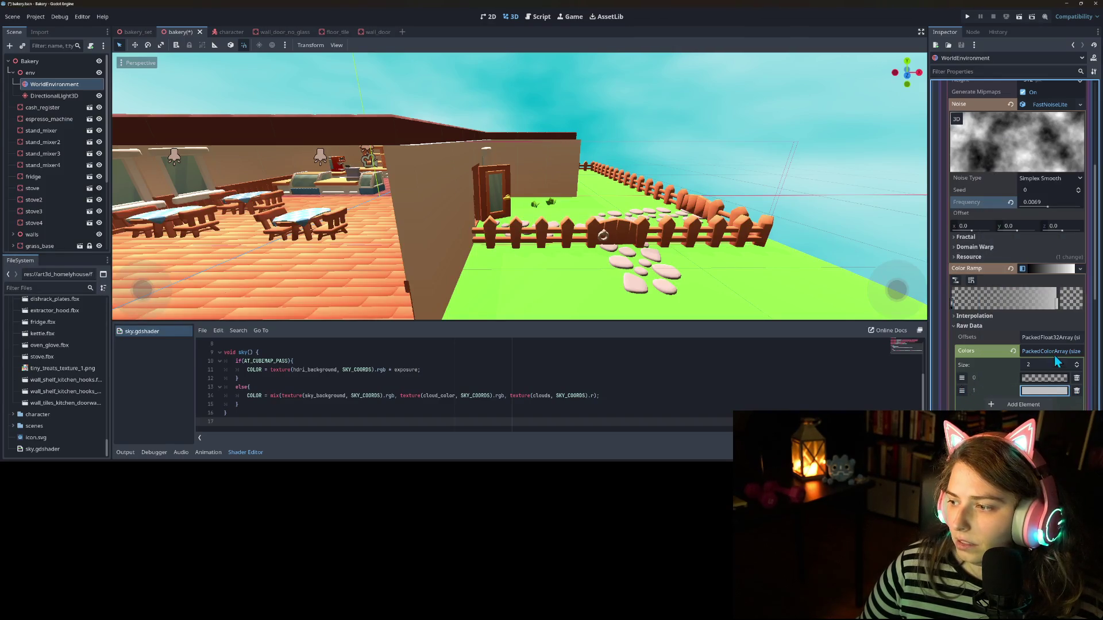
click(1013, 351)
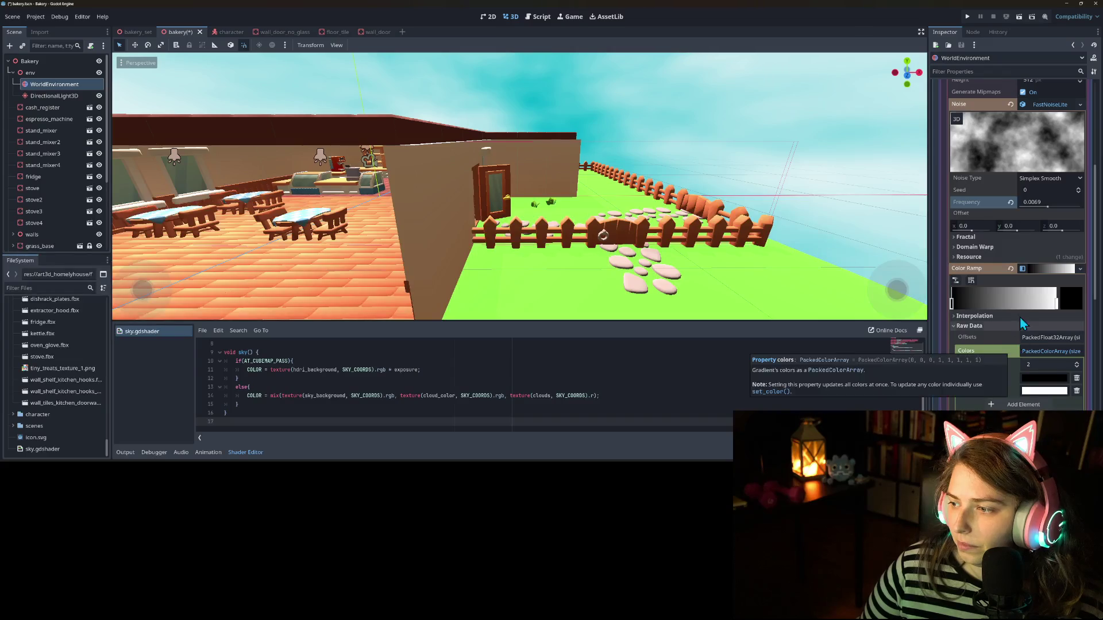
click(1011, 270)
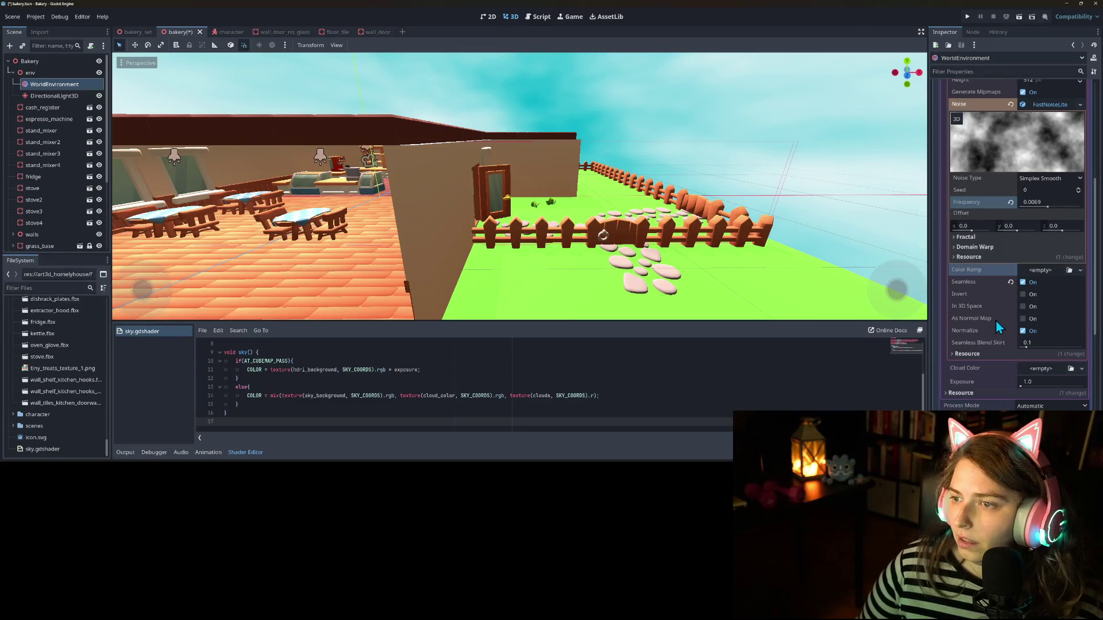
Step: Give Cloud Color a GradientTexture1D with Cubic interpolation and add an extra gradient stop
scroll(998, 355, down, 2)
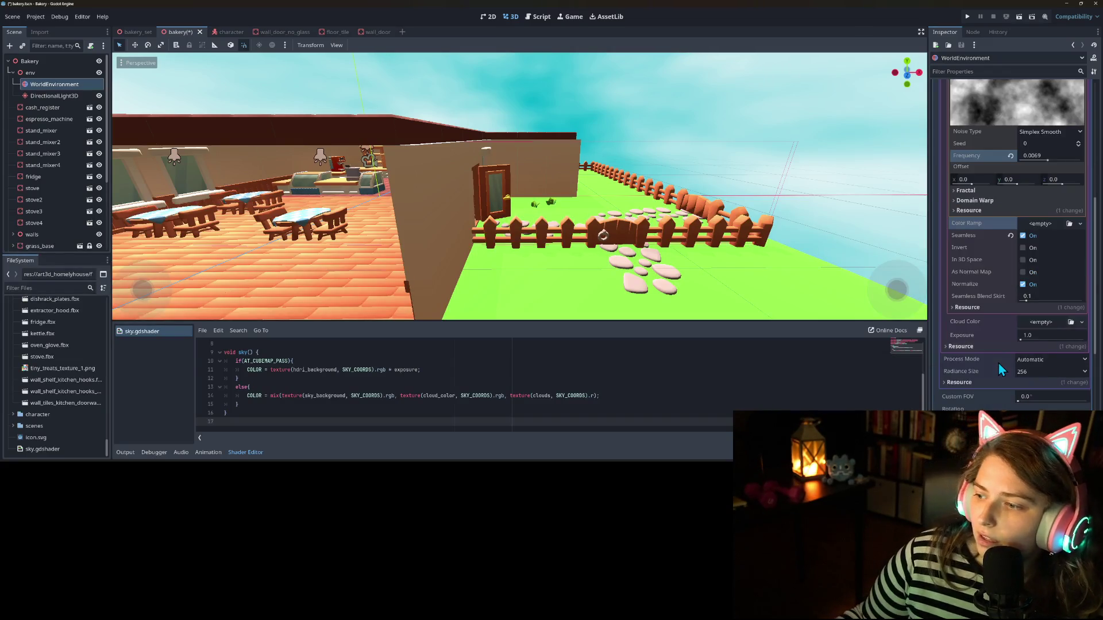
click(1080, 322)
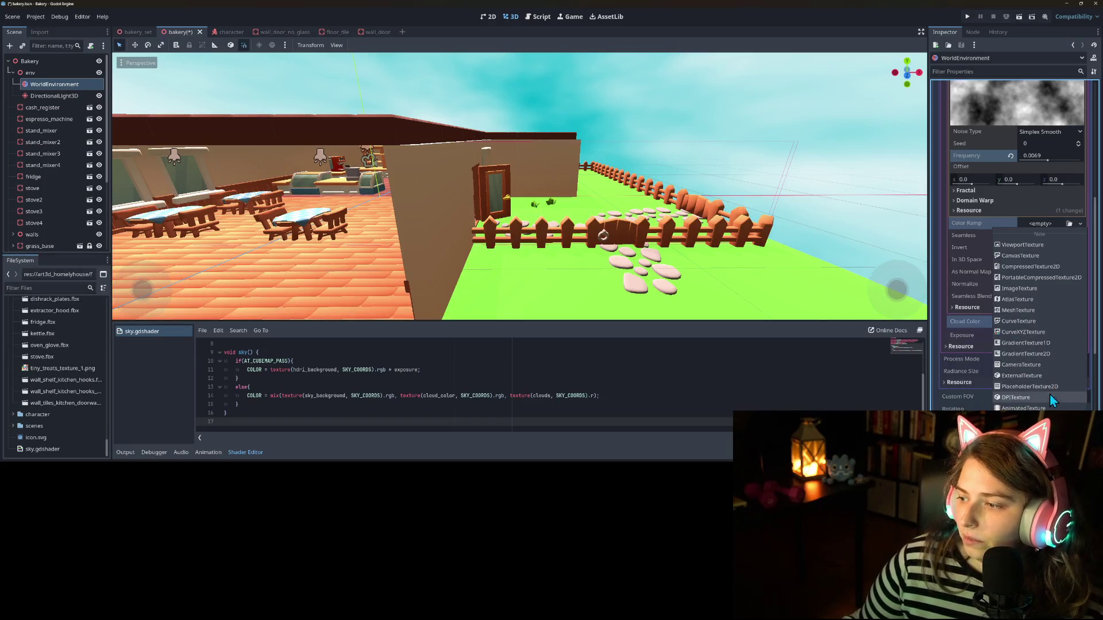
click(1039, 344)
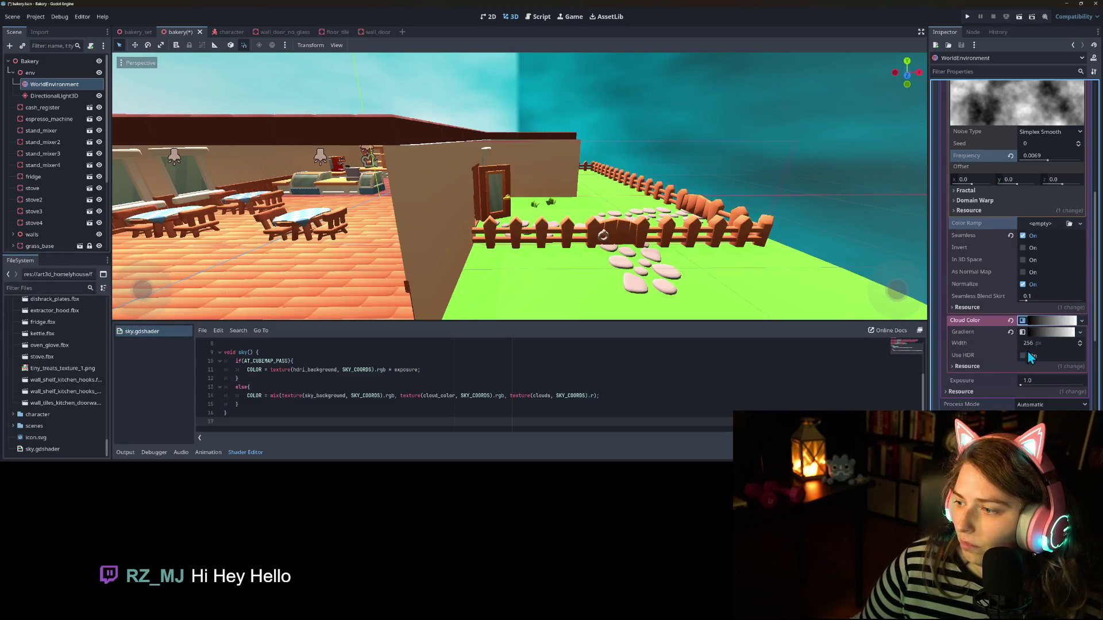
click(1064, 333)
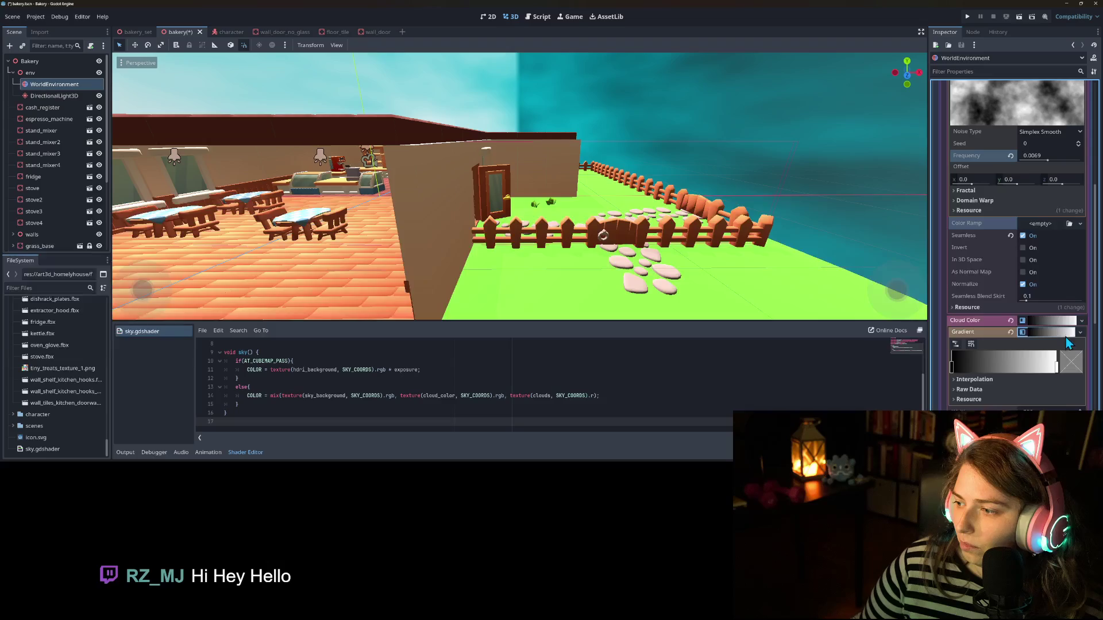
click(987, 381)
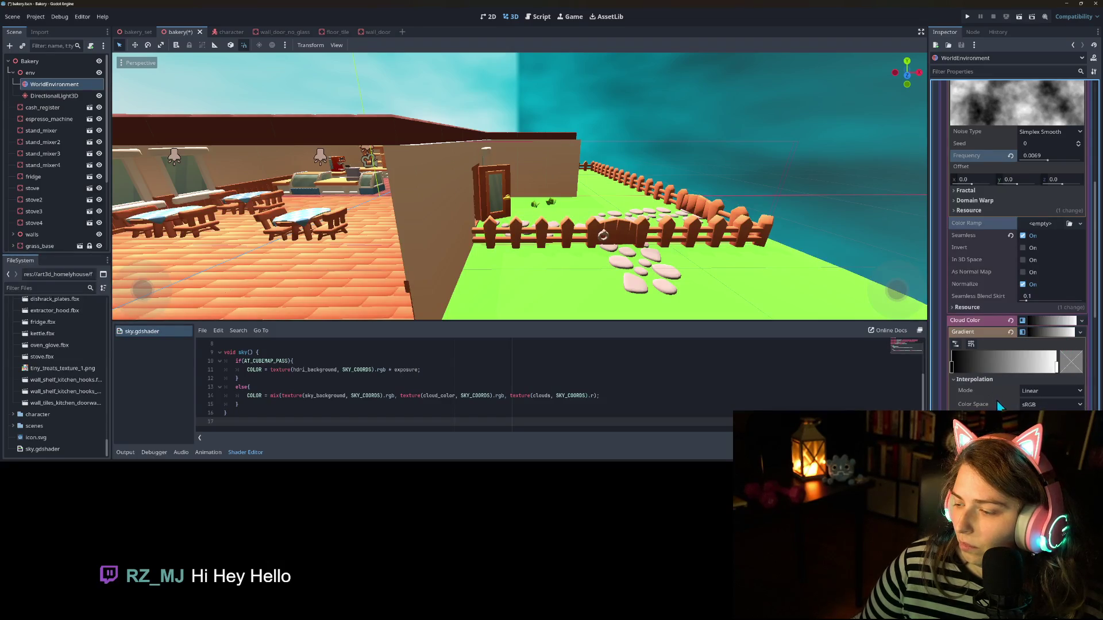
click(1044, 391)
click(1037, 427)
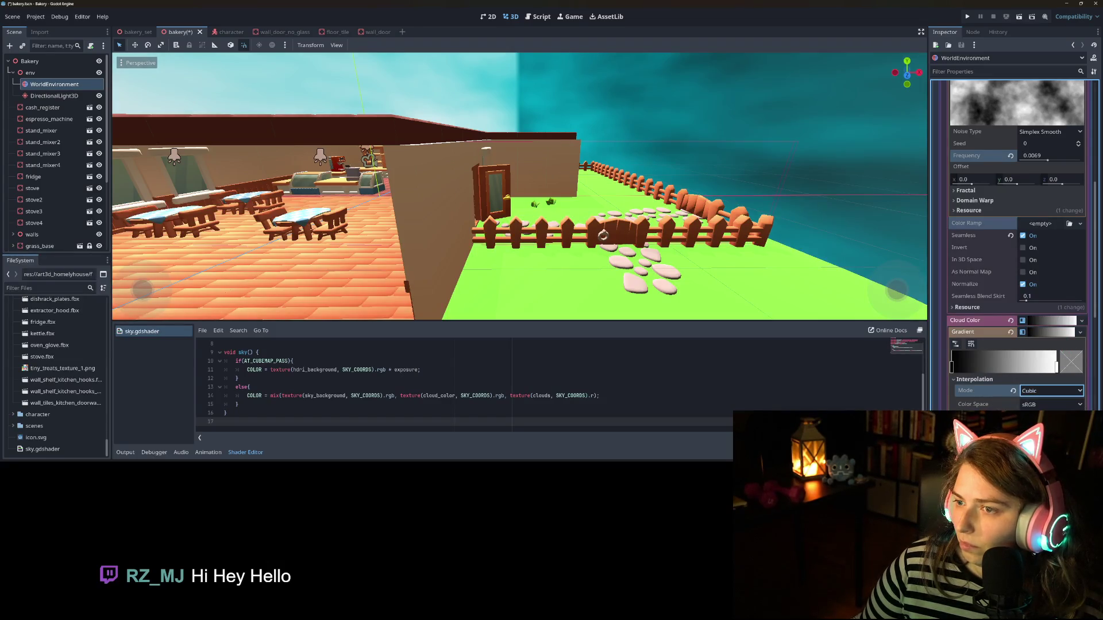
drag(983, 367, 1009, 368)
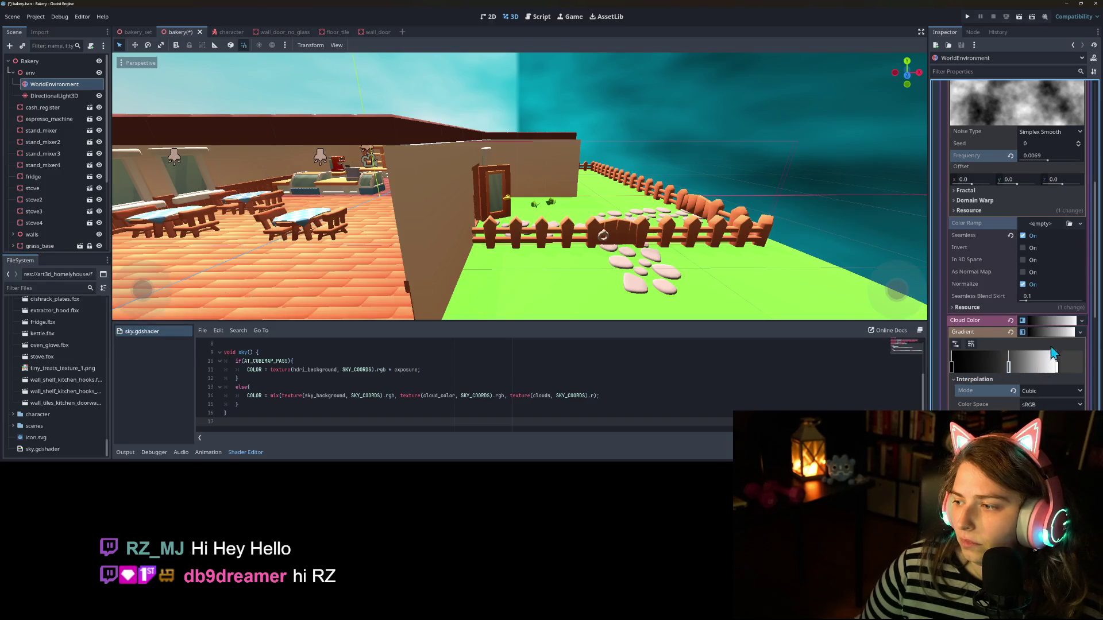
Step: Replace the Cloud Color gradient with a fresh default one, clear it, and list texture types again
click(1080, 332)
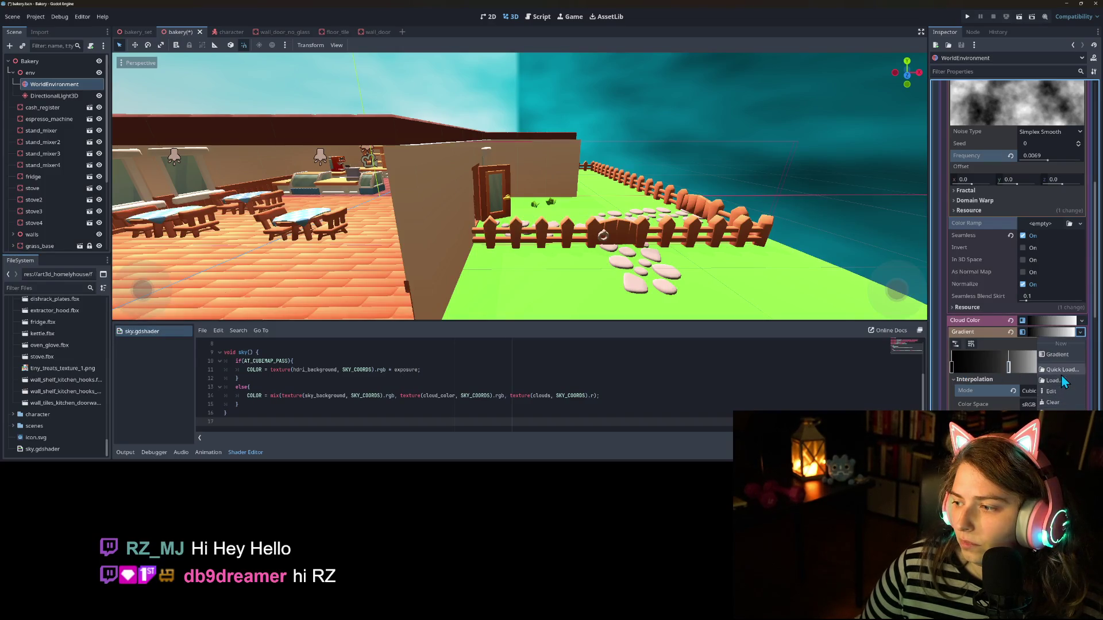
click(1063, 356)
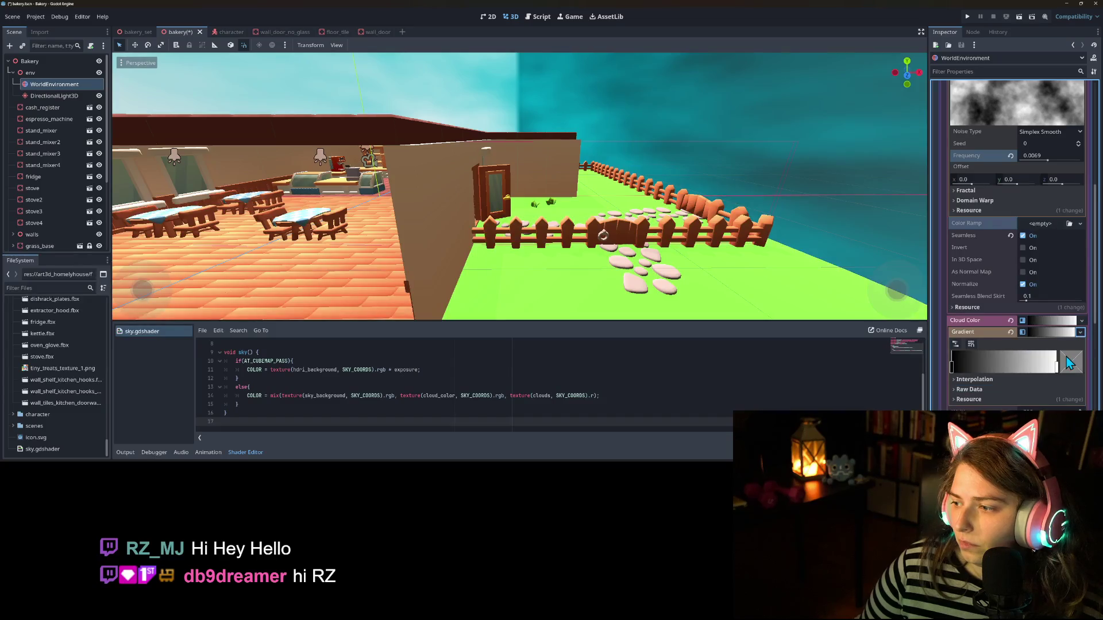
click(1009, 333)
click(1081, 322)
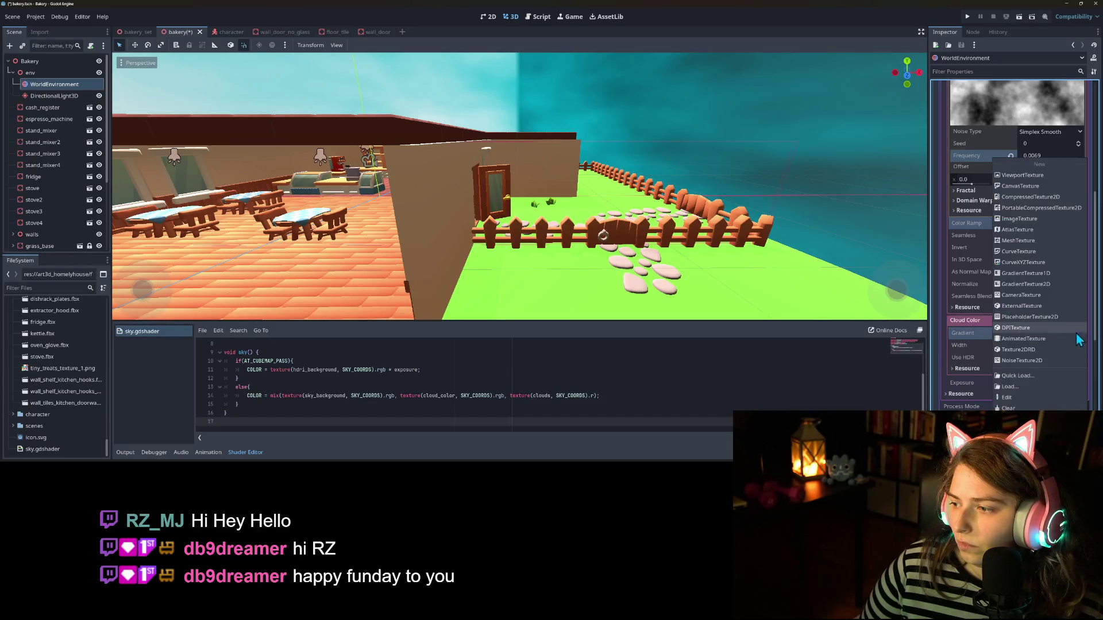
Step: Set Cloud Color to a new GradientTexture2D and move its fill end handle
click(1025, 283)
scroll(1016, 321, up, 2)
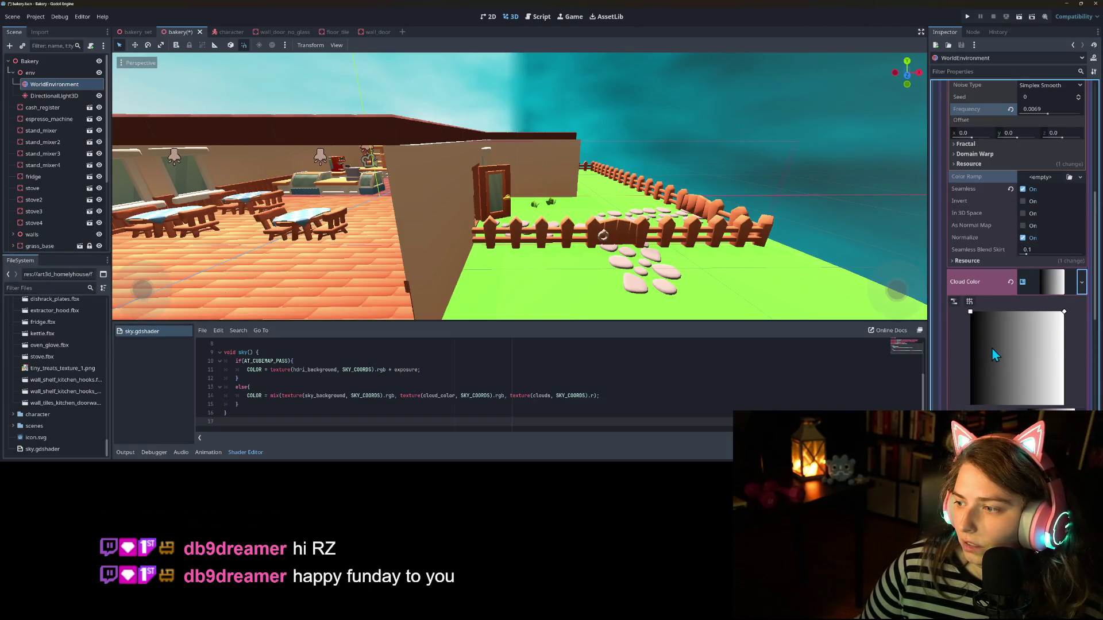
drag(970, 312, 1064, 406)
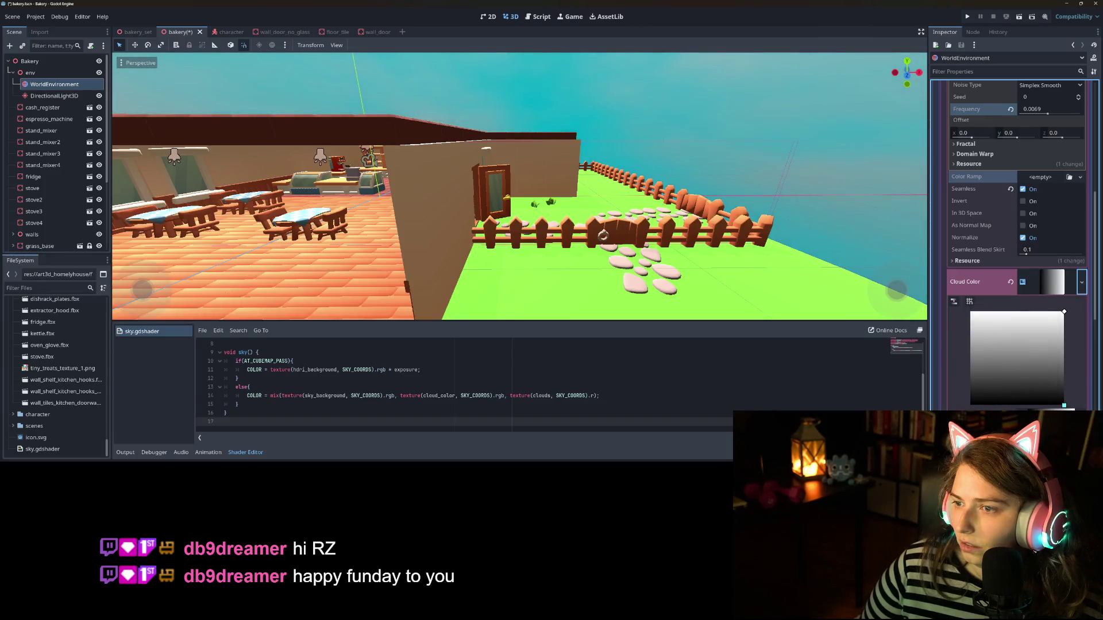
scroll(721, 285, down, 10)
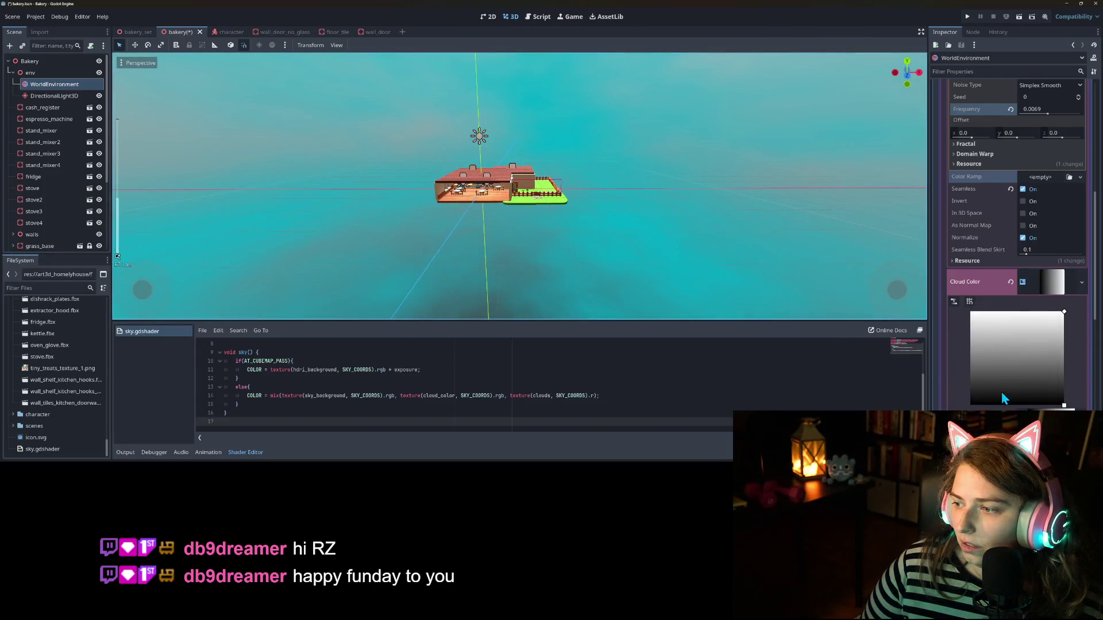
mouse_move(1063, 406)
mouse_down()
mouse_move(1061, 391)
mouse_move(1064, 405)
mouse_up()
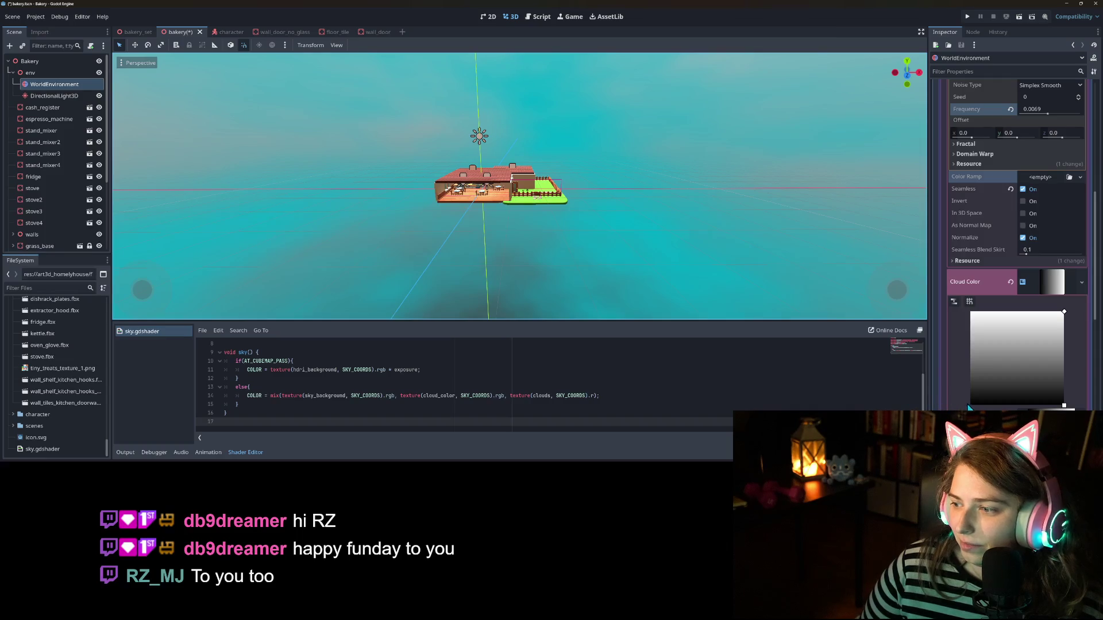
scroll(650, 267, up, 3)
mouse_move(650, 267)
mouse_down()
mouse_move(659, 298)
mouse_move(656, 226)
mouse_move(657, 247)
mouse_up()
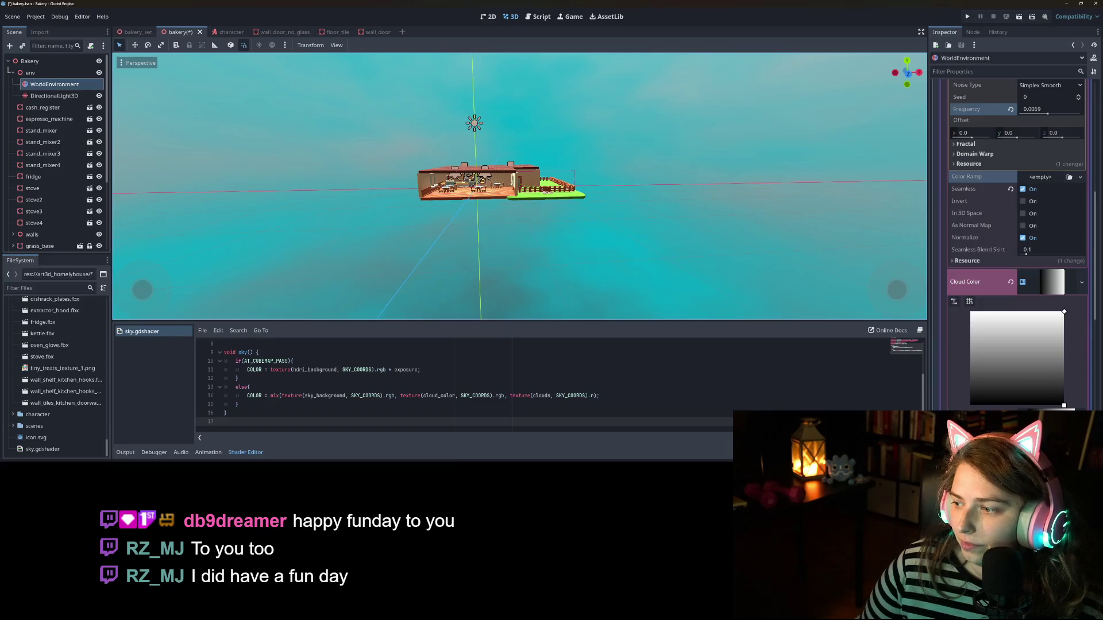
scroll(1023, 336, down, 5)
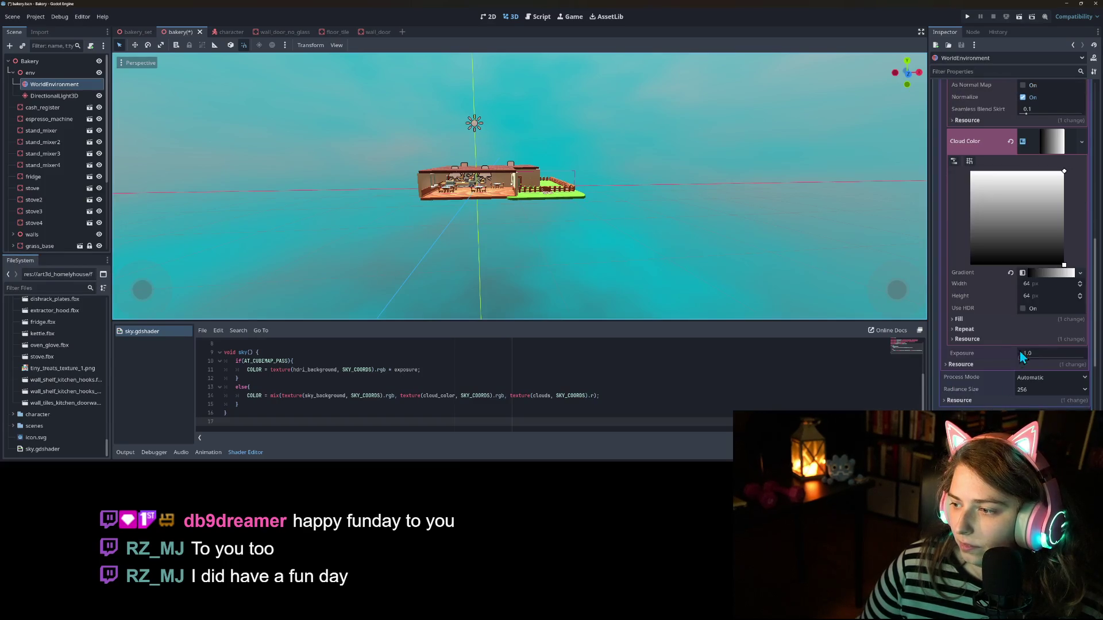
Step: Lighten the 2D gradient's first colour from black to dark grey 2B2B2B
click(1021, 328)
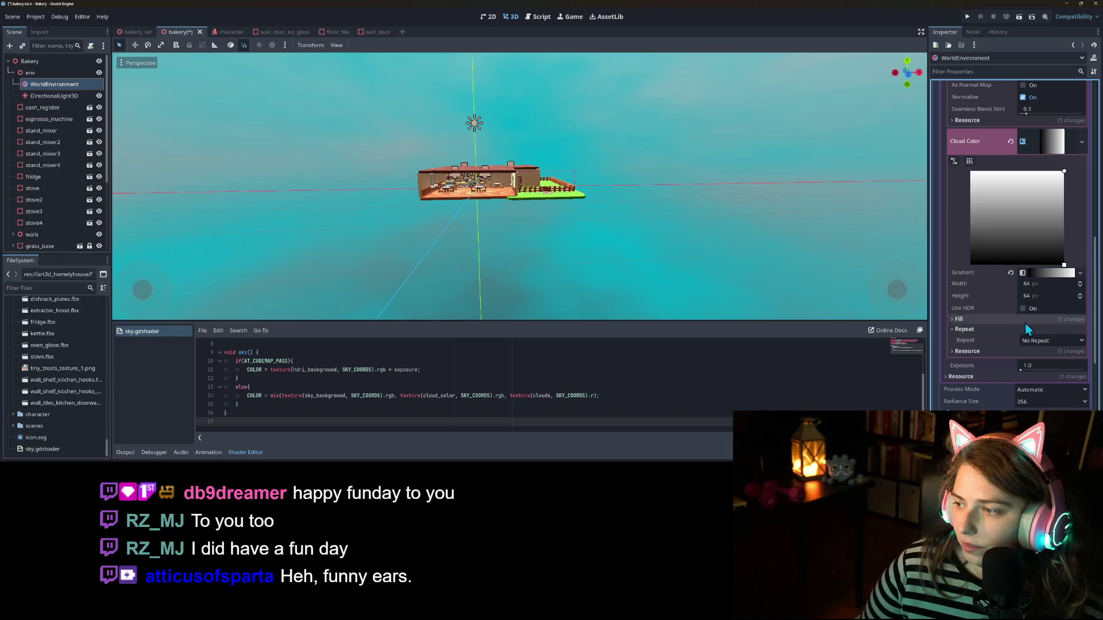
click(1056, 273)
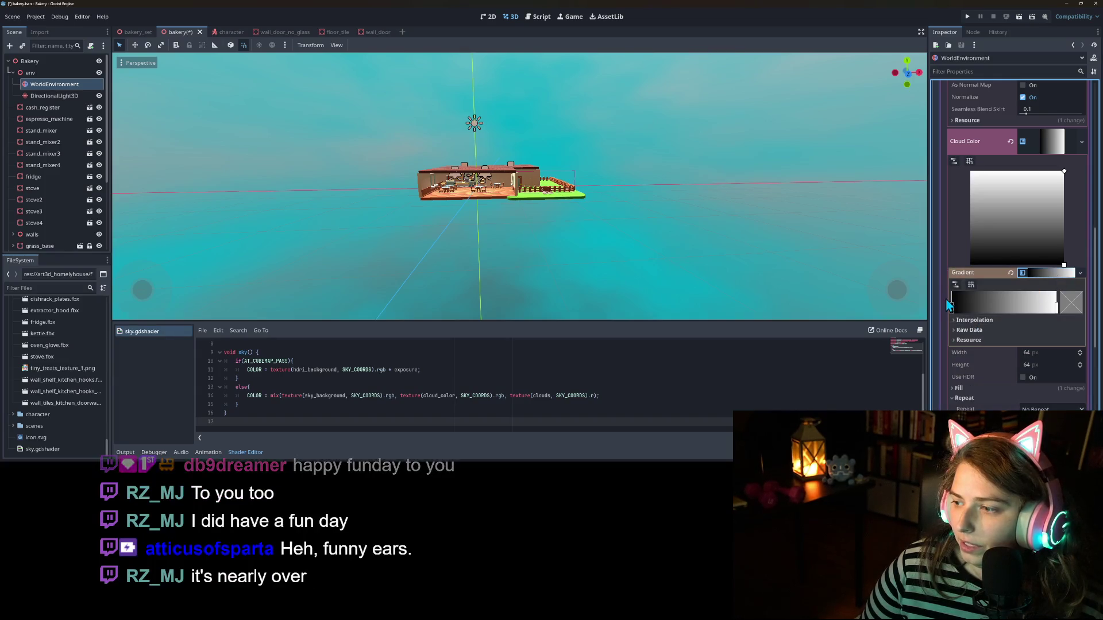
click(1079, 310)
mouse_move(1067, 144)
mouse_down()
mouse_move(1067, 121)
mouse_move(1064, 134)
mouse_up()
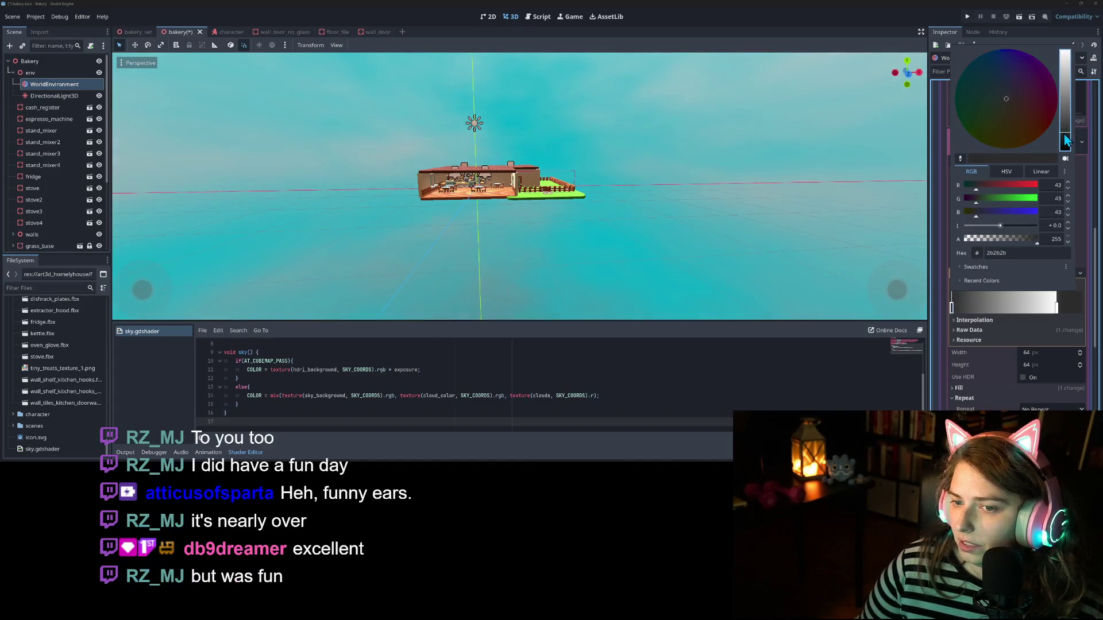
click(962, 311)
scroll(643, 287, down, 6)
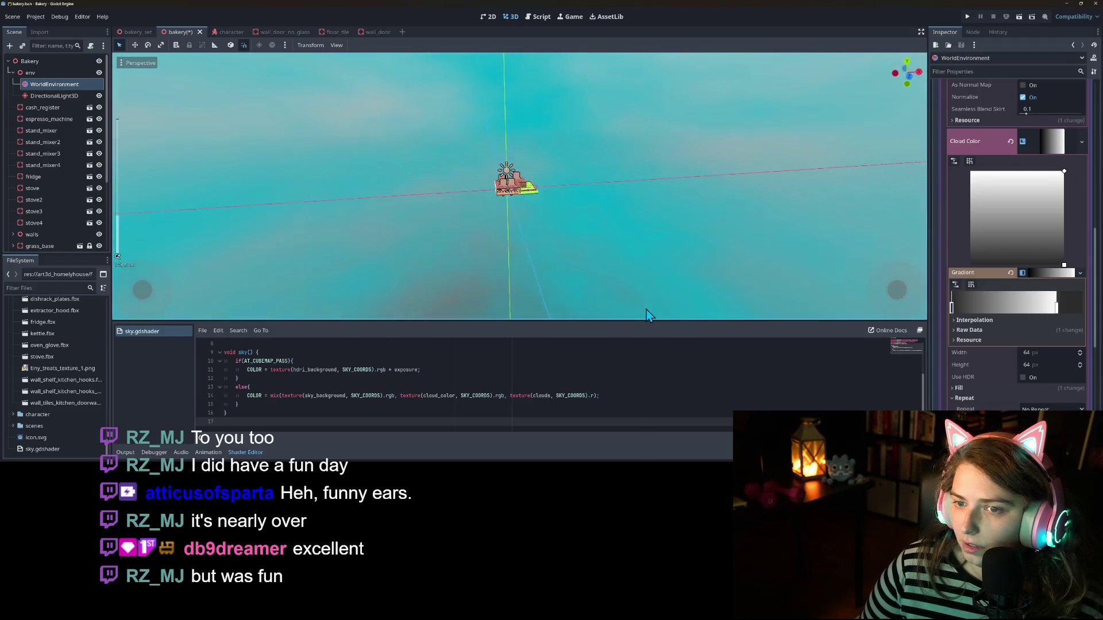
Step: Orbit and zoom around the bakery to a low side view of the dining interior
drag(647, 314, 632, 331)
mouse_move(628, 292)
mouse_down()
mouse_move(600, 217)
mouse_move(669, 207)
mouse_move(651, 267)
mouse_move(618, 283)
mouse_move(646, 247)
mouse_move(684, 259)
mouse_up()
scroll(655, 252, up, 4)
scroll(657, 252, up, 5)
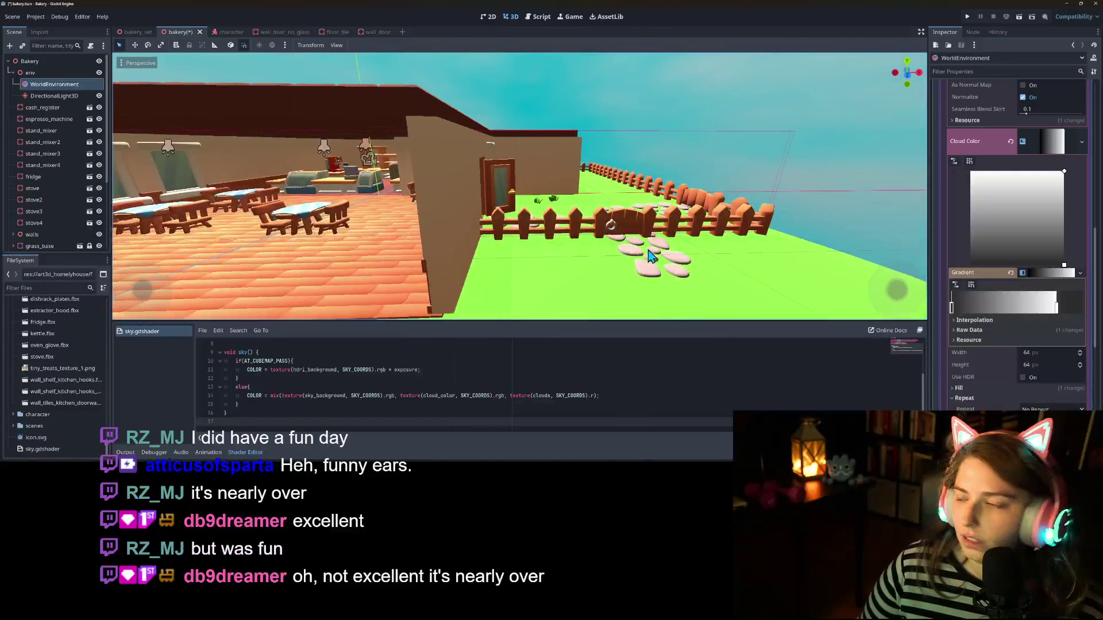
scroll(652, 257, down, 5)
scroll(687, 259, up, 5)
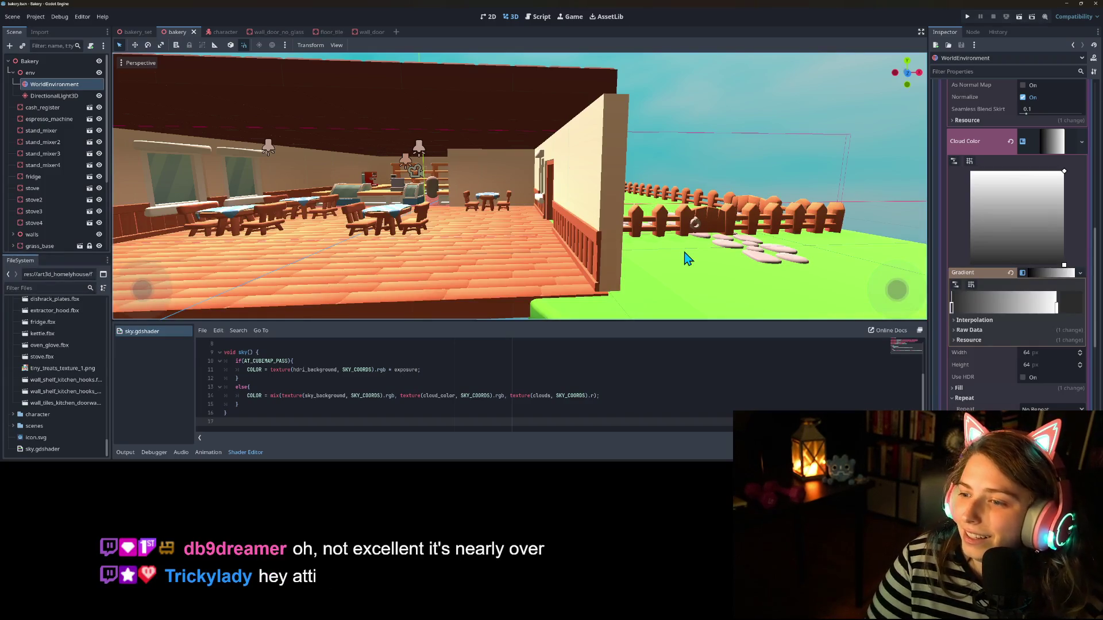
scroll(687, 259, down, 6)
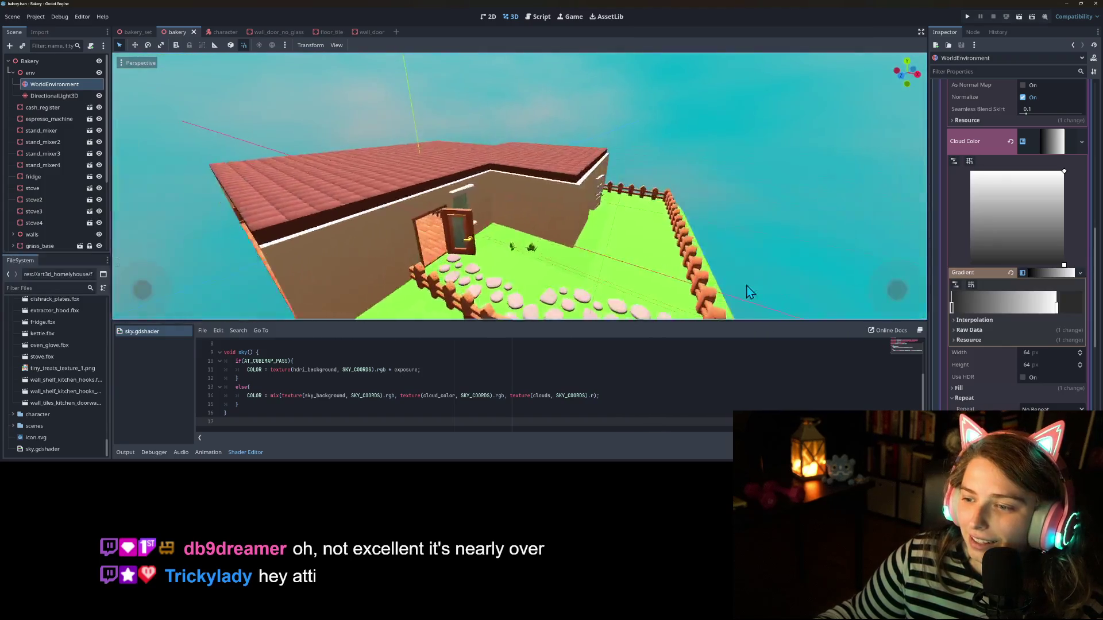
mouse_move(714, 280)
mouse_down()
mouse_move(782, 273)
mouse_move(716, 254)
mouse_move(748, 251)
mouse_move(631, 253)
mouse_up()
scroll(782, 273, up, 3)
scroll(768, 271, up, 2)
scroll(773, 276, up, 2)
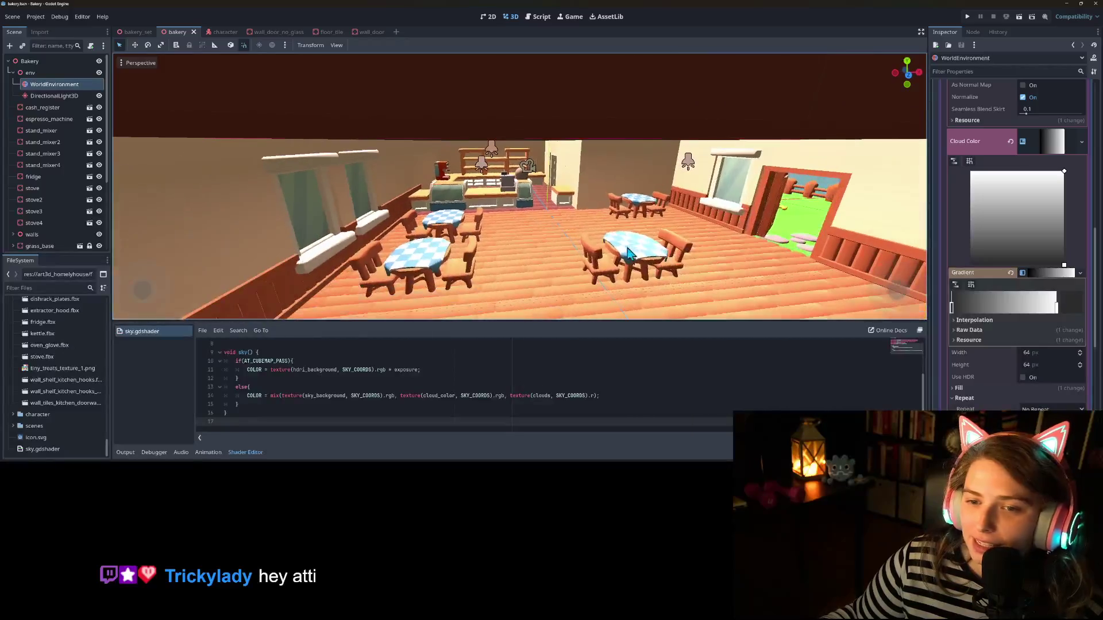
scroll(47, 207, down, 5)
Step: Move the capsule Character onto the dining room floor, save the scene, and run the project
click(38, 244)
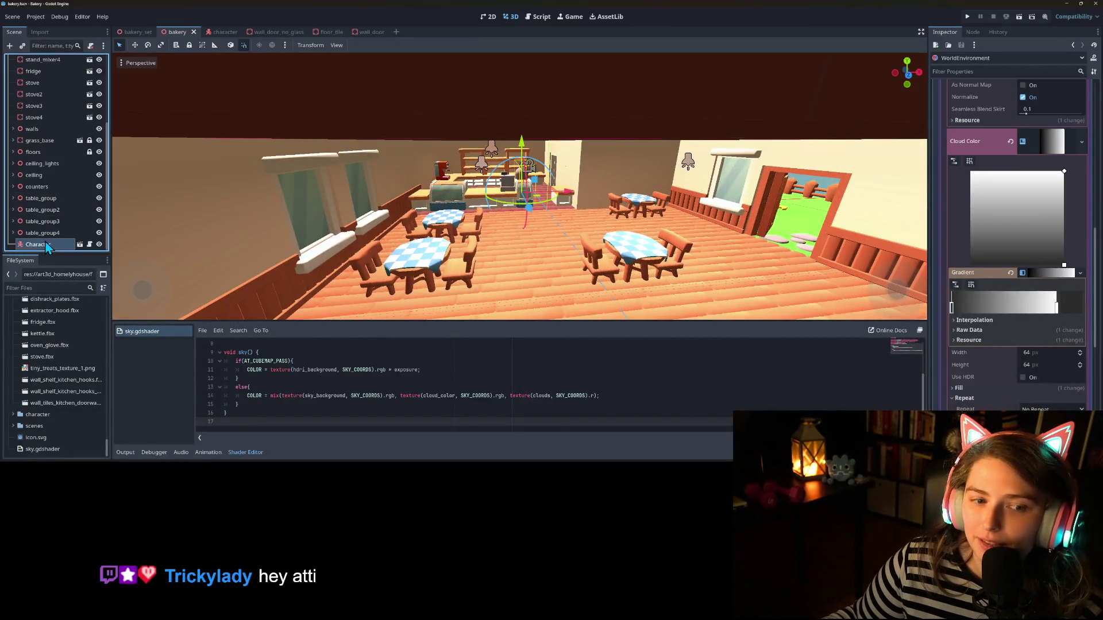
drag(540, 204, 566, 265)
key(ctrl+s)
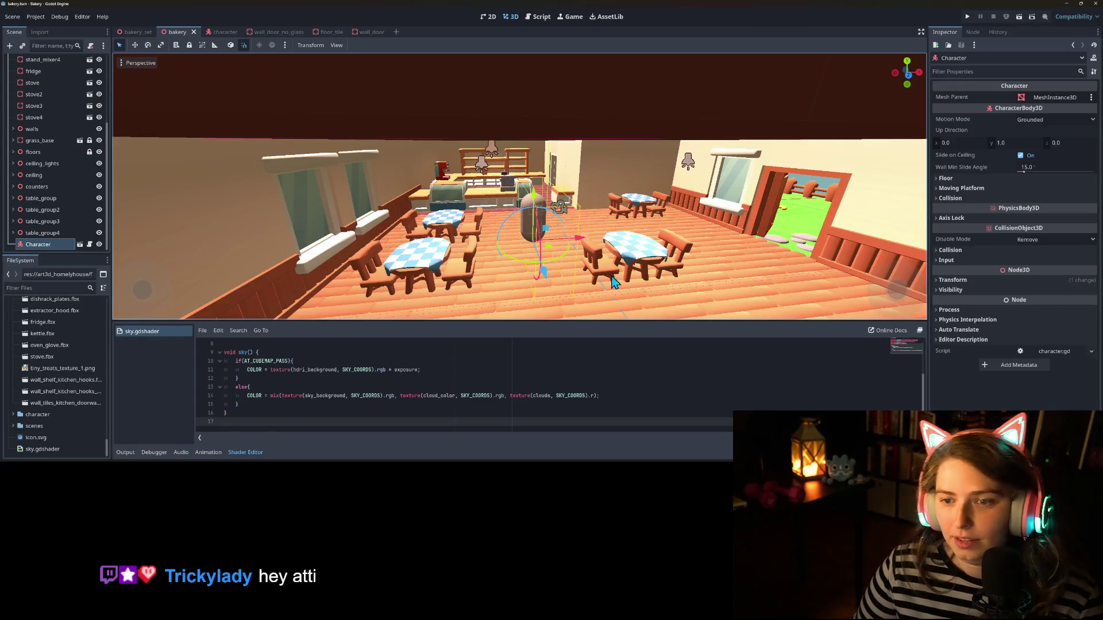
click(968, 17)
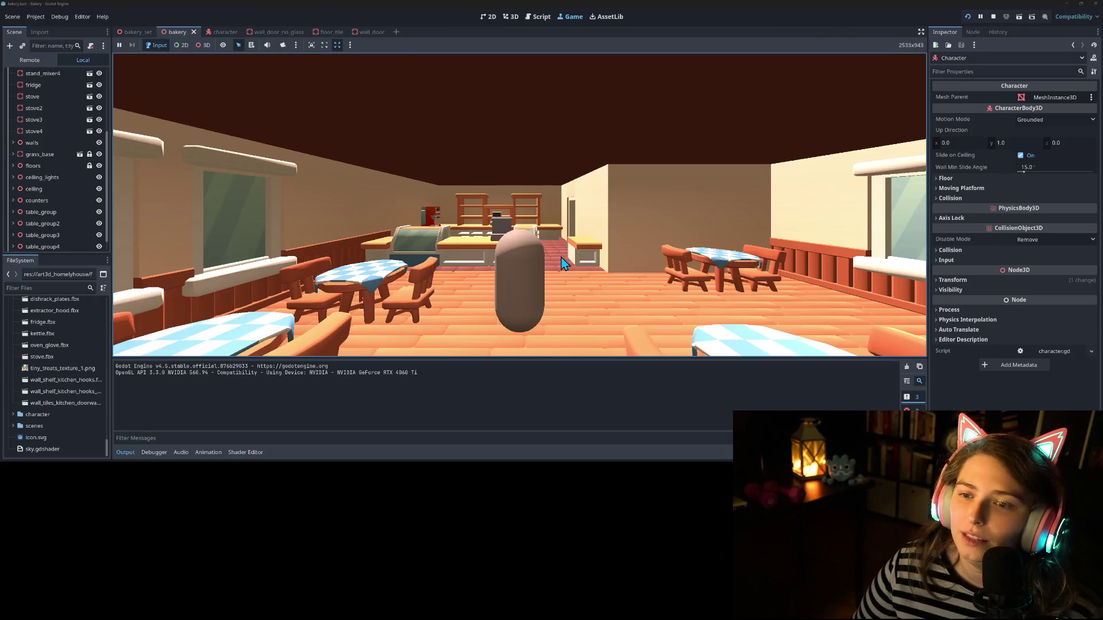
Step: Walk the capsule out onto the grass toward the fence, then turn back along the house wall
key(w)
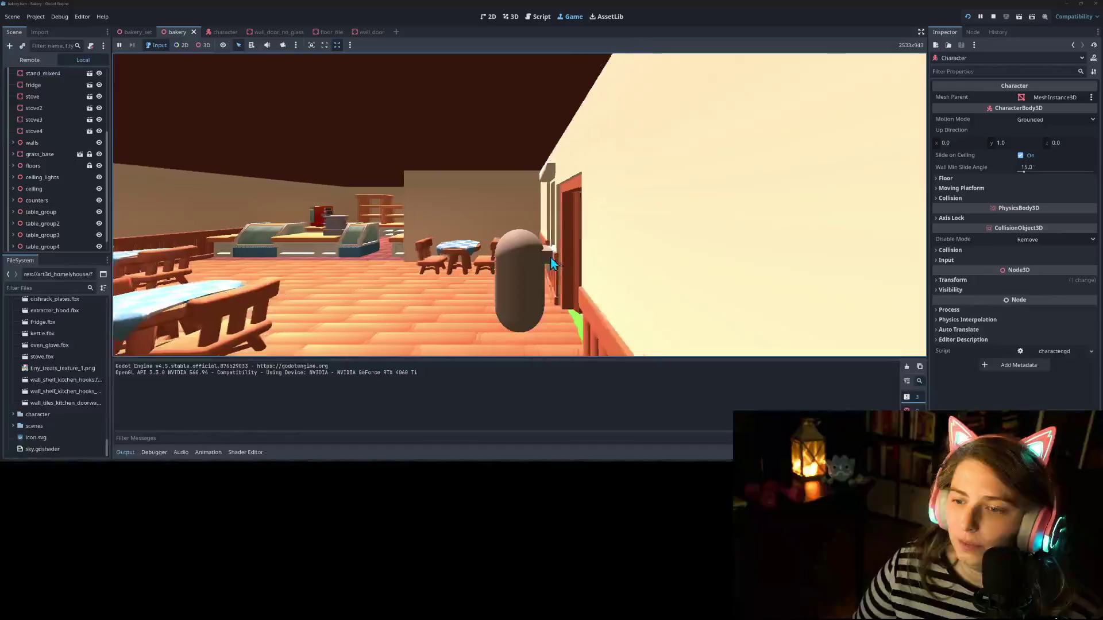
key(d)
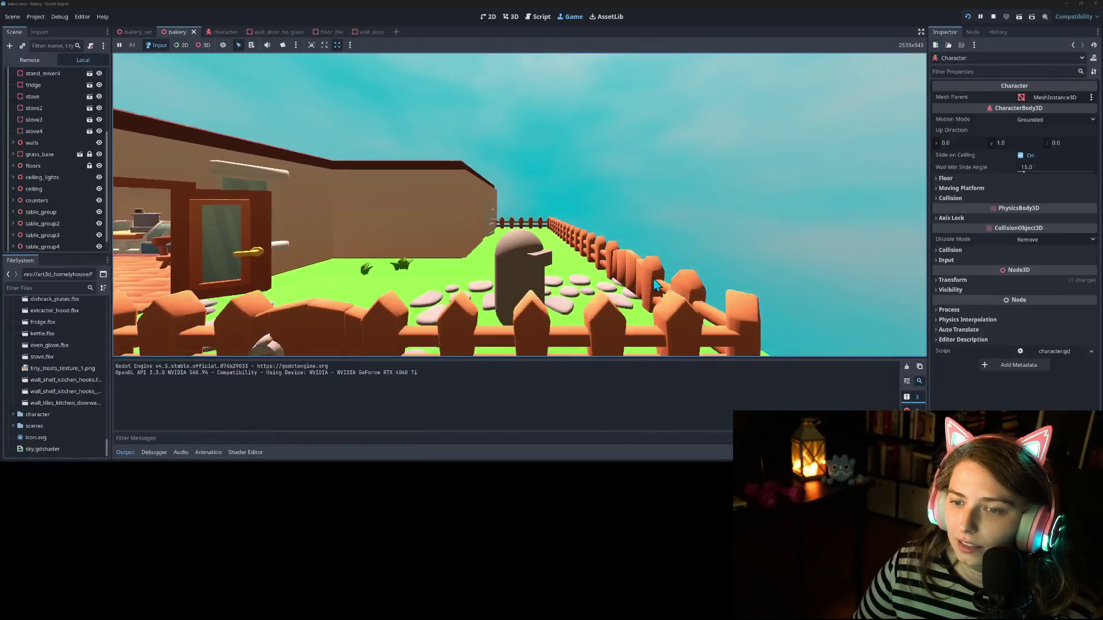
key(a)
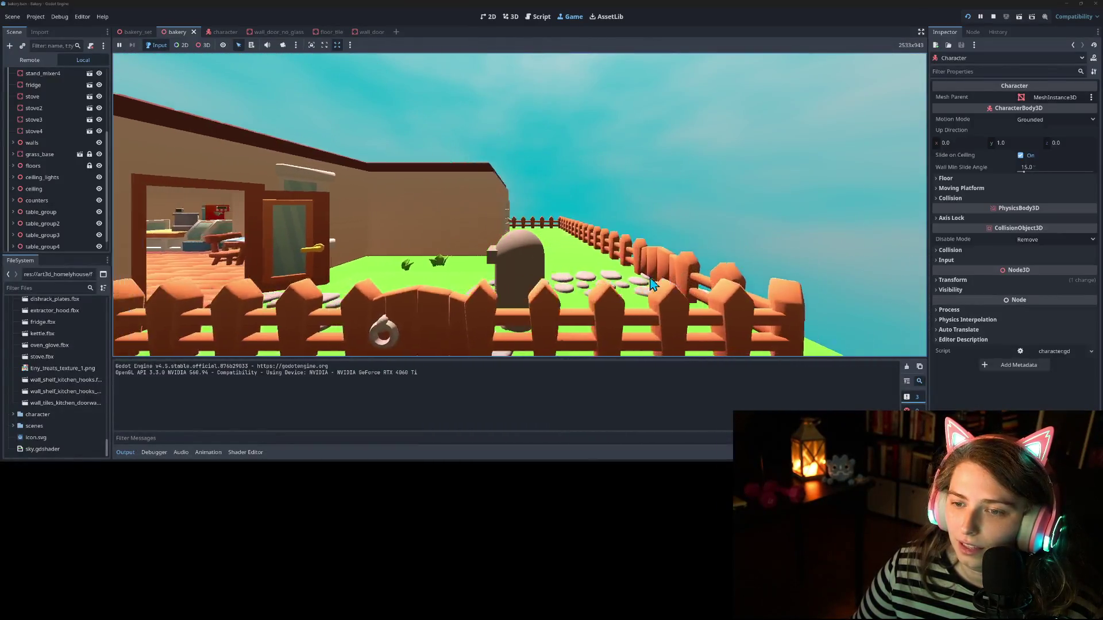
key(d)
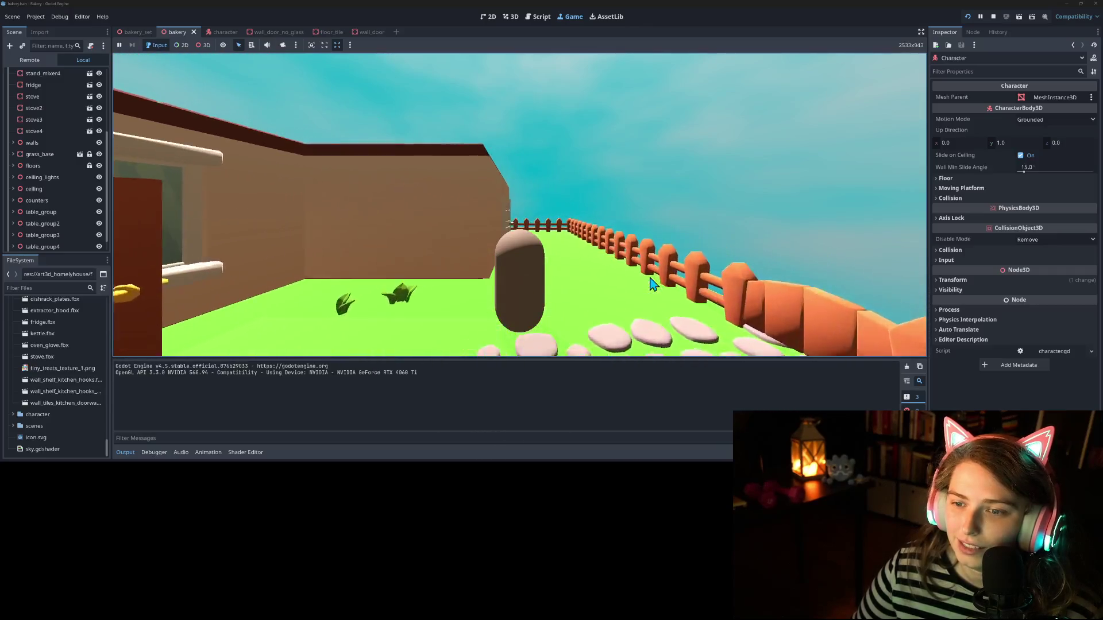
Step: Walk through the kitchen past the counters and coffee machine, back toward the dining tables
key(a)
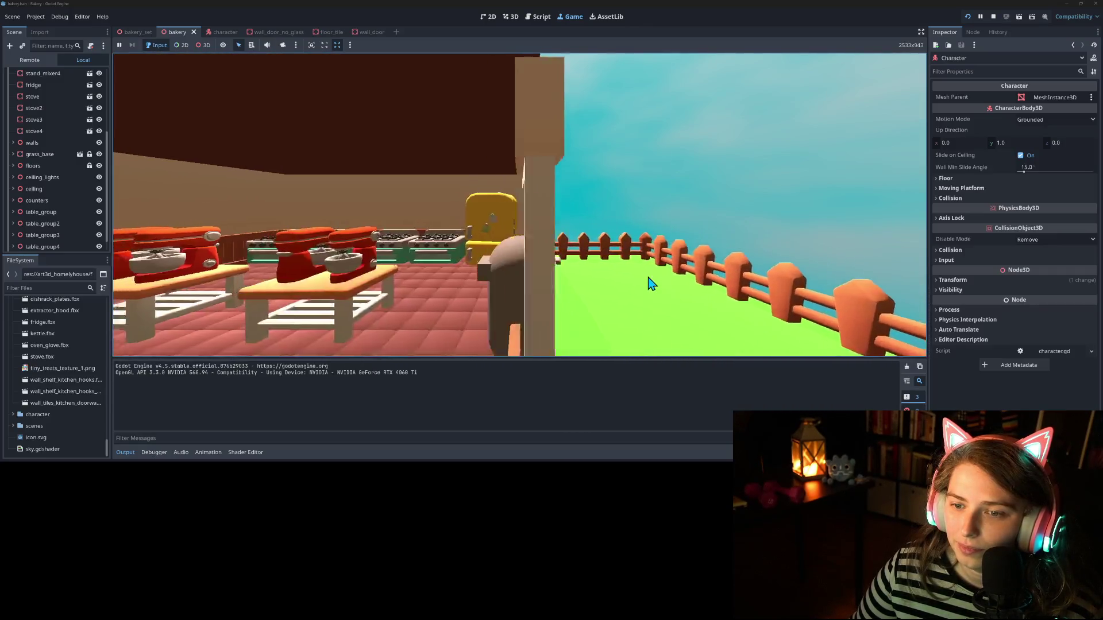
key(a)
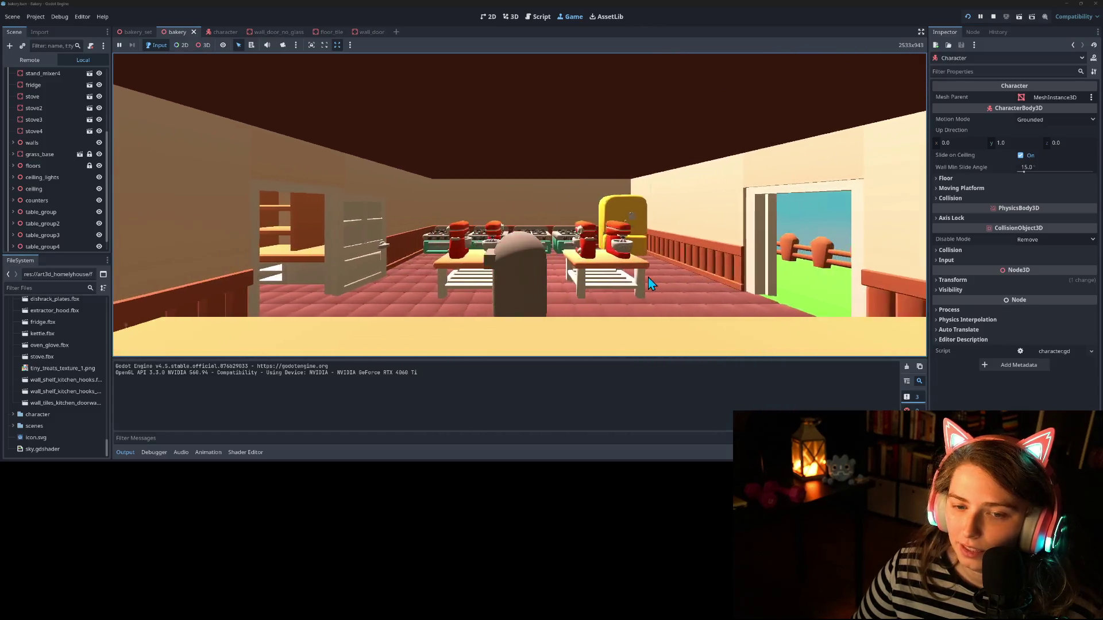
key(a)
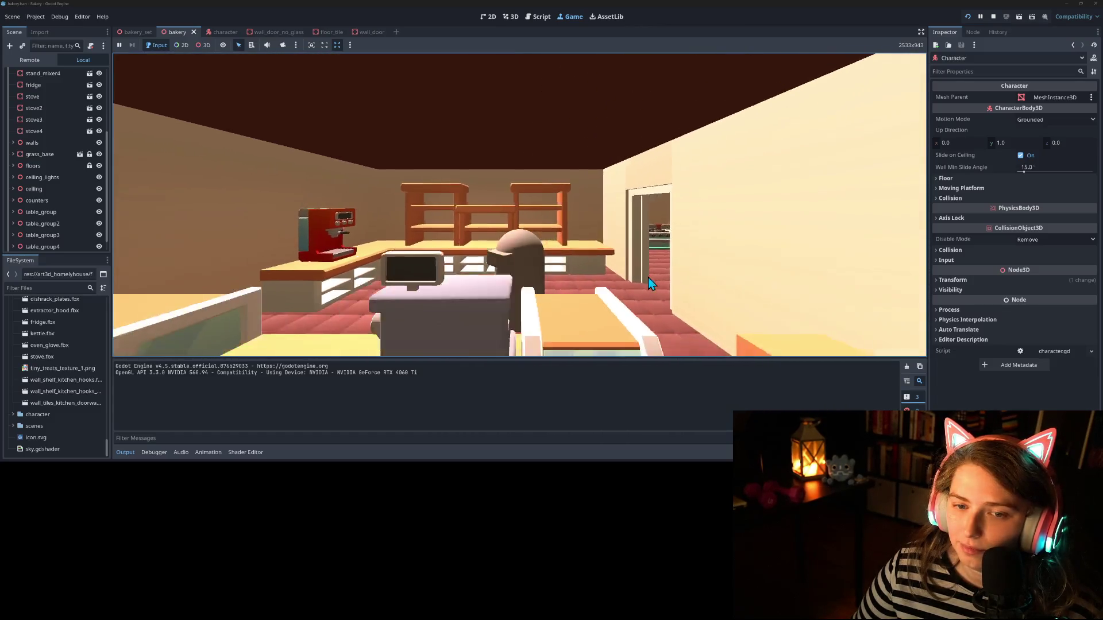
key(s)
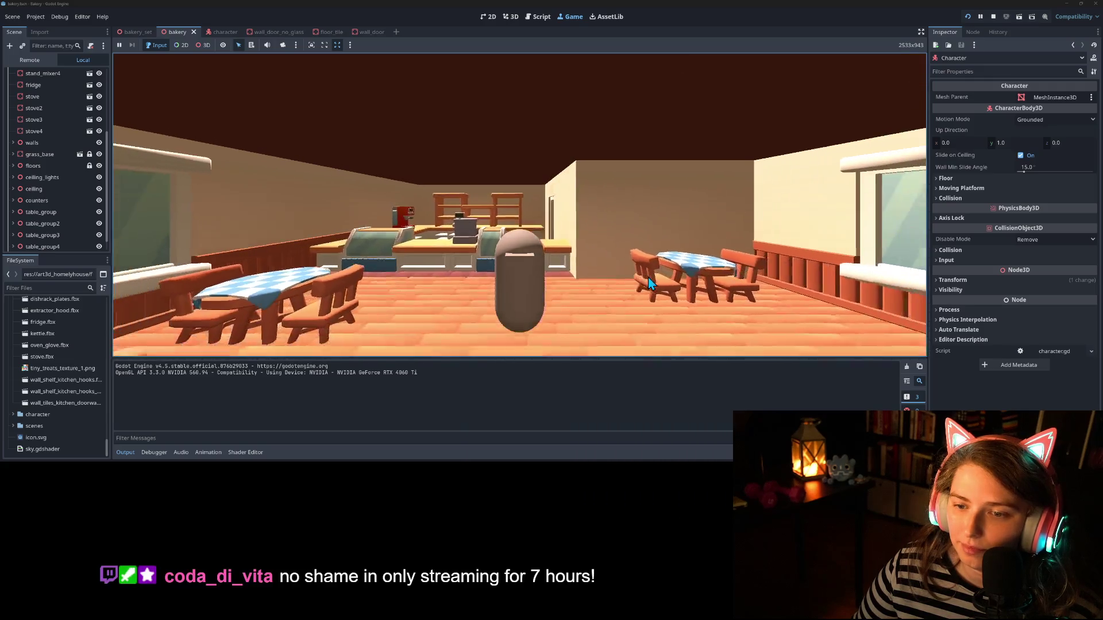
key(s)
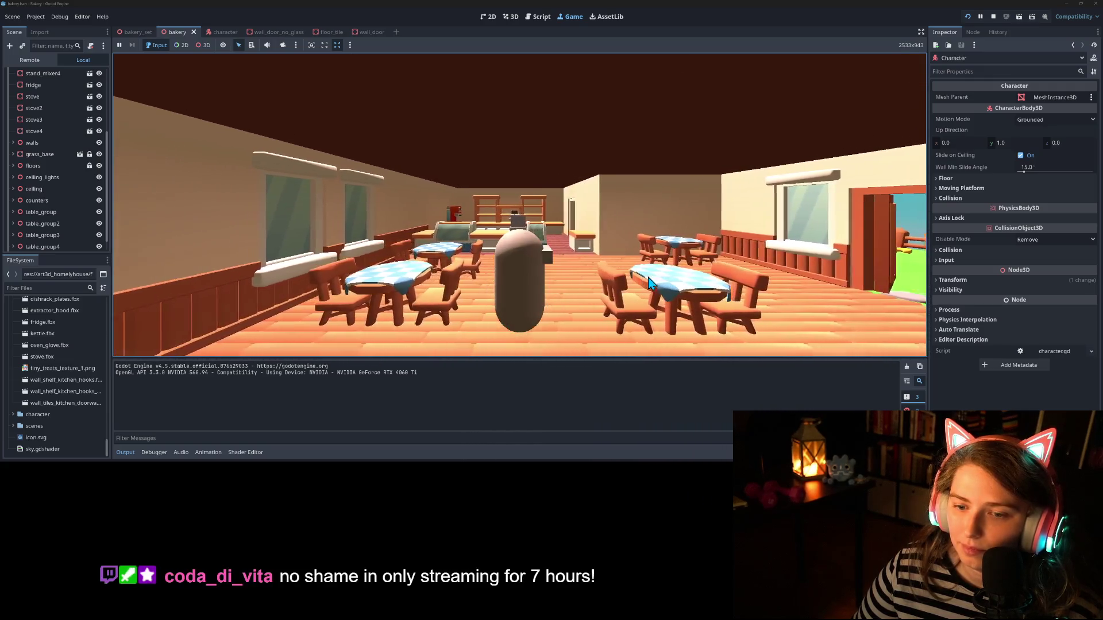
Step: Head out through the doorway into the yard and look back and forth at the door
key(d)
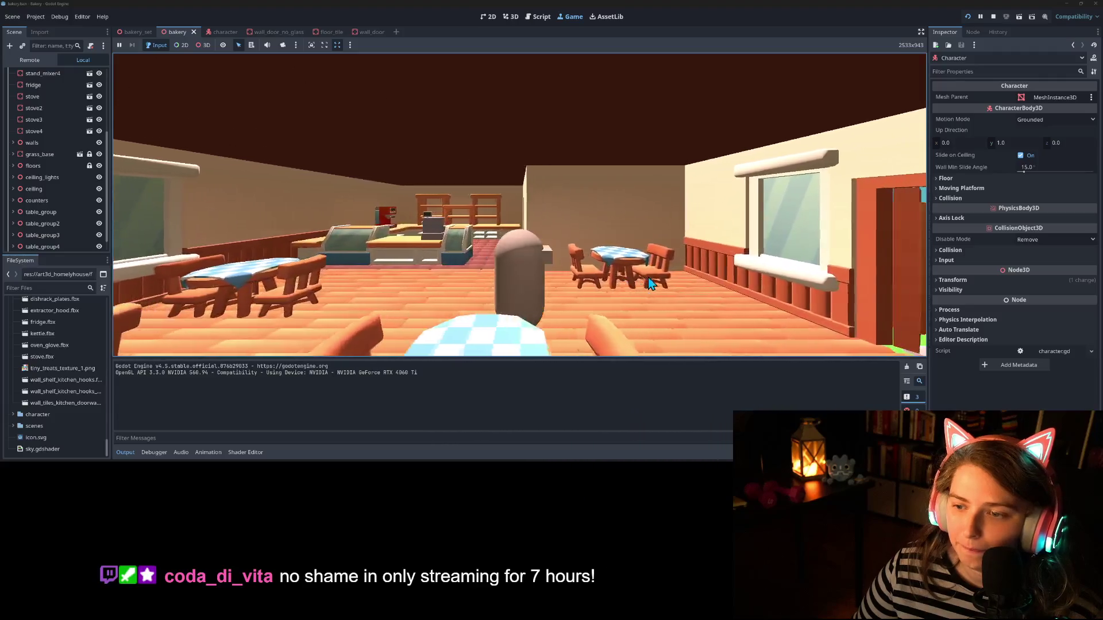
key(d)
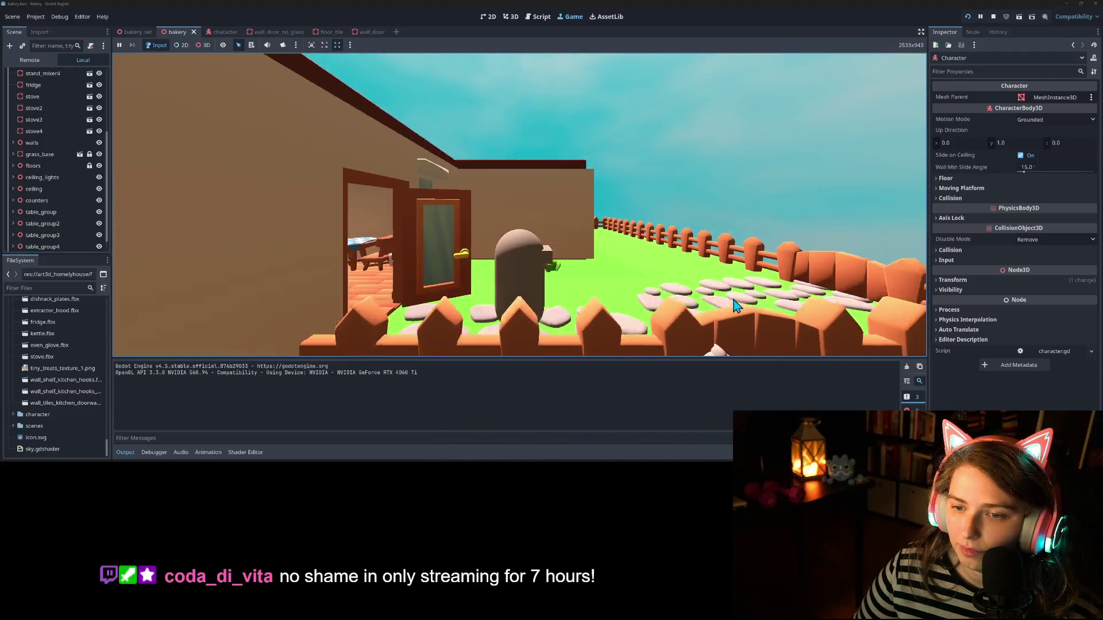
key(a)
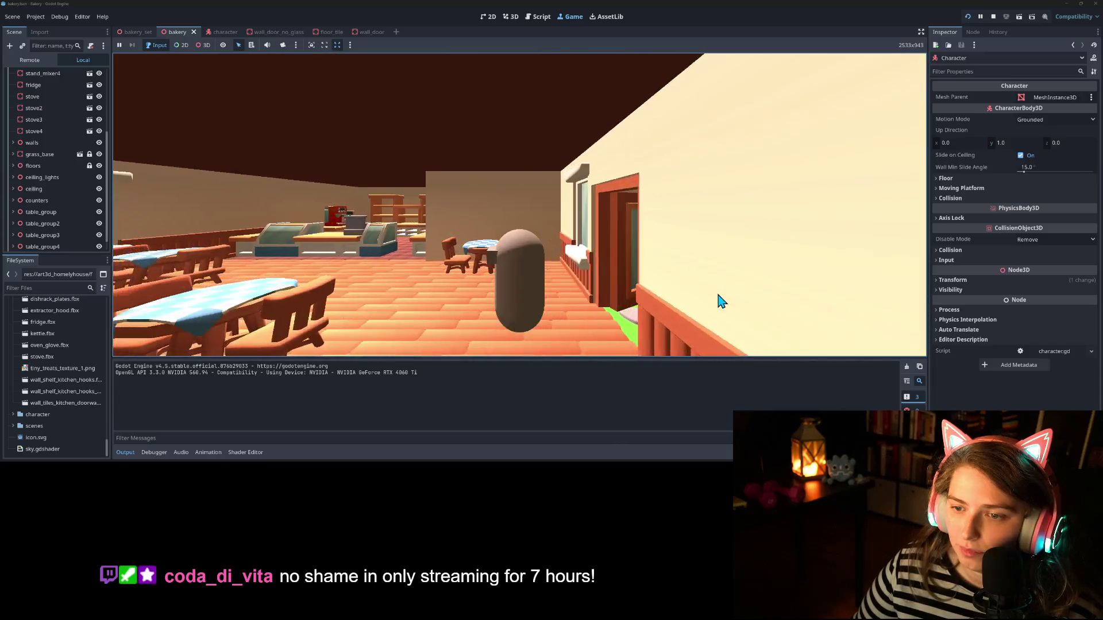
key(a)
key(d)
key(a)
key(d)
key(a)
key(d)
key(a)
Step: Swing the view between the fence, yard and bakery interior, ending facing back inside
key(d)
key(a)
key(d)
key(a)
key(d)
key(a)
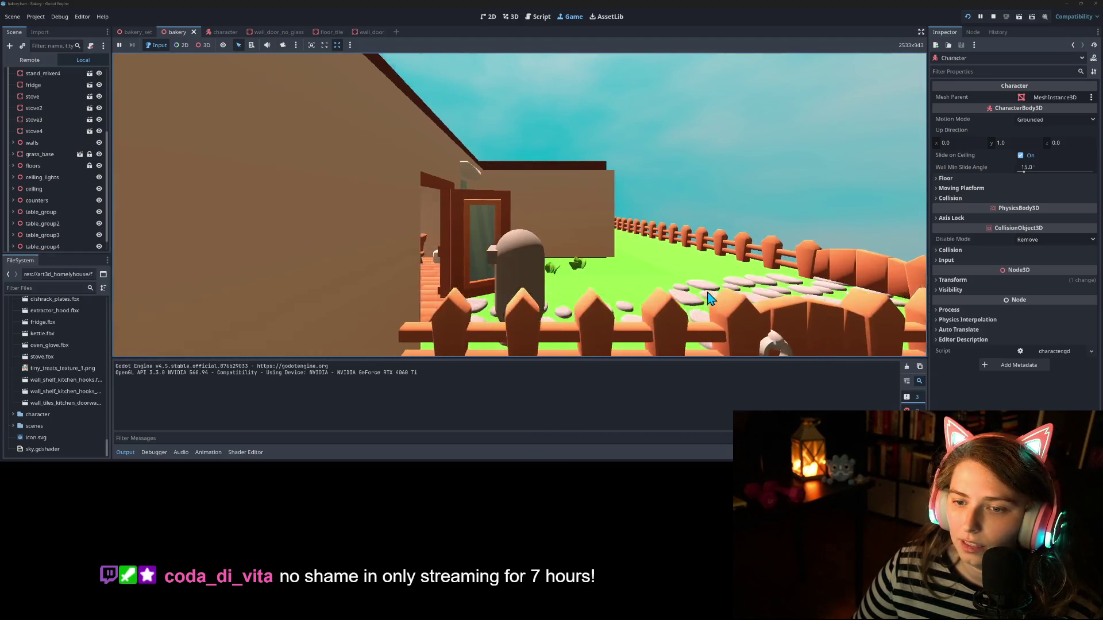
key(a)
key(d)
key(d)
key(a)
key(d)
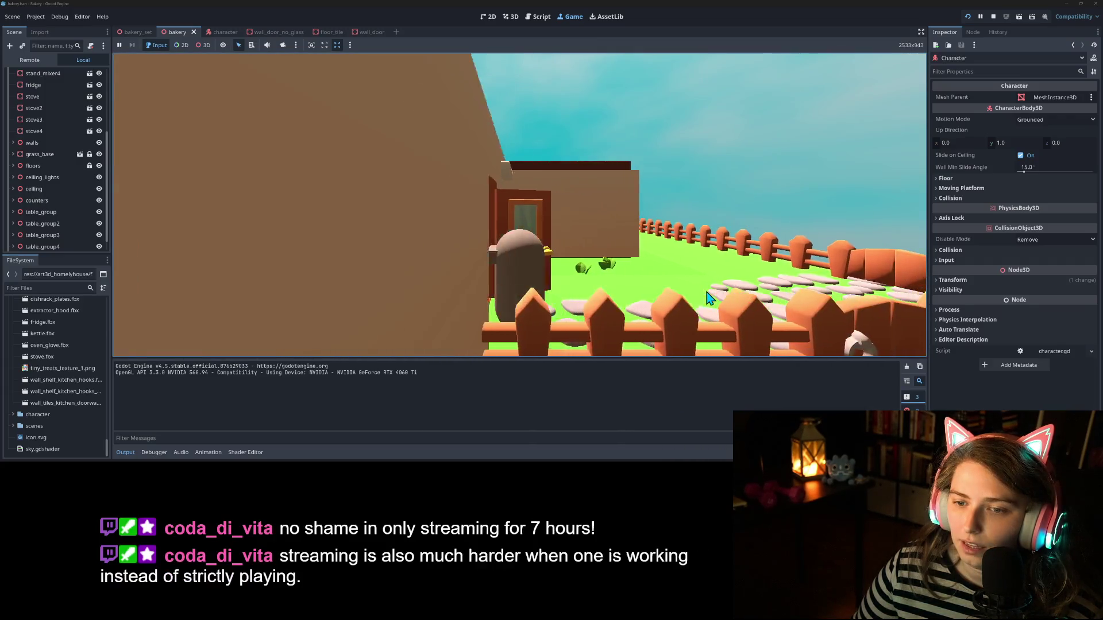
key(a)
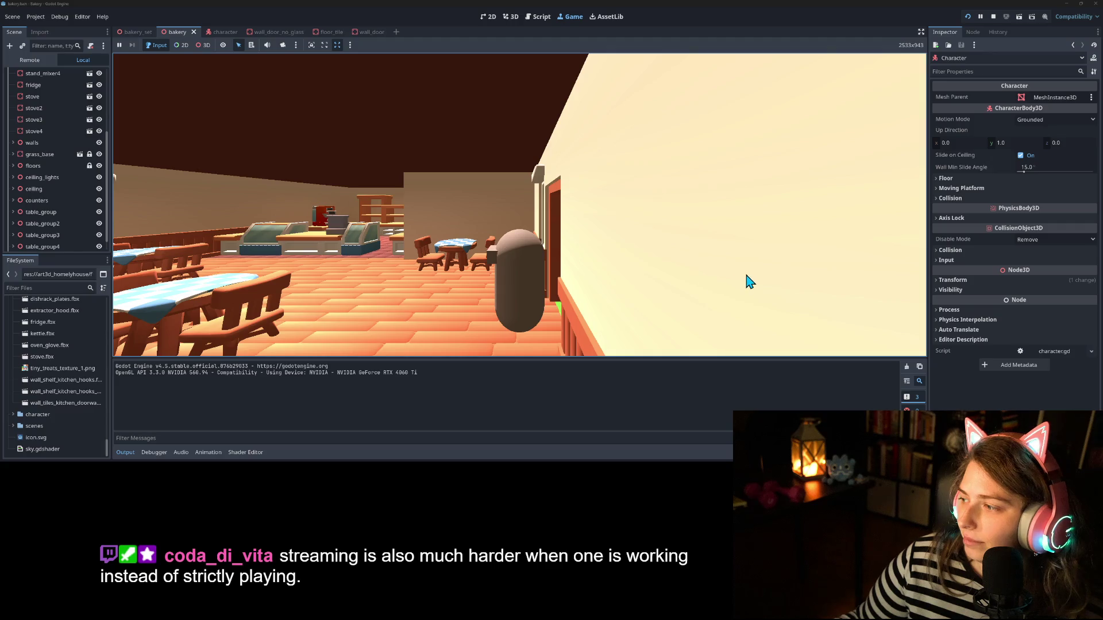
Step: Turn away from the wall toward the dining room and walk forward among the tables
key(a)
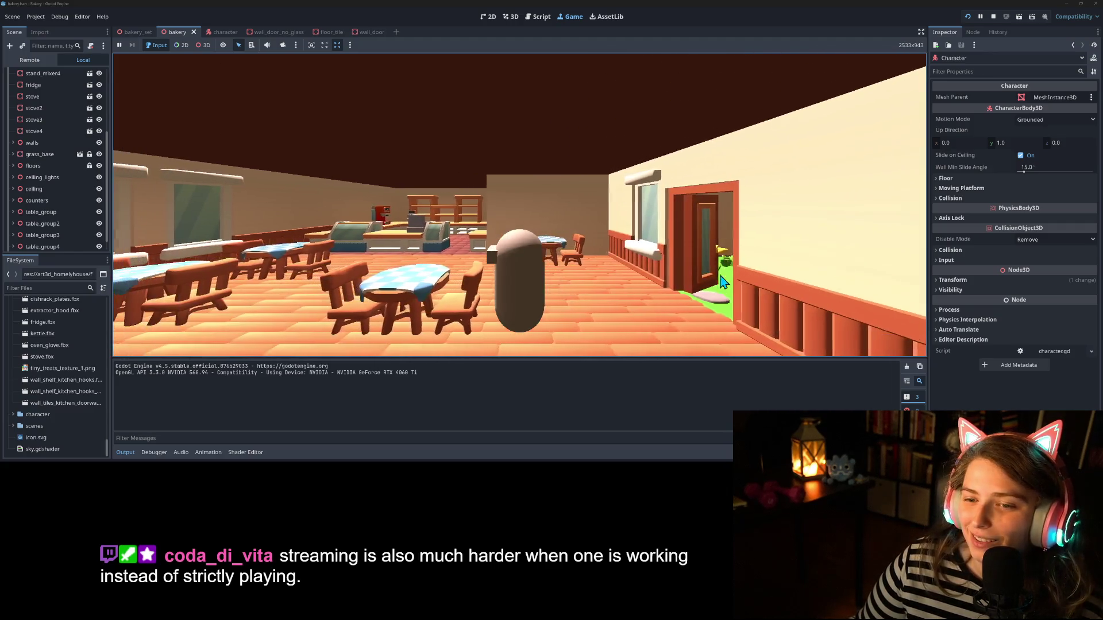
key(a)
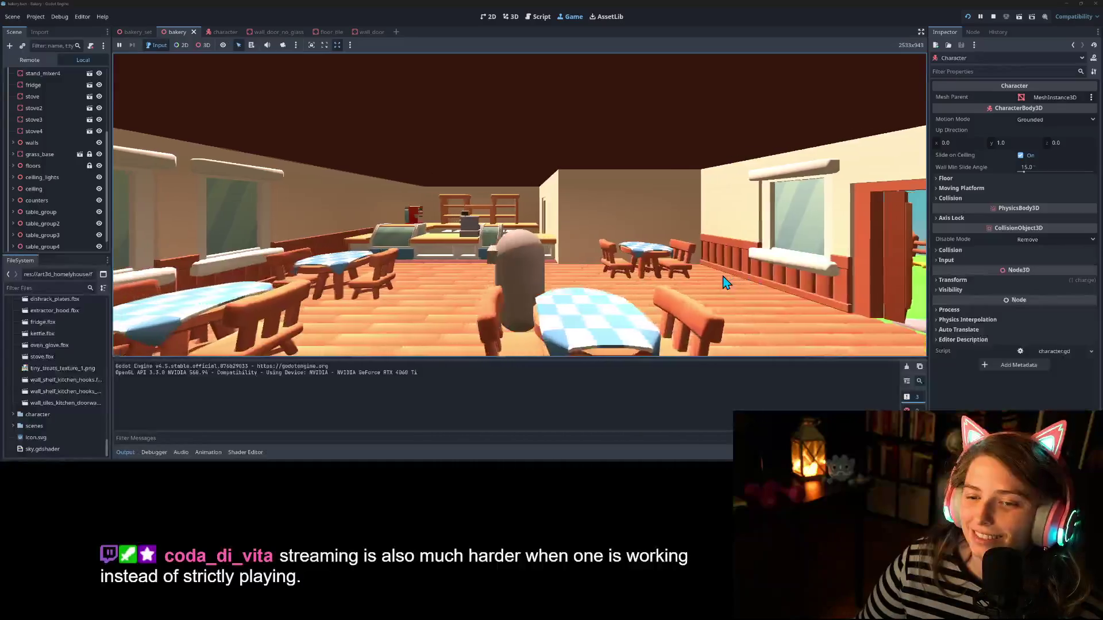
key(a)
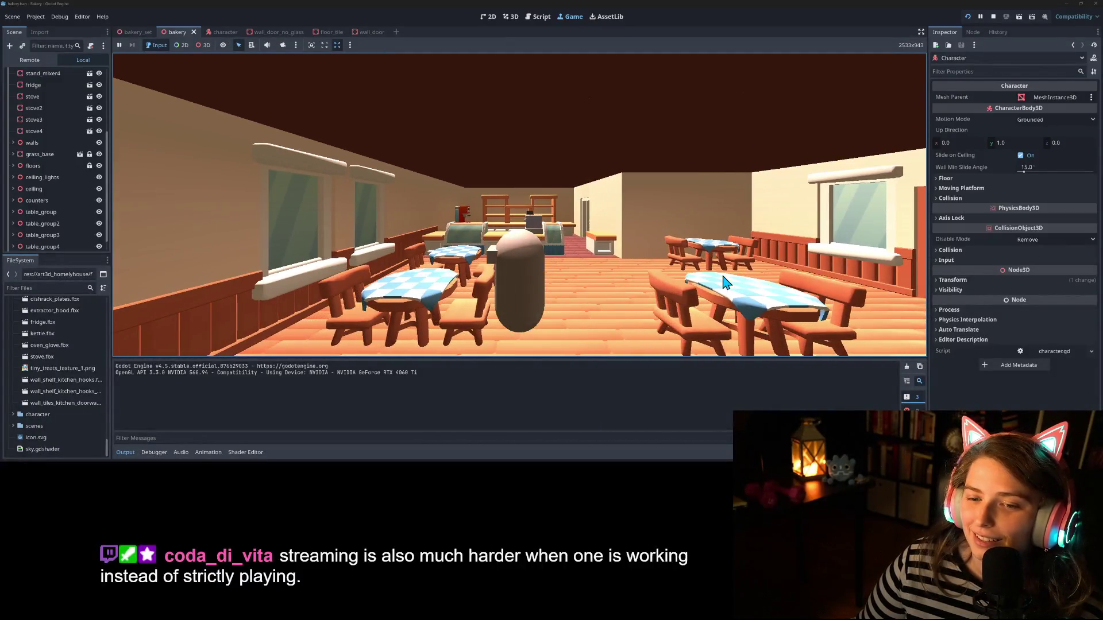
key(w)
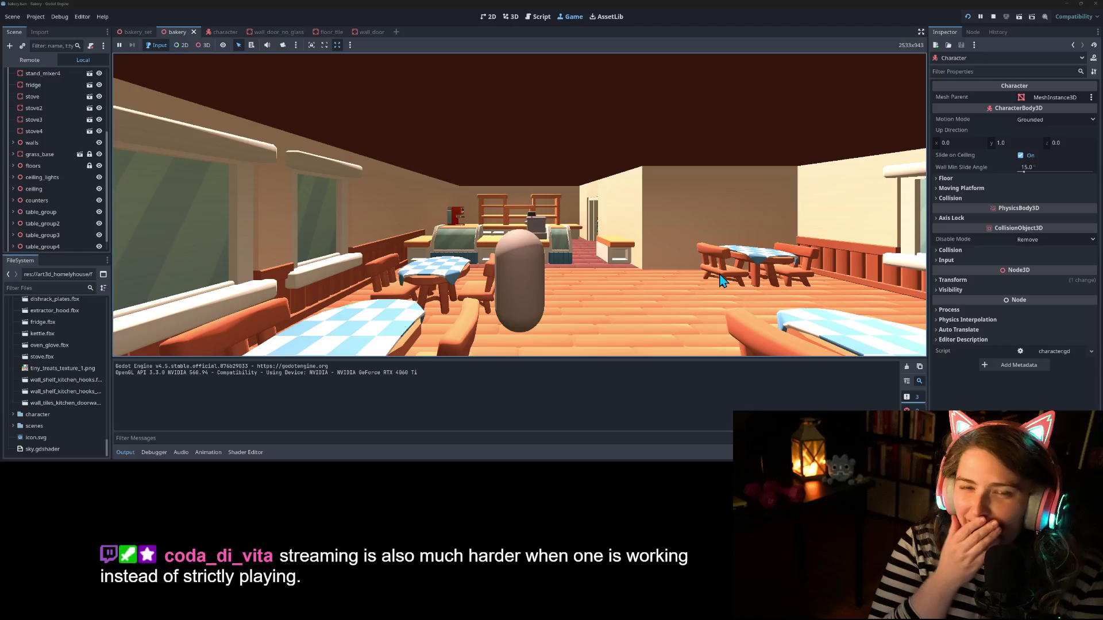